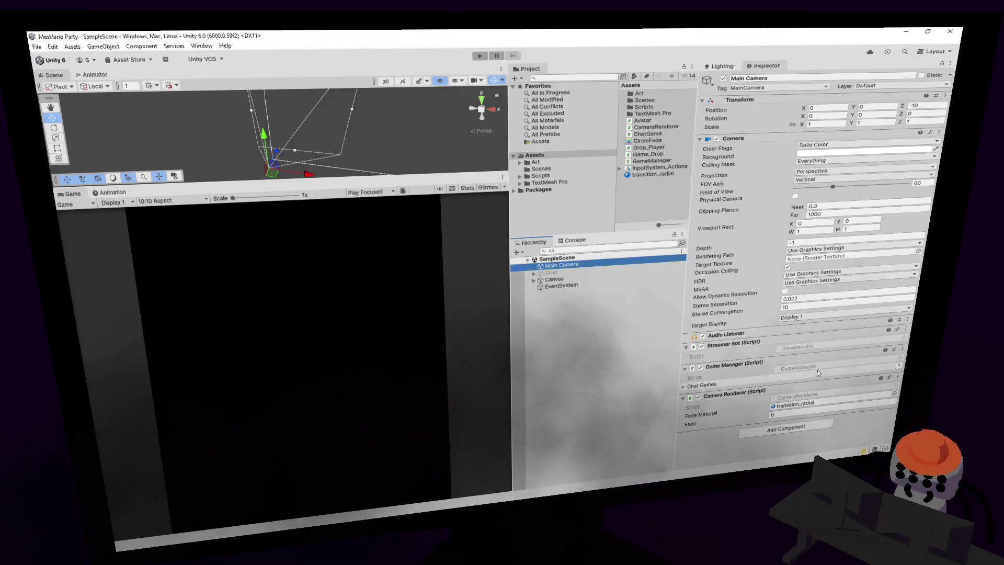
- Start the Mesklario Party scene running in play mode
click(390, 61)
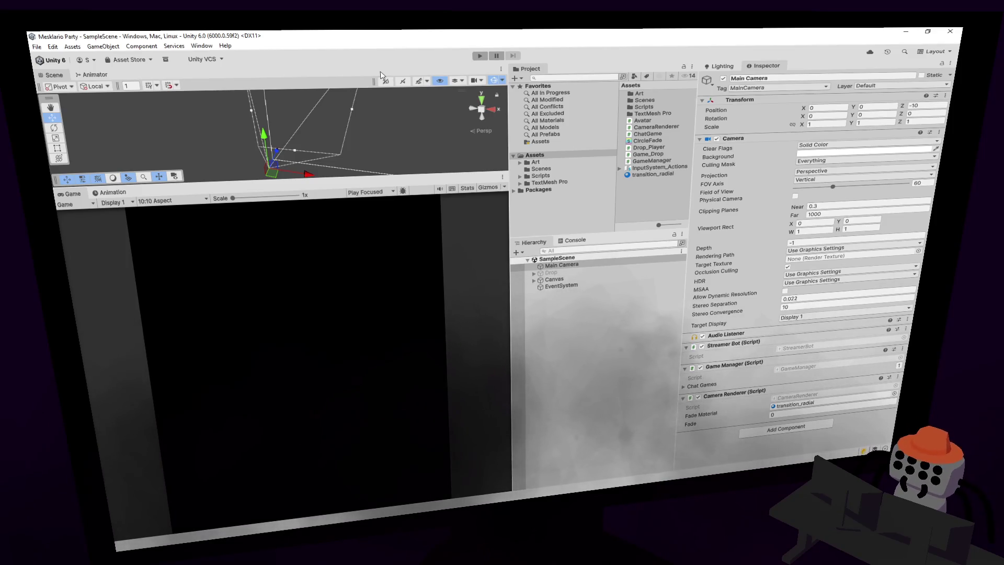
click(479, 56)
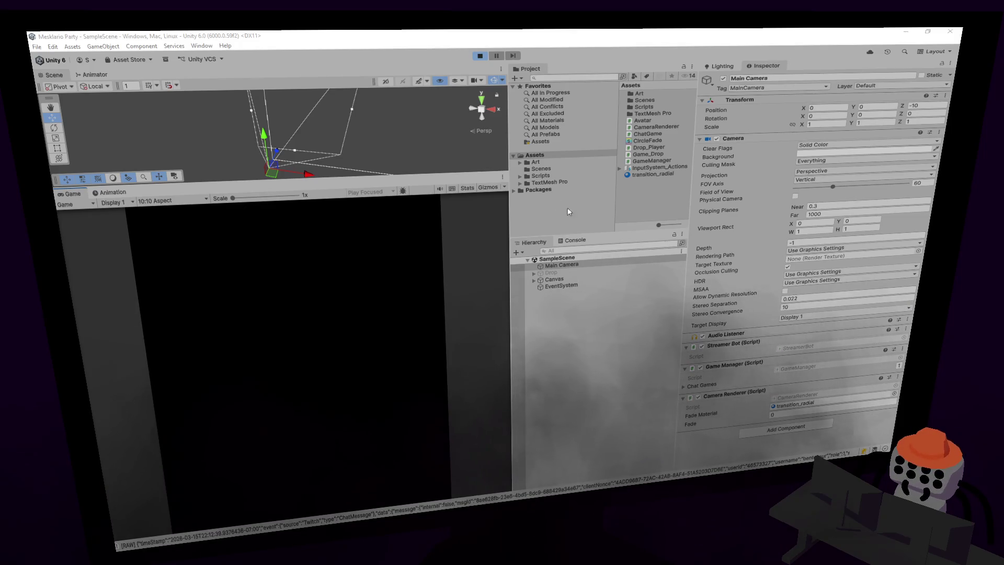
- Show the console's chat-message logs, stop play mode, and open GameManager.cs for editing
click(569, 240)
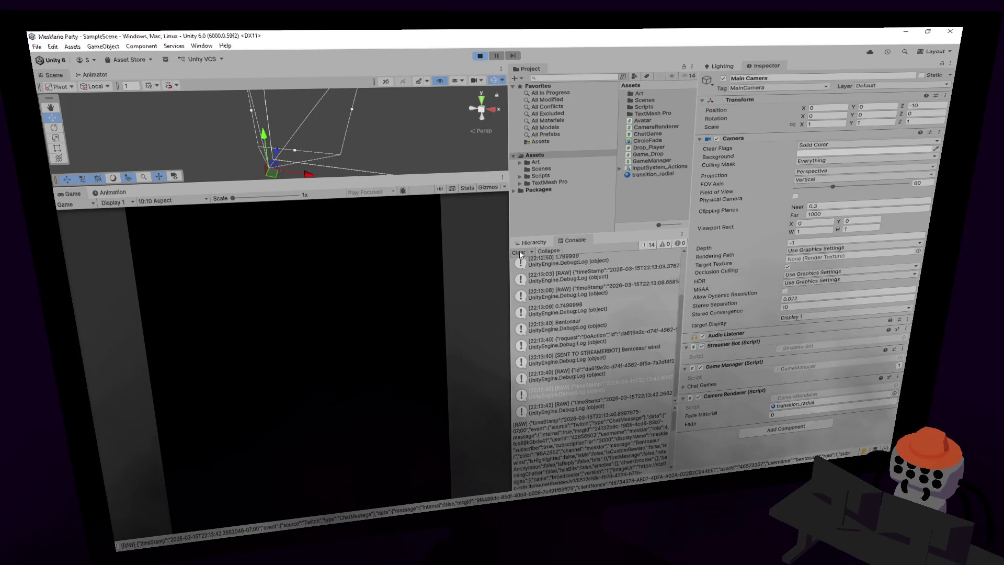
click(480, 56)
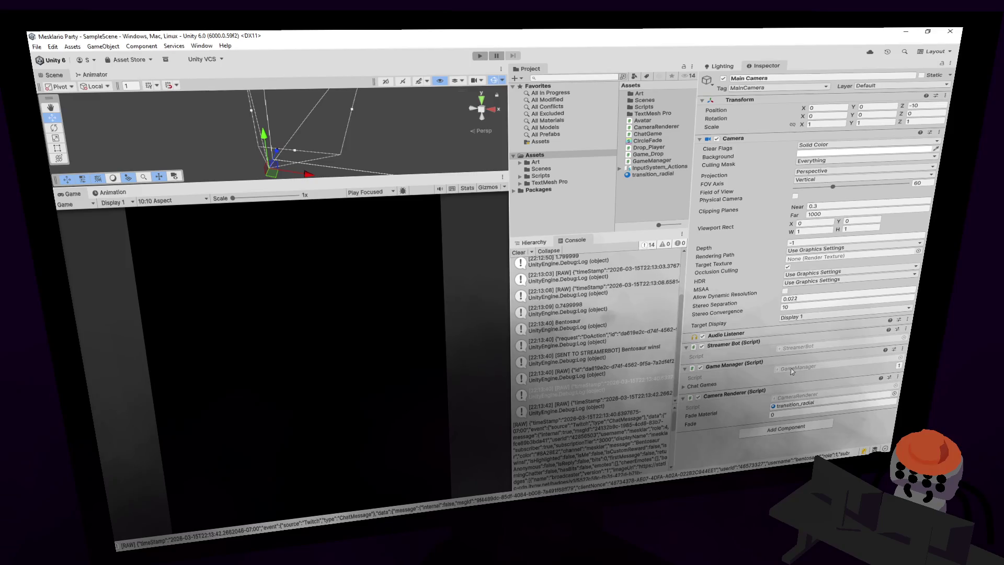
double_click(792, 369)
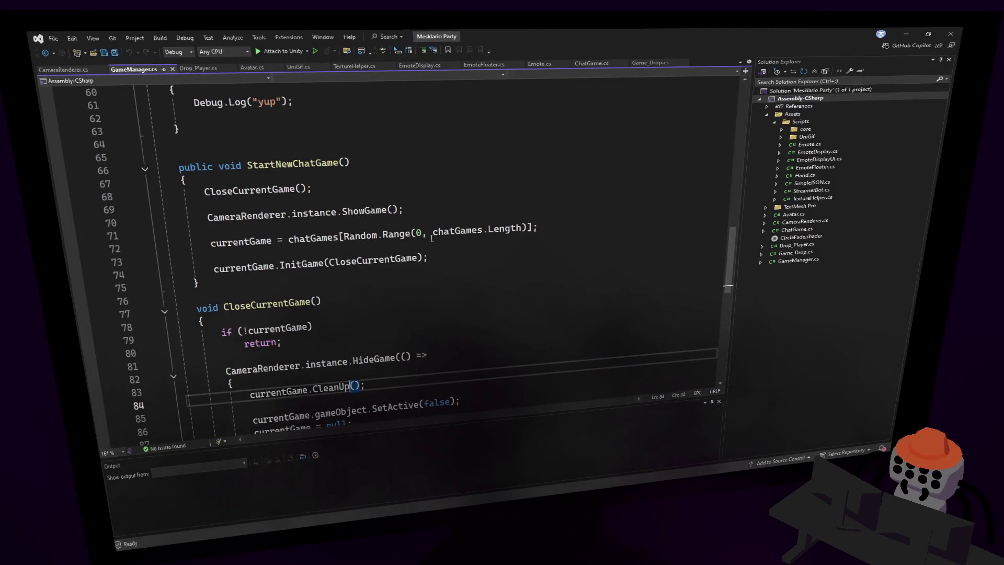
- Add 'public' before void CloseCurrentGame() in GameManager.cs and save the script
click(394, 213)
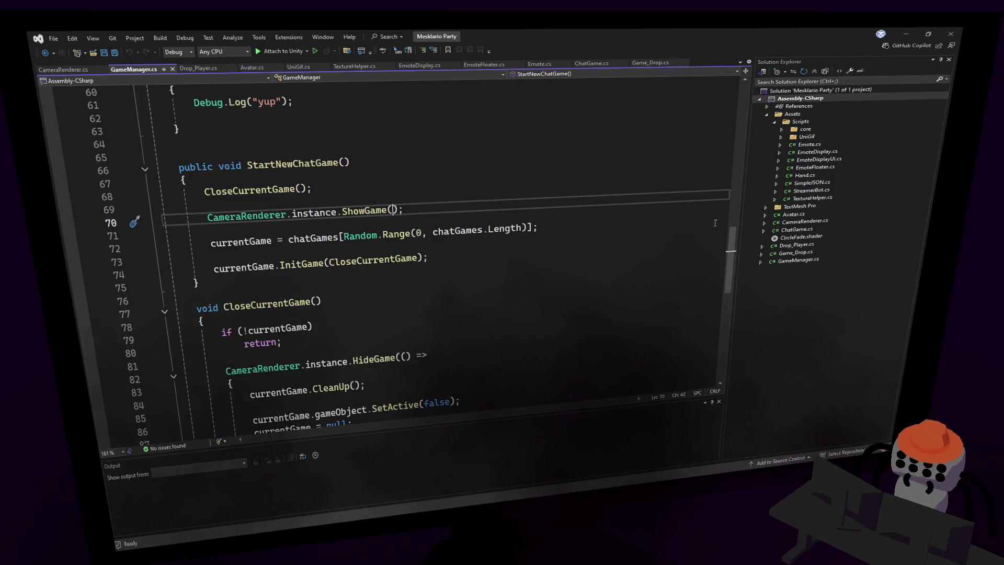
scroll(714, 223, down, 2)
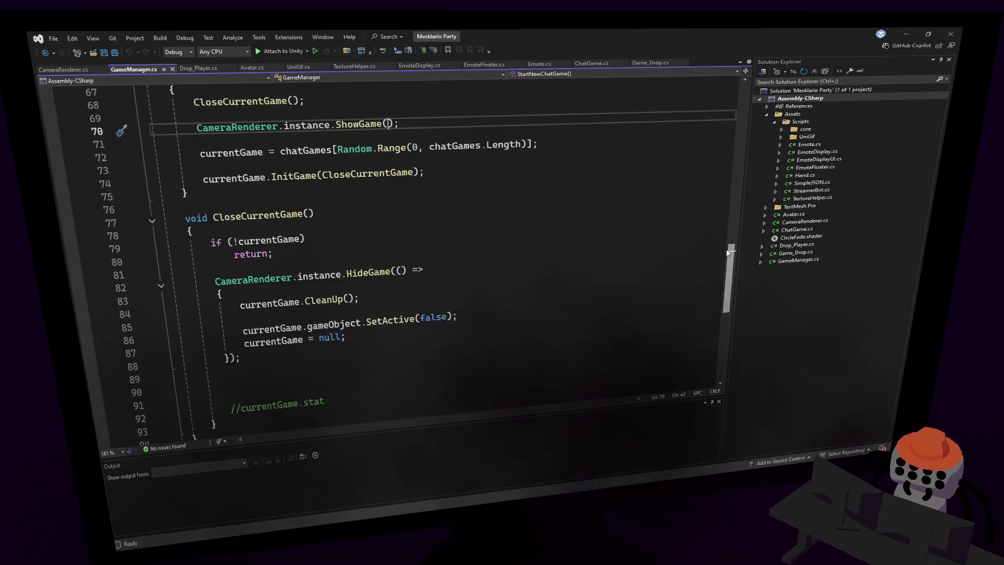
click(718, 402)
mouse_move(730, 286)
mouse_down()
mouse_move(754, 159)
mouse_move(745, 186)
mouse_up()
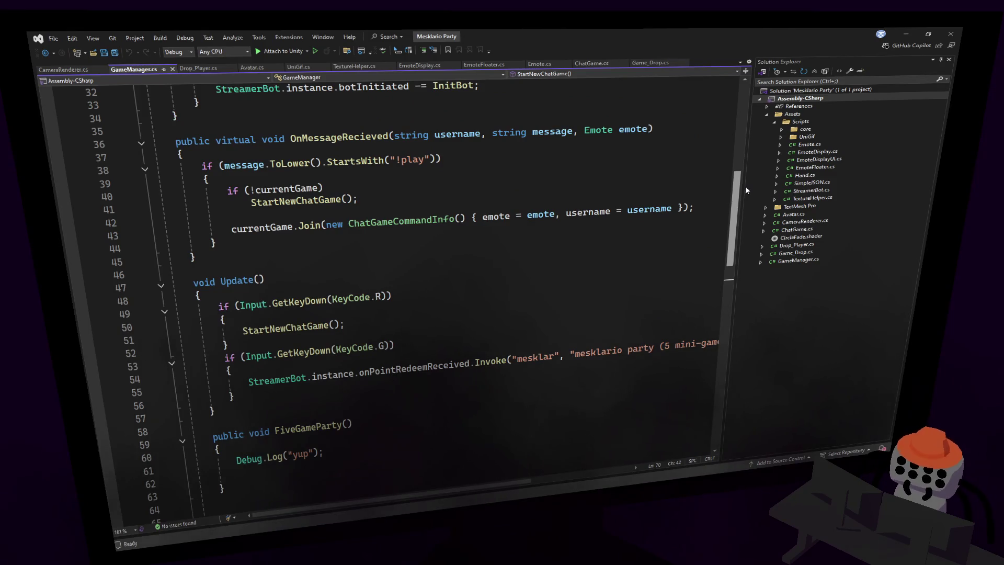
mouse_move(746, 186)
mouse_down()
mouse_move(729, 293)
mouse_move(729, 279)
mouse_up()
click(421, 158)
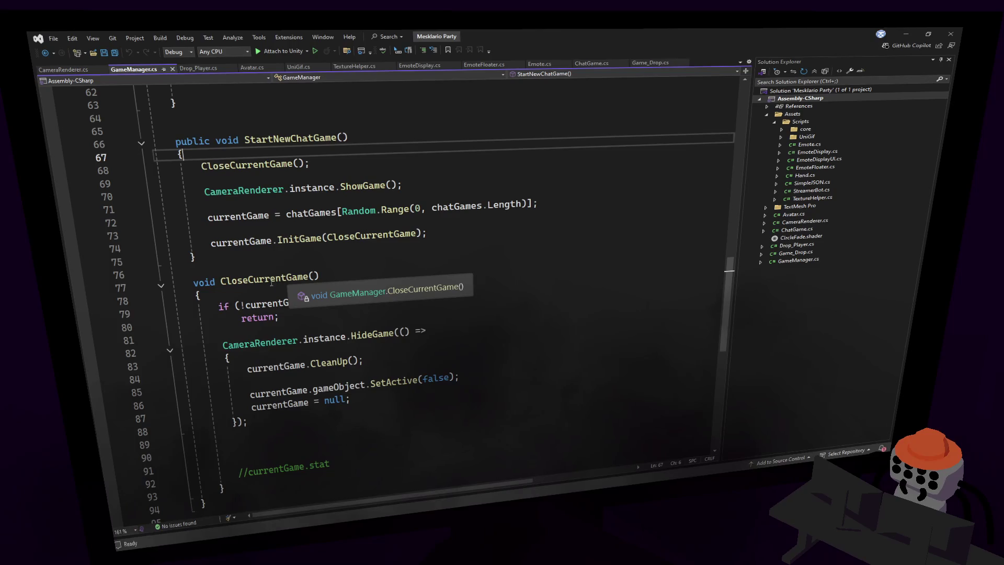
click(194, 283)
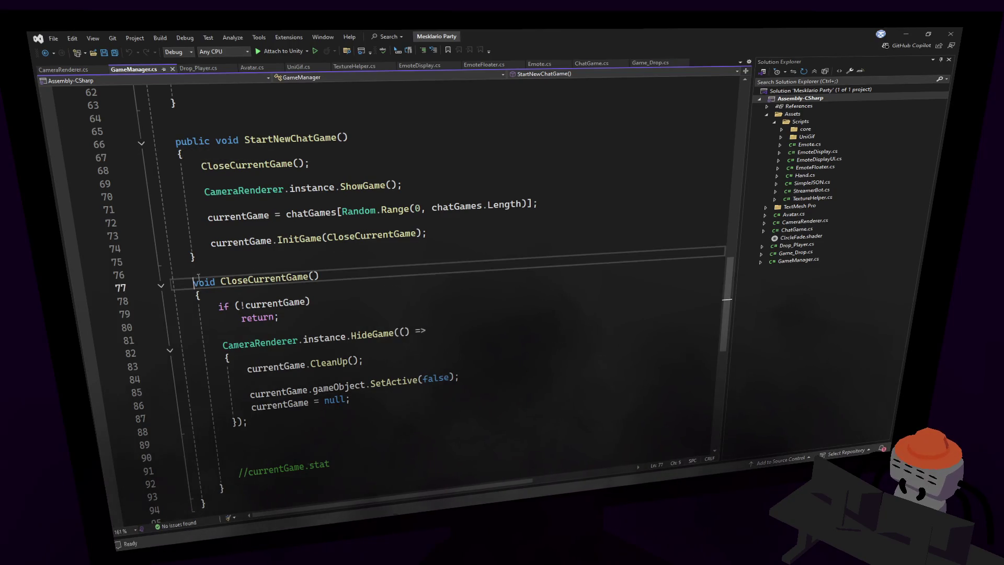
text(public)
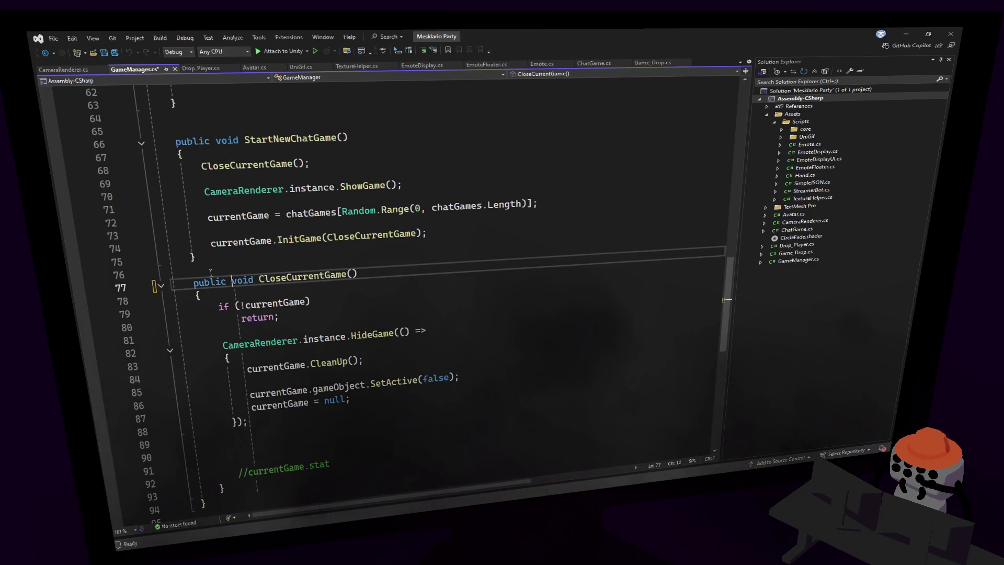
click(268, 268)
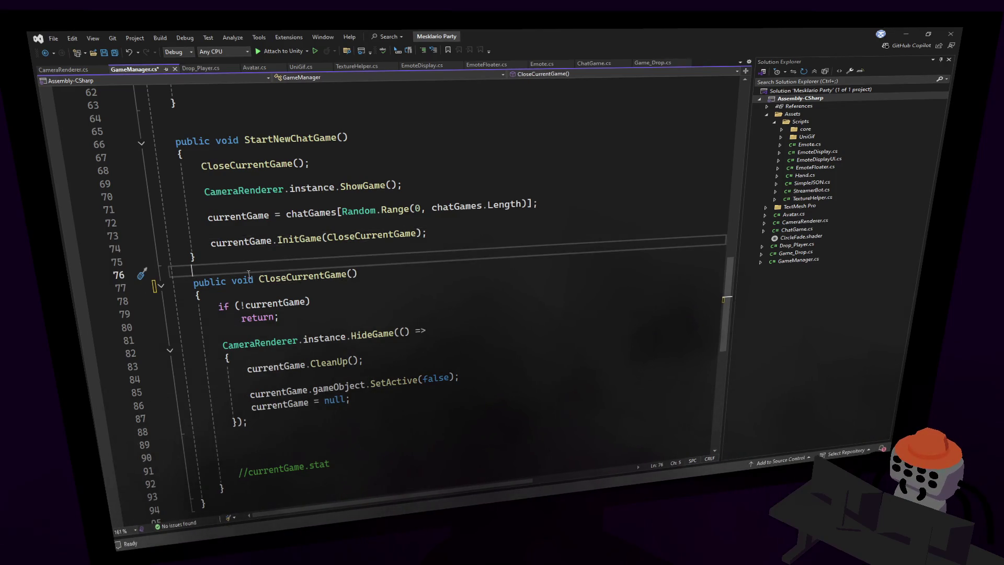
double_click(315, 272)
key(ctrl+s)
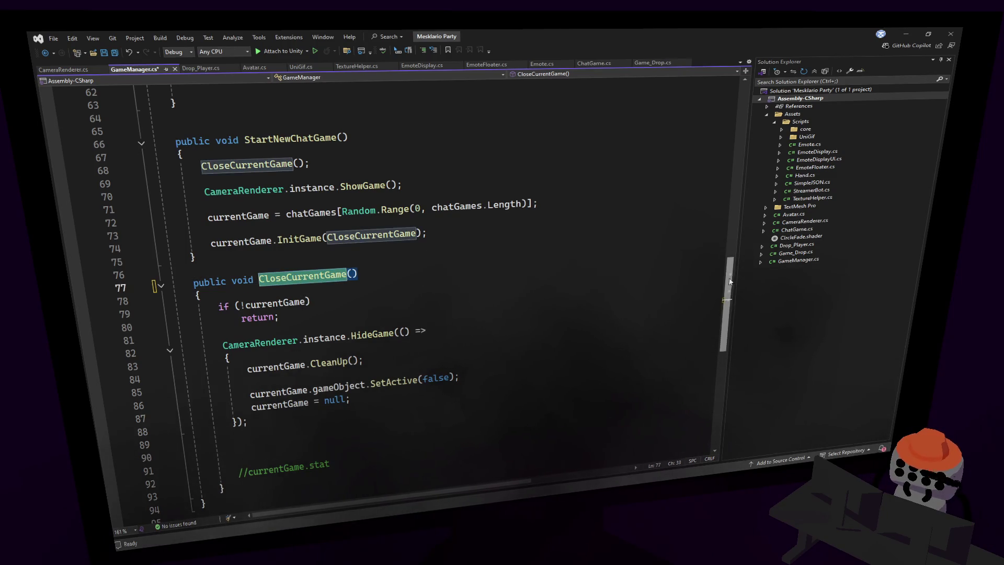
- Start replacing MonoBehaviour on line 4 with 'si', then return to Unity
scroll(470, 235, up, 20)
double_click(349, 126)
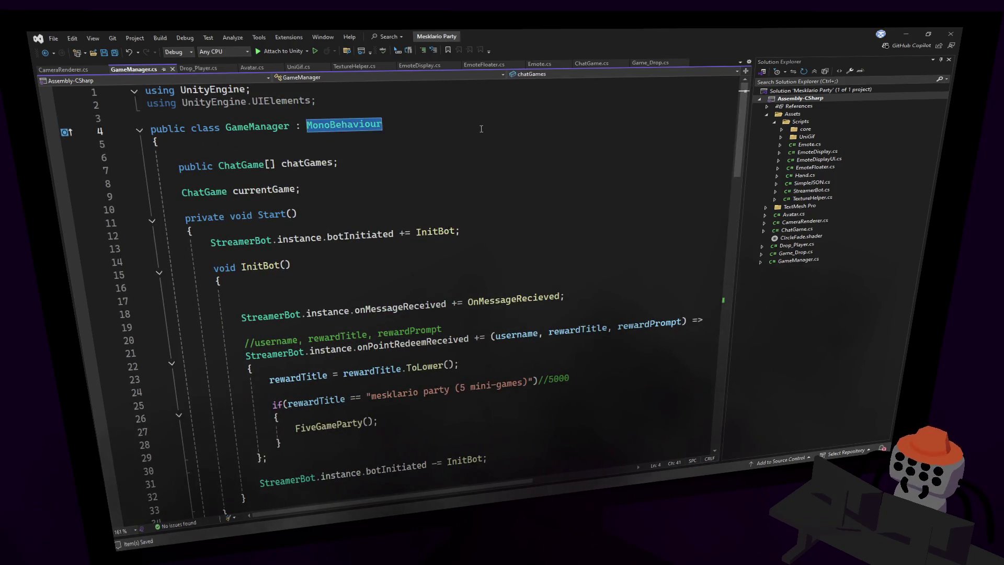
text(si)
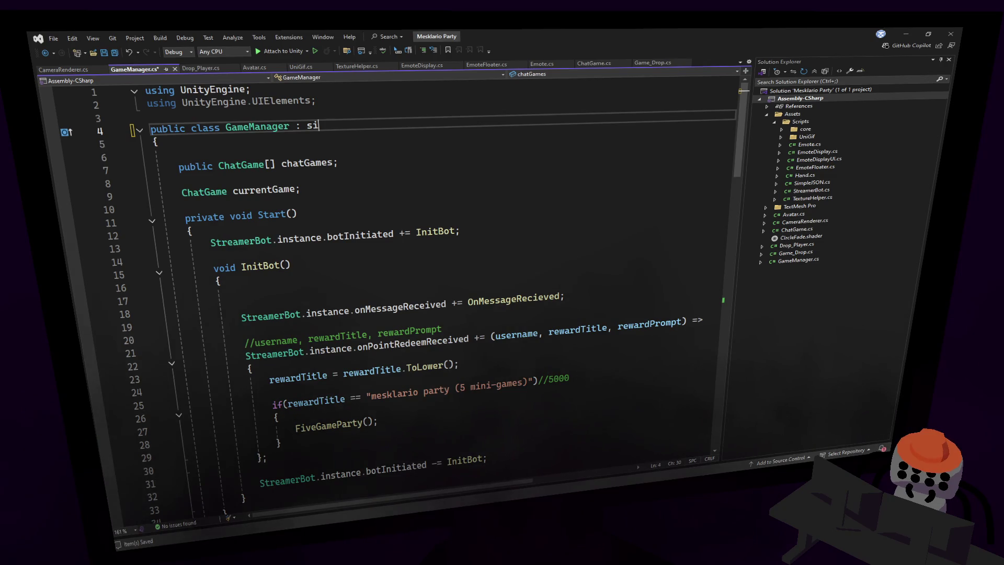
key(alt+Tab)
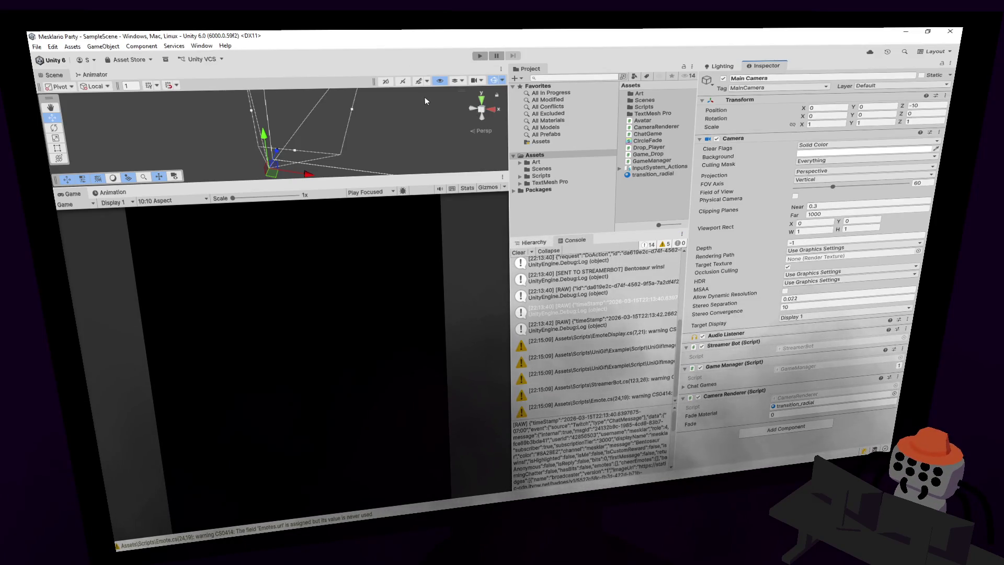
- Clear the console's CS0414 warnings and reopen GameManager.cs in Visual Studio
click(519, 253)
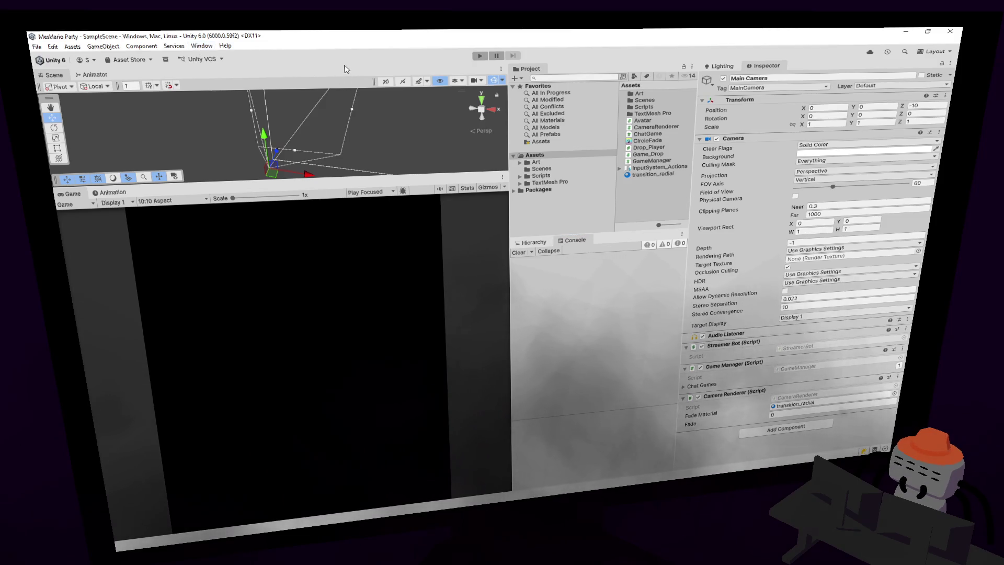
double_click(795, 366)
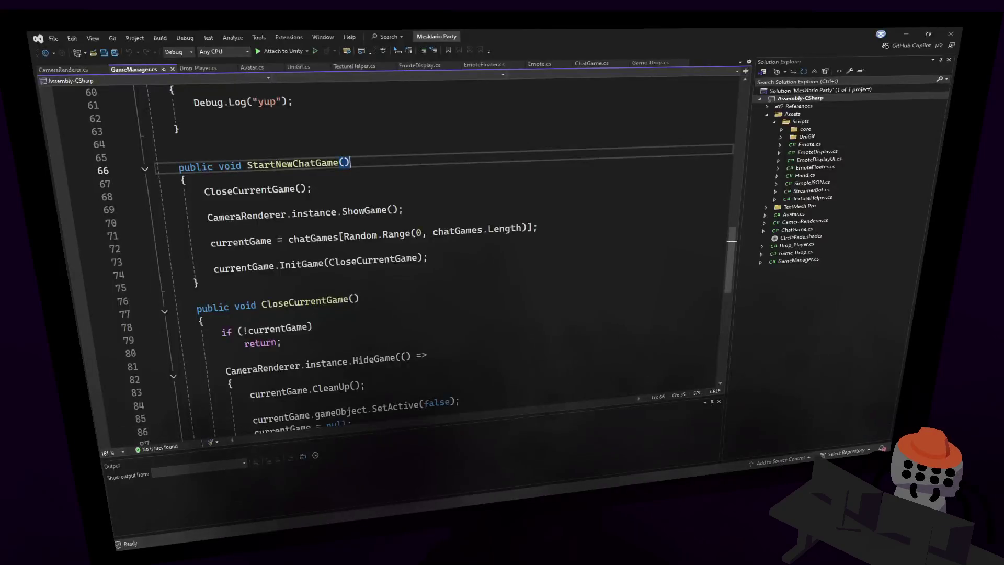
- Change GameManager's base class to Singleton<GameManager>, save, and bring up ChatGame.cs
click(617, 294)
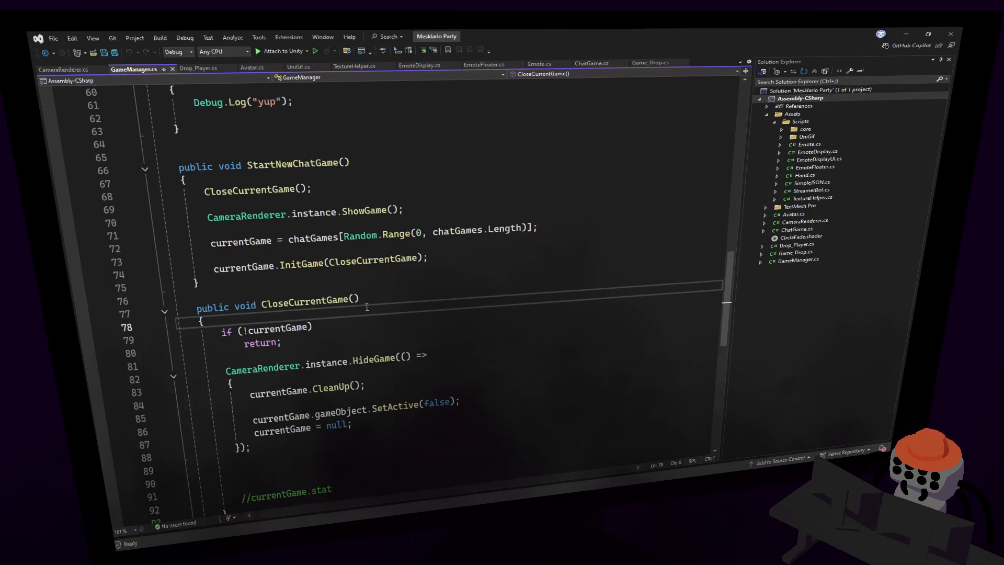
scroll(397, 312, down, 1)
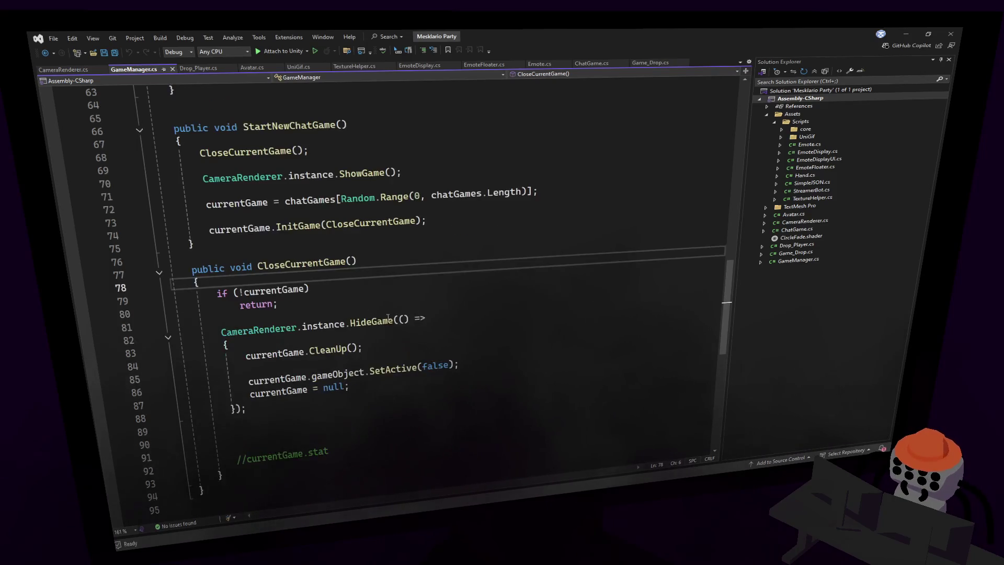
drag(728, 285, 711, 60)
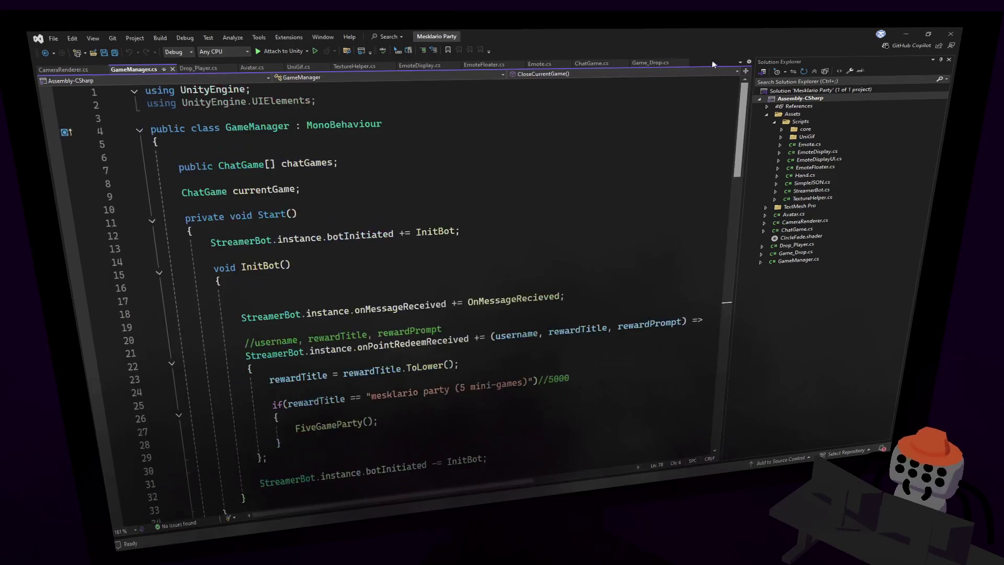
double_click(338, 126)
text(Singleton)
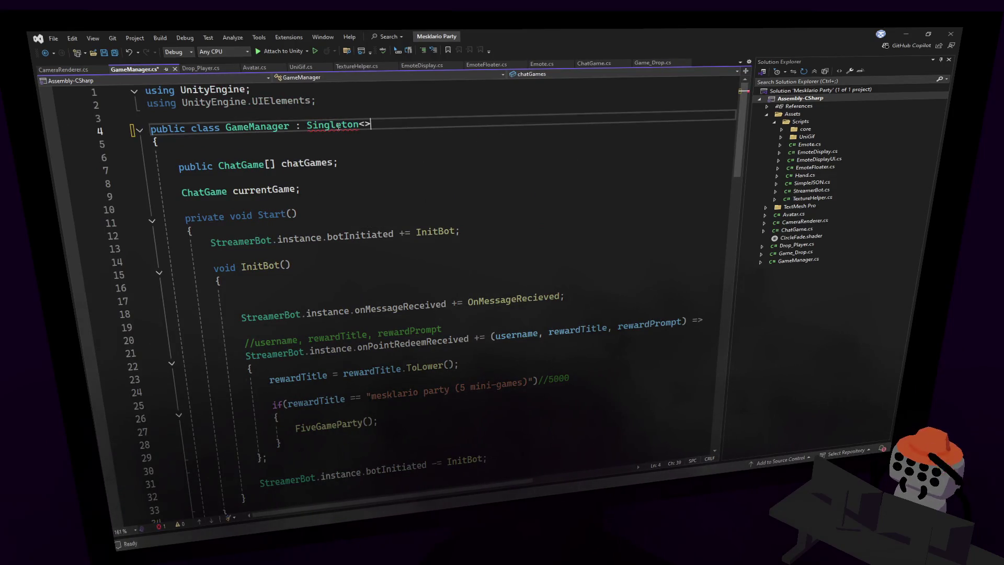
text(<Gam)
key(Tab)
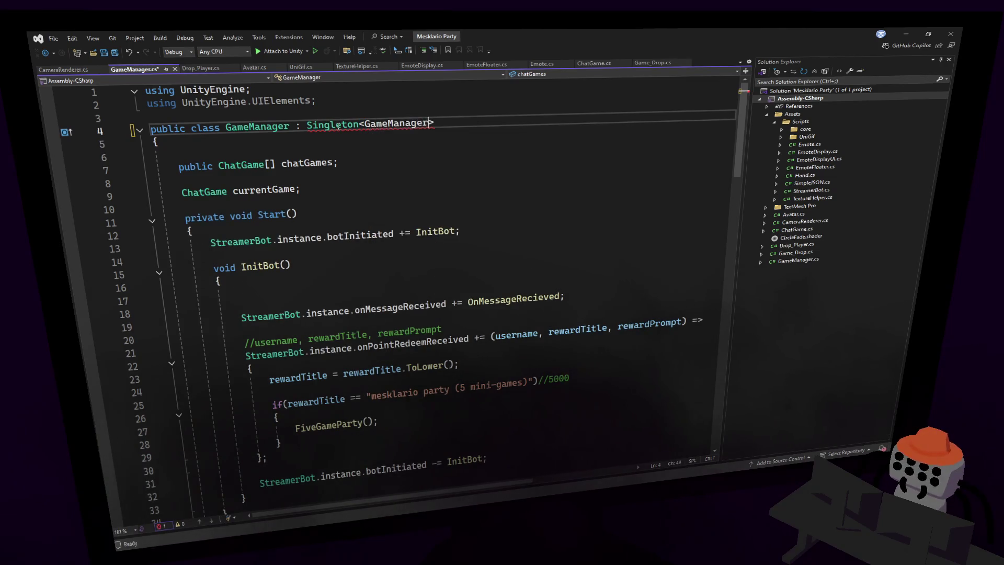
double_click(258, 127)
key(ctrl+s)
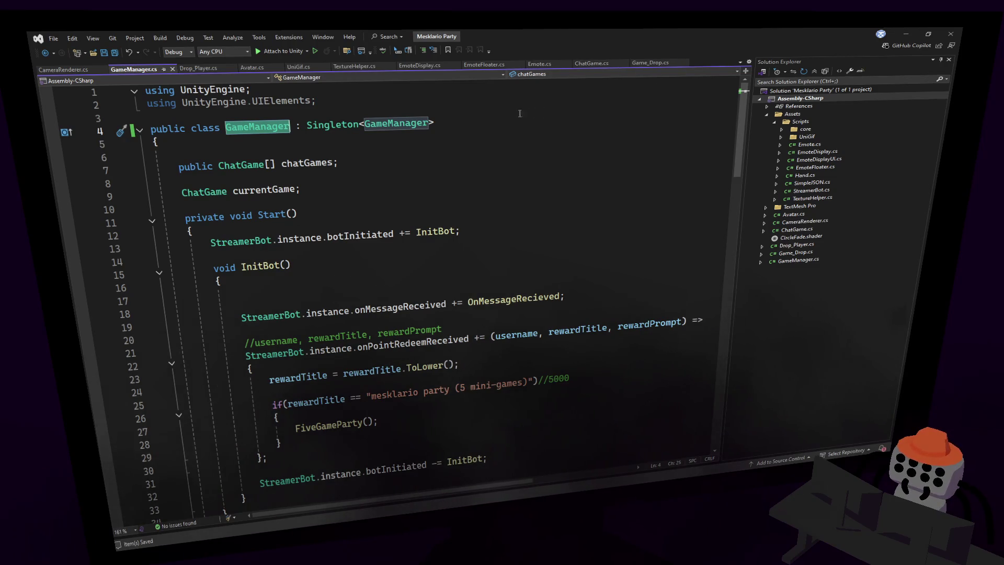
click(591, 63)
scroll(468, 277, down, 4)
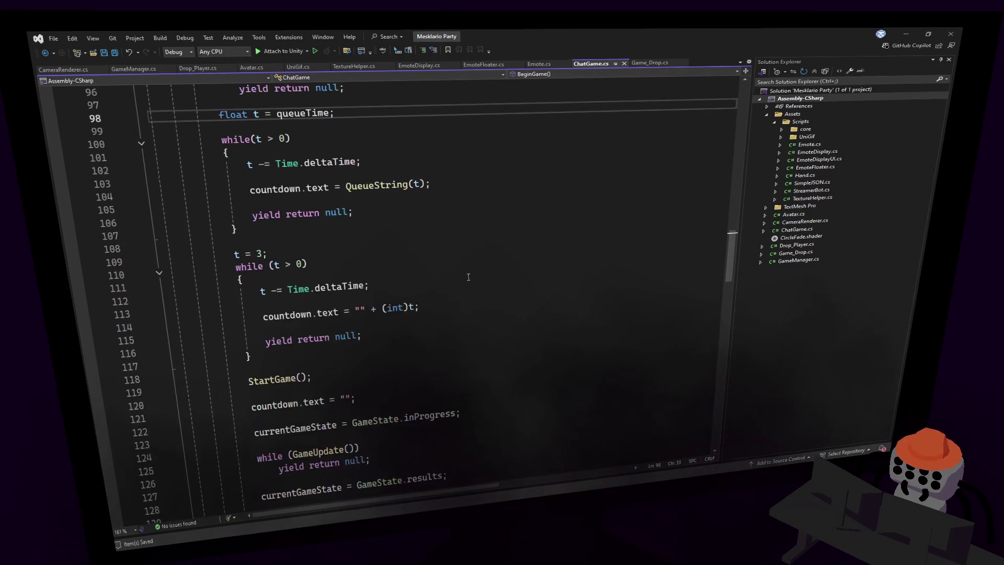
- Declare a countdown timer float t on a new line above the players loop
scroll(706, 217, up, 6)
scroll(717, 228, down, 3)
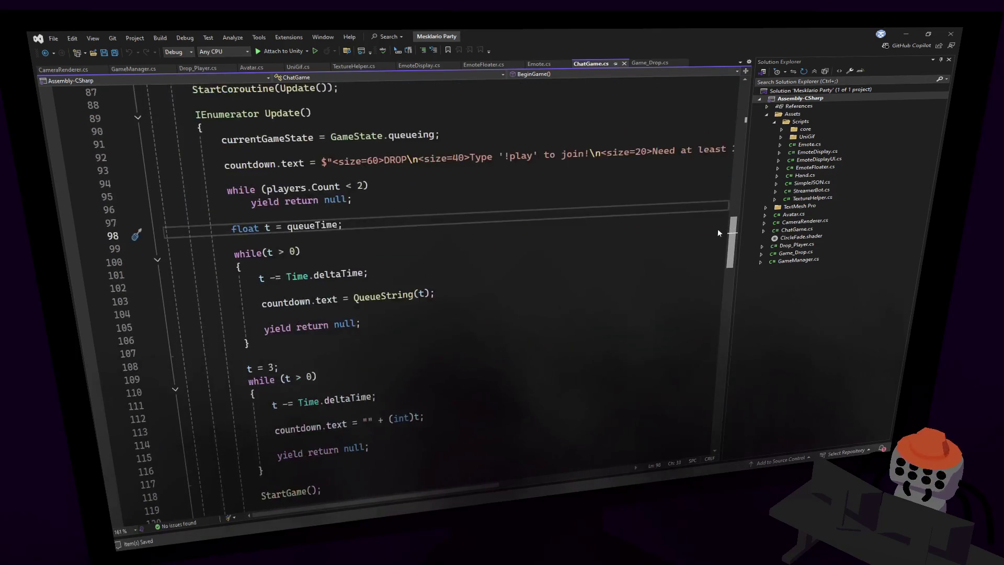
scroll(717, 228, up, 1)
scroll(722, 226, up, 2)
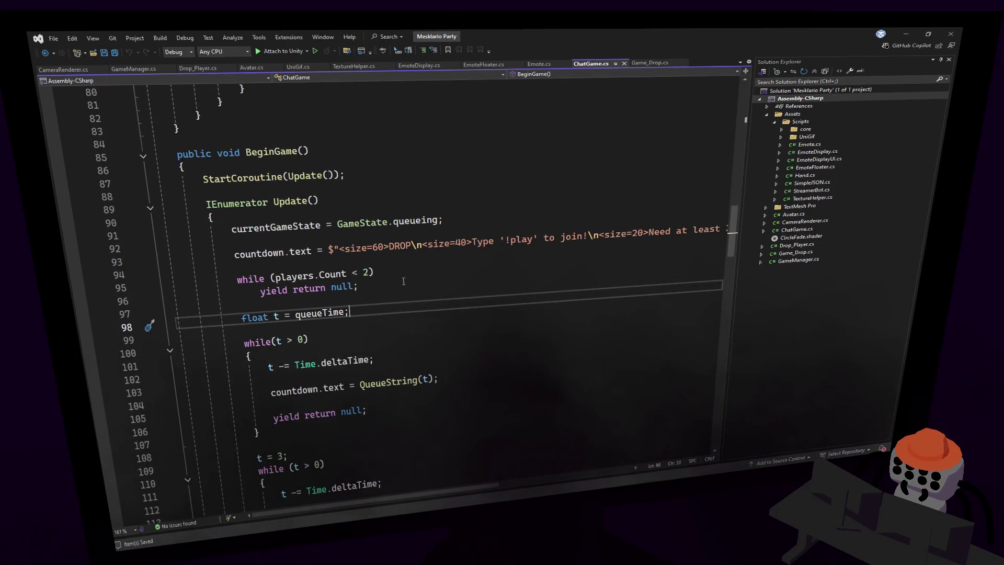
click(412, 256)
key(Return)
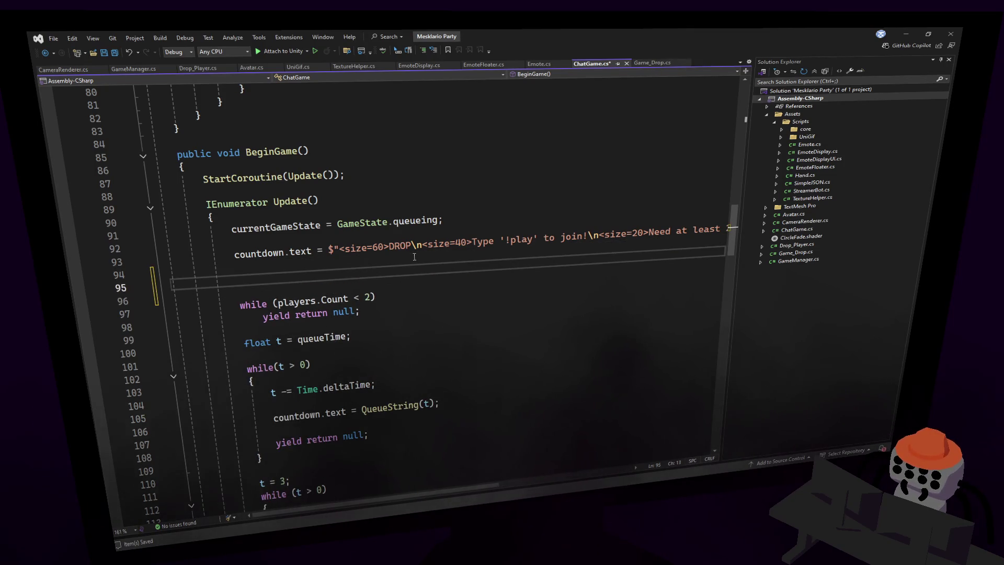
drag(279, 342, 244, 343)
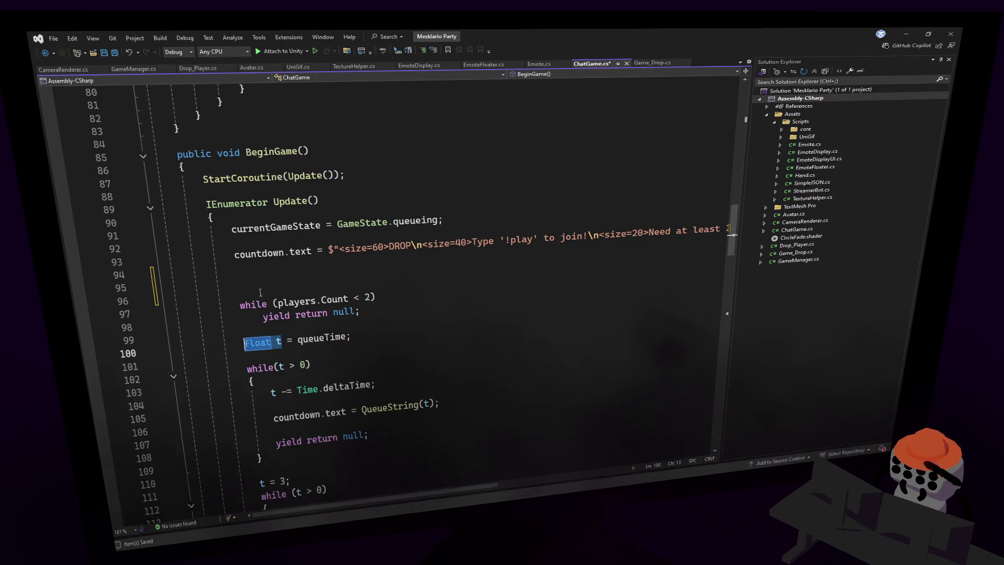
click(239, 292)
click(261, 278)
text(float t = 2l;)
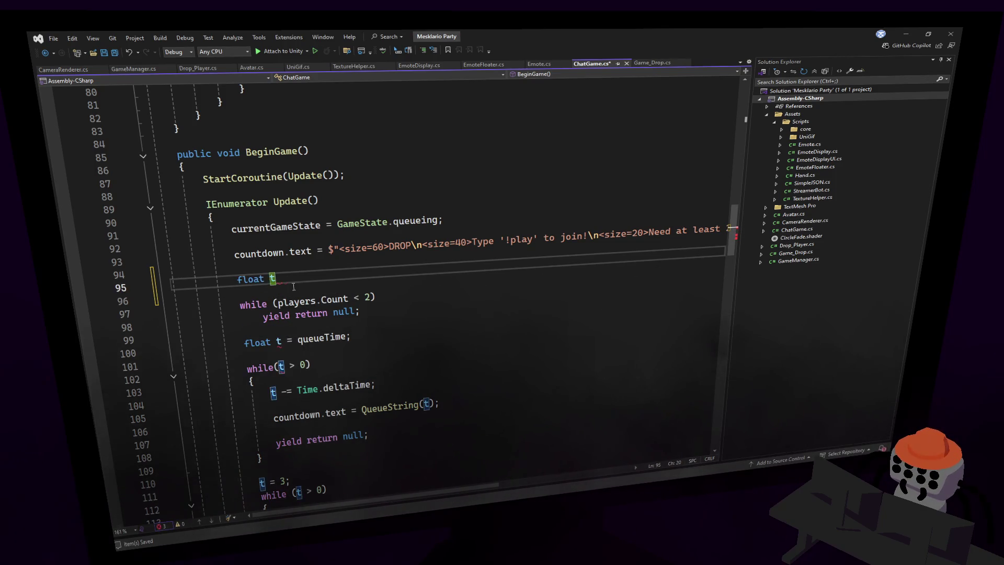
key(BackSpace)
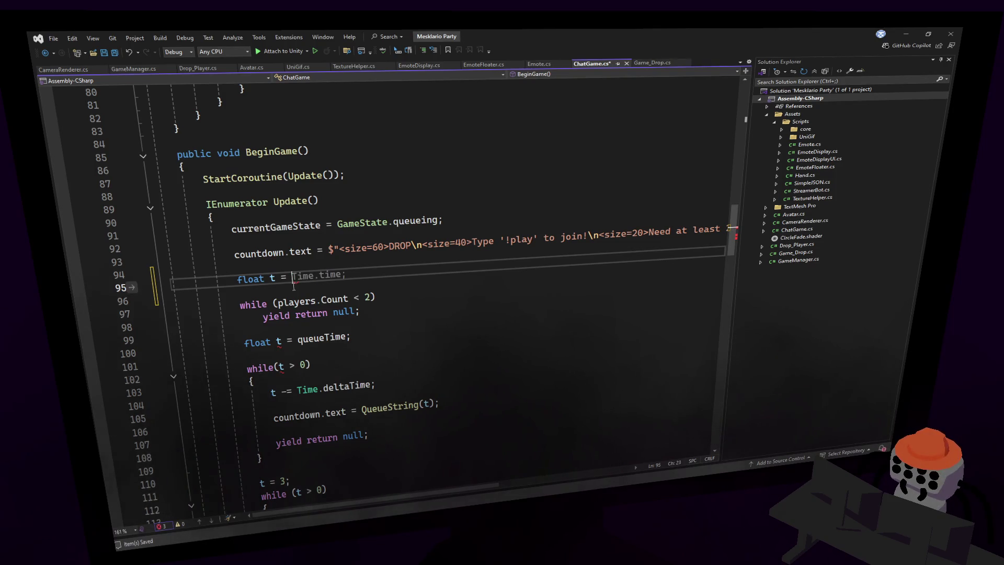
text(30)
key(BackSpace)
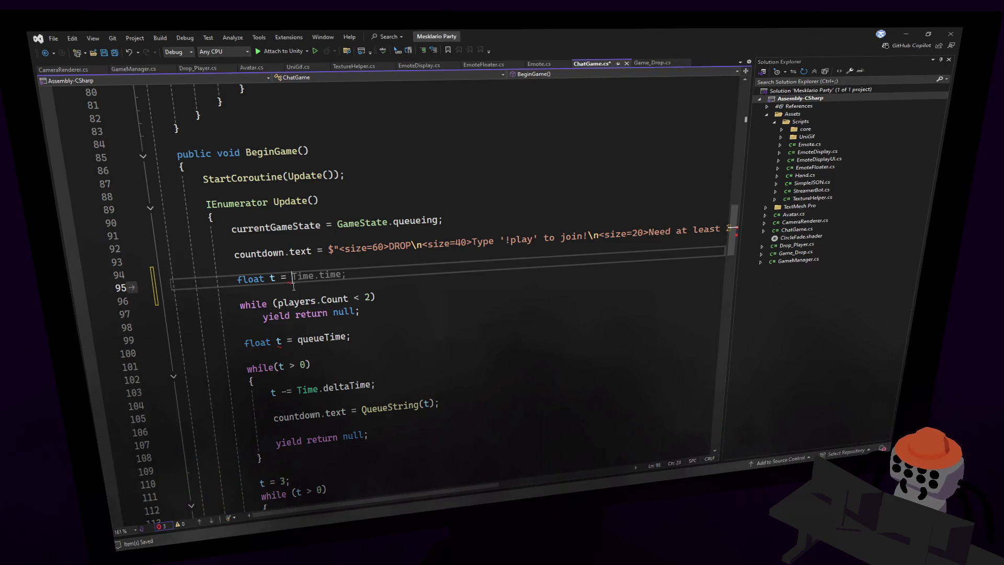
text(50)
key(BackSpace)
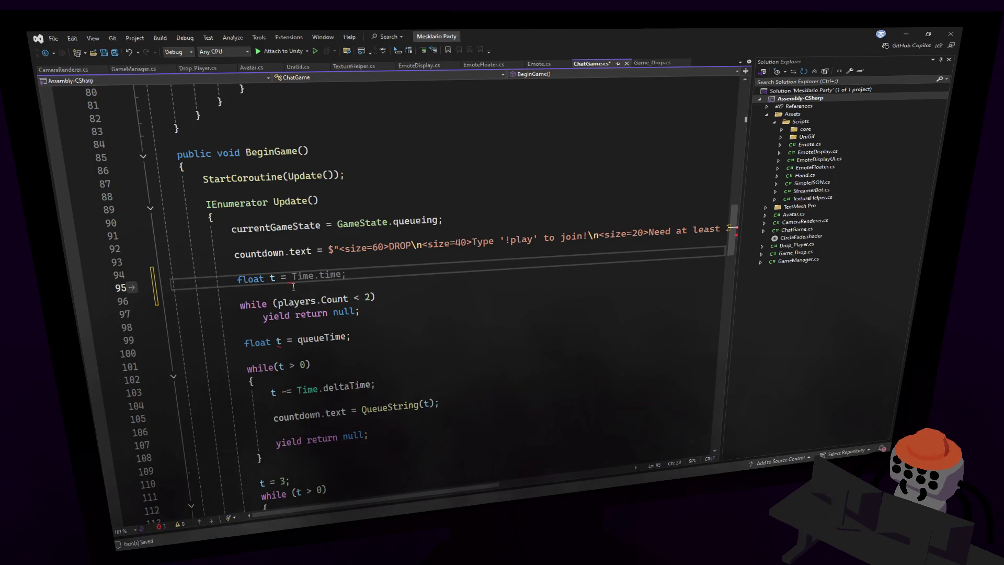
text(5)
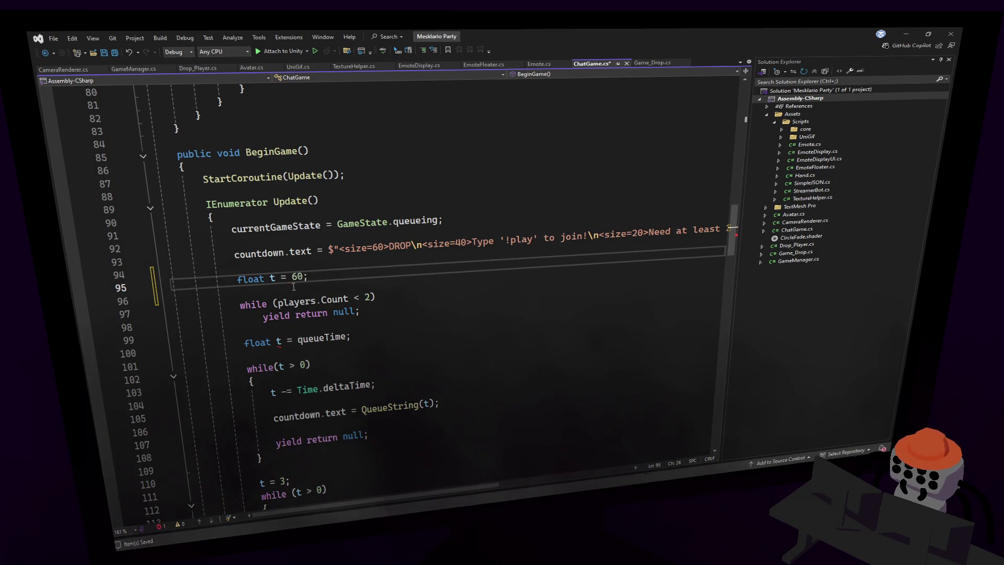
key(Down)
- Stop redeclaring t on the queueTime line and give the while loop a braced body
double_click(256, 342)
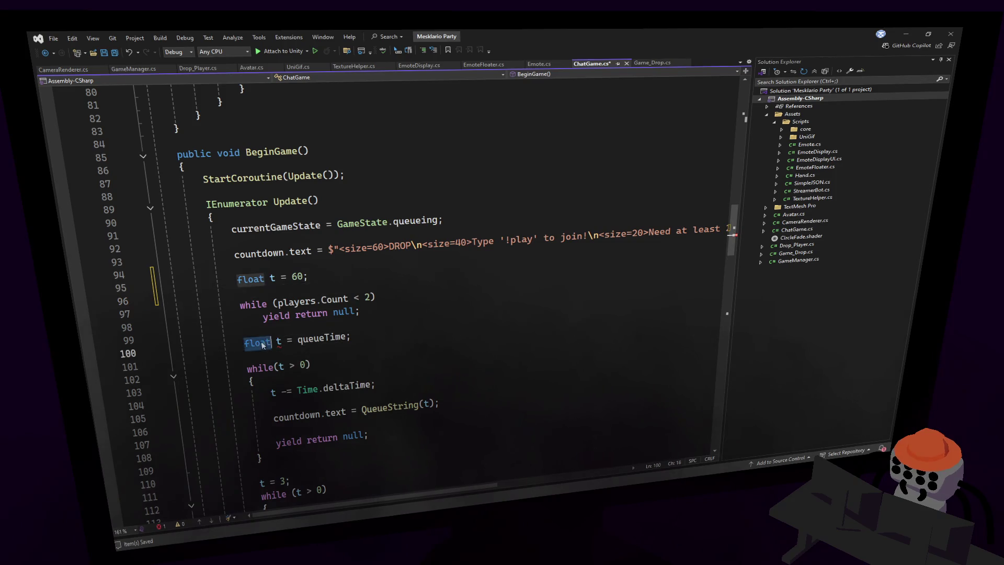
key(Delete)
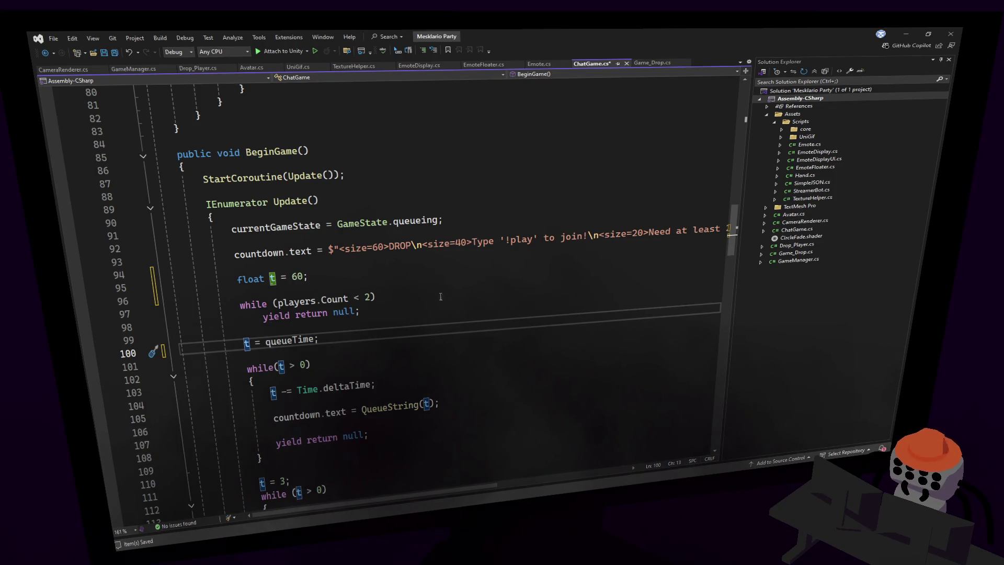
click(408, 293)
key(shift+Down)
key(Delete)
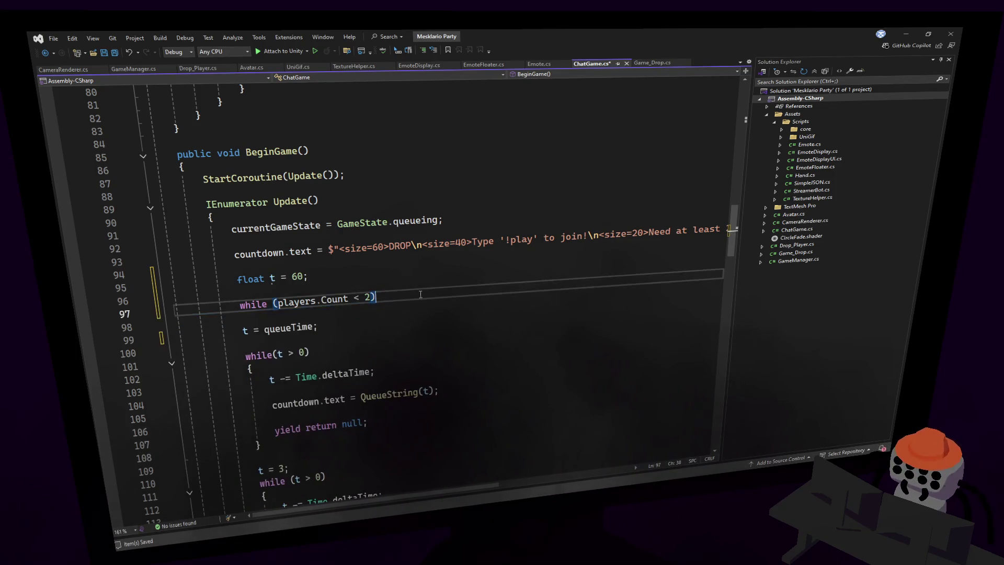
text({ })
key(Return)
text(yield return null;)
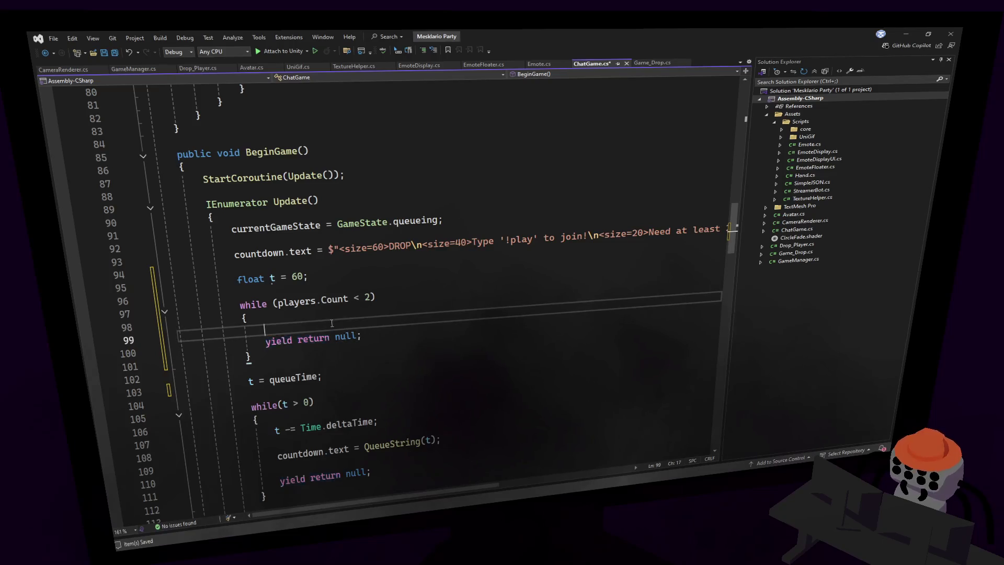
click(370, 296)
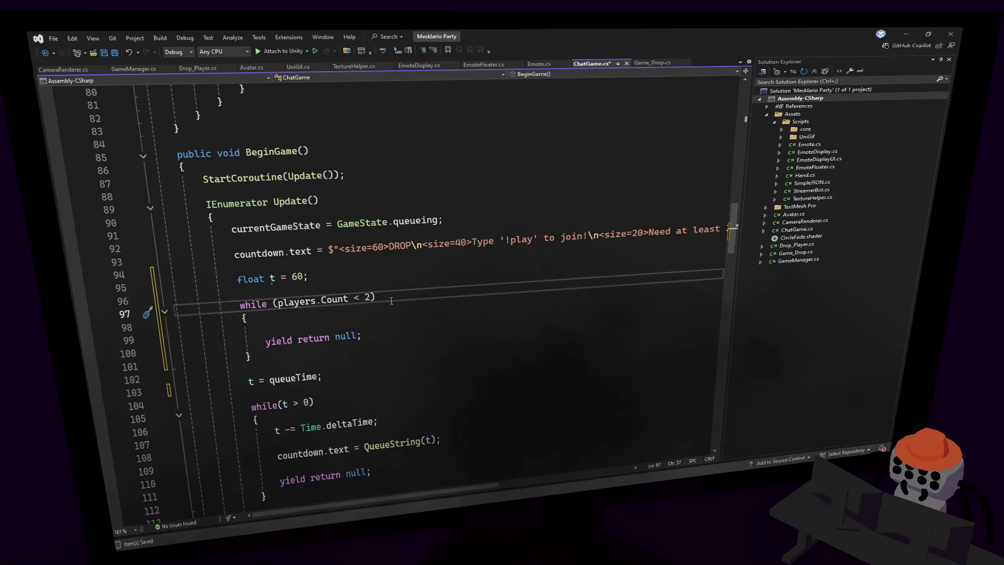
key(Down)
key(Return)
key(Return)
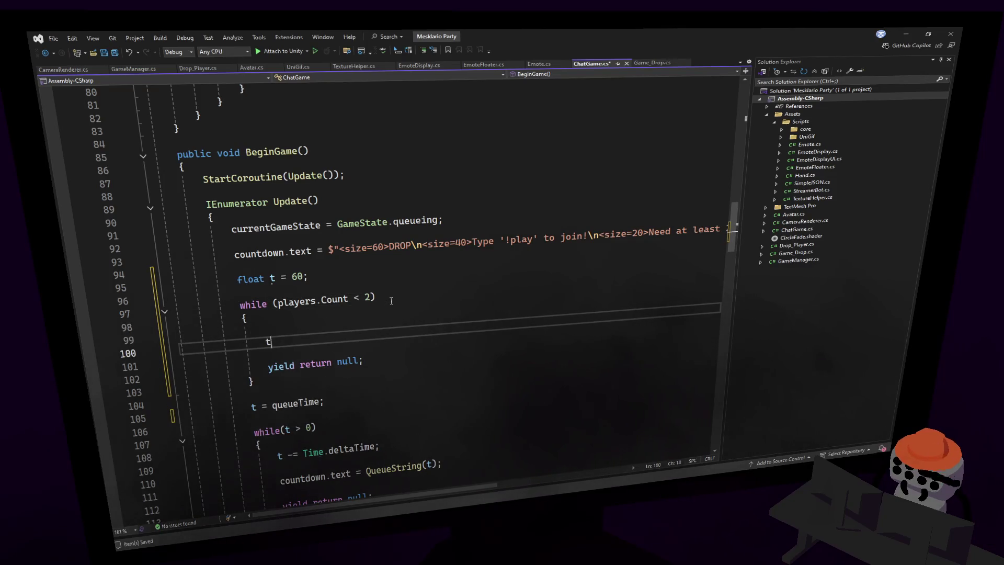
- Decrement t by Time.deltaTime and add an if timeout check ending in yield break
text( -= T)
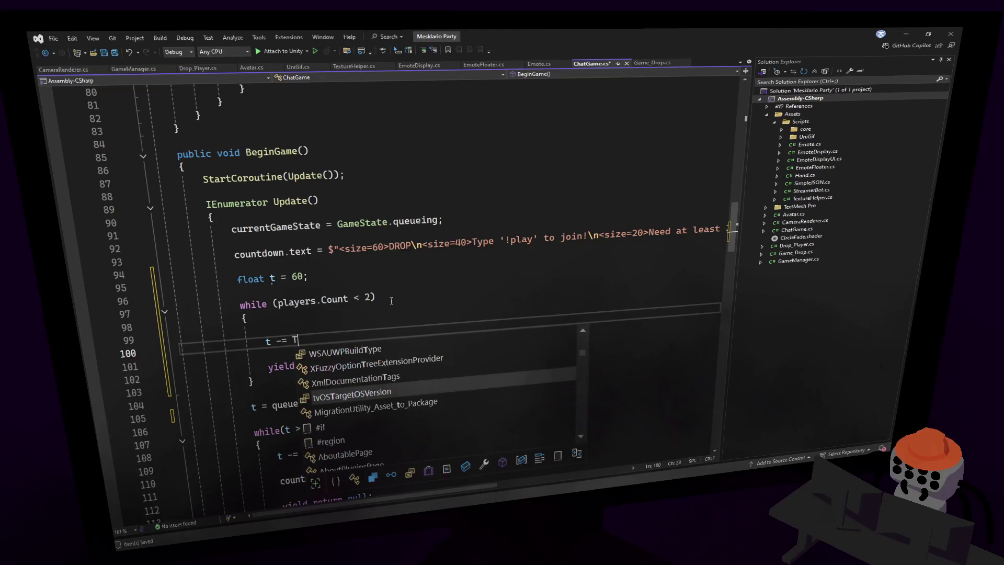
text(ime.d;)
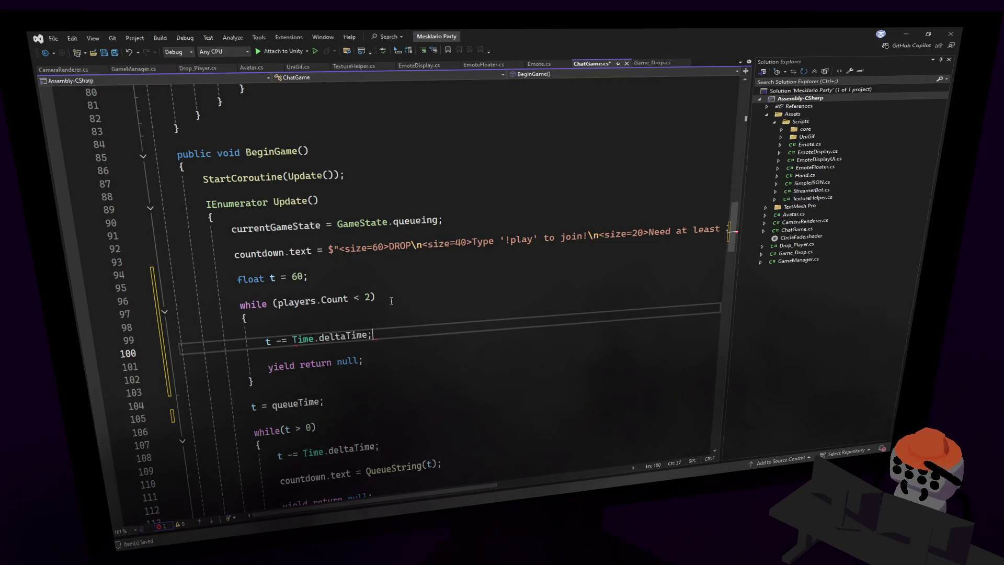
key(Return)
key(Return)
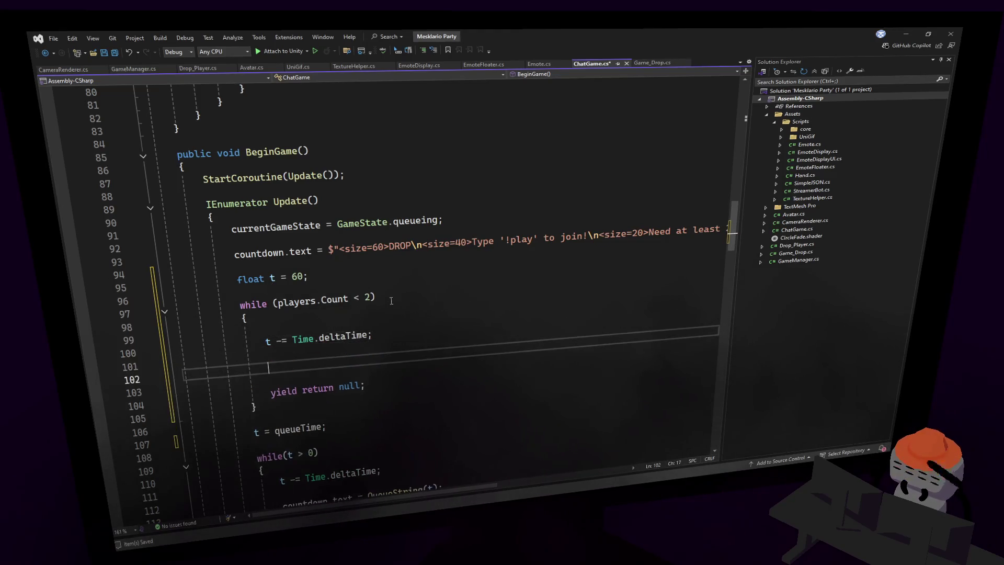
text(if(t < 0)
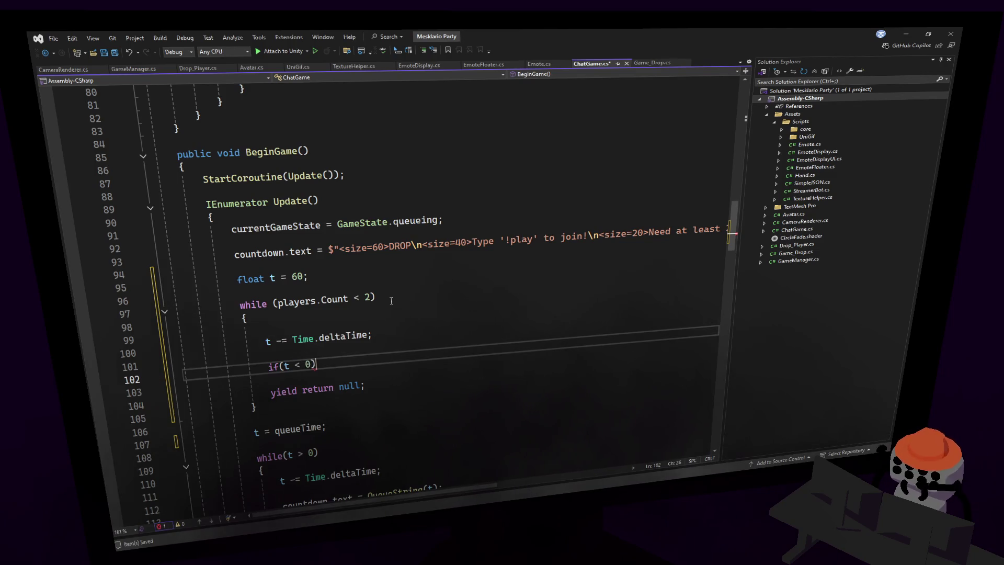
key(Return)
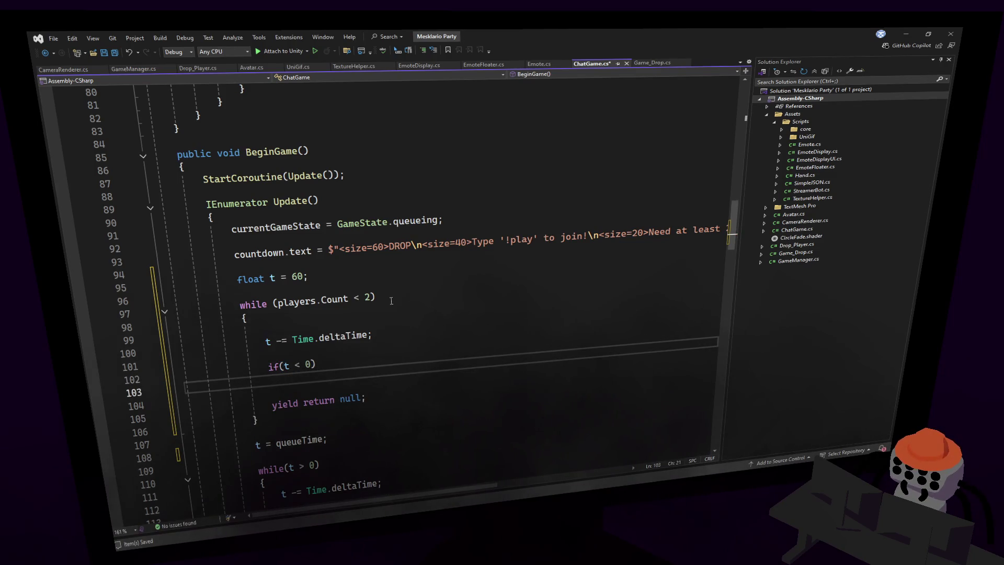
key(Up)
key(Up)
key(Up)
key(ctrl+shift+l)
key(Down)
key(Down)
key(Down)
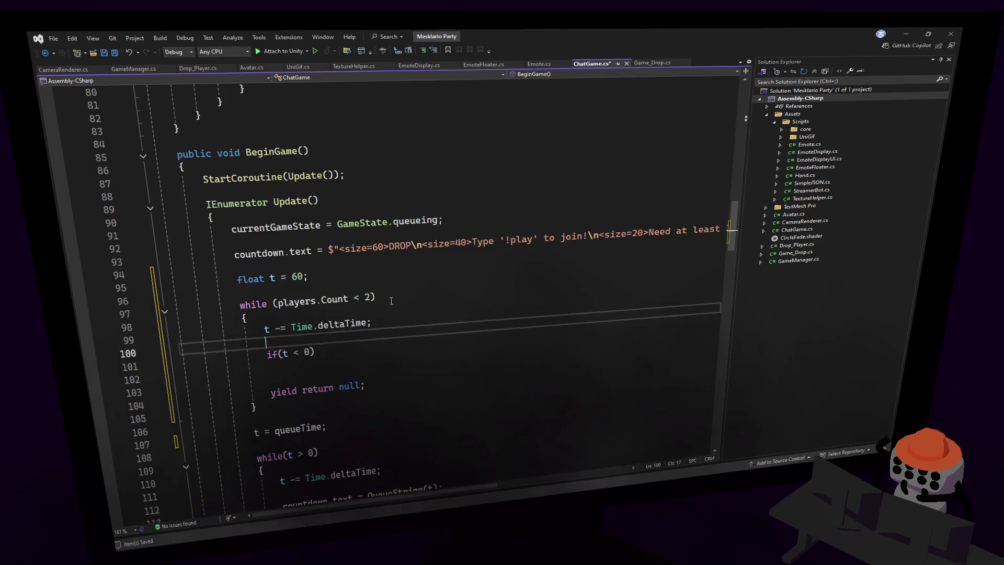
text({)
key(Return)
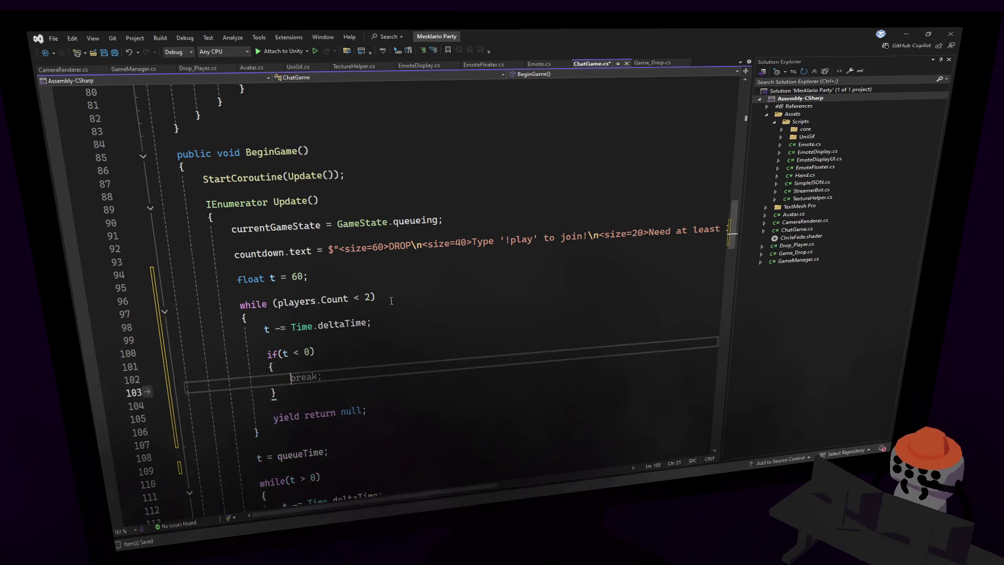
text(yield )
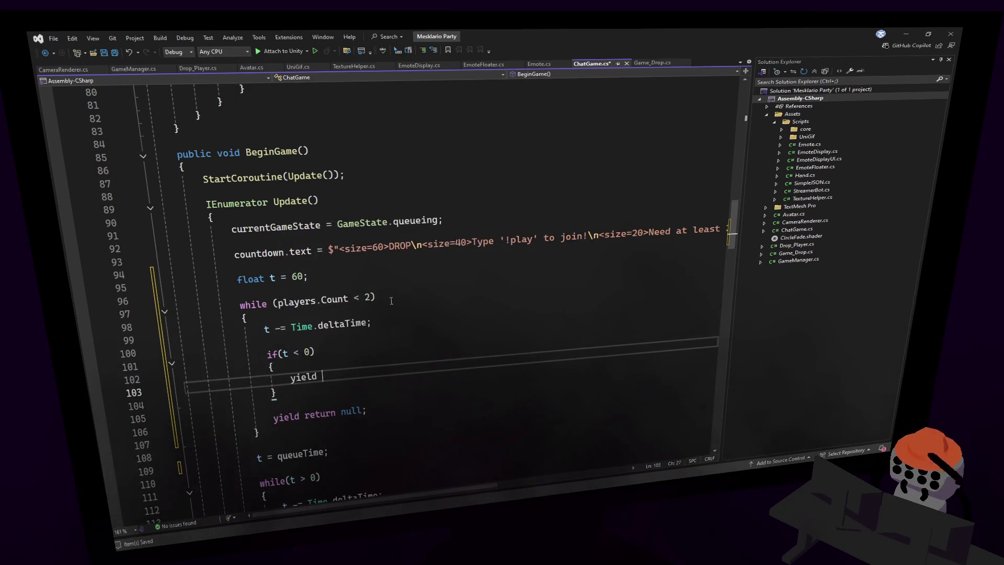
text(break;)
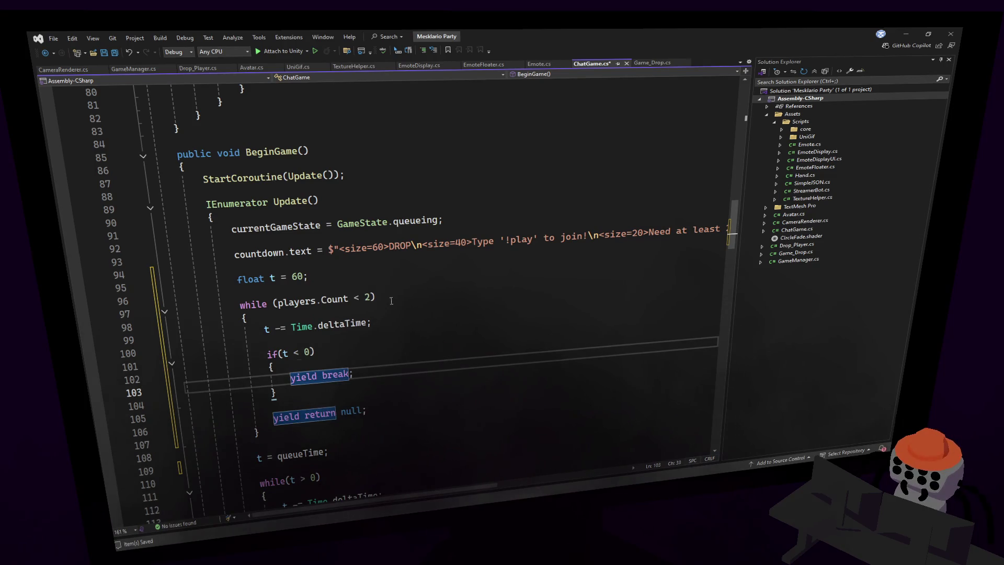
- Call GameManager.instance.CloseCurrentGame() before yield break when the timeout is reached
key(ctrl+Return)
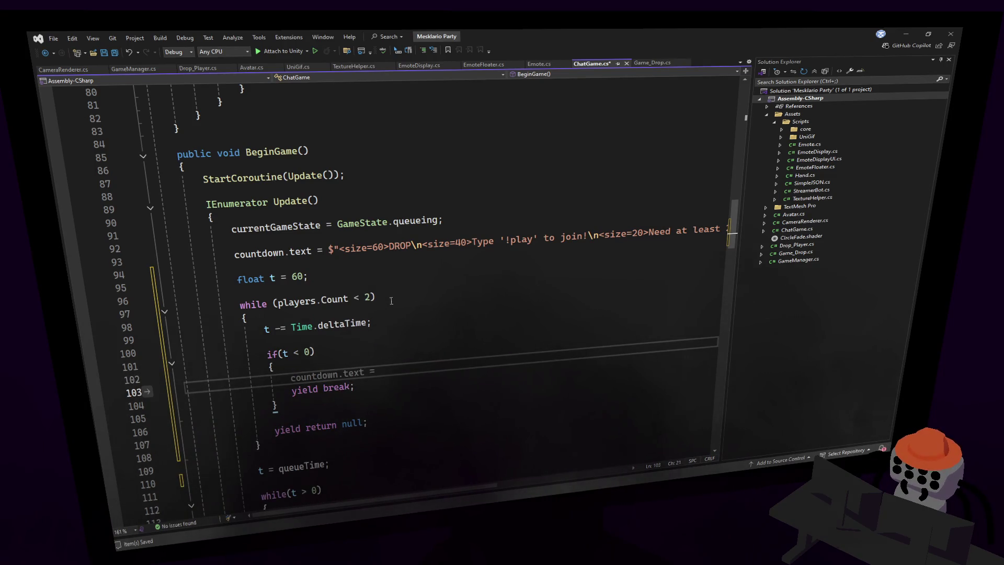
text(GameManager.c)
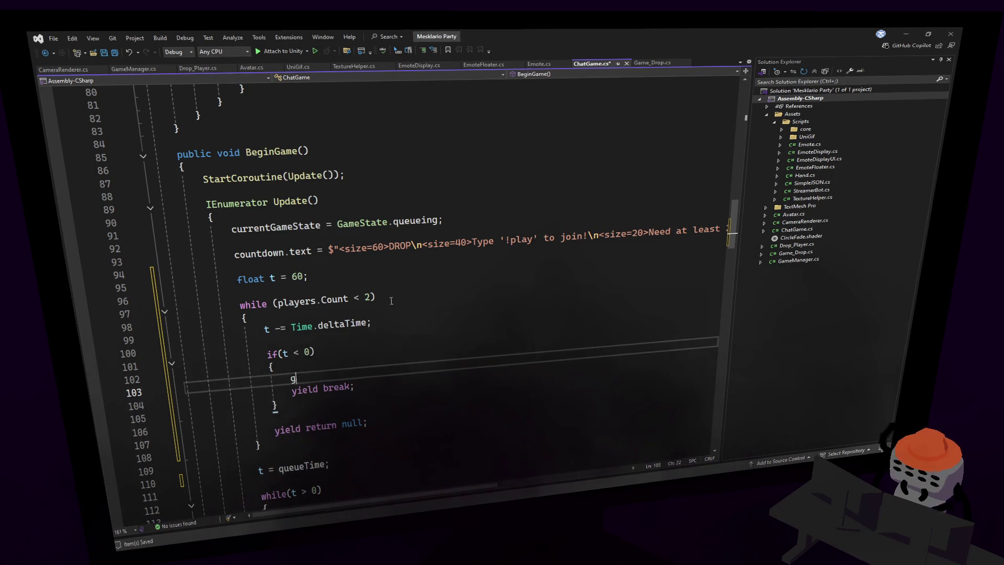
key(BackSpace)
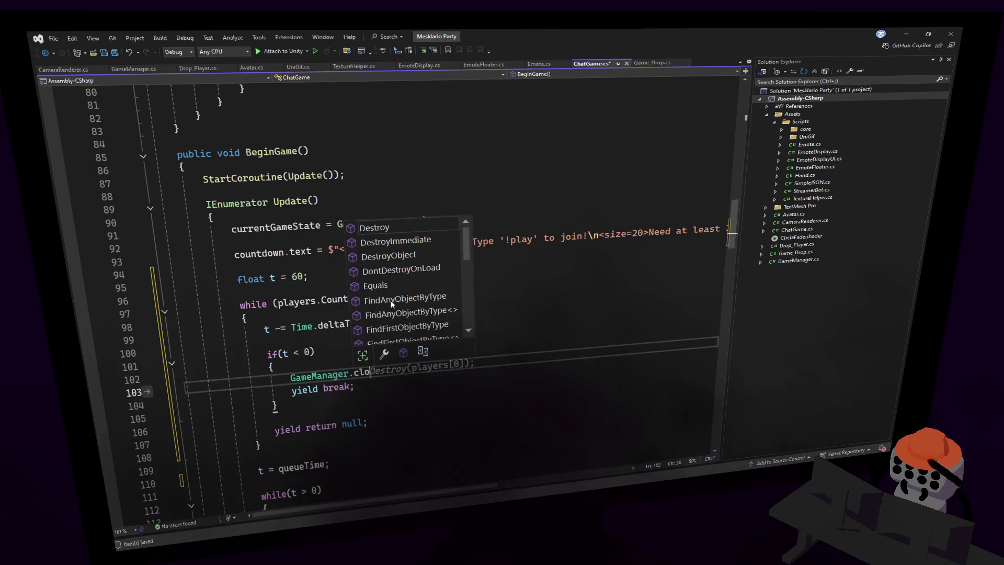
text(end)
key(BackSpace)
key(BackSpace)
key(BackSpace)
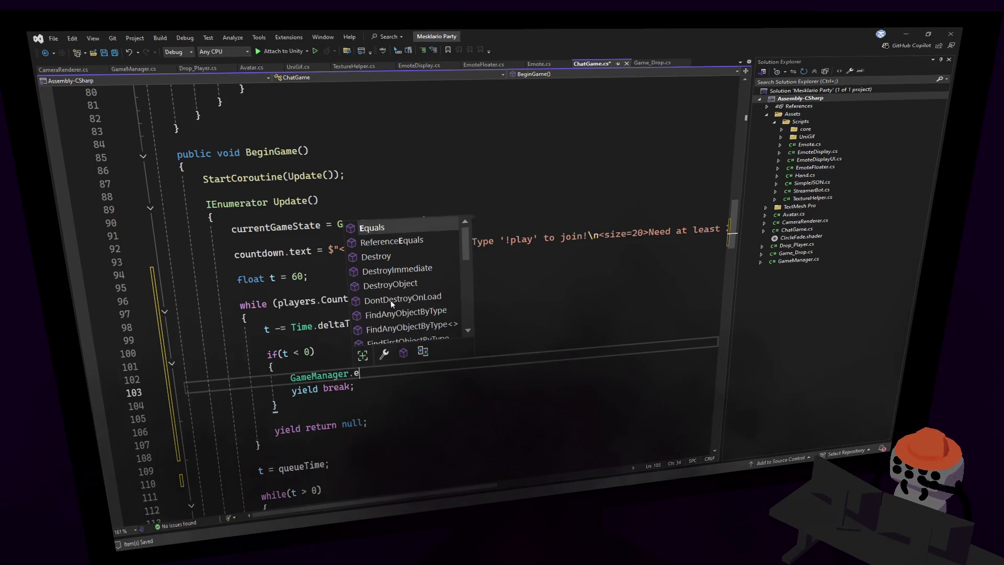
text(.clo)
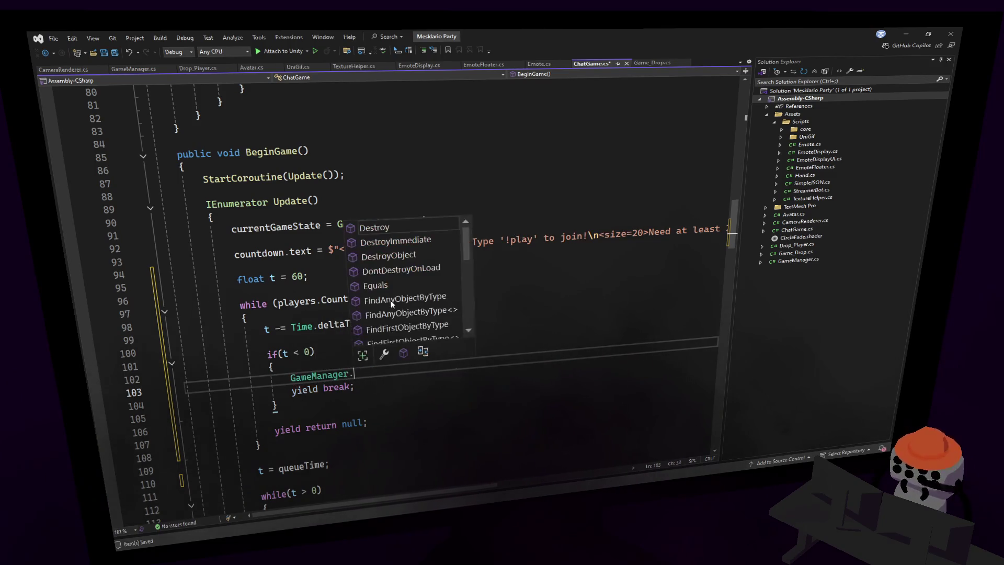
key(BackSpace)
key(BackSpace)
key(BackSpace)
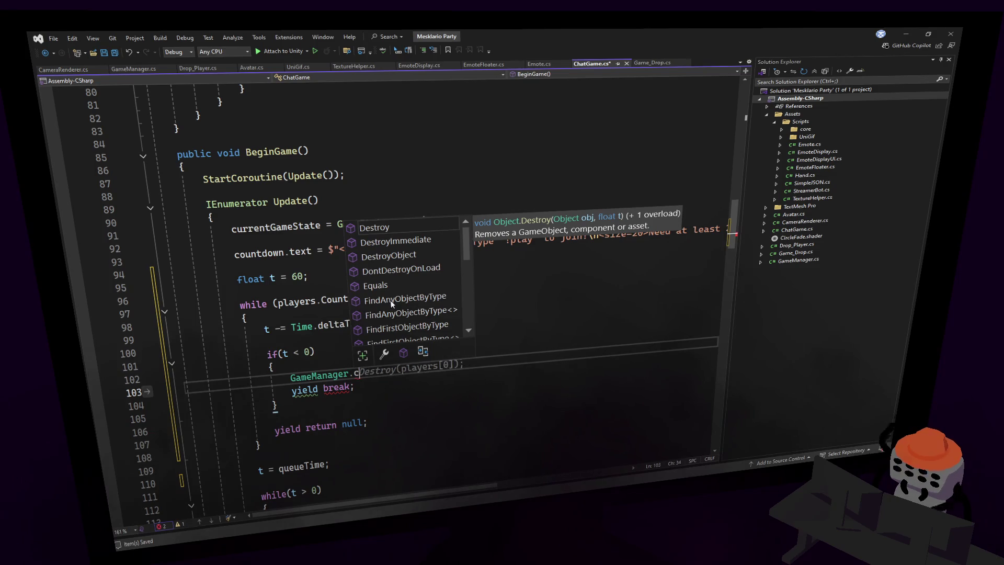
text(.)
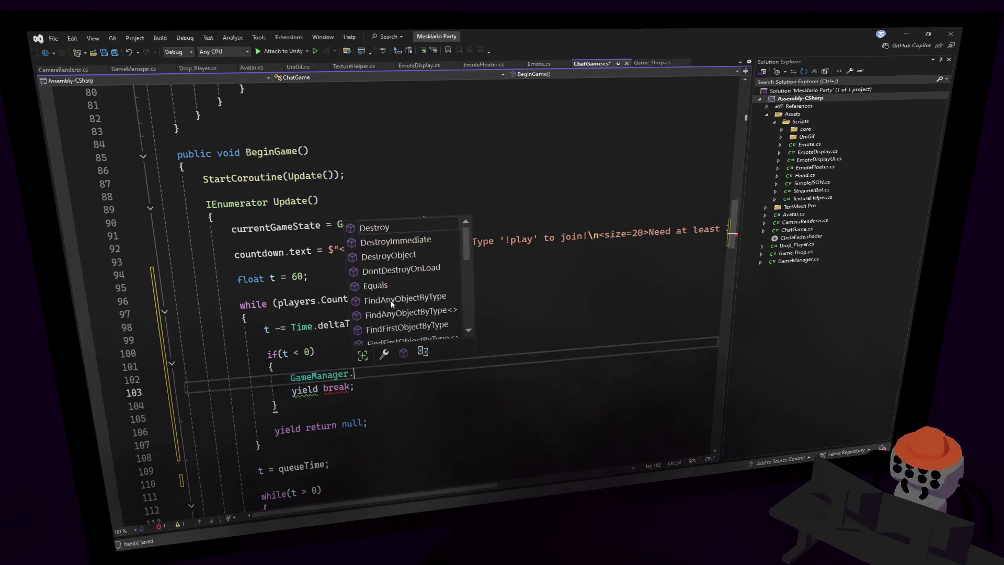
text(instance.Close)
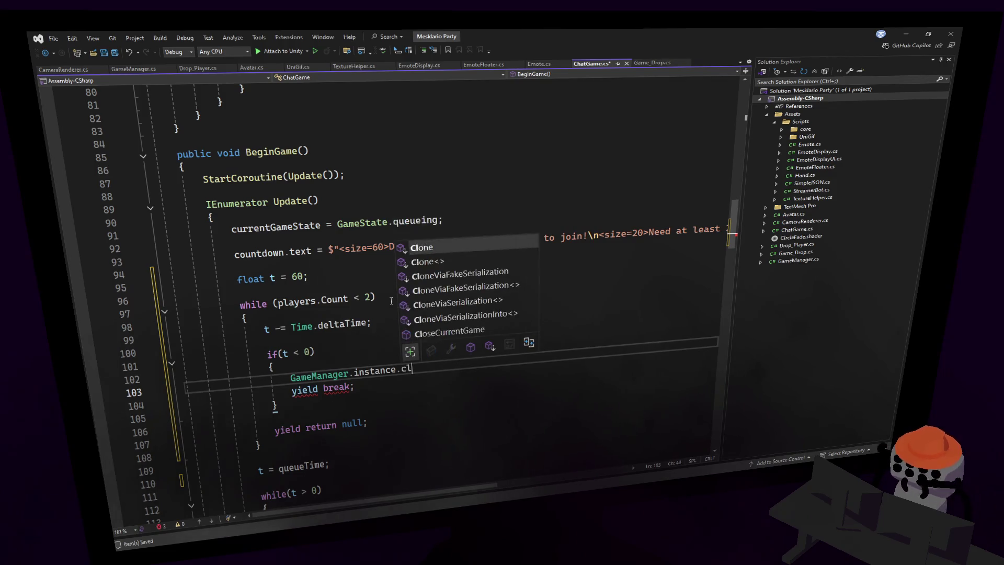
key(Tab)
text(();)
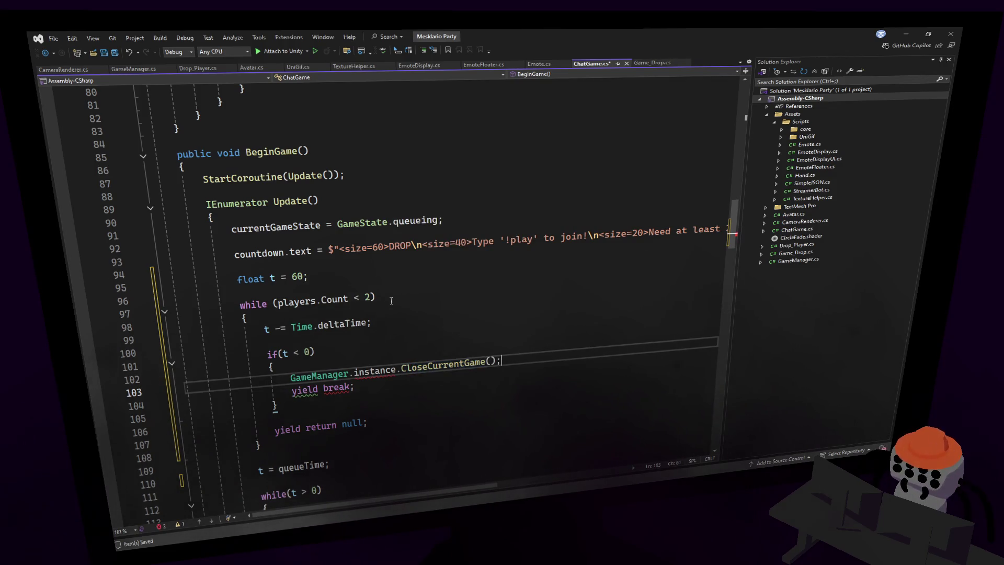
- Save ChatGame.cs, change t's starting value from 60 to 30, and return to Unity
click(388, 301)
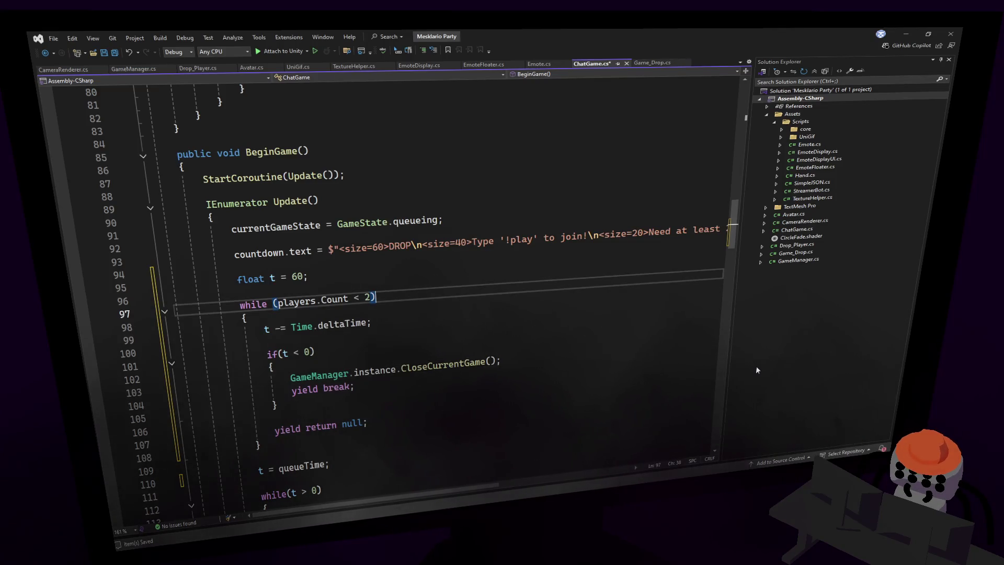
click(416, 246)
key(ctrl+s)
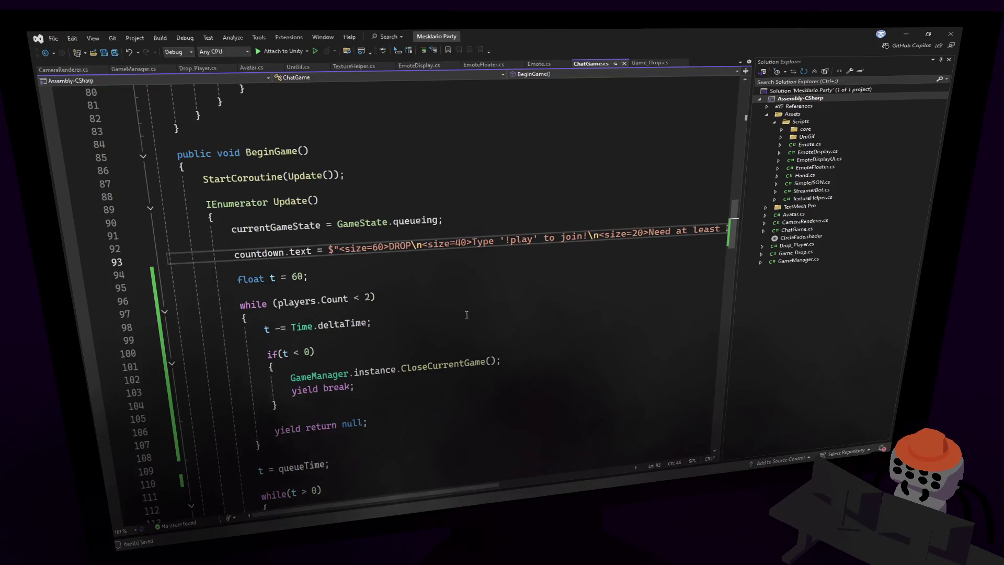
double_click(297, 277)
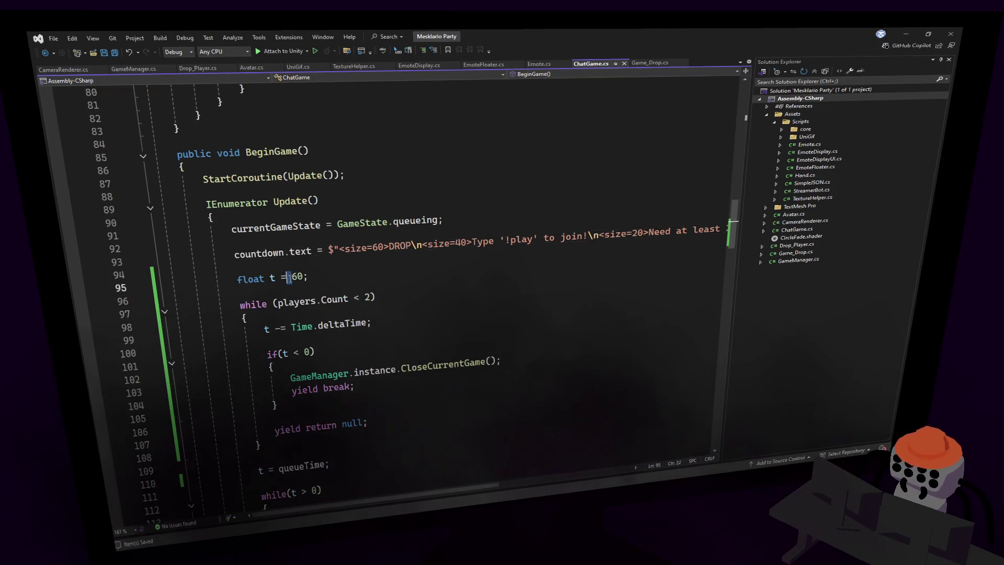
text(30)
click(419, 198)
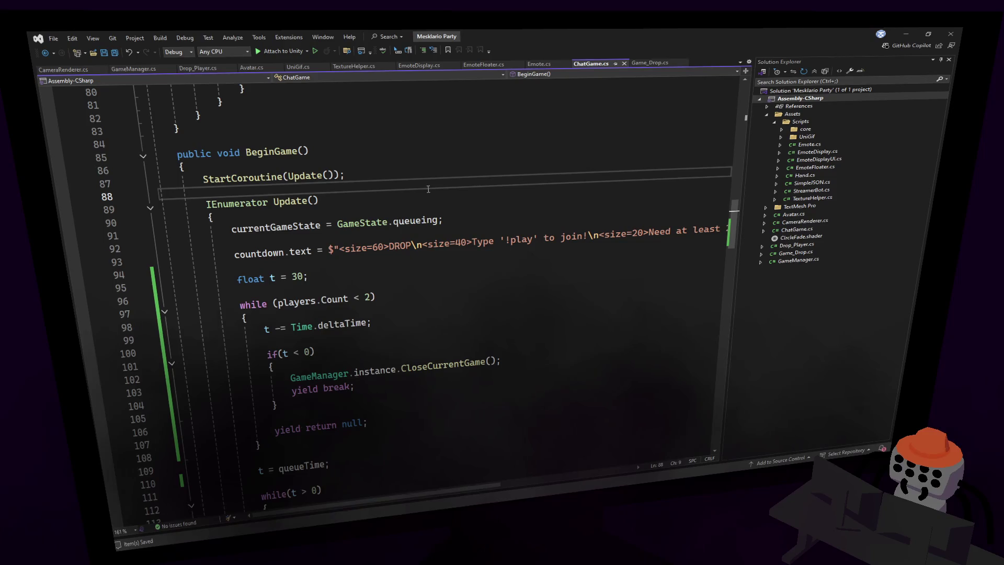
click(444, 202)
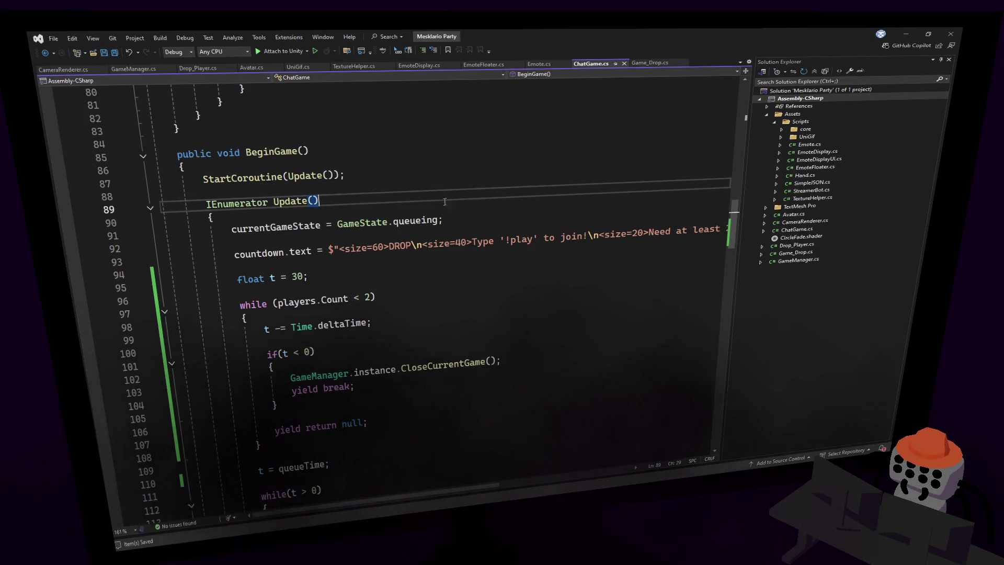
click(595, 200)
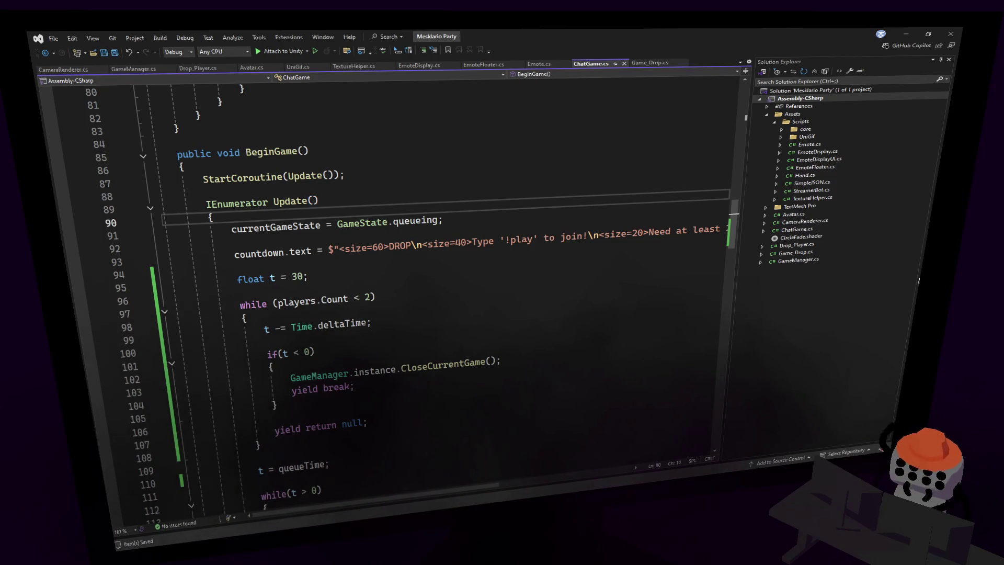
click(585, 226)
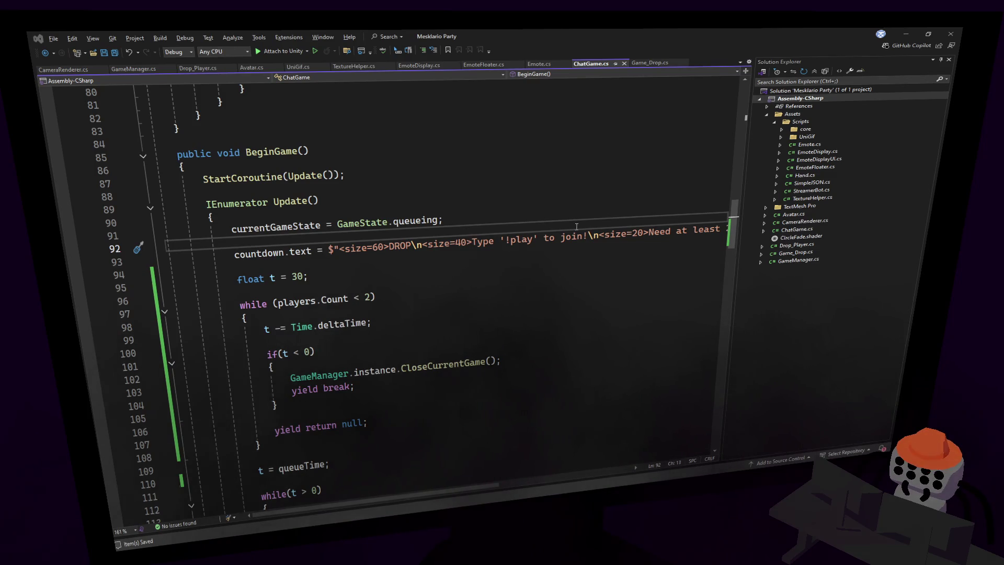
key(alt+Tab)
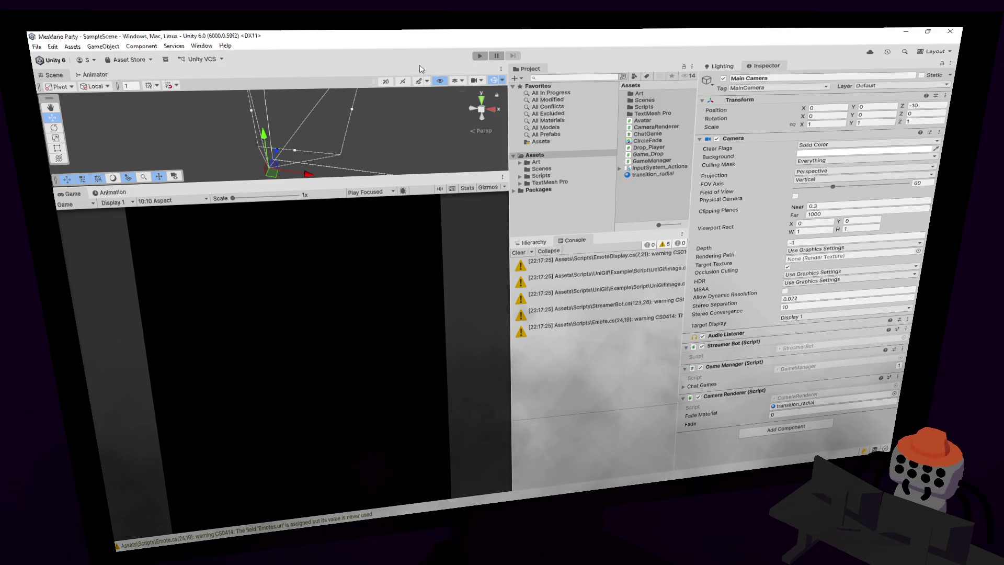
- Play-test the scene, stop play mode, and switch back to Visual Studio
click(479, 55)
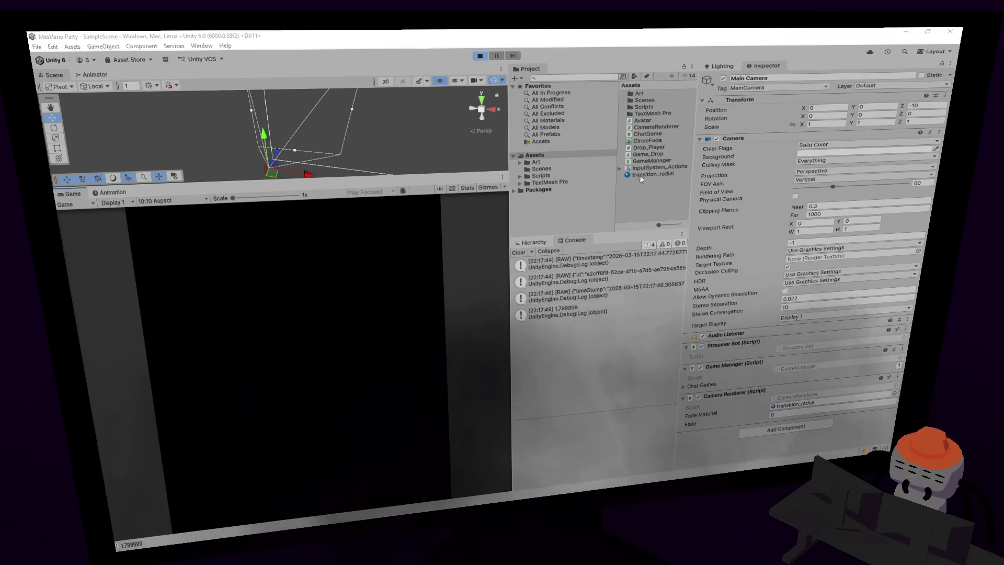
click(480, 56)
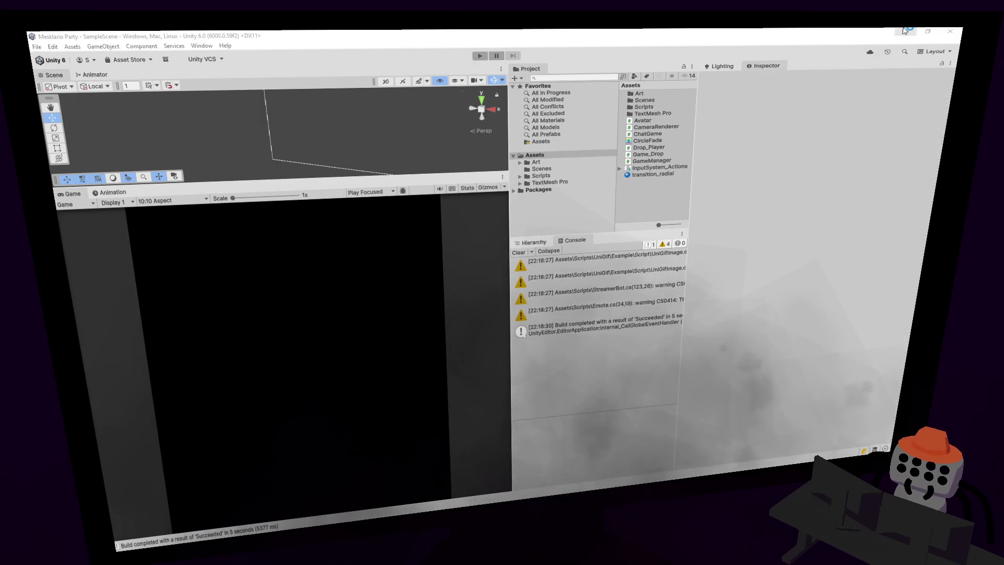
key(alt+Tab)
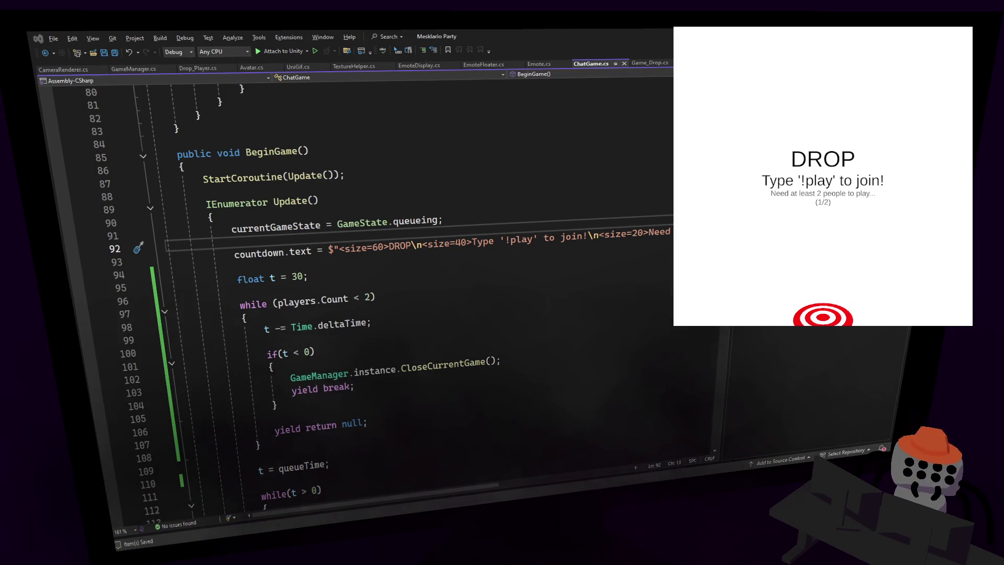
- Place the caret on line 88 of ChatGame.cs
click(206, 203)
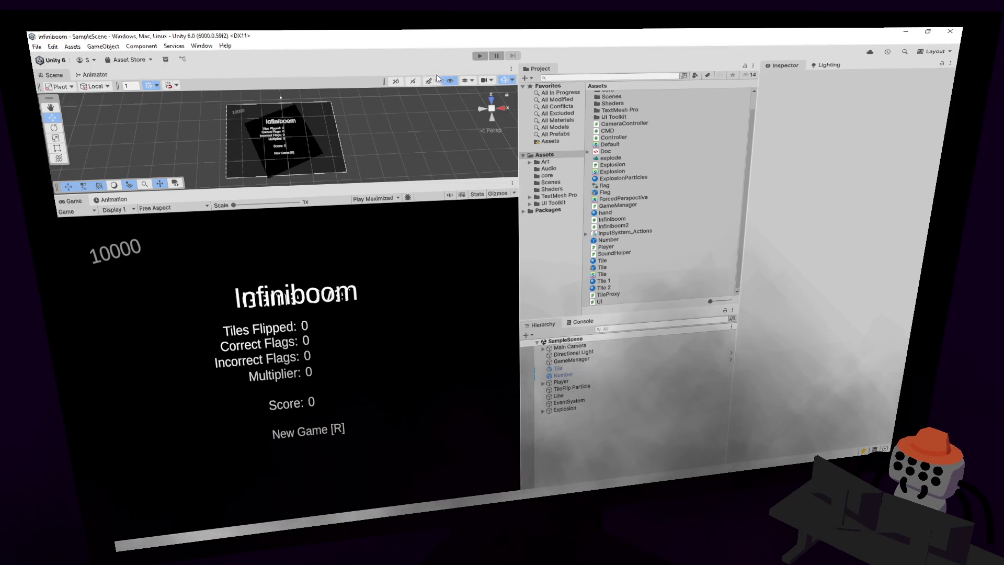
- Enter play mode, start a new Infiniboom game, and move right and down revealing tiles
click(480, 56)
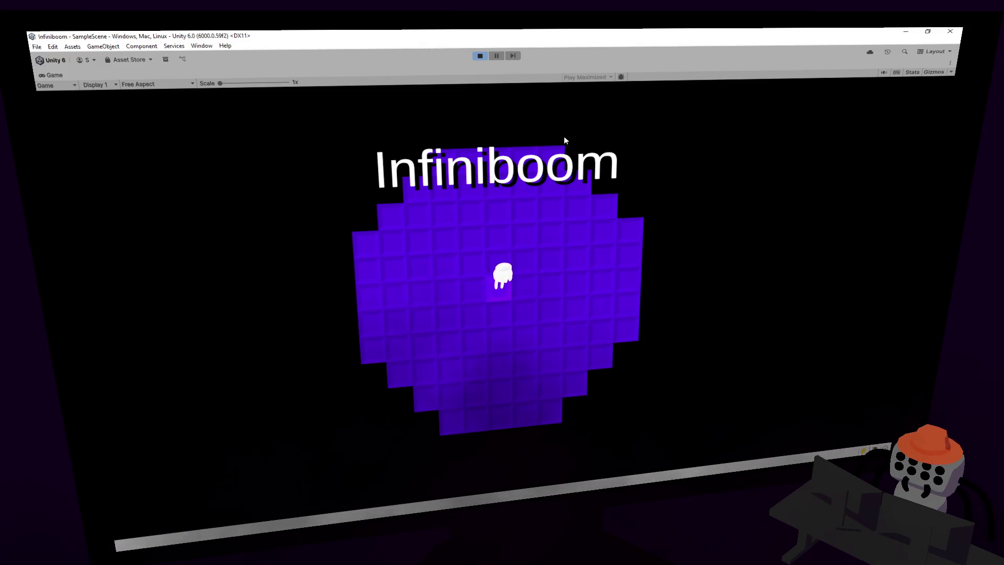
key(space)
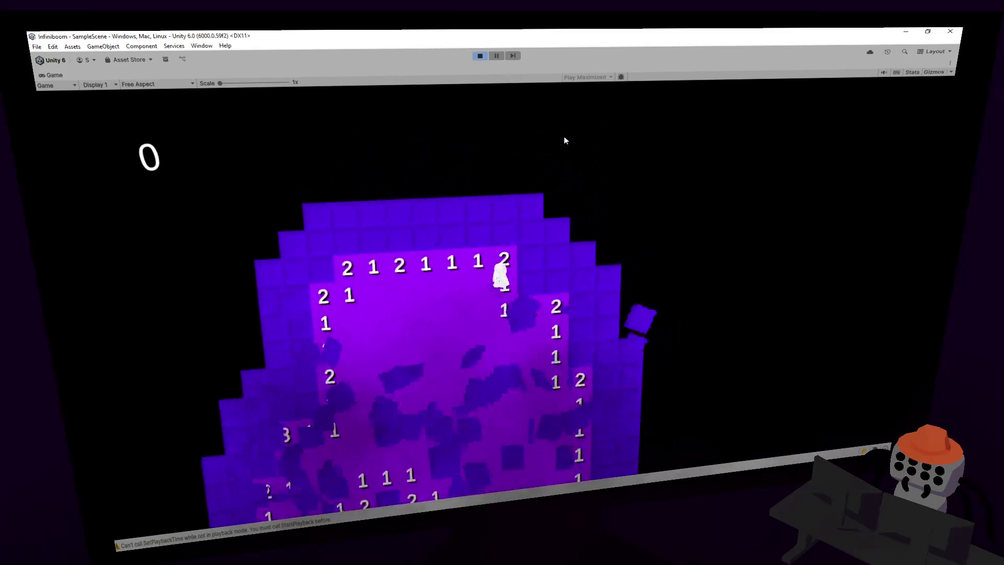
key(Right)
key(Down)
key(Down)
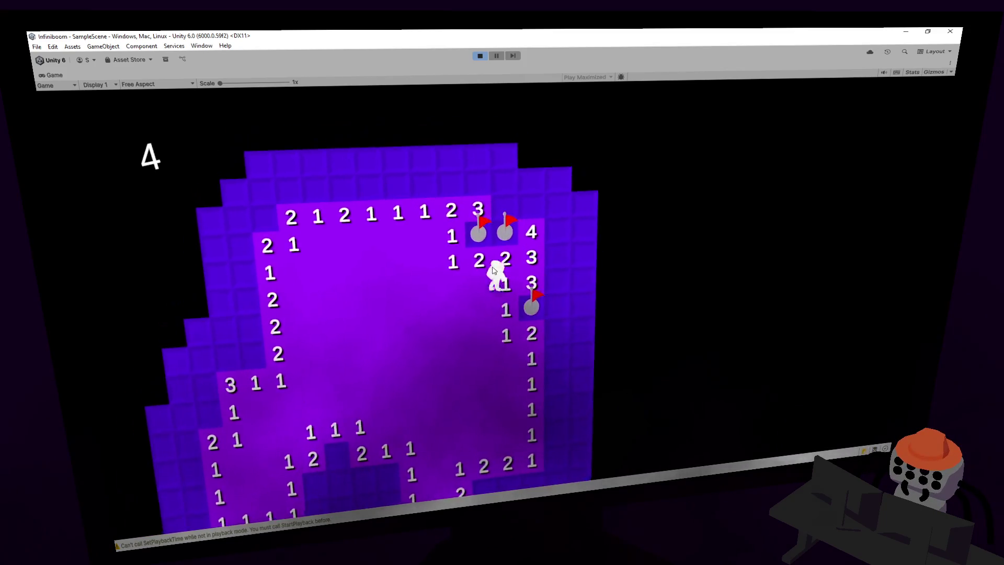
- Flag the bottom-row mines beside the bottom 3 and below the right-hand 2
key(s)
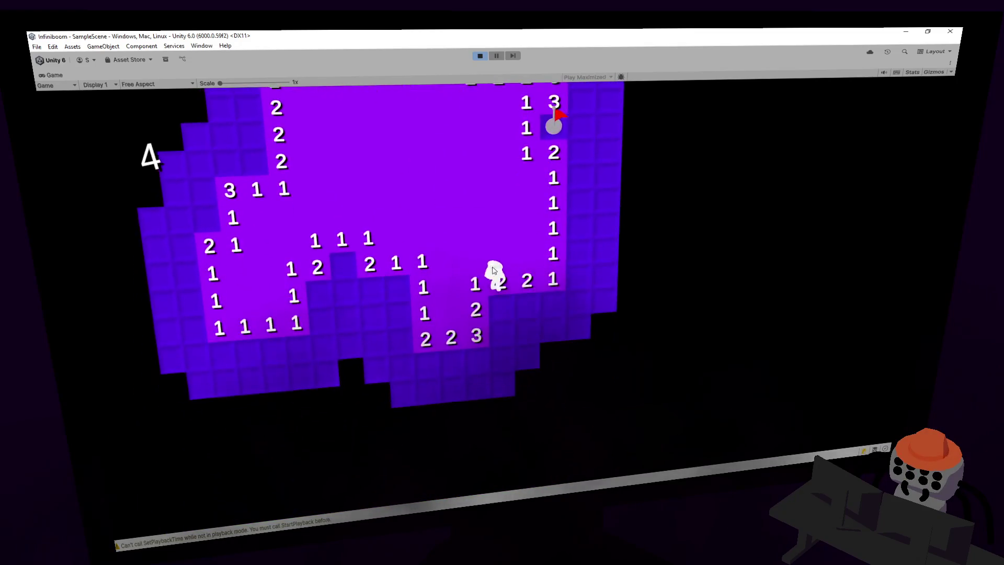
key(f)
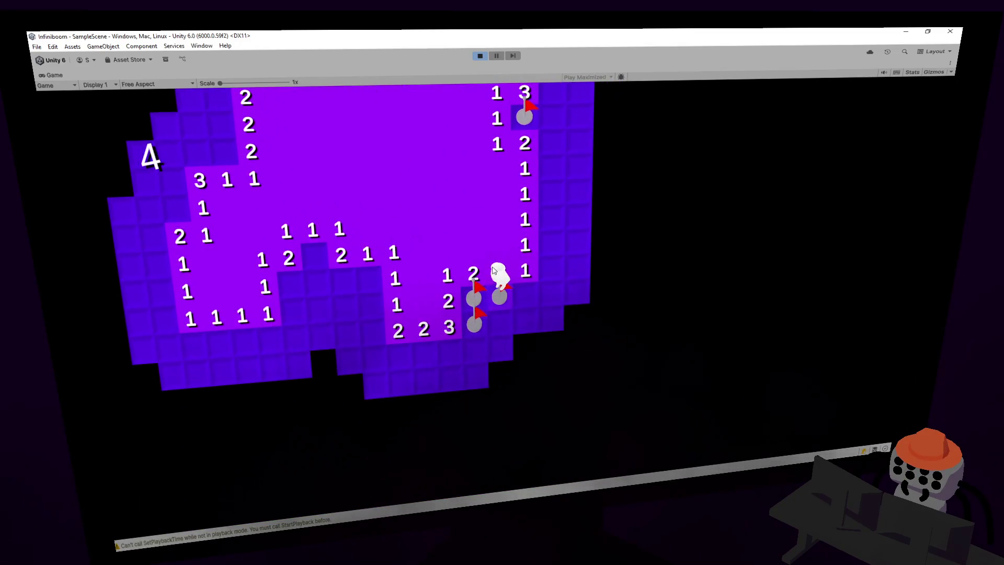
key(d)
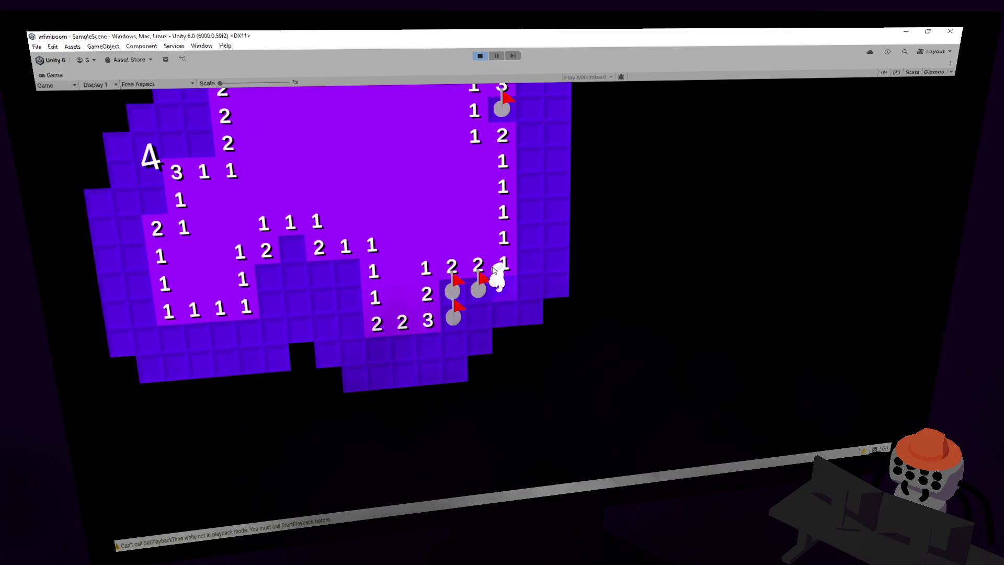
key(s)
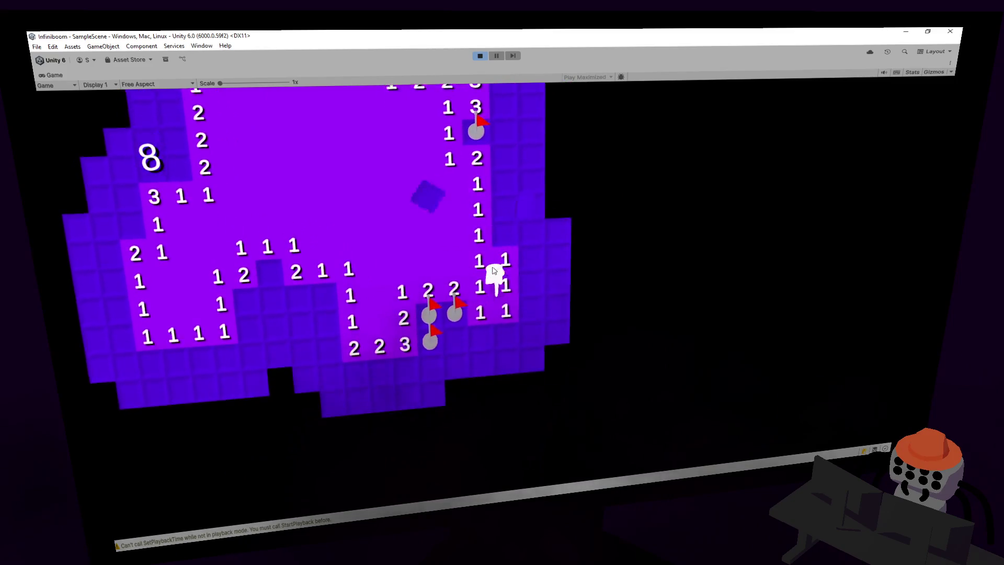
key(a)
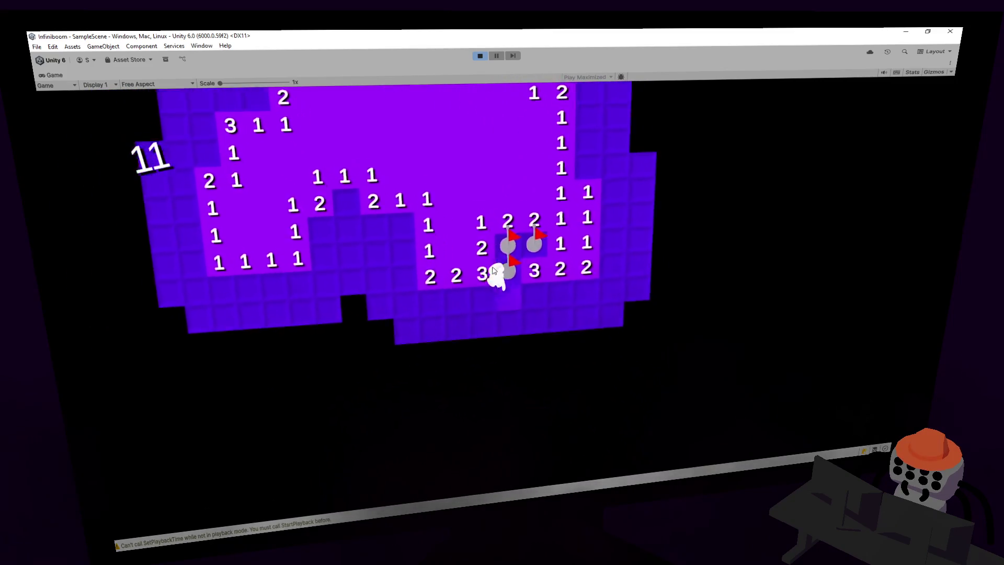
key(d)
key(d)
key(f)
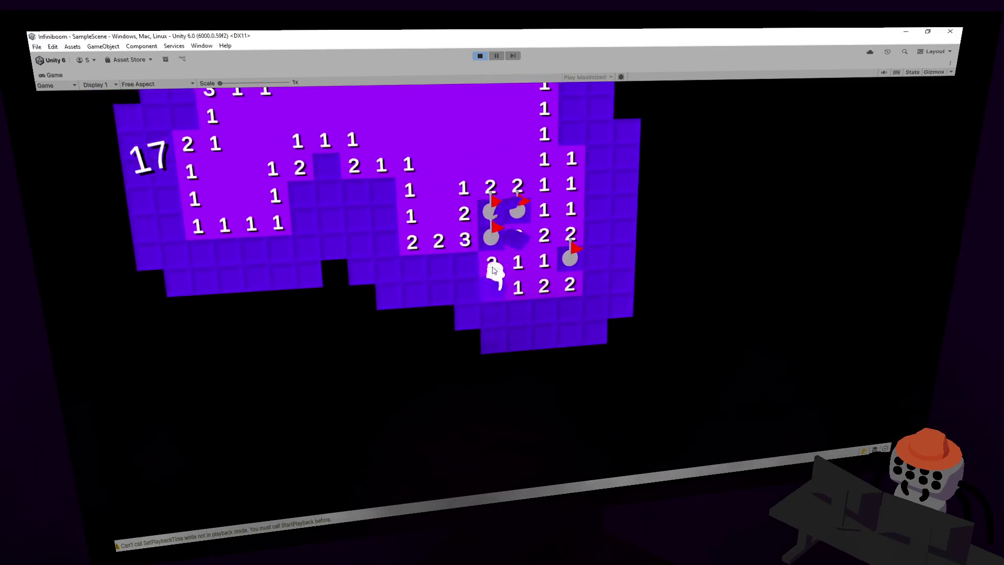
key(w)
key(w)
key(w)
key(w)
key(w)
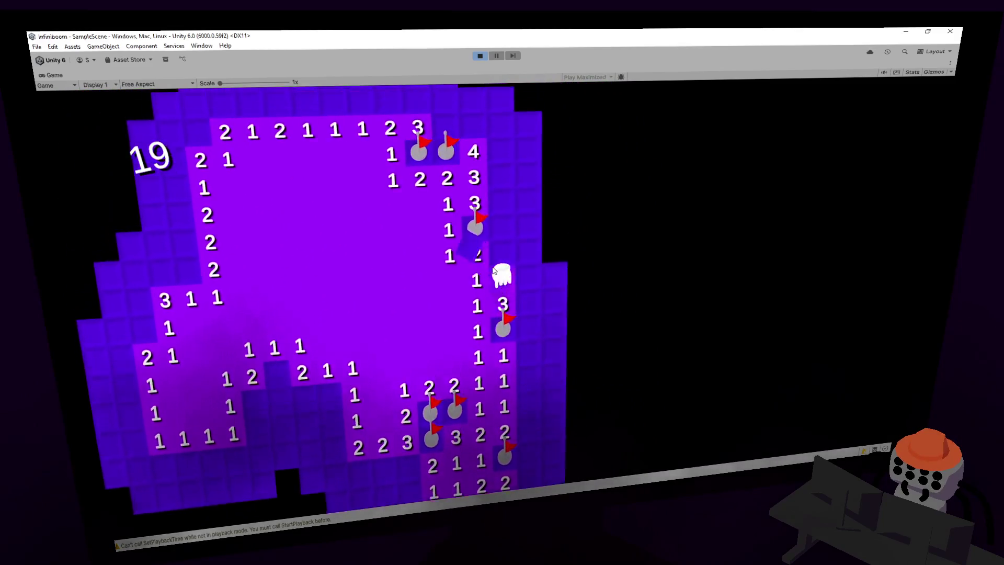
key(f)
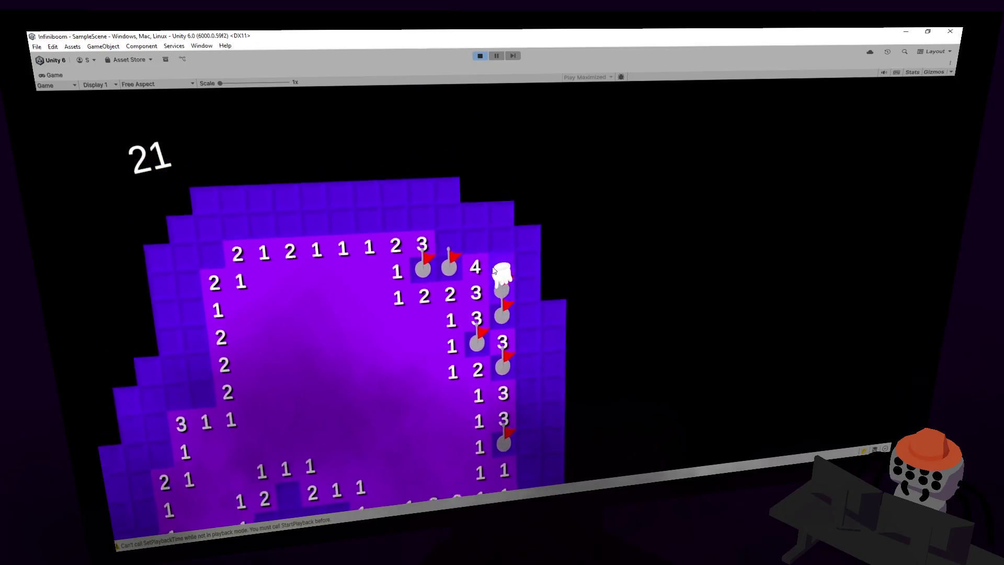
key(w)
key(a)
key(a)
key(a)
key(a)
key(a)
key(a)
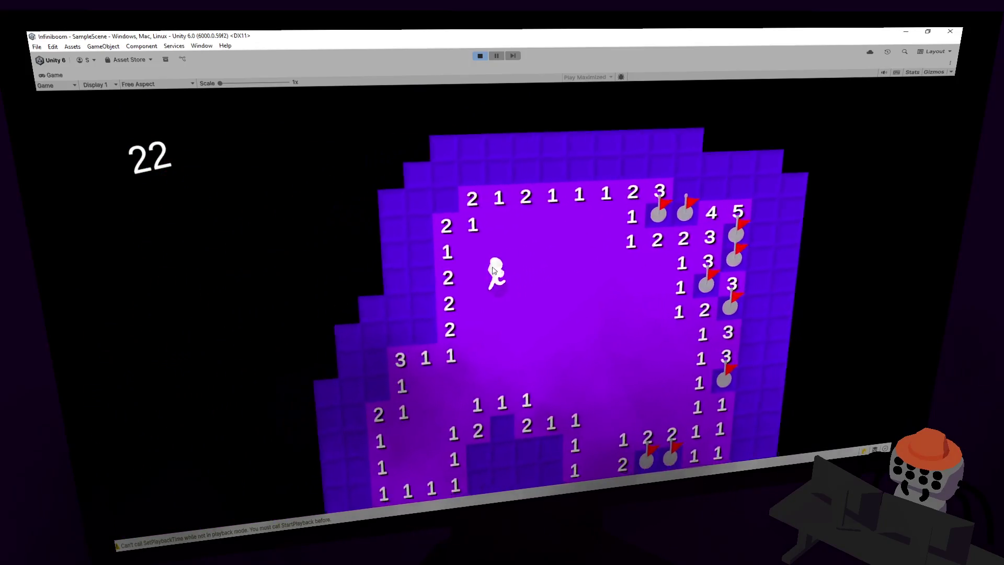
- Flag mines along the left edge until stepping on a mine, ending at score 28
key(s)
key(s)
key(f)
key(f)
key(w)
key(f)
key(w)
key(f)
key(f)
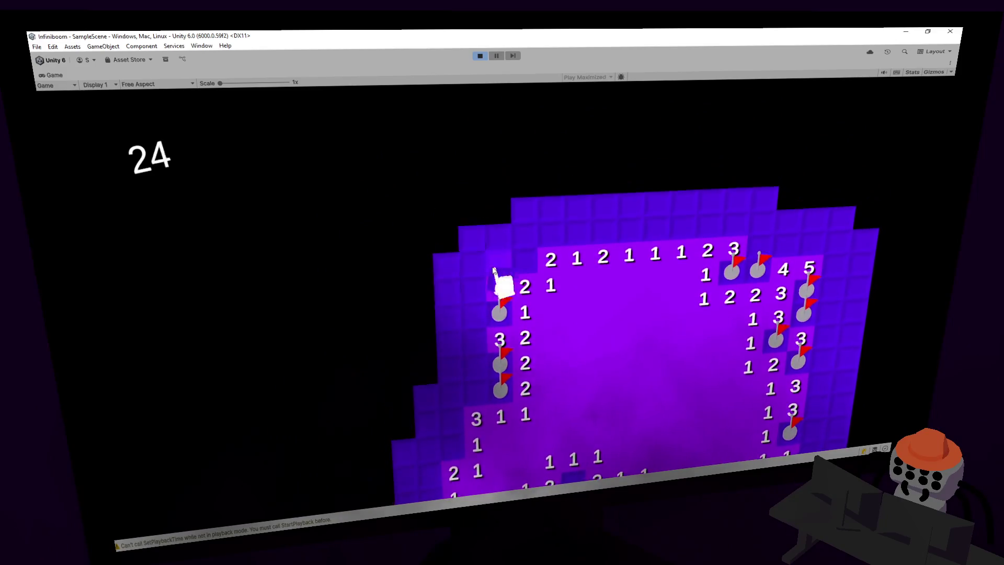
key(s)
key(s)
key(s)
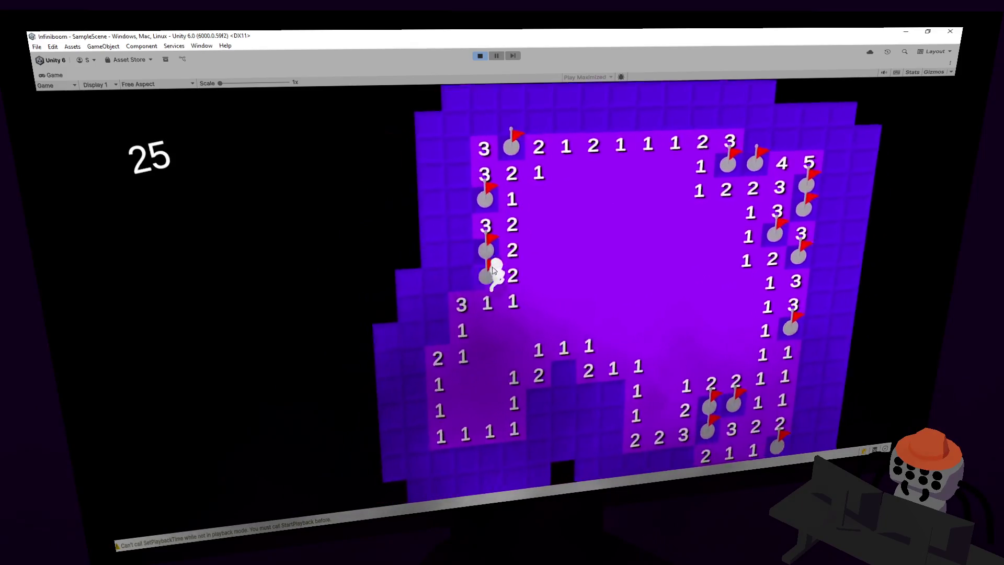
key(a)
key(f)
key(w)
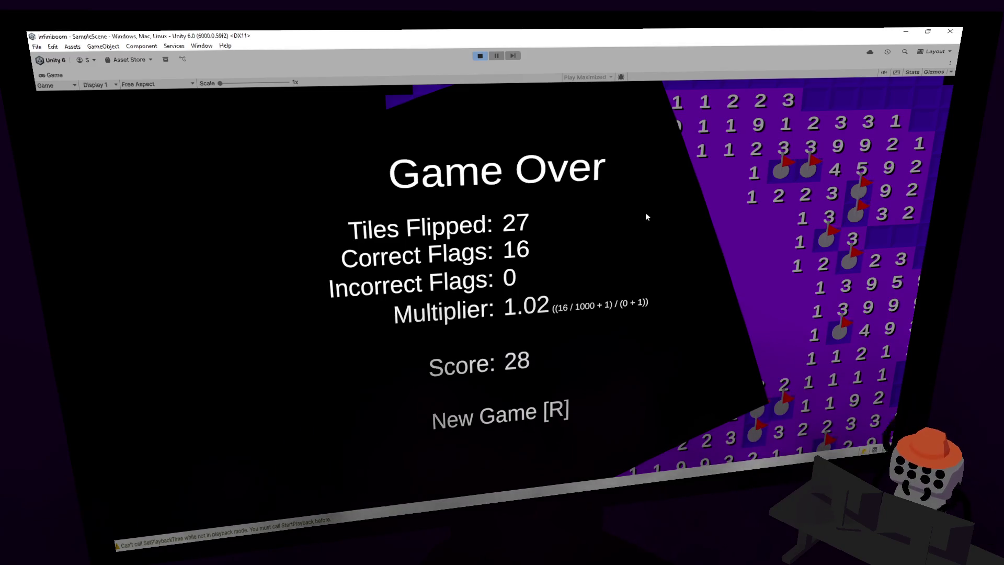
- Restart Infiniboom with R, open the first area, and flag the first suspected mines
key(r)
click(524, 287)
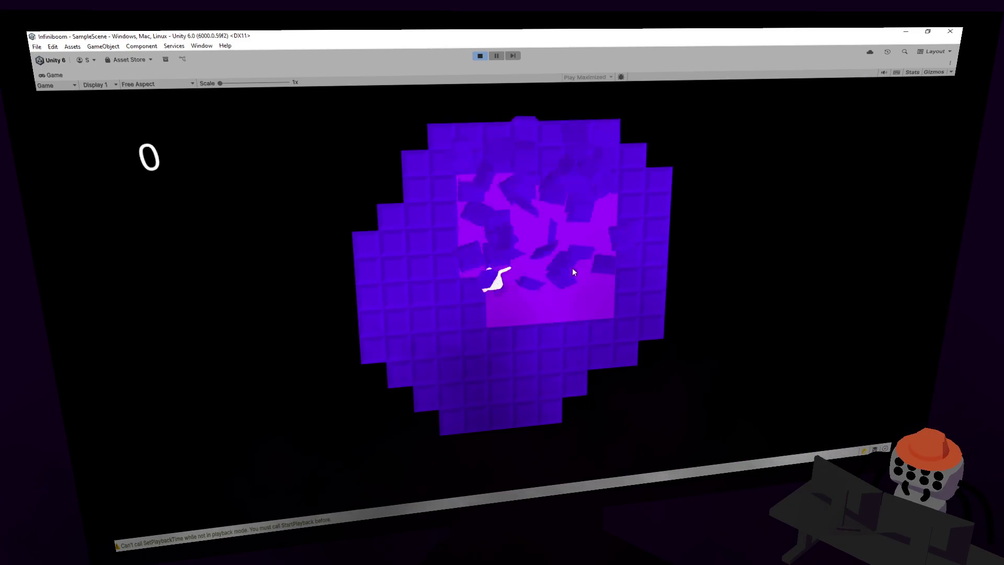
right_click(543, 278)
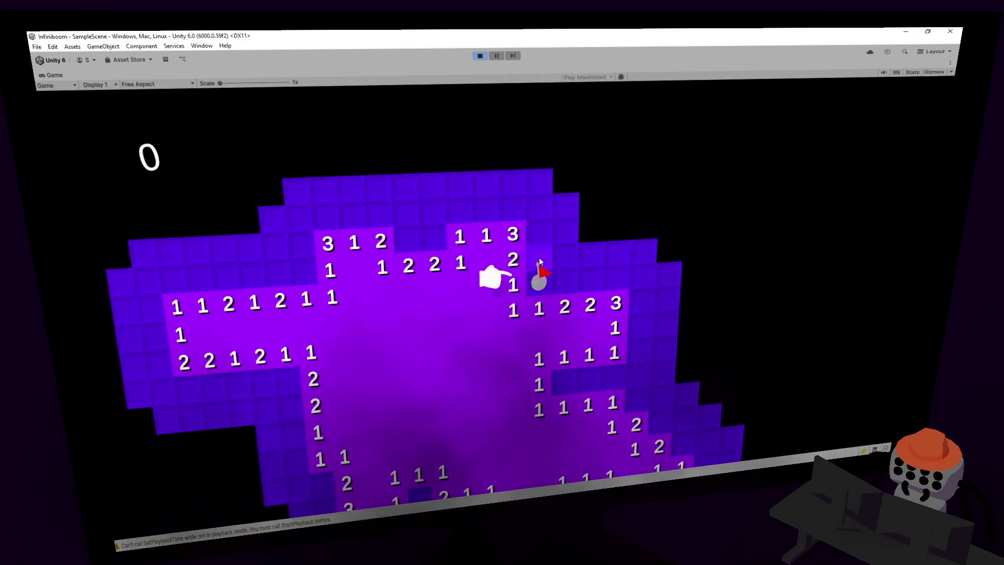
click(559, 281)
right_click(553, 243)
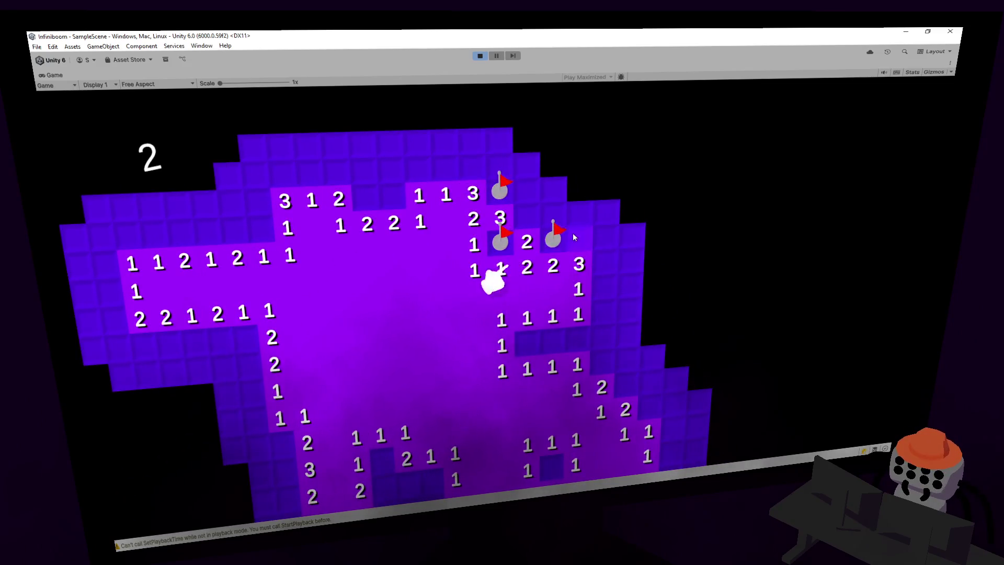
right_click(573, 233)
click(541, 216)
click(549, 214)
- Flag the tile above the revealed numbers and clear the tiles to the right of the flags
right_click(523, 189)
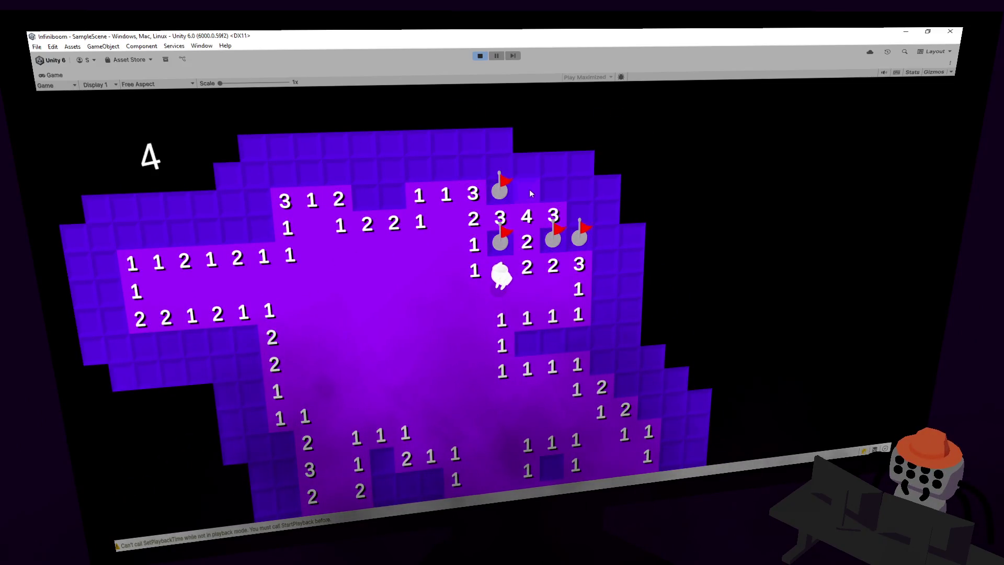
click(555, 188)
click(565, 209)
click(552, 180)
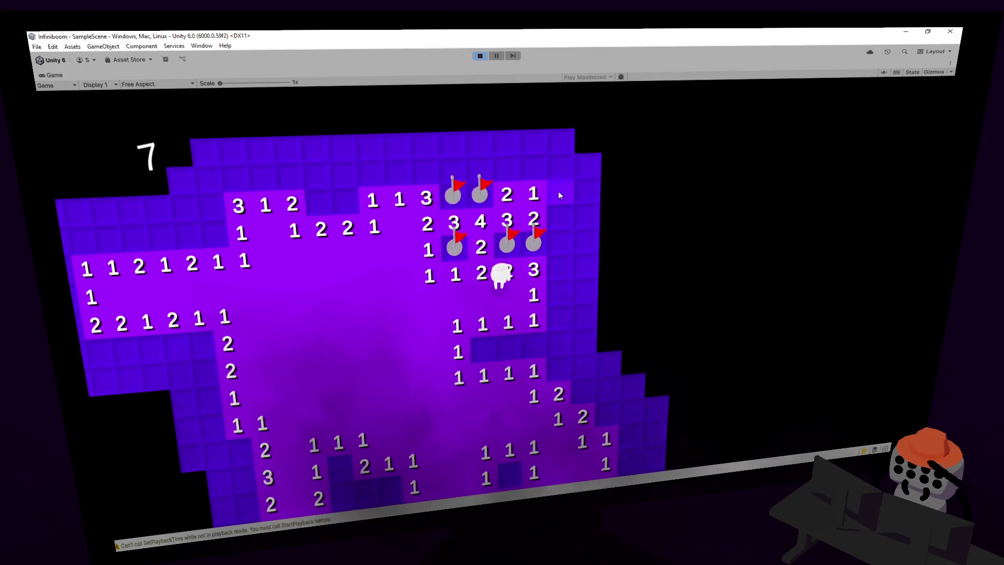
click(559, 191)
click(559, 217)
click(560, 242)
- Flag the dark tile and nearby mines, revealing the safe tiles between them
right_click(460, 330)
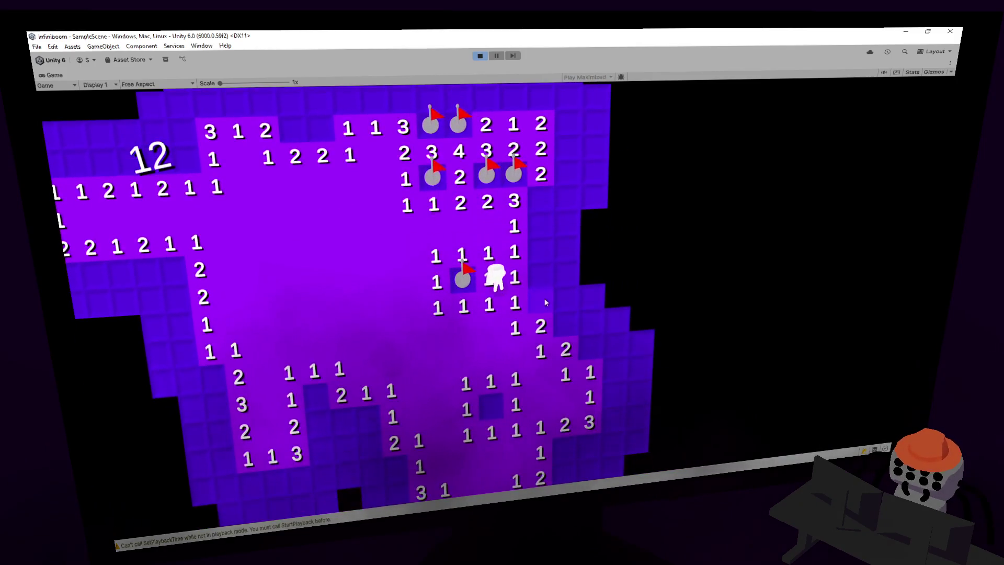
right_click(546, 302)
click(541, 277)
click(541, 251)
right_click(541, 225)
click(541, 200)
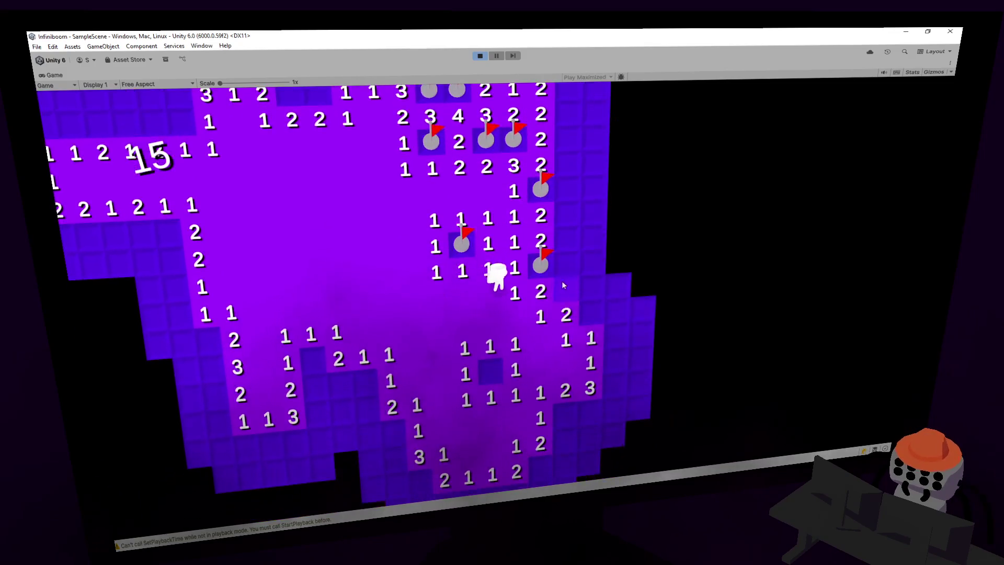
- Flag two more mines, clear the safe tiles beside them, and open the right-hand block
right_click(564, 283)
right_click(586, 301)
click(589, 291)
click(567, 265)
click(586, 281)
click(582, 304)
click(582, 329)
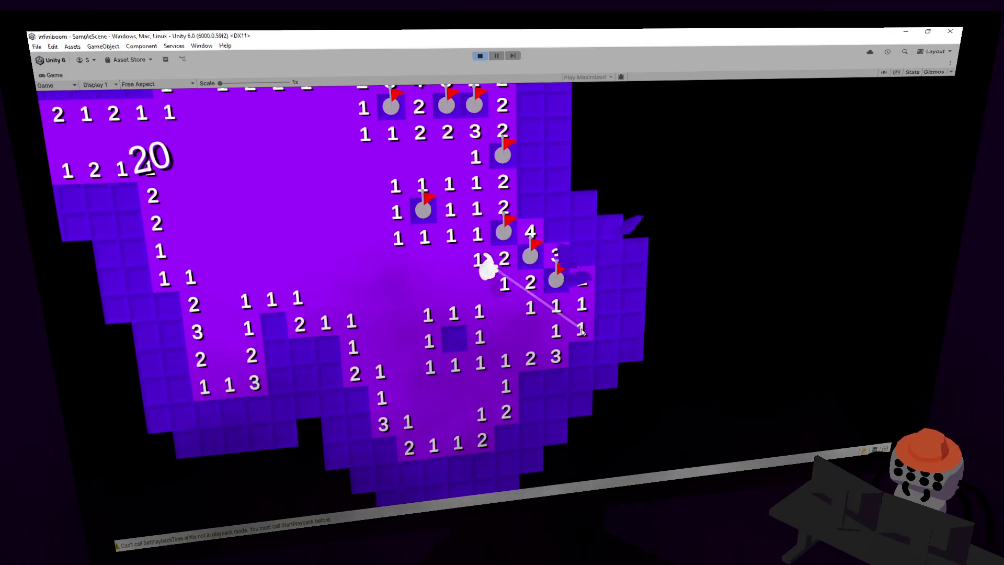
right_click(457, 346)
click(579, 295)
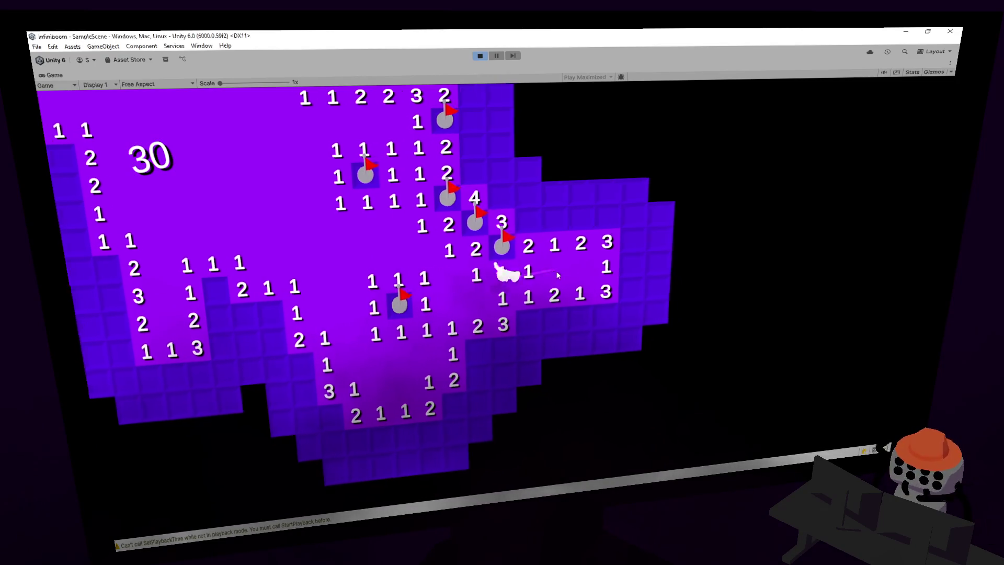
- Reveal the tiles right of the character and below the flags
click(577, 332)
click(581, 339)
click(546, 328)
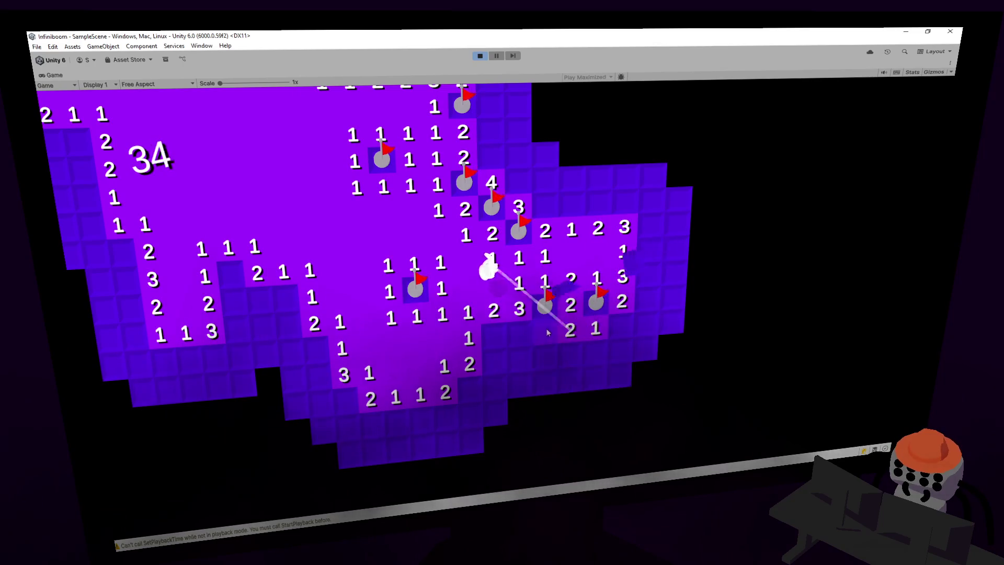
click(579, 351)
click(610, 328)
click(568, 363)
click(566, 359)
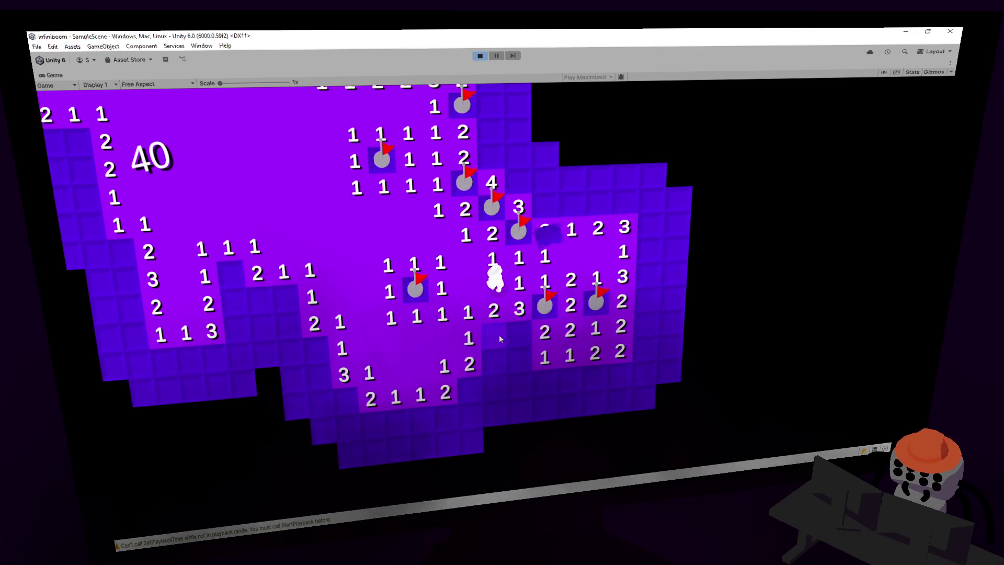
click(513, 358)
- Flag mines near the character and beside the new 1, opening the large right-side area
right_click(515, 334)
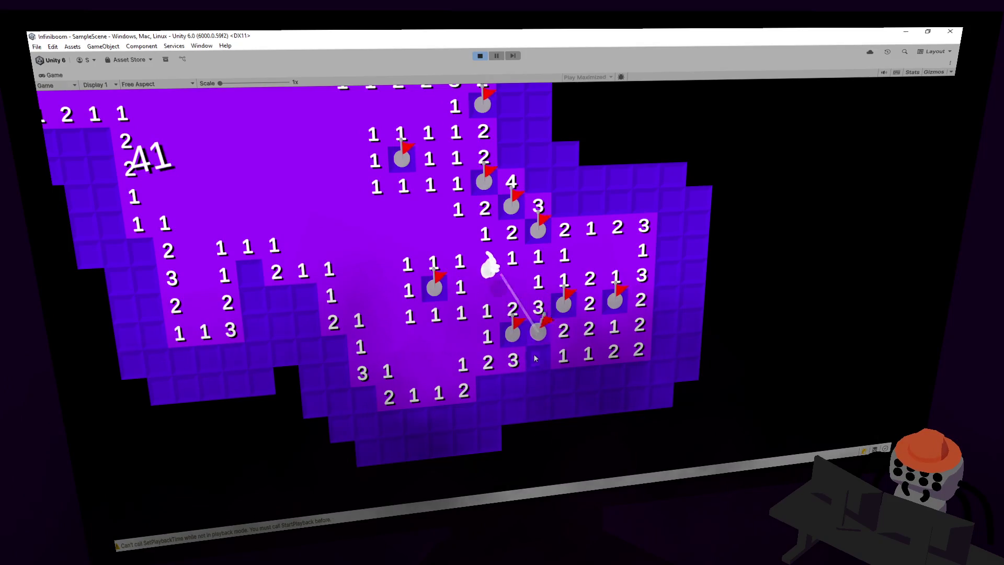
click(534, 353)
click(563, 370)
click(602, 416)
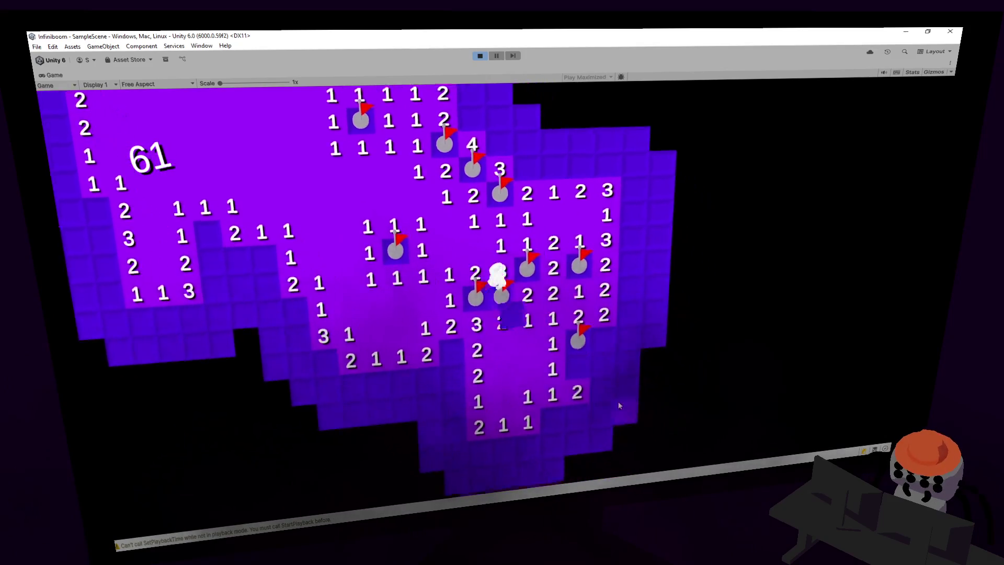
right_click(566, 283)
click(607, 283)
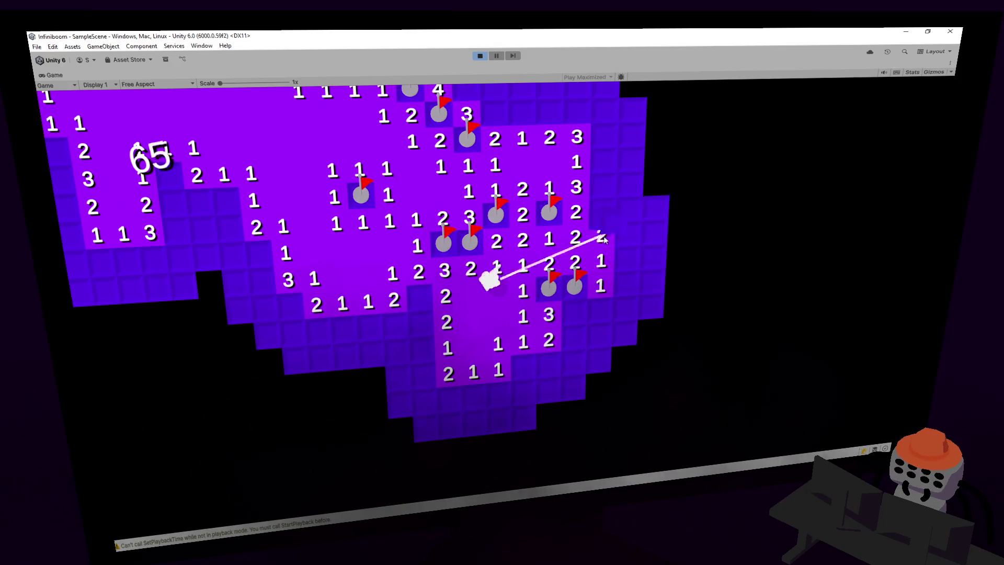
click(622, 272)
click(574, 313)
- Flag the lower-right mines and clear the whole lower-right row
right_click(575, 335)
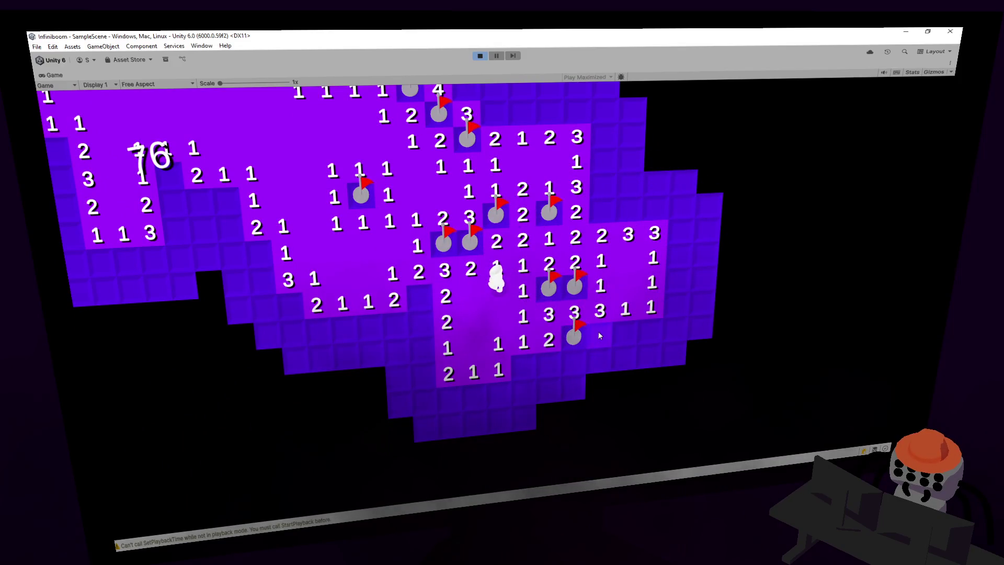
click(599, 335)
right_click(624, 329)
click(650, 331)
click(666, 306)
click(675, 329)
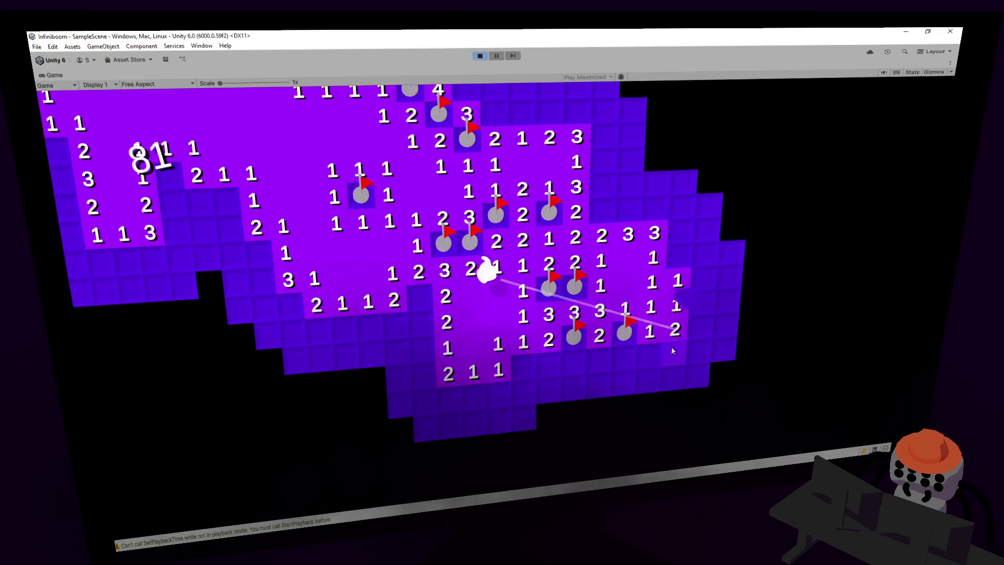
click(673, 355)
click(648, 357)
click(623, 358)
click(598, 359)
click(573, 361)
- Flag the lower-middle mine and open its 1 and 2 cells, flooding a large area
right_click(543, 346)
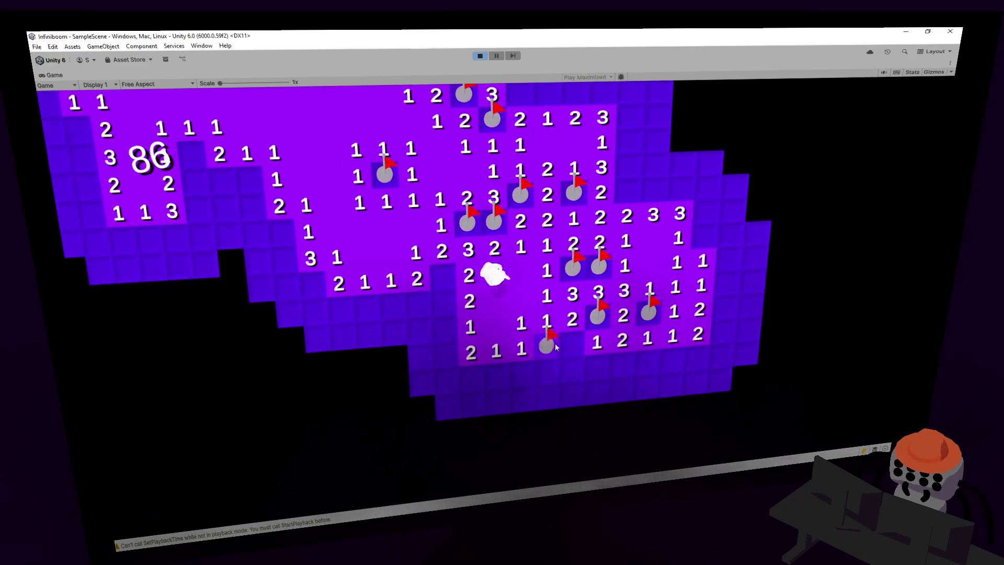
click(544, 372)
click(570, 344)
click(519, 374)
click(494, 400)
click(523, 362)
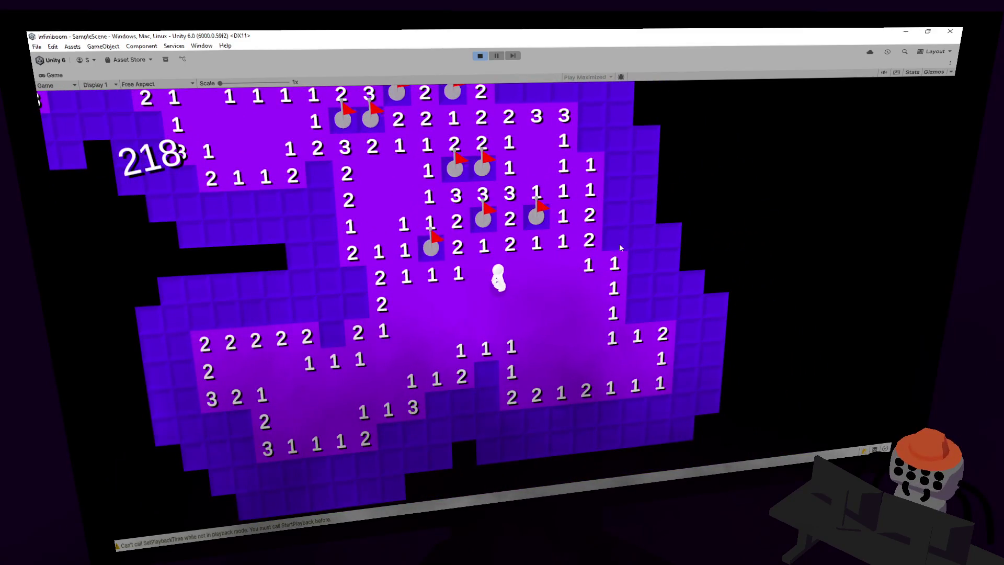
- Flag mines in the right column, reveal the 3, and clear another large area
right_click(619, 243)
right_click(524, 258)
click(524, 236)
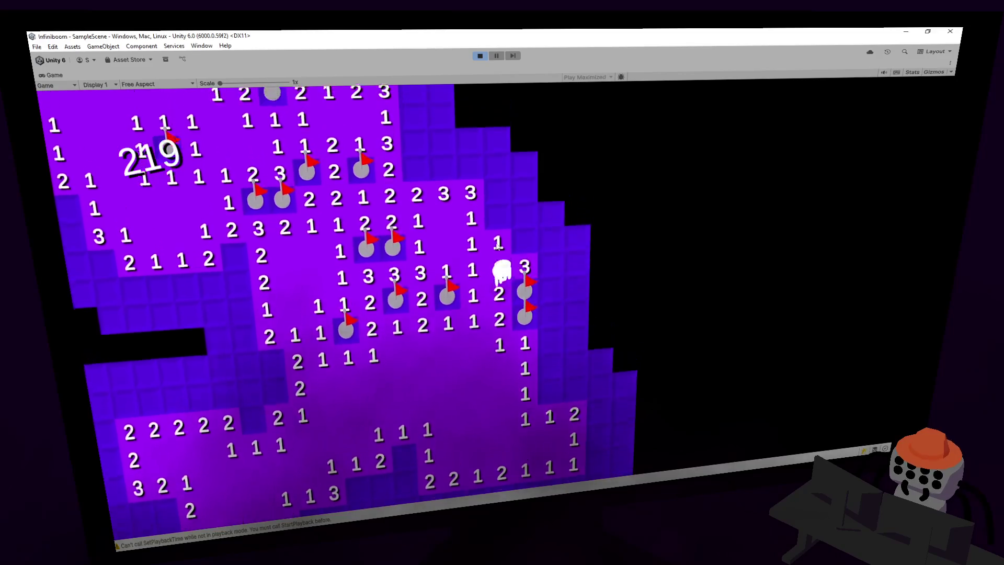
right_click(501, 228)
click(536, 203)
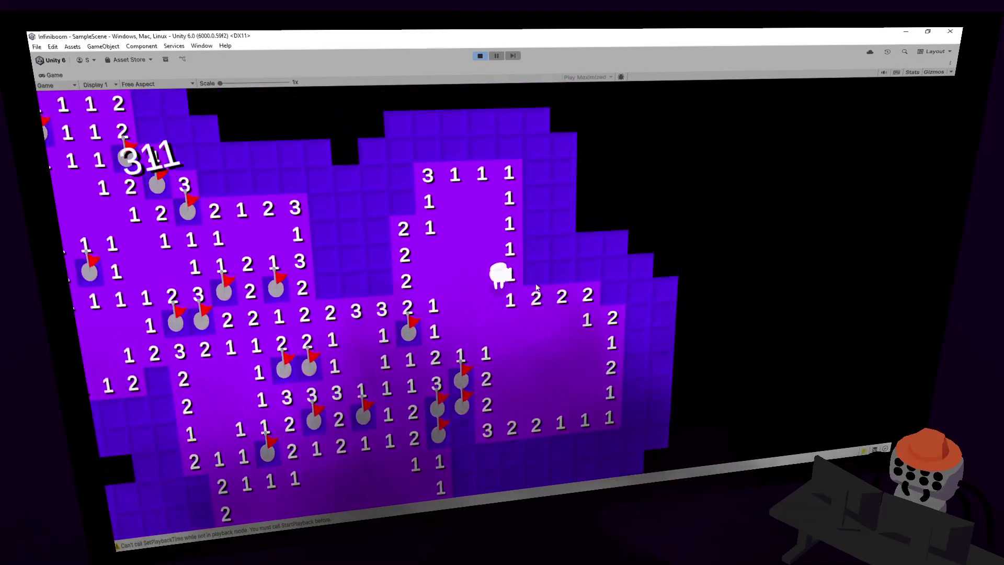
- Reveal cells around the column and top row of 1s, bringing the counter to 318
click(532, 241)
click(533, 217)
click(536, 194)
click(535, 193)
click(508, 184)
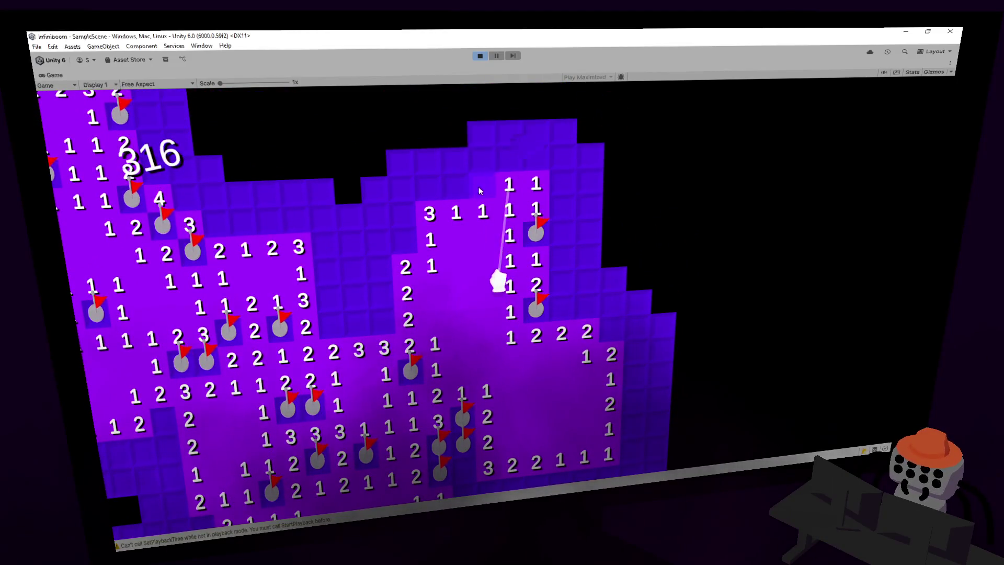
click(478, 186)
click(479, 208)
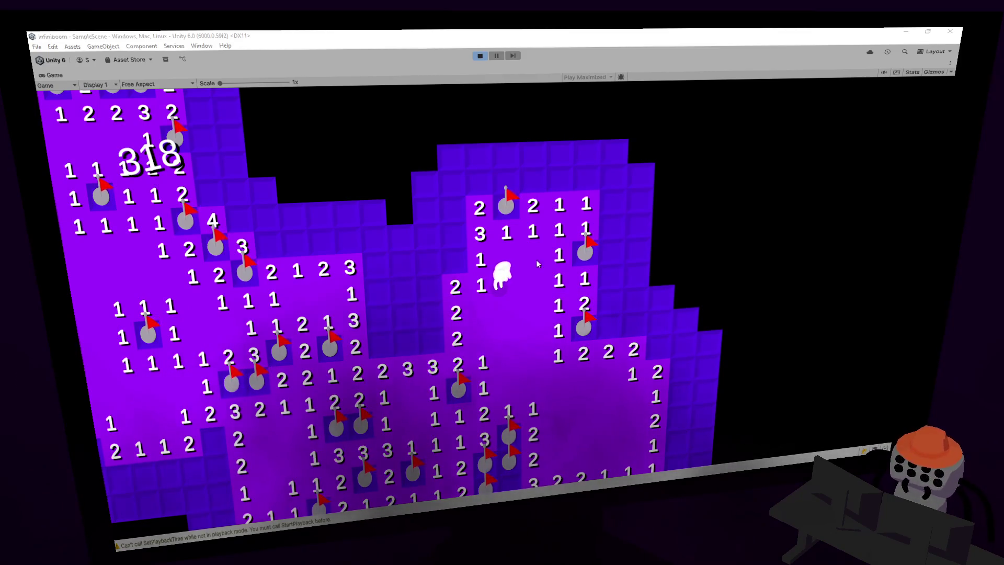
- Open a cascading area beside the flags and flag mines down the right column
click(569, 271)
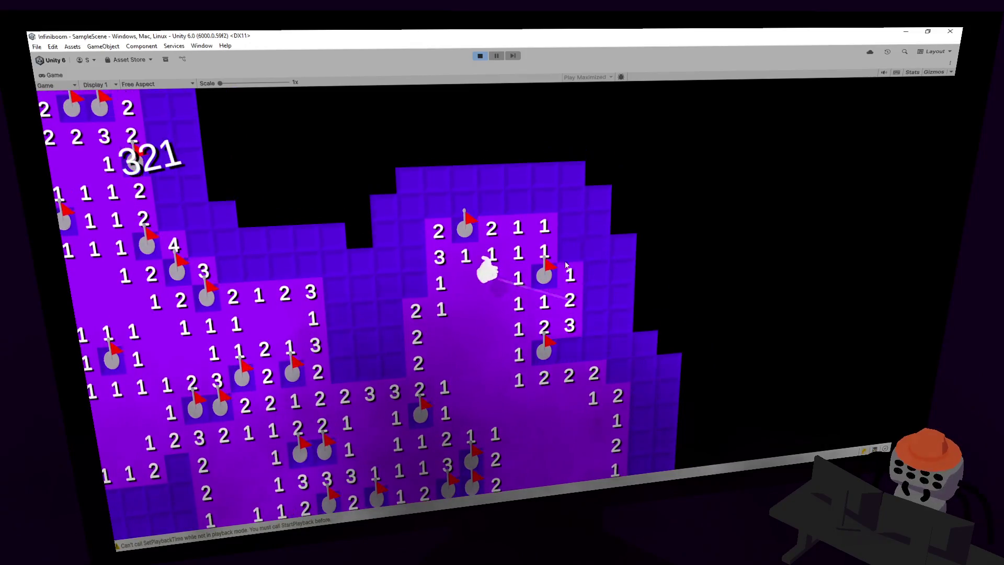
click(566, 264)
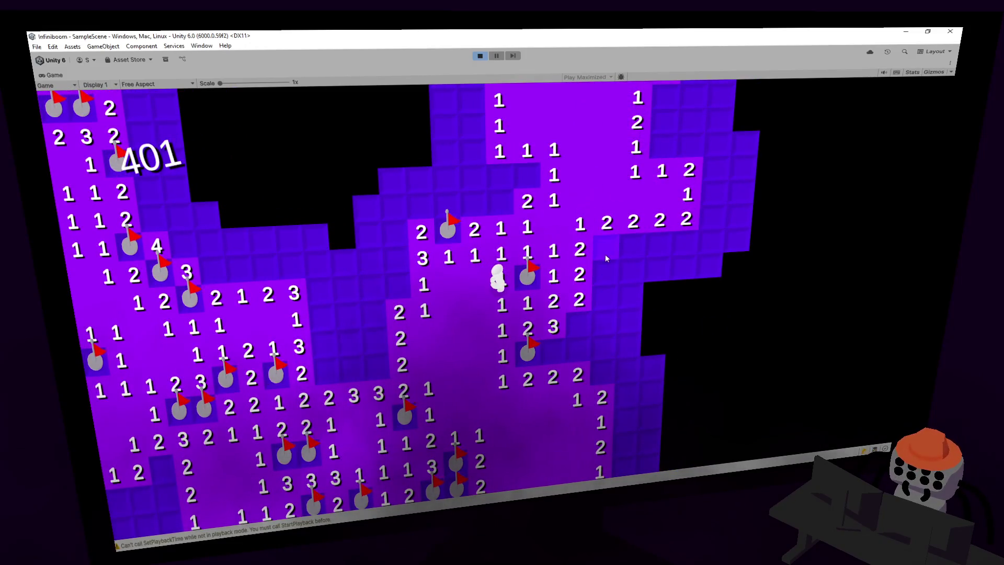
right_click(604, 254)
right_click(599, 274)
right_click(575, 318)
click(577, 324)
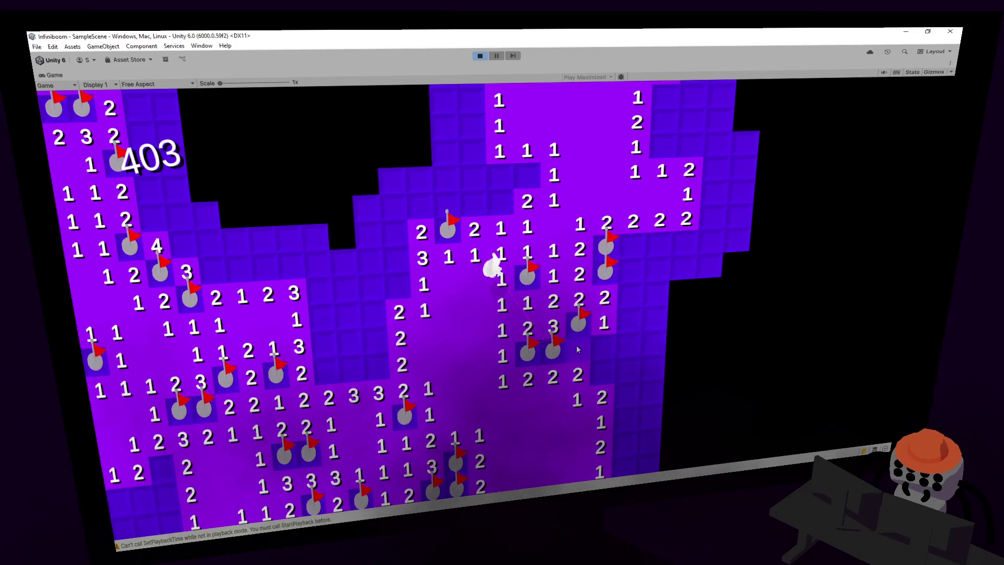
- Clear cells down the right column, flagging two more mines along it
click(577, 349)
click(606, 349)
click(632, 347)
click(633, 320)
click(632, 297)
click(610, 278)
right_click(569, 287)
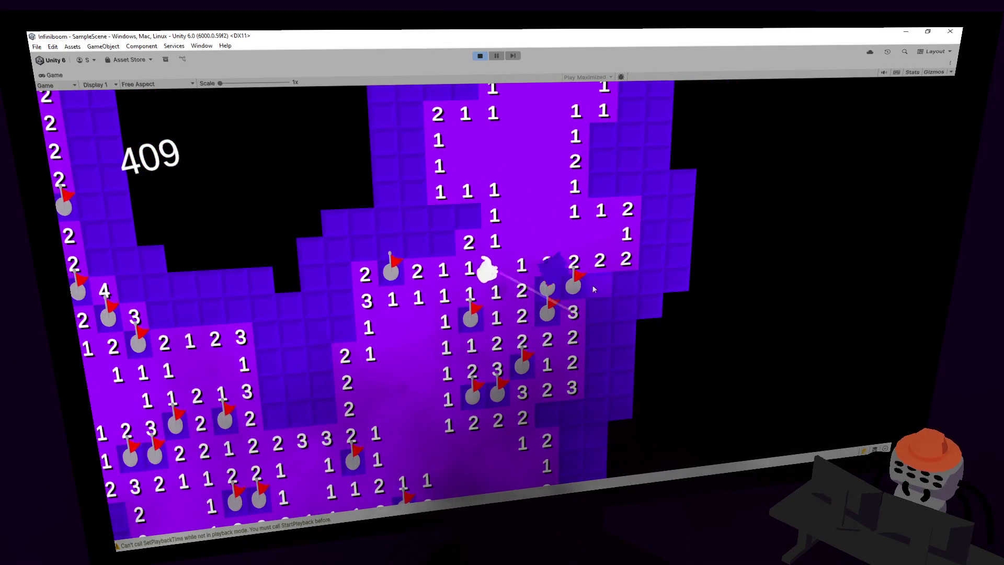
click(599, 285)
right_click(626, 277)
click(598, 314)
click(622, 332)
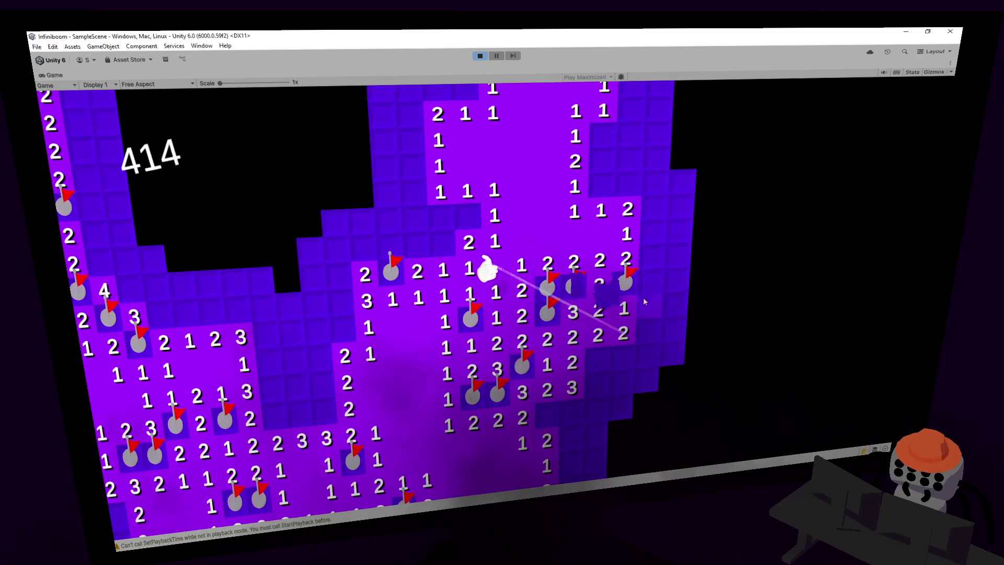
- Reveal the cells to the right of the right column
click(643, 301)
click(644, 332)
click(674, 284)
click(674, 306)
click(675, 330)
click(662, 272)
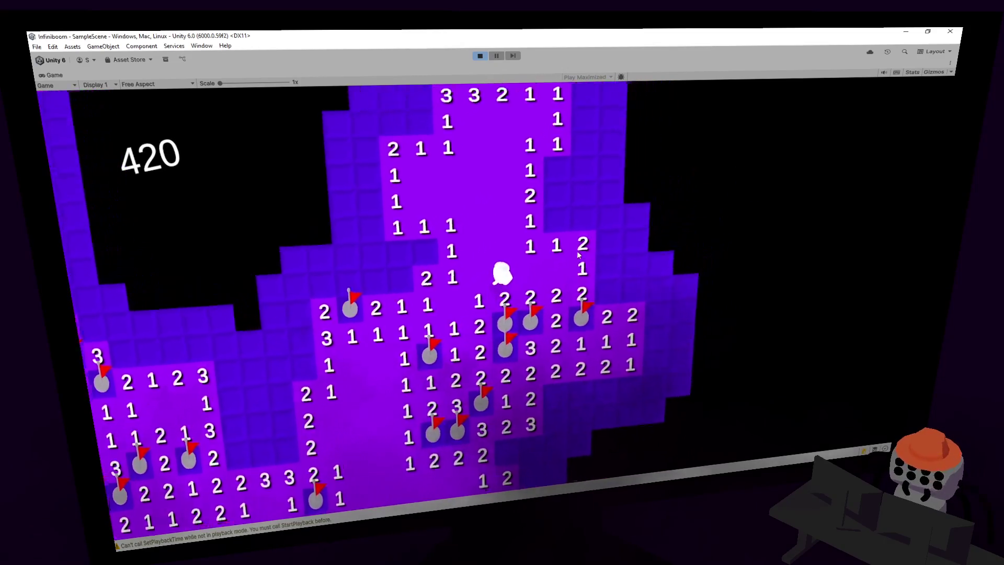
- Flag two upper-right mines and reveal the cells next to them
right_click(549, 230)
right_click(550, 183)
click(549, 212)
click(577, 237)
click(577, 212)
click(577, 187)
click(578, 162)
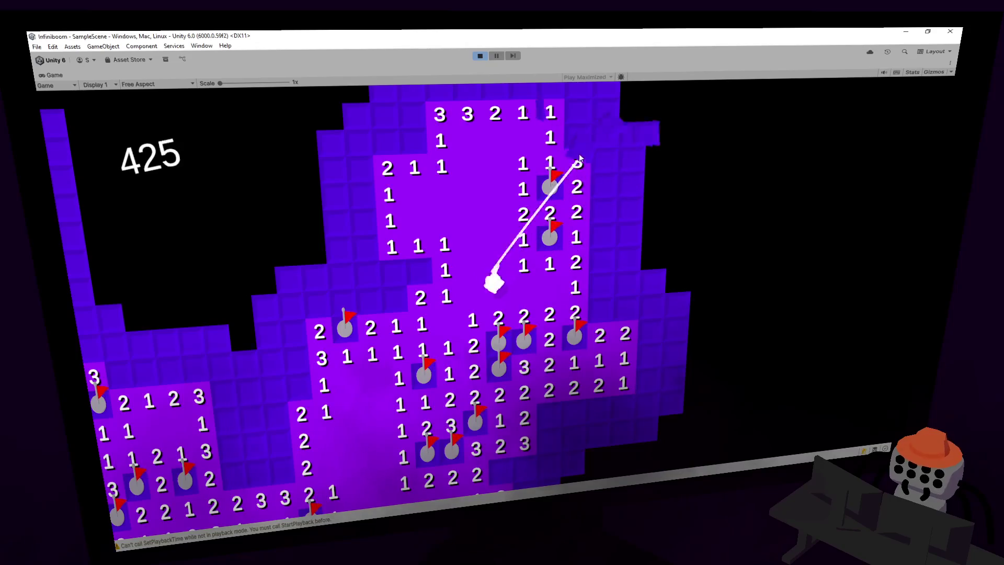
- Open the top row of 3s and flag the mines along it and on the left
click(577, 209)
right_click(575, 207)
click(575, 203)
click(548, 204)
click(523, 205)
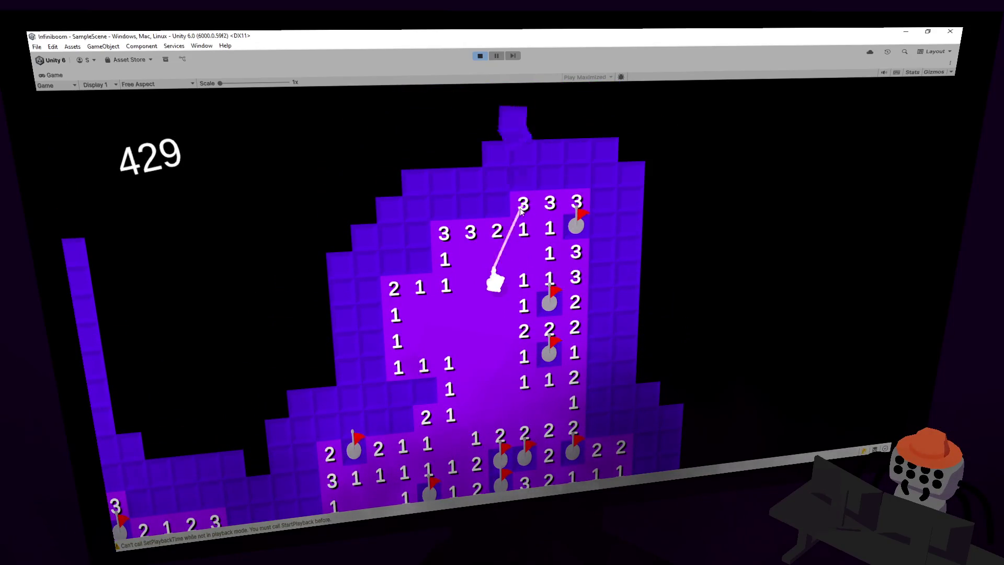
right_click(496, 203)
right_click(469, 203)
right_click(442, 204)
right_click(418, 257)
- Clear the left-side cells, flag two mines left of centre, and reveal the 4 and 3
click(416, 234)
click(416, 208)
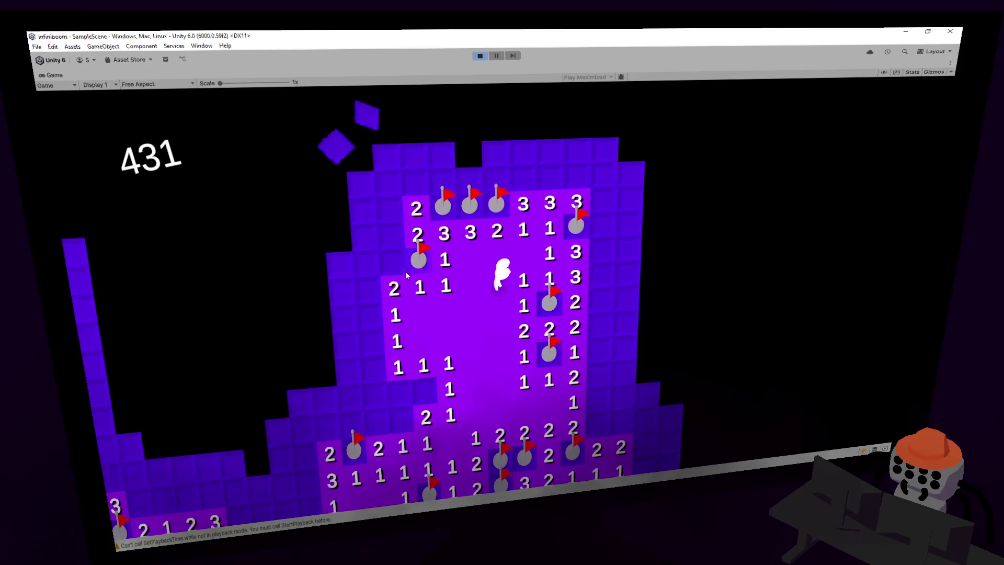
click(390, 209)
click(375, 209)
click(384, 234)
click(380, 289)
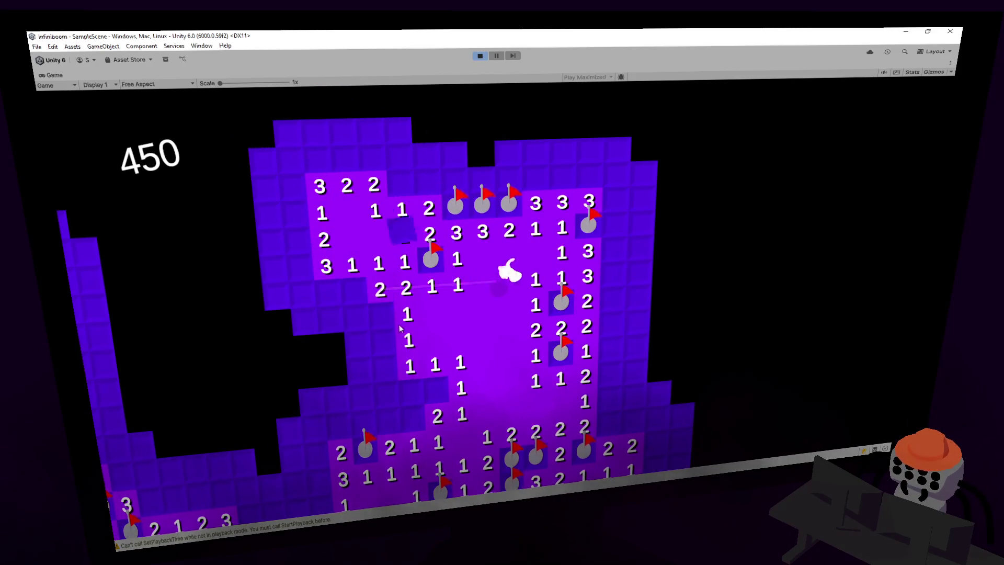
right_click(353, 284)
right_click(370, 311)
click(353, 315)
click(327, 289)
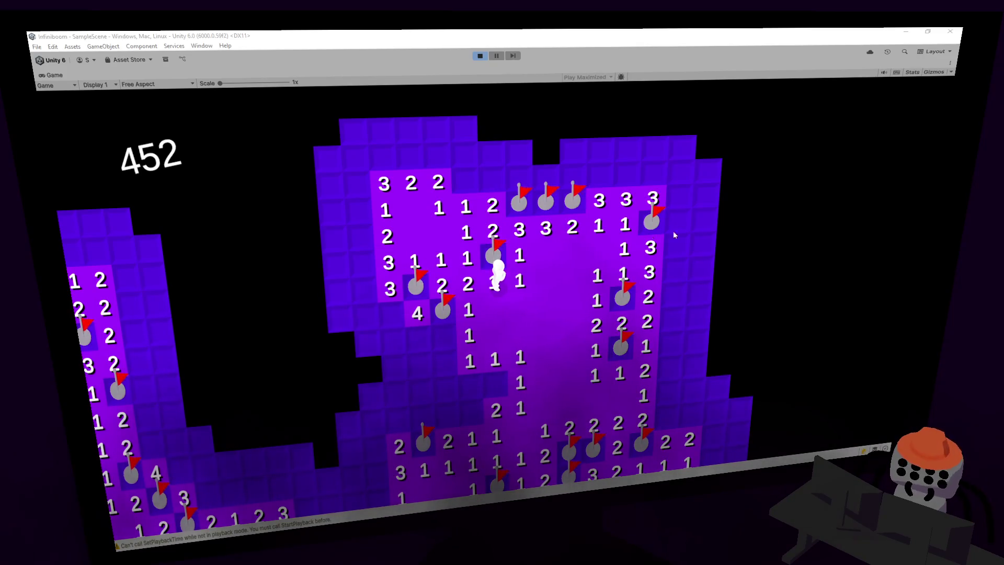
- Walk the character two cells down with S and flag the mines below it
key(s)
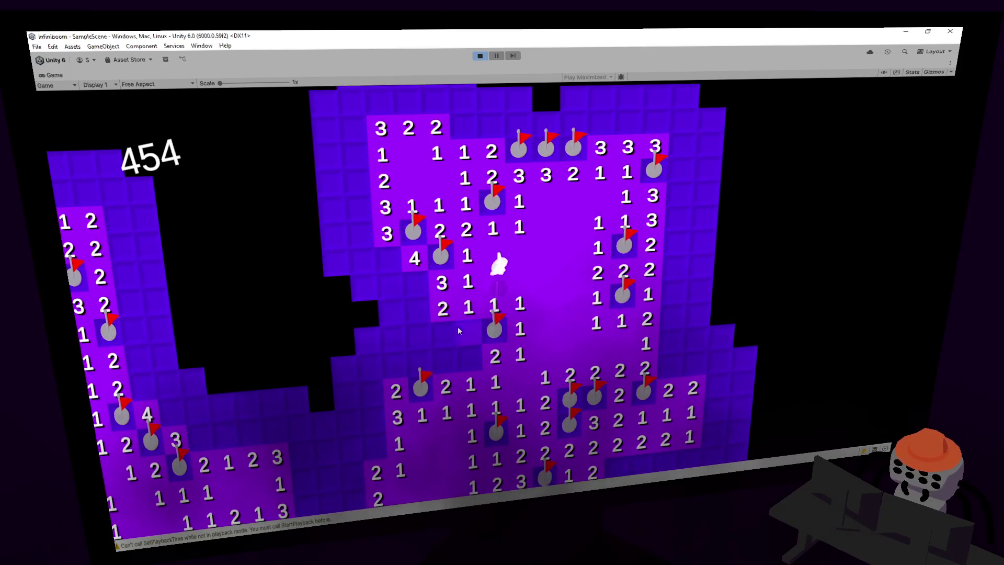
key(s)
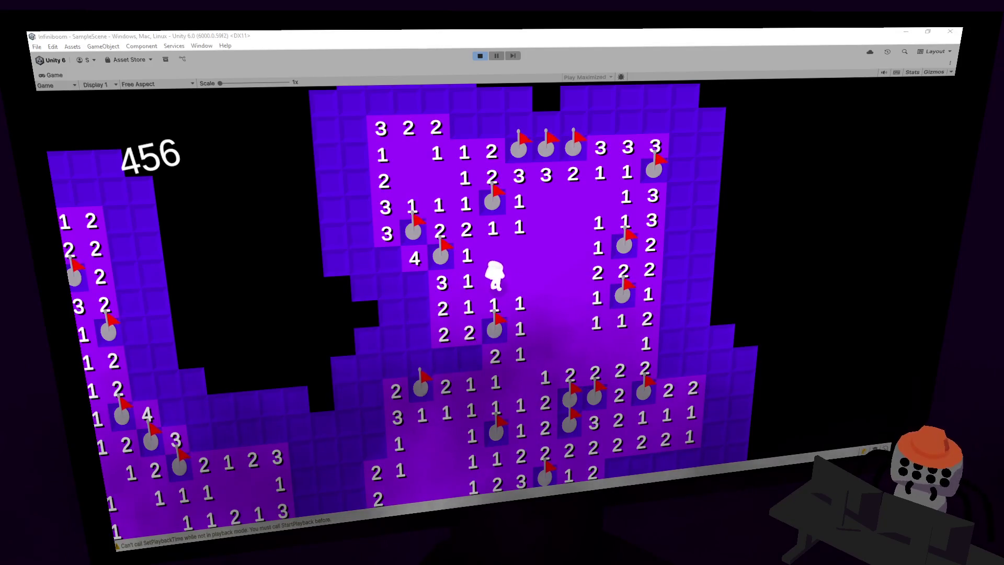
right_click(469, 357)
click(418, 361)
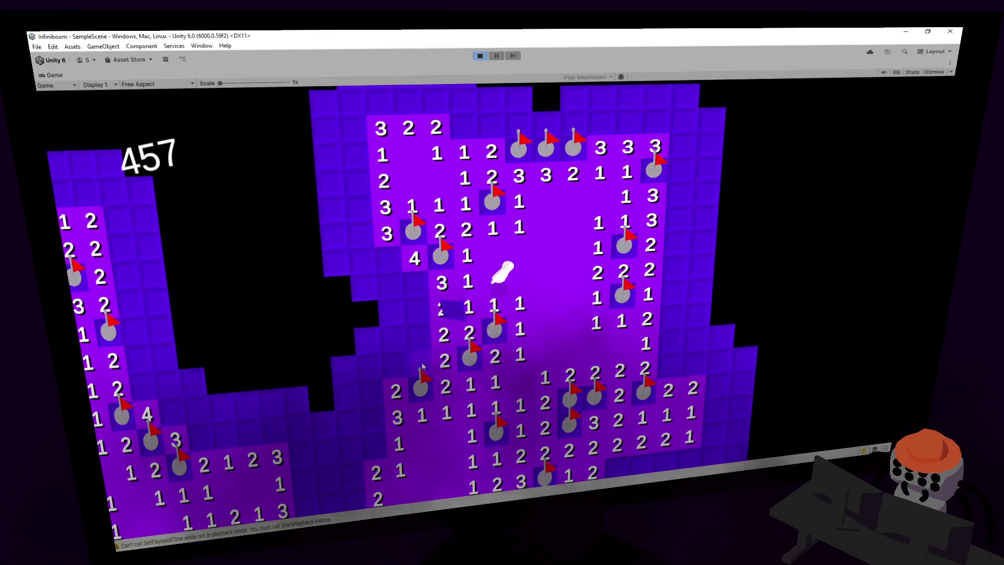
click(418, 336)
right_click(416, 309)
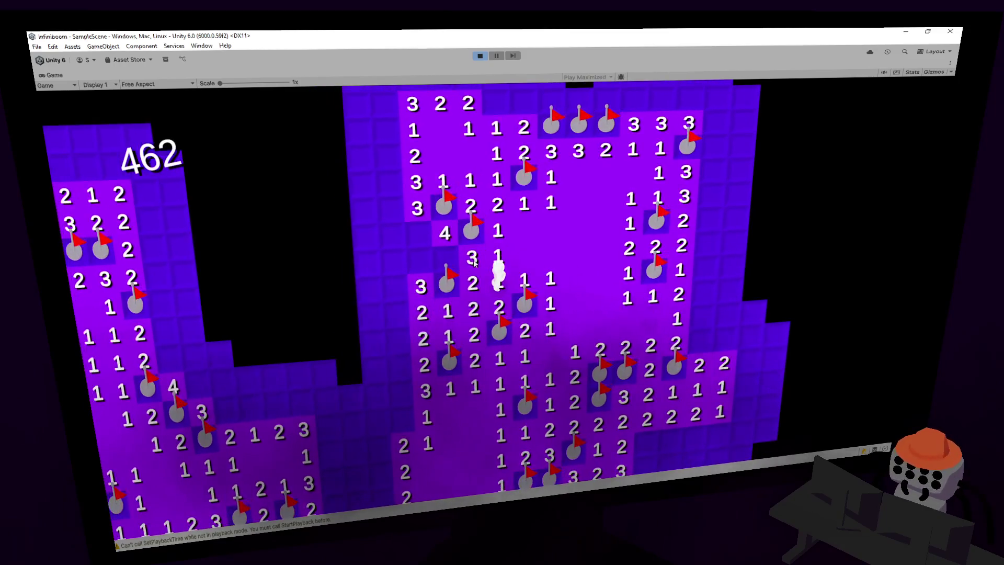
- Clear the cells left of the column of 3s until a mine triggers Game Over at score 500
right_click(444, 257)
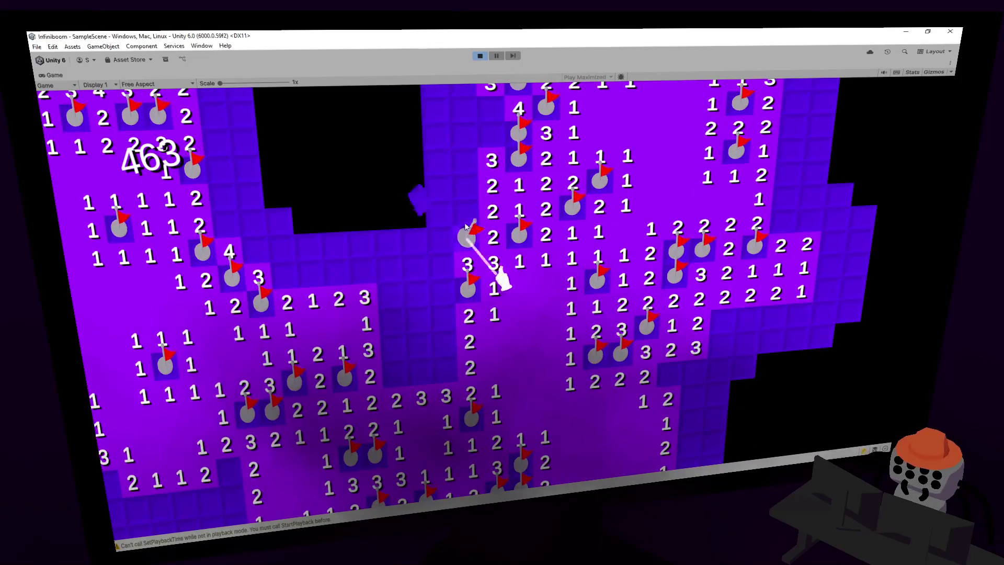
click(467, 184)
click(440, 156)
click(442, 230)
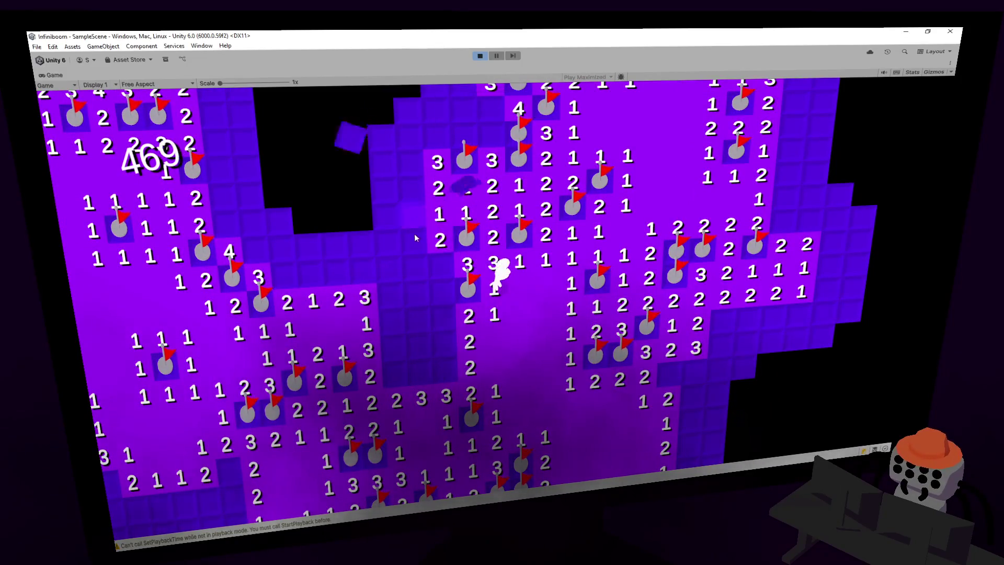
click(412, 185)
click(413, 212)
right_click(413, 233)
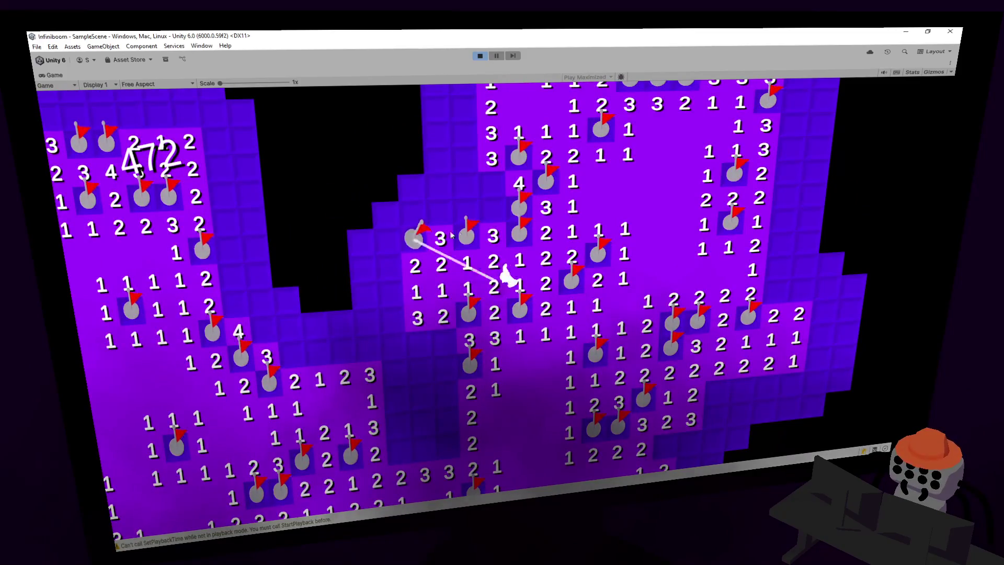
click(483, 213)
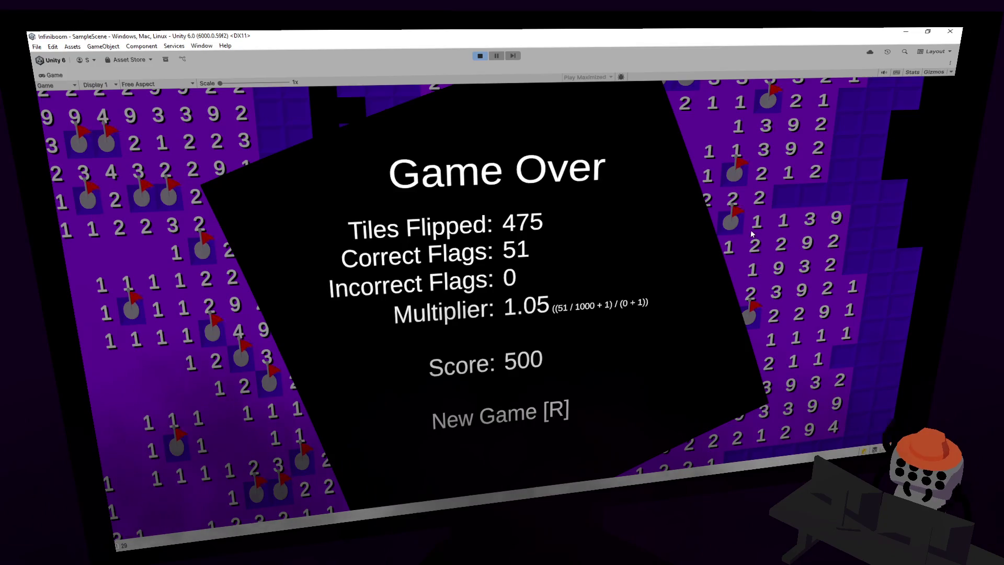
- Restart with R, open the first patches of the new board and flag five surrounding mines
key(r)
click(593, 266)
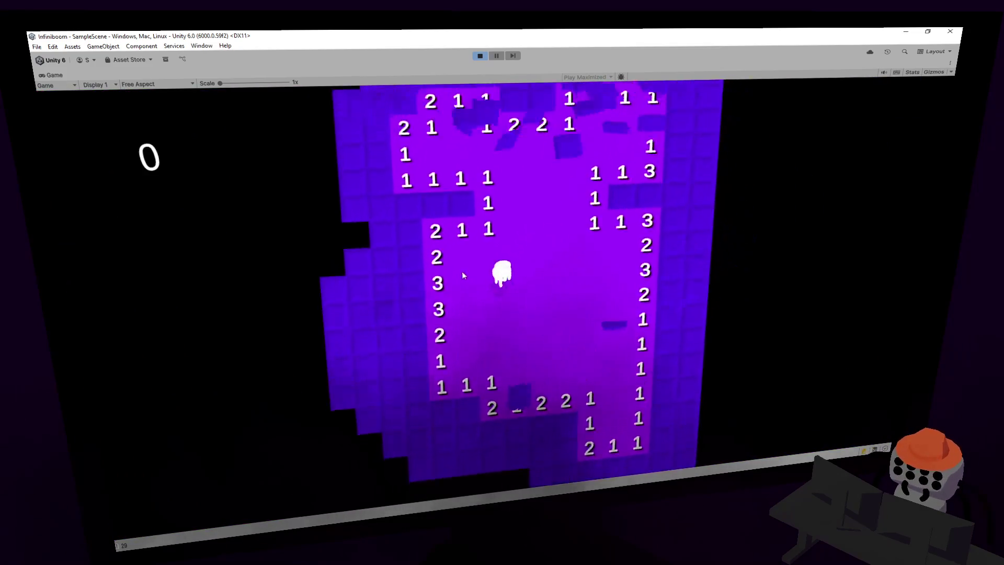
right_click(461, 282)
click(425, 281)
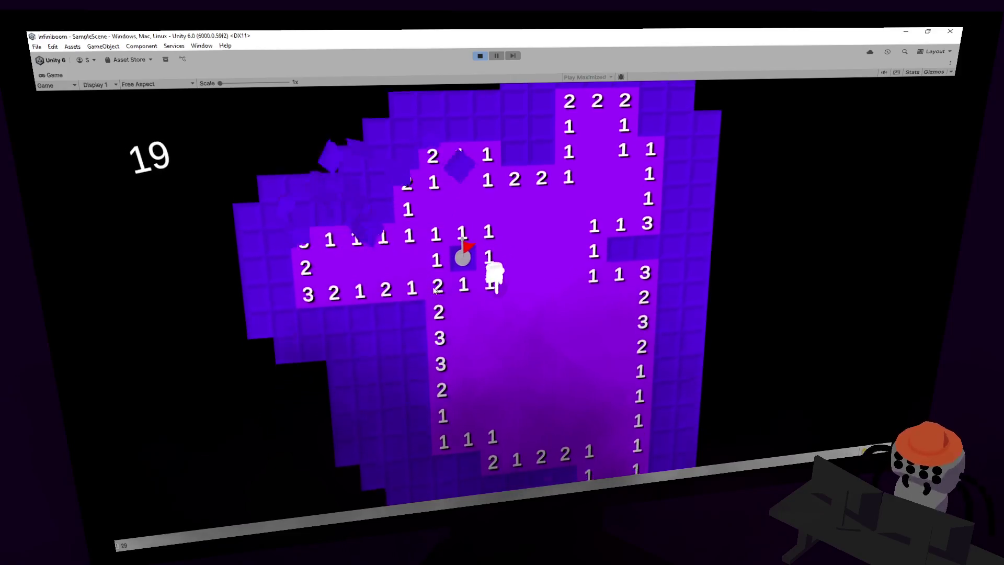
right_click(409, 265)
right_click(357, 272)
right_click(305, 277)
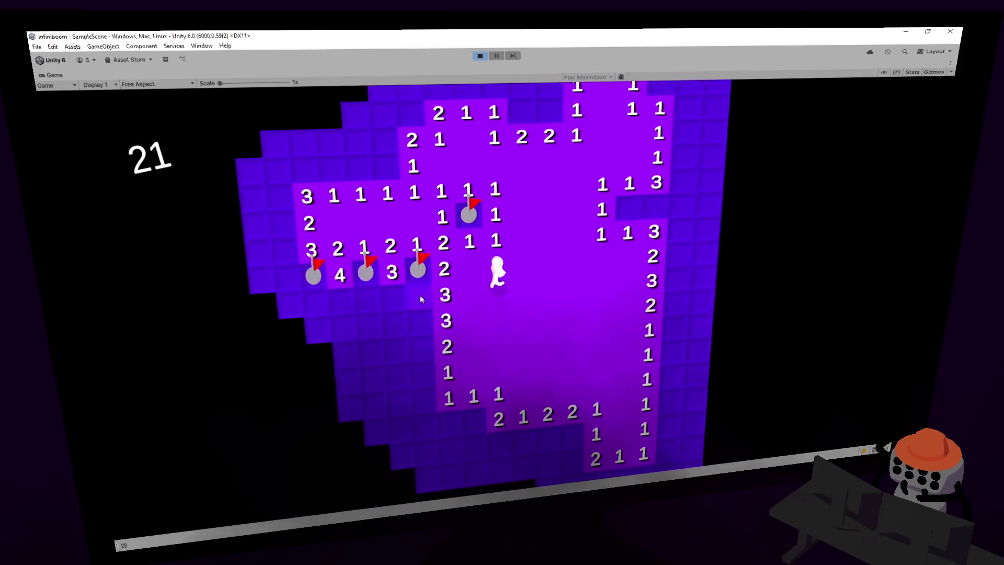
right_click(419, 295)
- Reveal the safe tiles below and beside the flag column, flagging one mine underneath
click(441, 366)
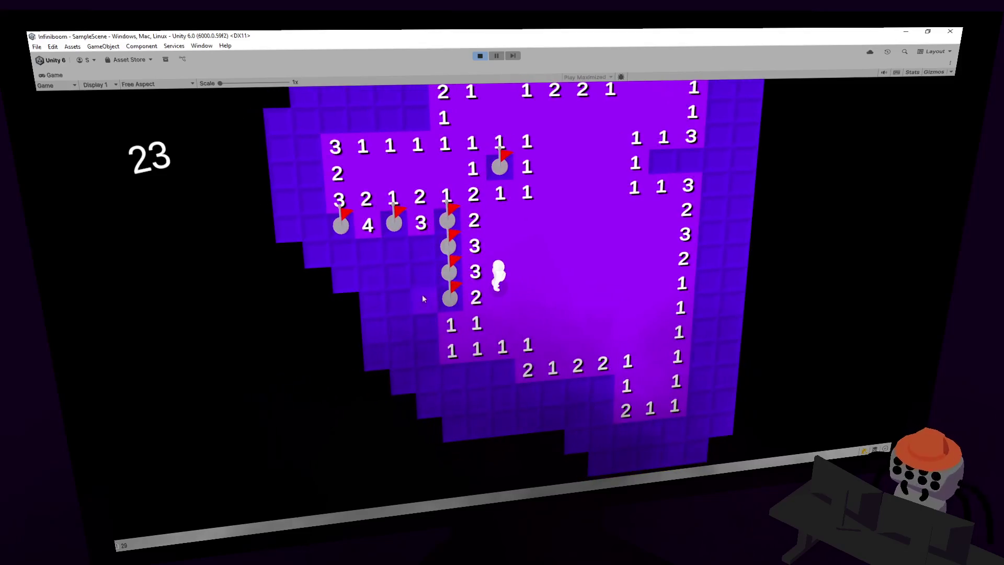
click(421, 296)
click(416, 331)
click(424, 251)
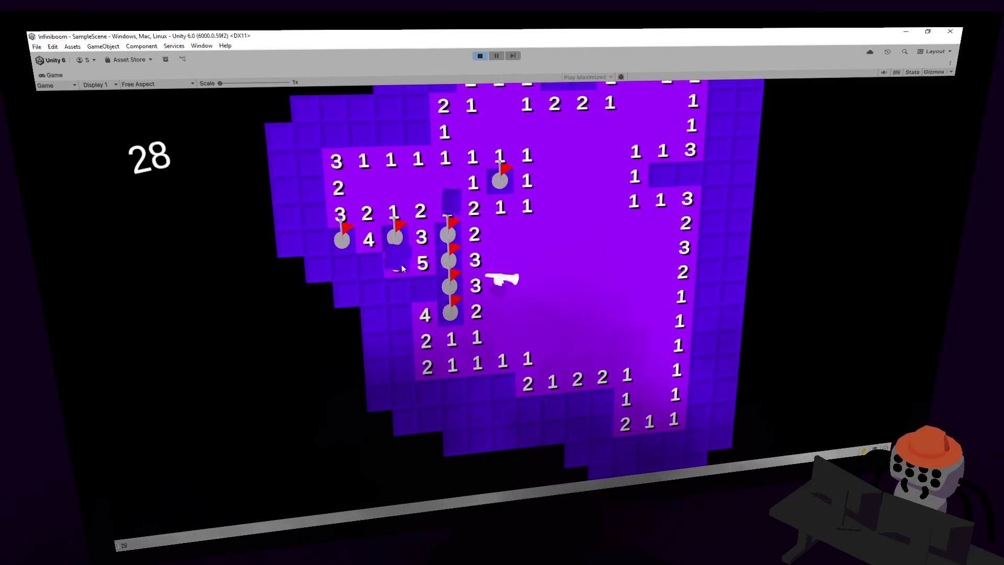
right_click(494, 352)
click(462, 348)
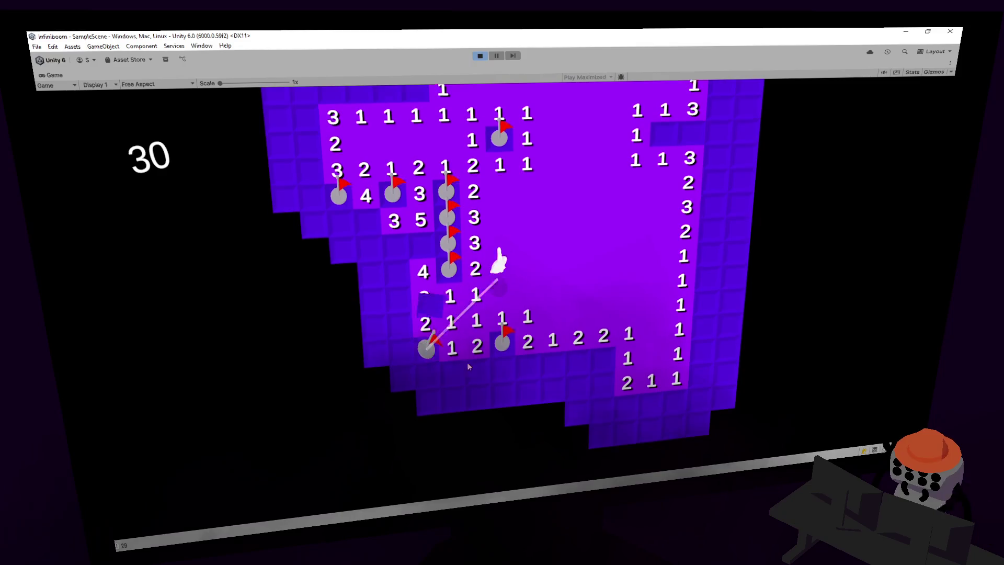
click(467, 362)
click(485, 360)
- Clear the lower-left and lower-right rows, flagging four mines among them
right_click(502, 347)
click(504, 376)
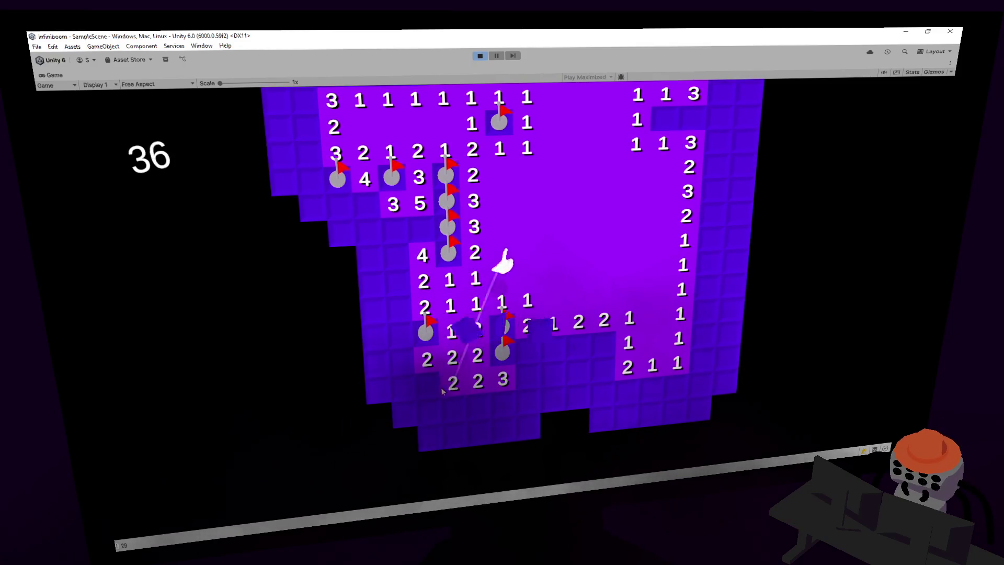
right_click(427, 384)
click(409, 334)
click(497, 353)
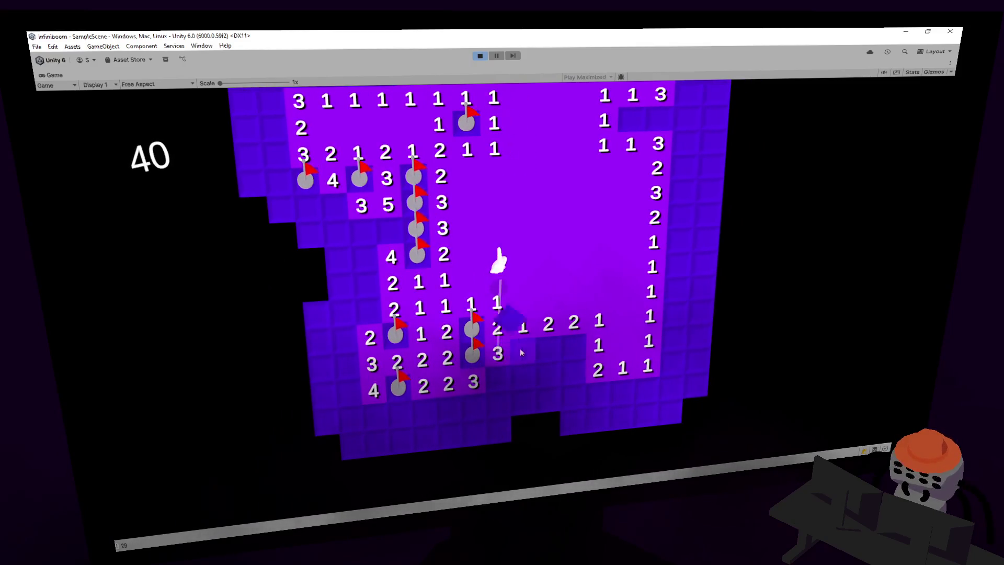
click(523, 352)
right_click(547, 348)
right_click(573, 345)
click(574, 372)
- Walk the character right with W, S and D and flag the mines in the right column
key(d)
key(w)
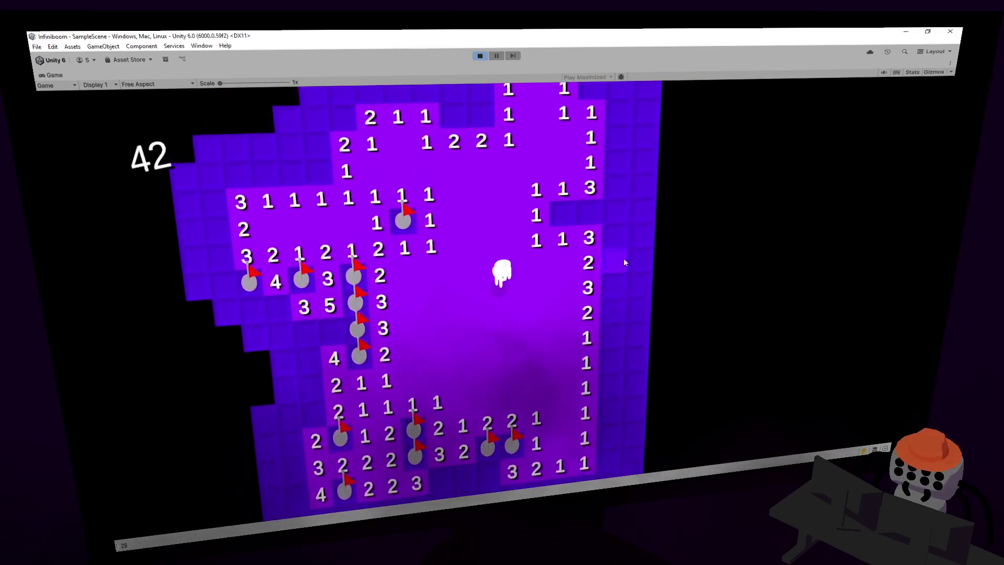
right_click(550, 268)
click(575, 269)
key(s)
key(d)
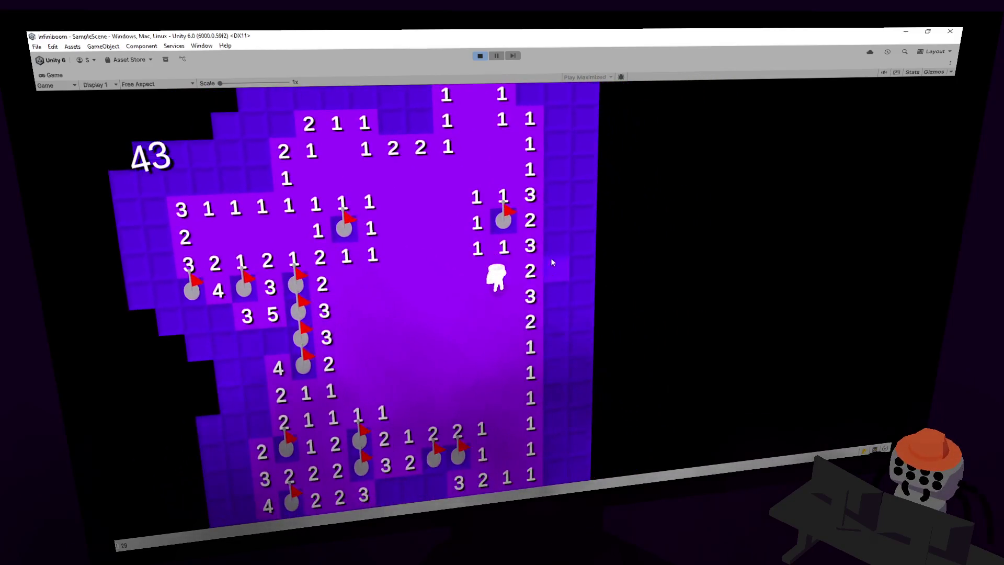
right_click(554, 264)
right_click(555, 291)
right_click(556, 317)
click(553, 337)
- Finish the right column down to the board edge and reveal the column of 2s beside it
key(s)
click(548, 348)
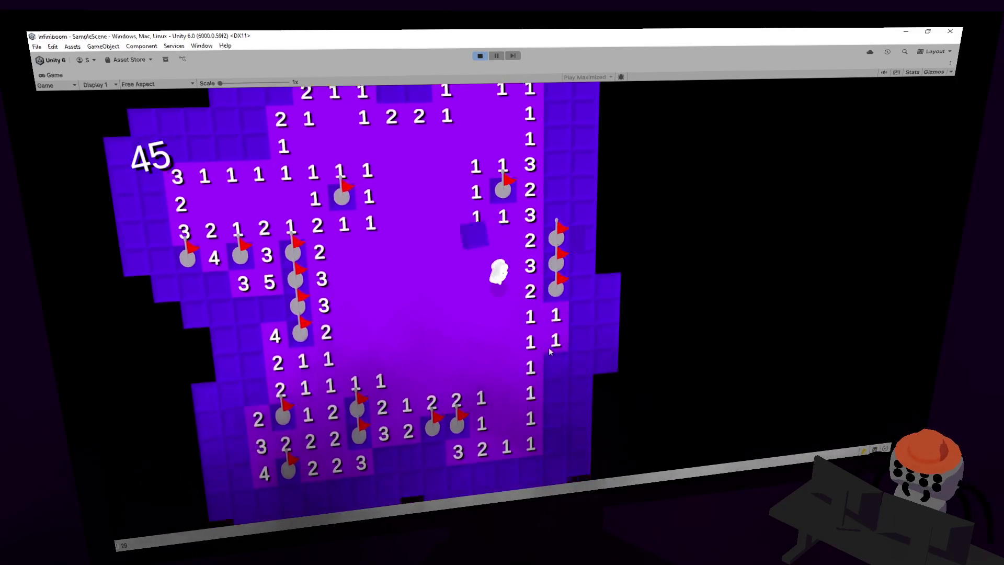
right_click(554, 325)
click(555, 350)
click(555, 376)
right_click(557, 401)
click(578, 298)
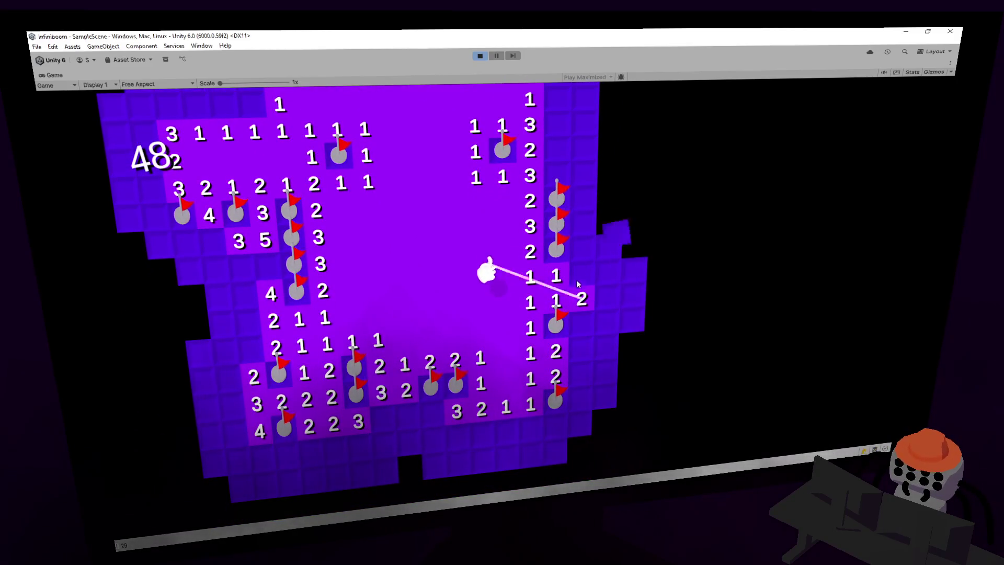
click(577, 274)
click(580, 249)
click(580, 323)
- Open the blank area on the right into a large cascade, flagging the top-right mine
click(602, 249)
key(w)
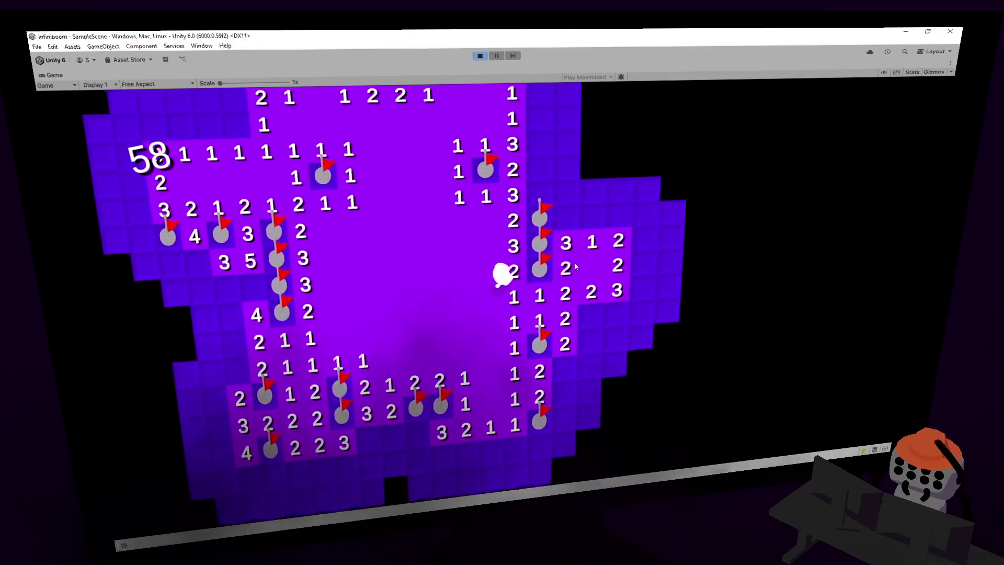
click(565, 248)
click(589, 246)
right_click(615, 246)
click(590, 218)
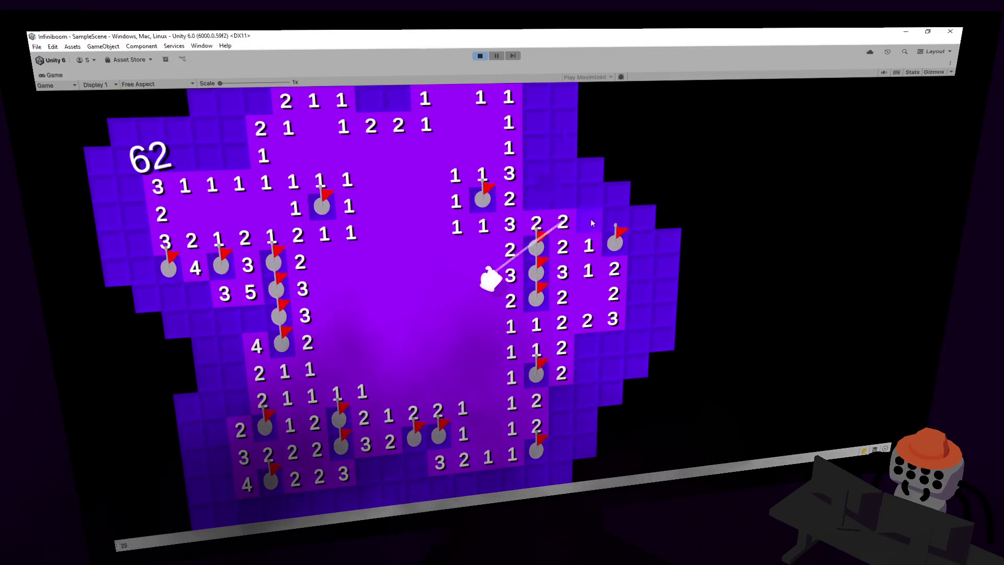
click(561, 220)
key(w)
click(618, 221)
key(w)
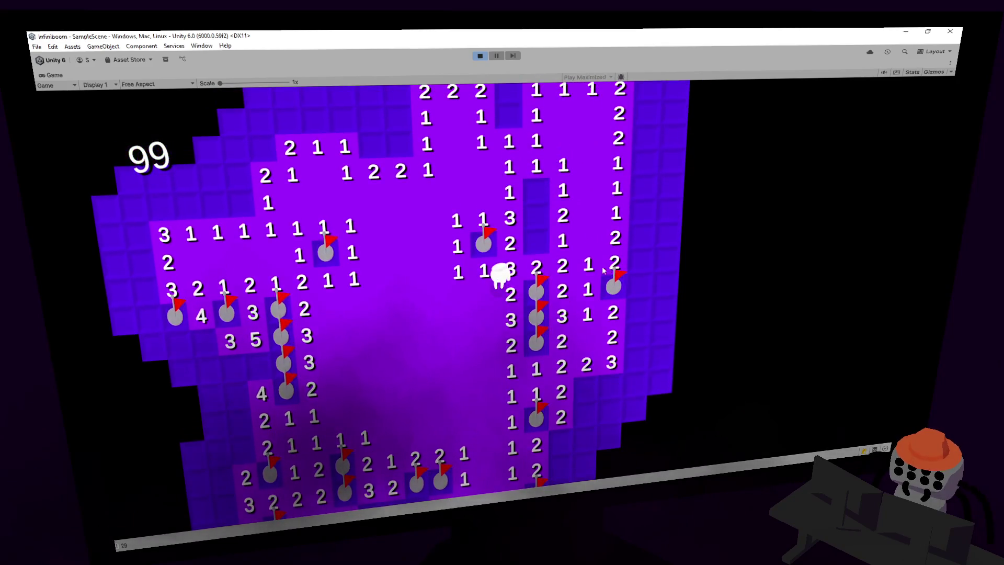
- Move up to the top edge, flag two mines there and uncover the tiles around them
right_click(534, 253)
key(w)
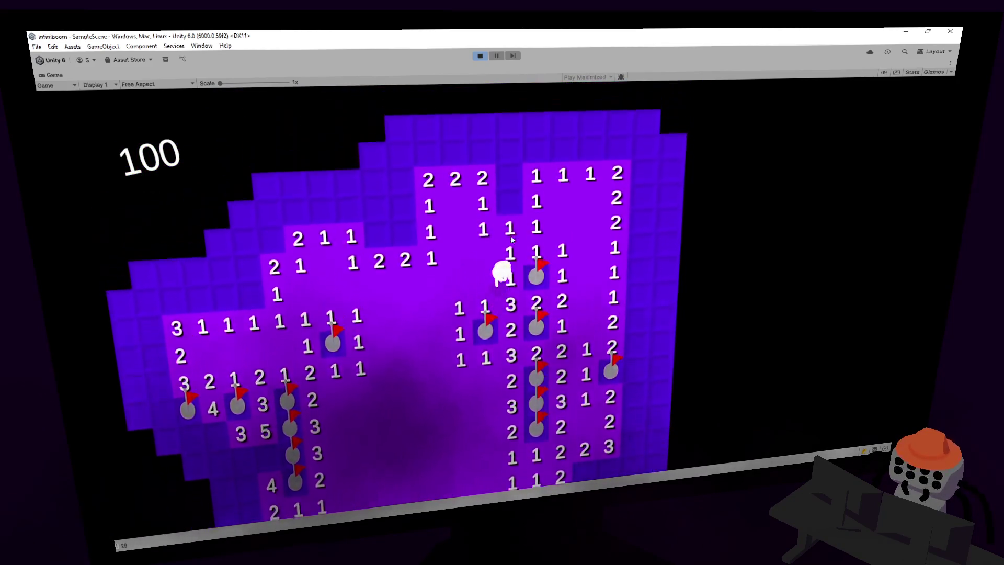
click(514, 207)
key(w)
click(424, 251)
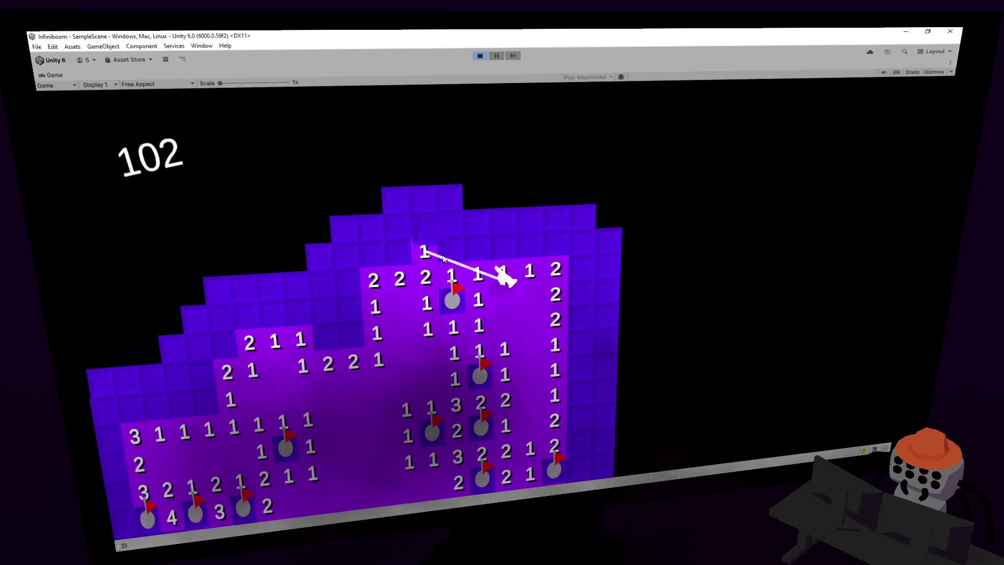
click(488, 255)
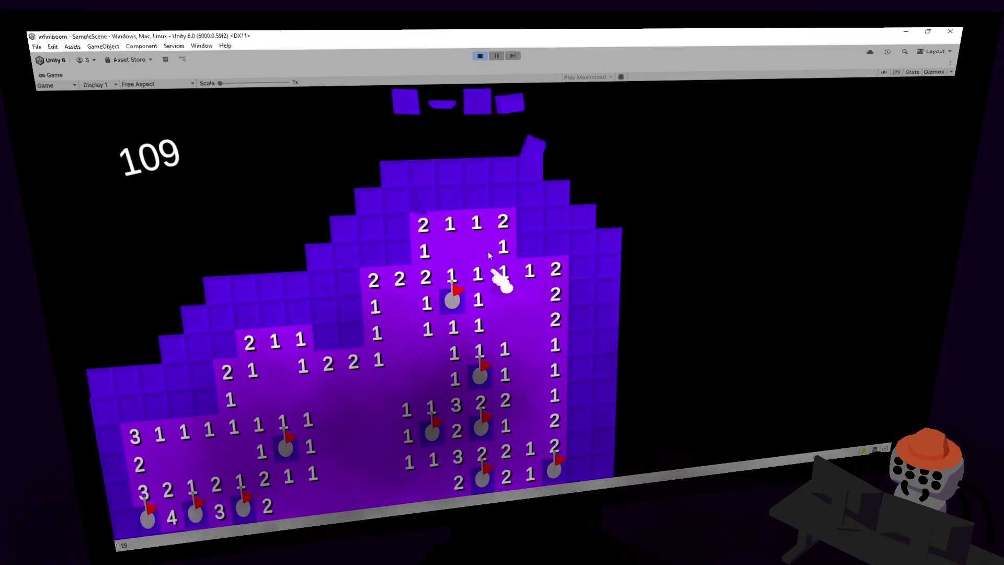
right_click(530, 250)
click(523, 229)
click(564, 254)
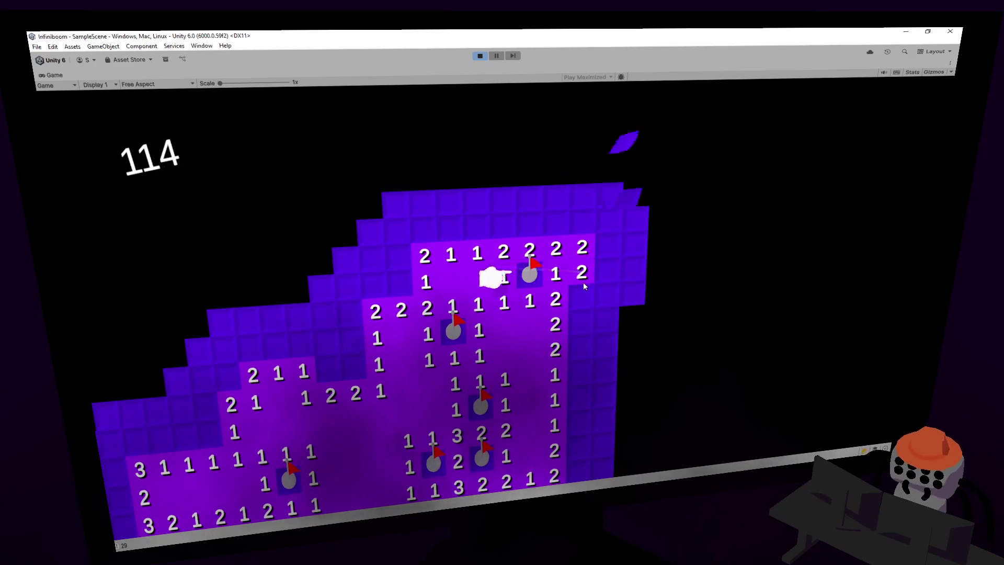
click(580, 272)
- Flag four mines along the right edge and reveal the safe tiles between them
right_click(546, 259)
right_click(550, 287)
click(552, 313)
click(553, 339)
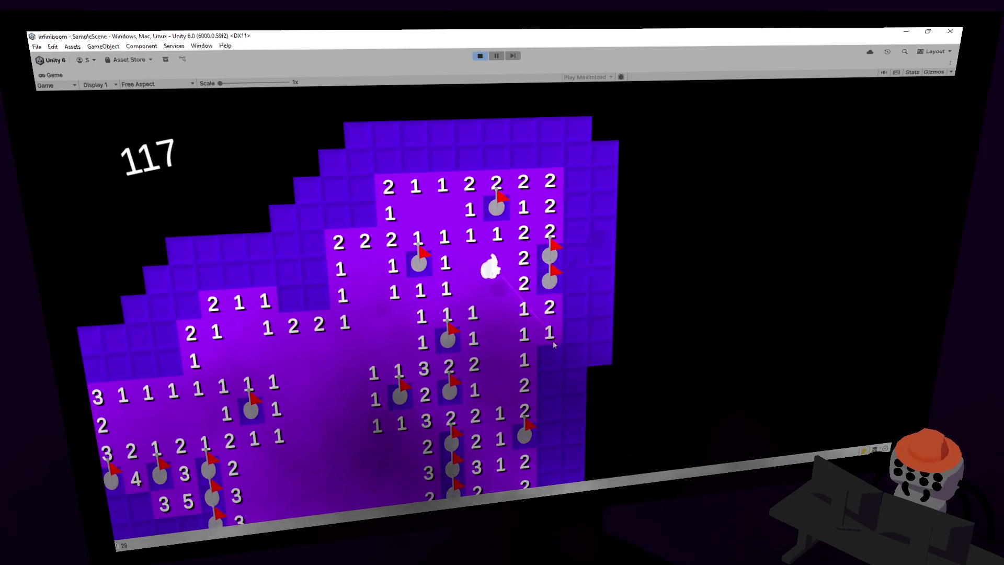
right_click(522, 314)
click(524, 337)
right_click(525, 356)
click(529, 380)
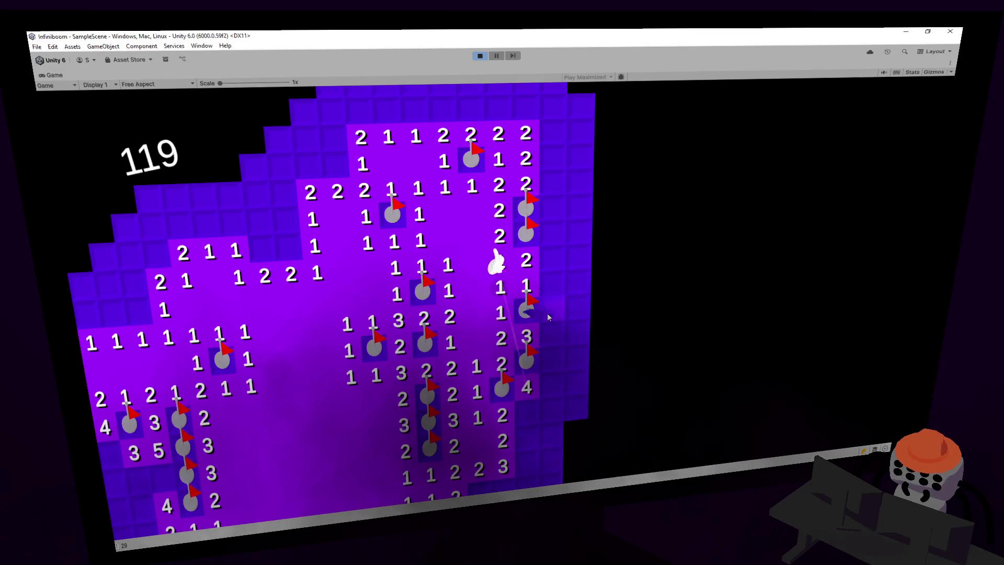
- Clear the next column to the right, flagging its single mine
click(549, 309)
click(555, 282)
click(553, 258)
right_click(552, 230)
click(578, 231)
click(578, 256)
click(578, 282)
click(578, 308)
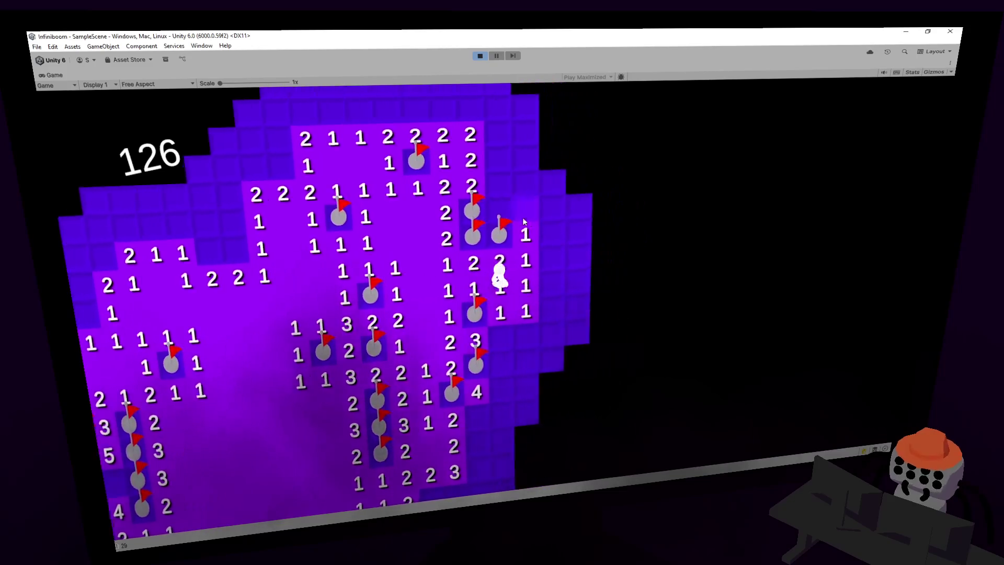
- Reveal a new cluster on the right and flag two mines below it and beside the 3
click(538, 272)
right_click(539, 320)
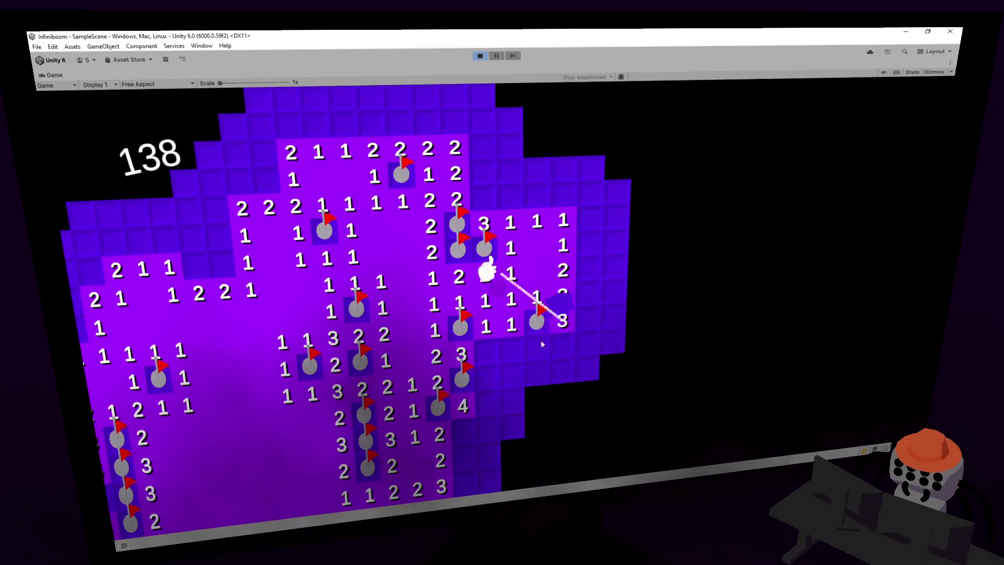
click(541, 340)
click(495, 346)
right_click(485, 376)
click(531, 373)
click(538, 366)
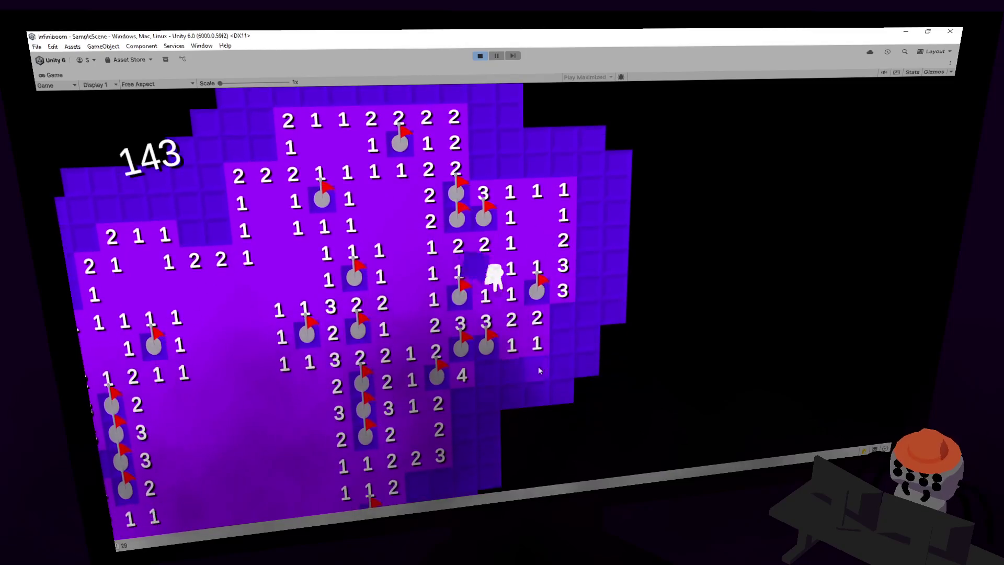
click(528, 361)
click(515, 349)
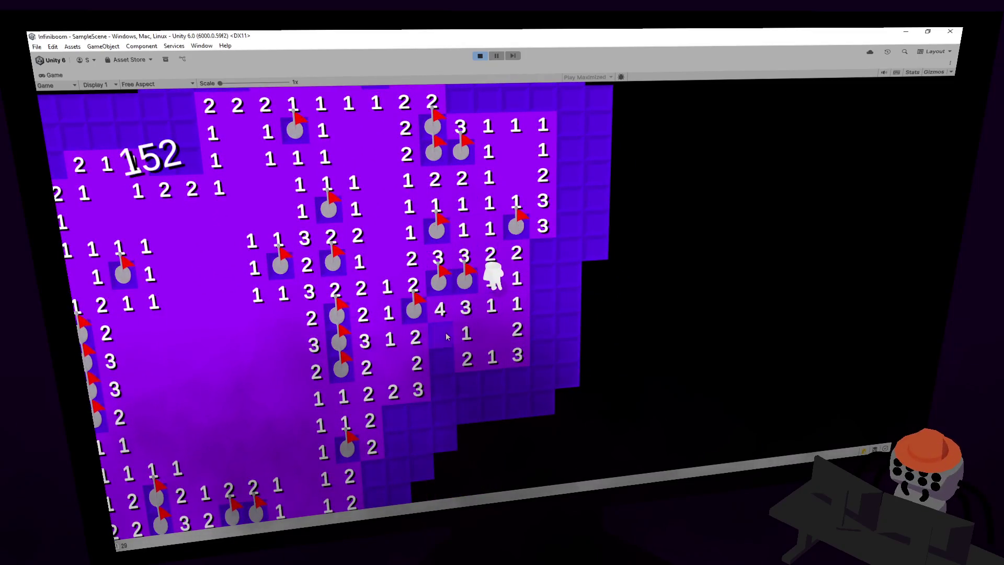
- Clear the lower rows down to the bottom, flagging two more mines
right_click(464, 372)
click(474, 355)
click(492, 351)
right_click(516, 346)
click(485, 372)
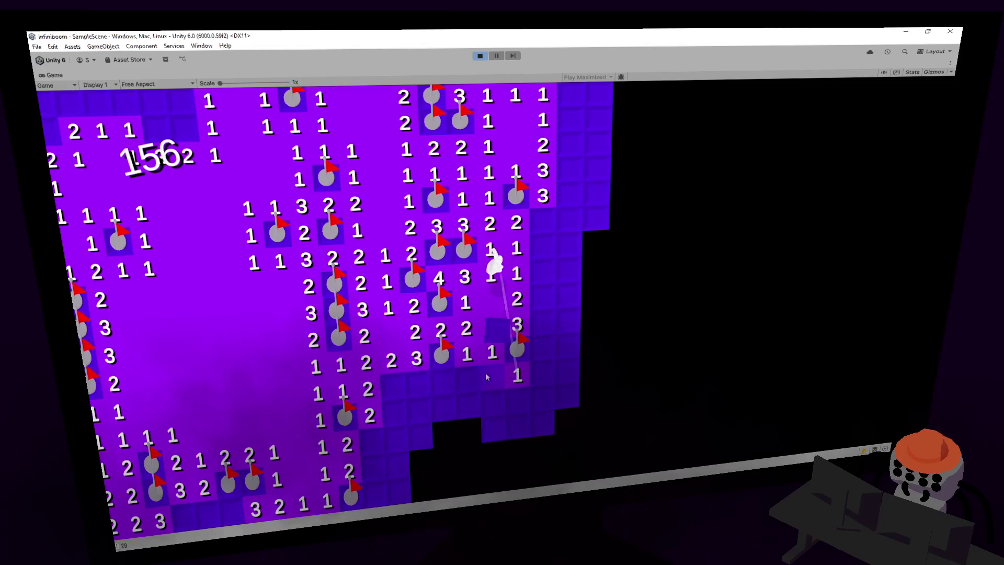
click(446, 378)
click(468, 380)
click(518, 376)
click(494, 398)
click(518, 399)
click(543, 398)
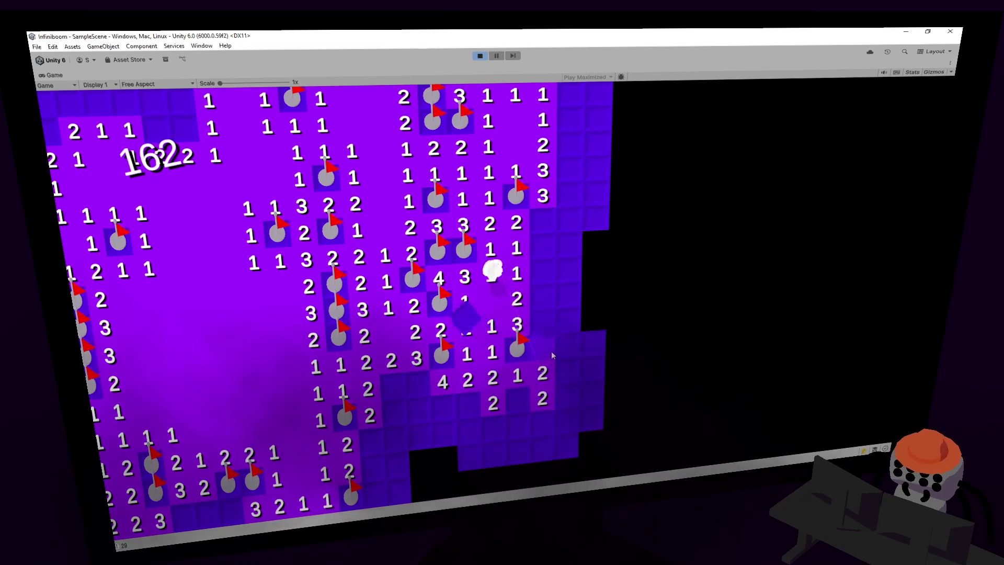
- Reveal the right column of 2s, flag its three mines, then walk on with A and W
click(543, 373)
click(544, 348)
right_click(542, 319)
right_click(542, 292)
click(543, 272)
click(543, 246)
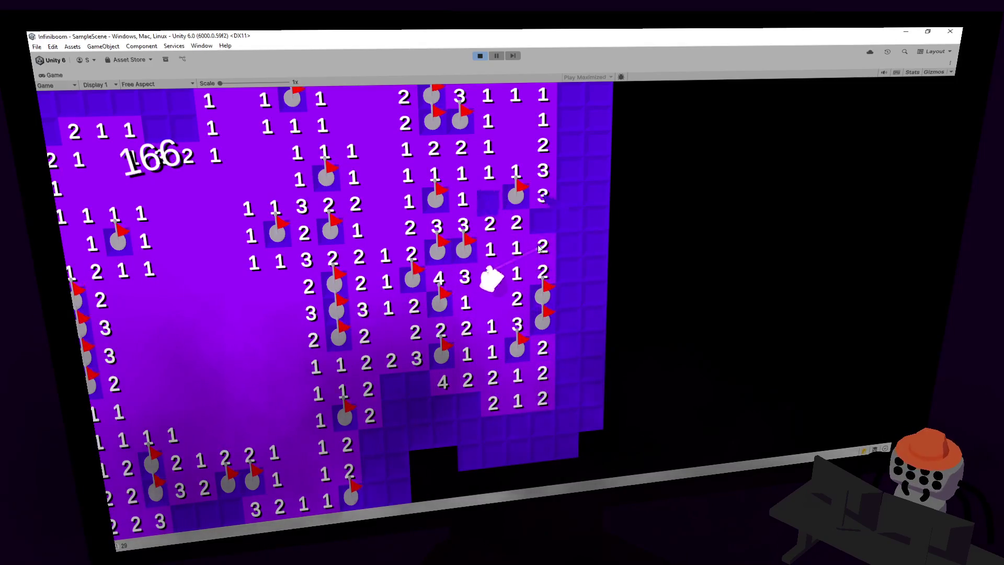
right_click(524, 243)
key(a)
key(w)
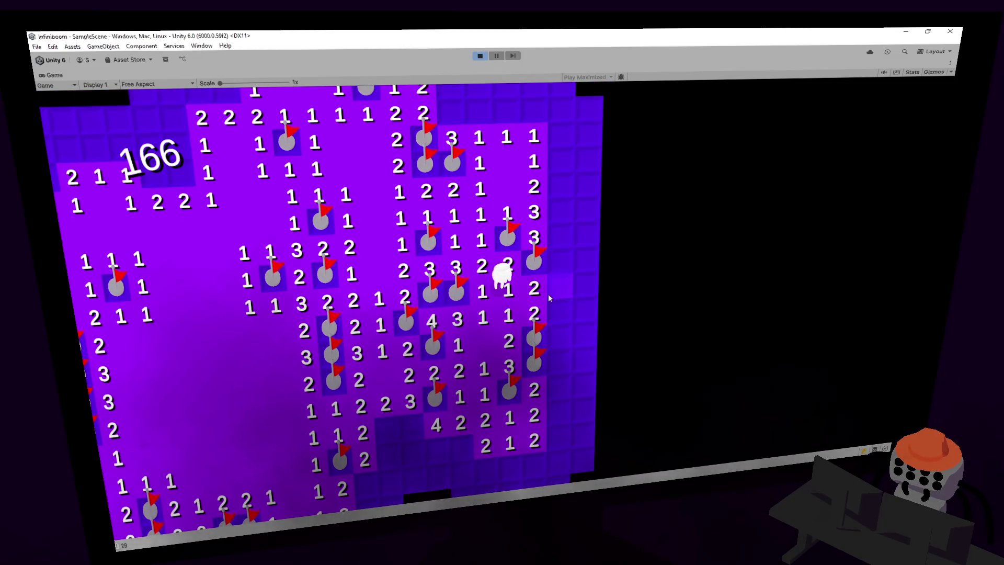
- Walk the character down, flag a bottom-edge mine and reveal the tiles beside it
key(s)
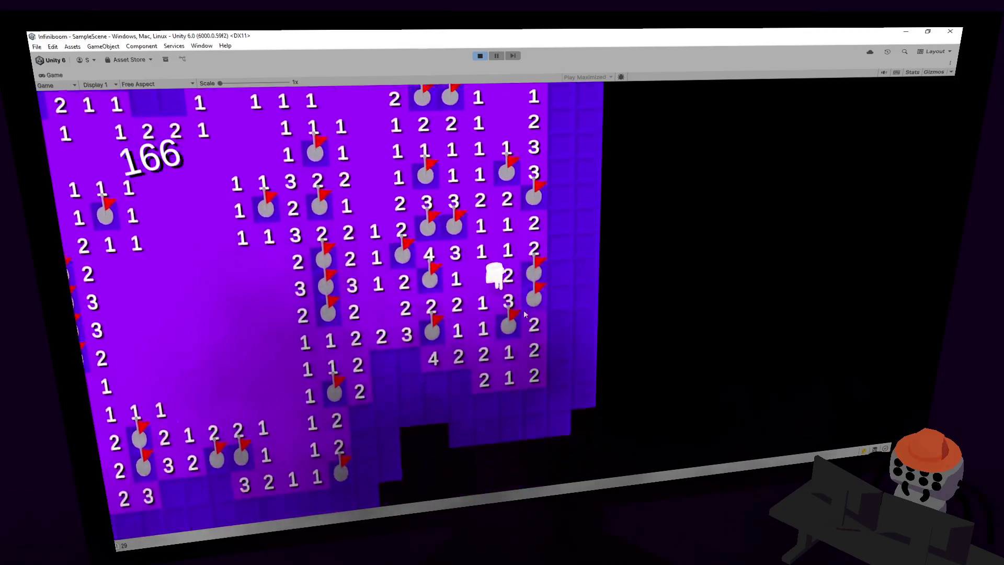
key(s)
key(a)
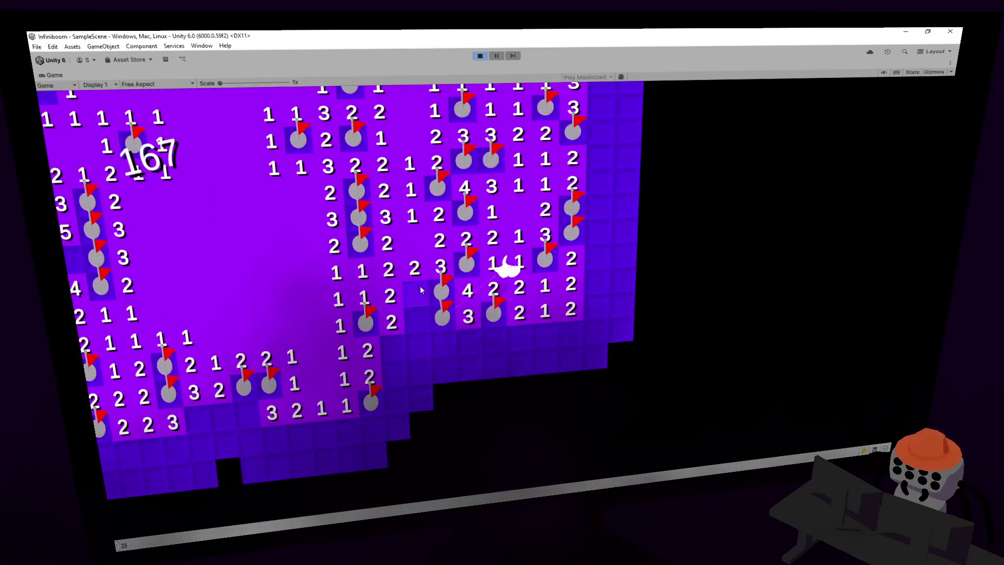
right_click(419, 285)
click(417, 318)
click(393, 347)
- Uncover the safe tiles along the bottom edge, including the 3 and 1, and flag another mine
click(418, 345)
click(443, 344)
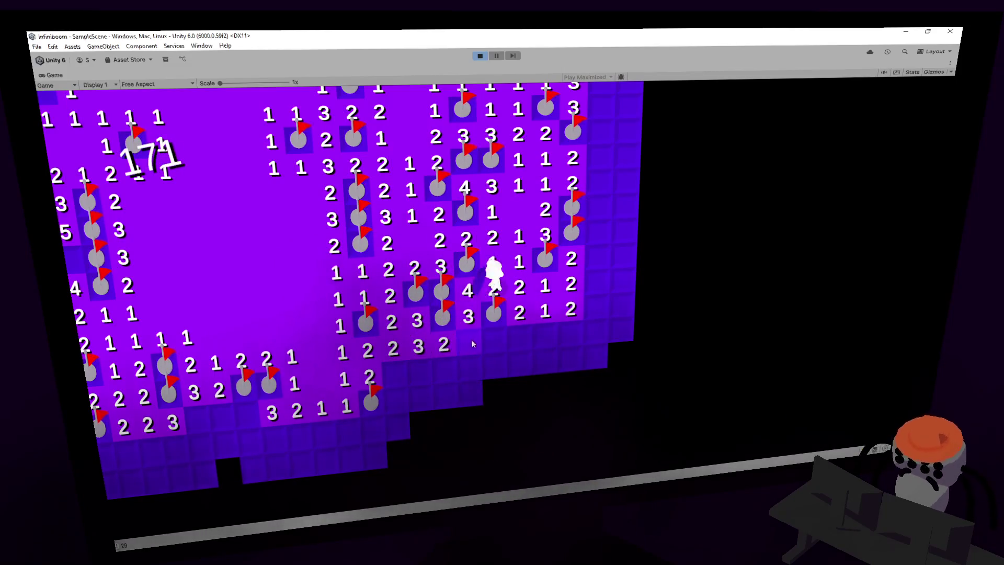
click(472, 343)
click(494, 345)
click(522, 346)
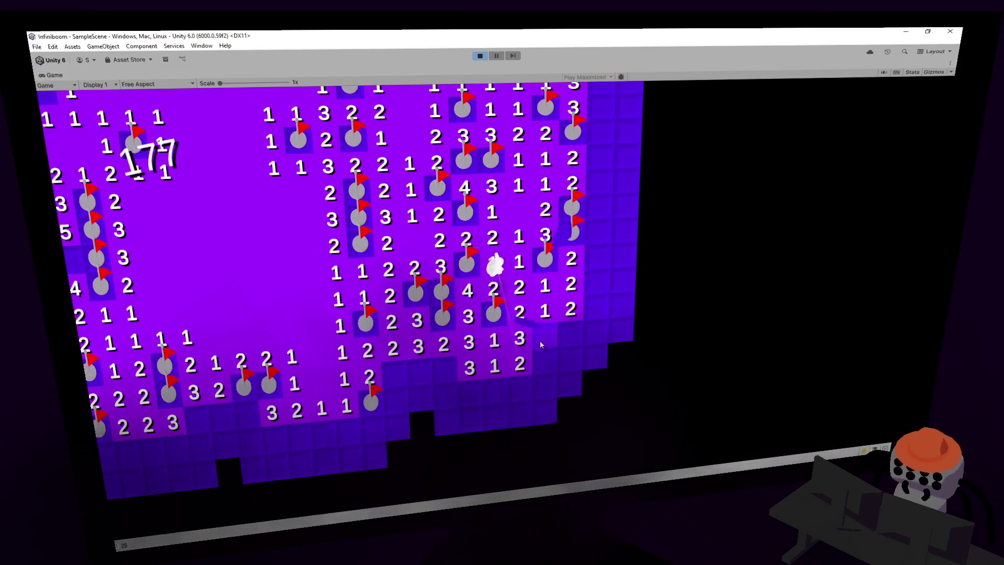
right_click(543, 361)
click(519, 389)
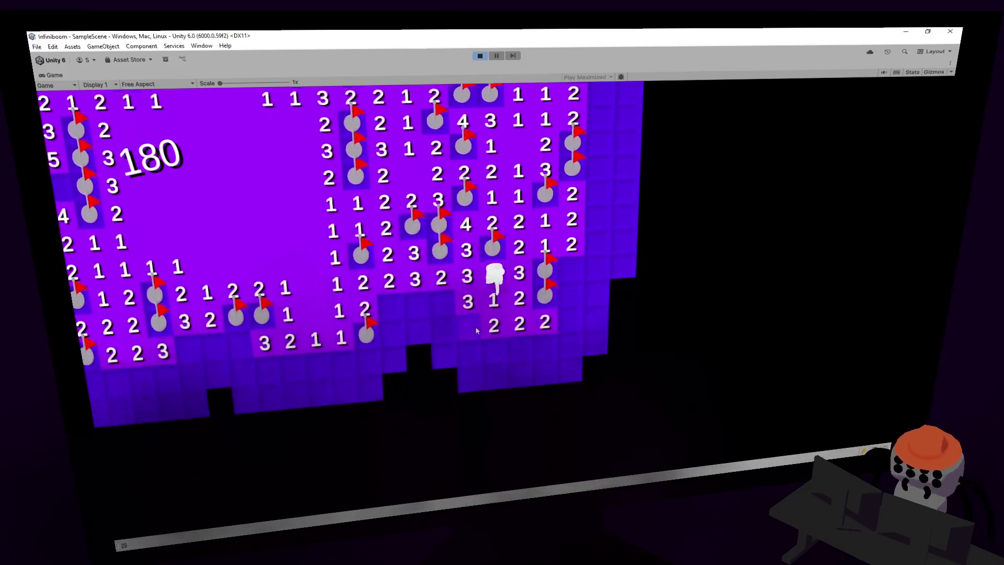
- Flag two lower mines and reveal the cells below and around them
right_click(395, 296)
click(402, 317)
right_click(418, 319)
click(419, 351)
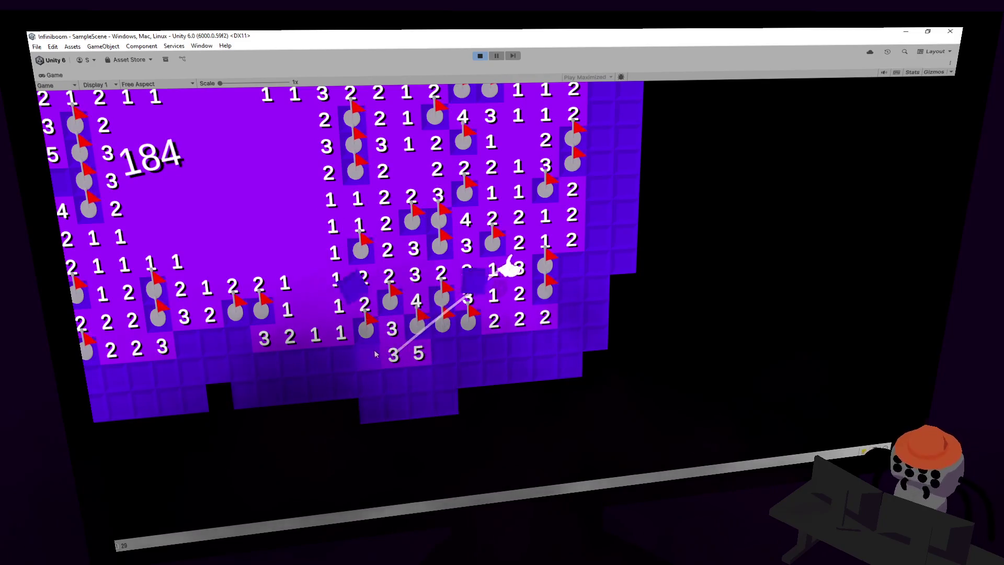
click(372, 356)
click(338, 356)
click(327, 381)
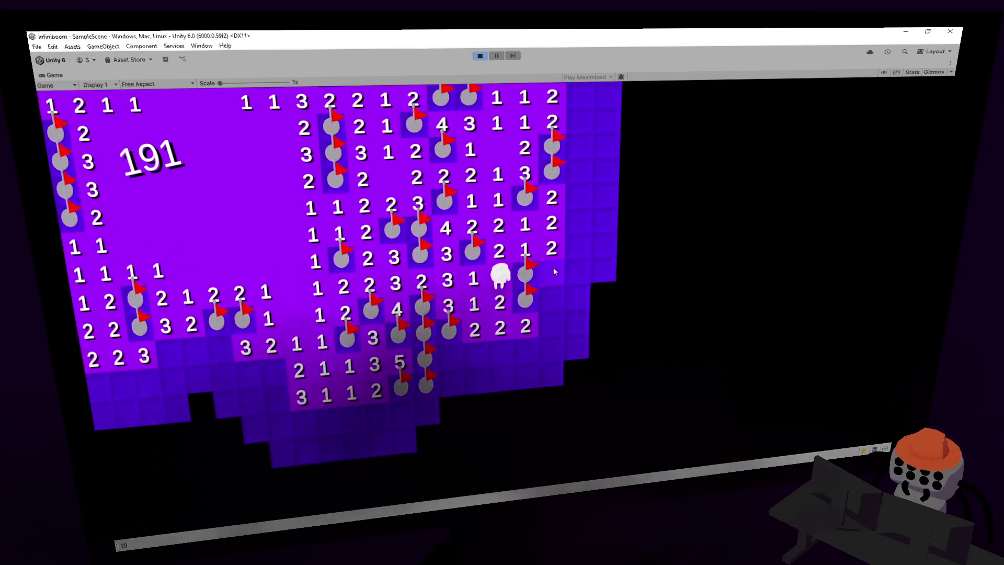
click(553, 267)
- Reveal the column right of the flags, opening a cascade of cells
key(w)
key(d)
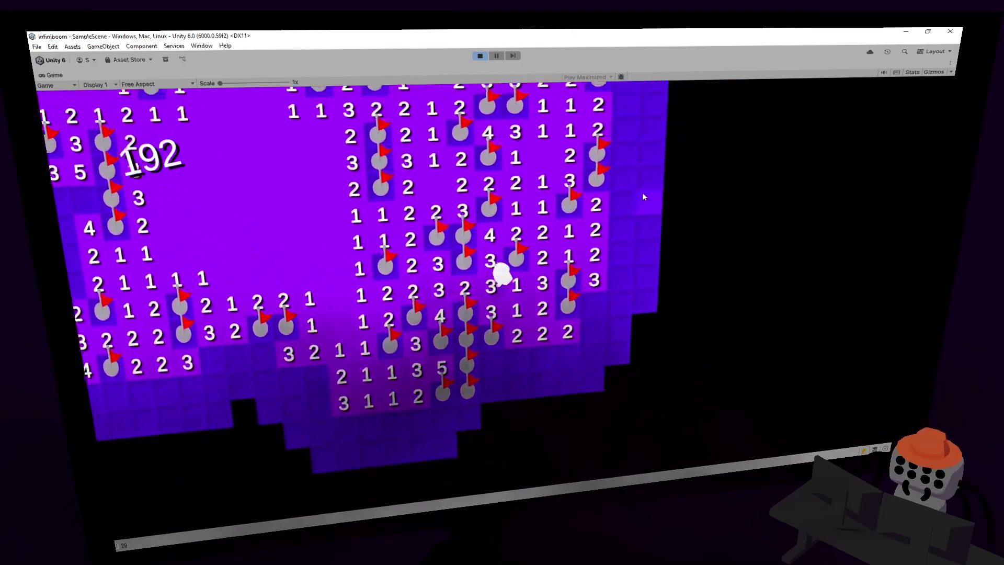
click(539, 284)
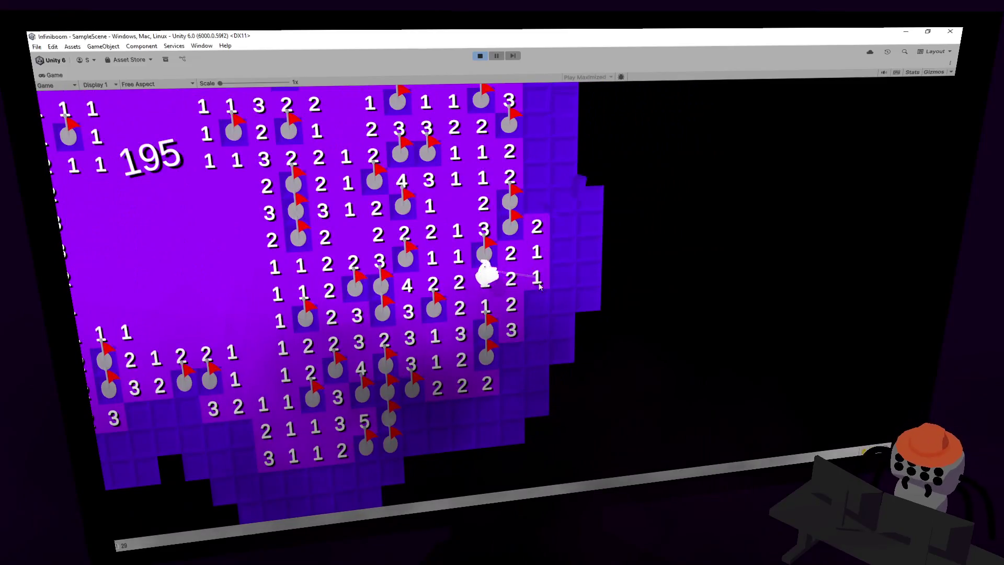
click(564, 308)
key(w)
key(d)
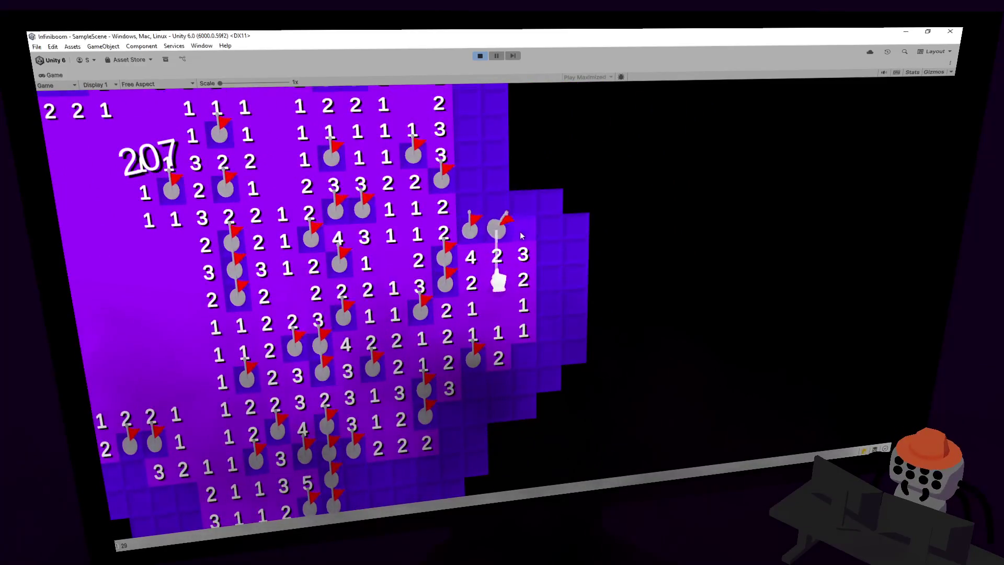
- Open the unrevealed cells around and below the flags
click(521, 230)
click(469, 199)
click(522, 347)
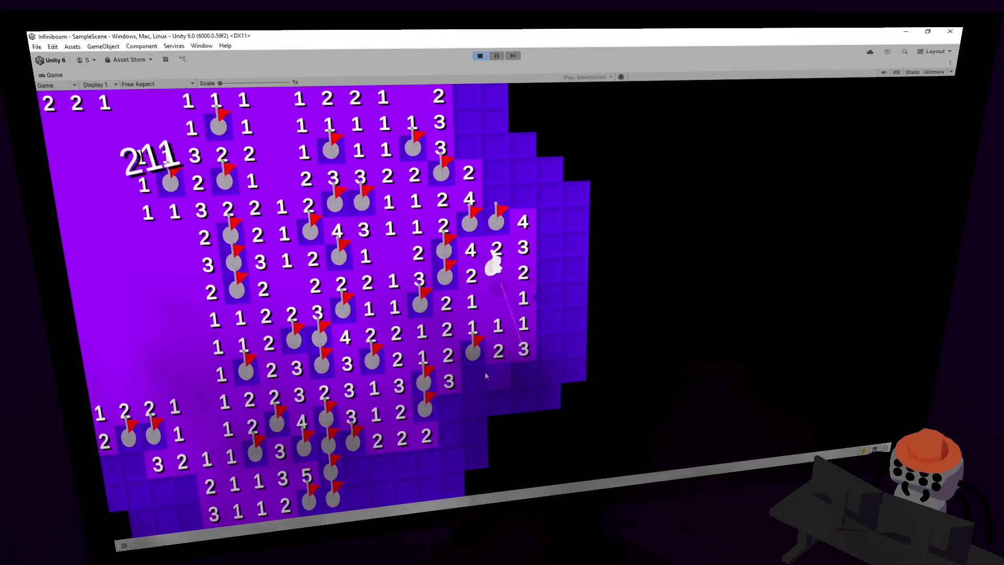
click(473, 376)
click(449, 405)
click(473, 404)
- Walk the character down-left and reveal the cells at the lower left
key(s)
key(a)
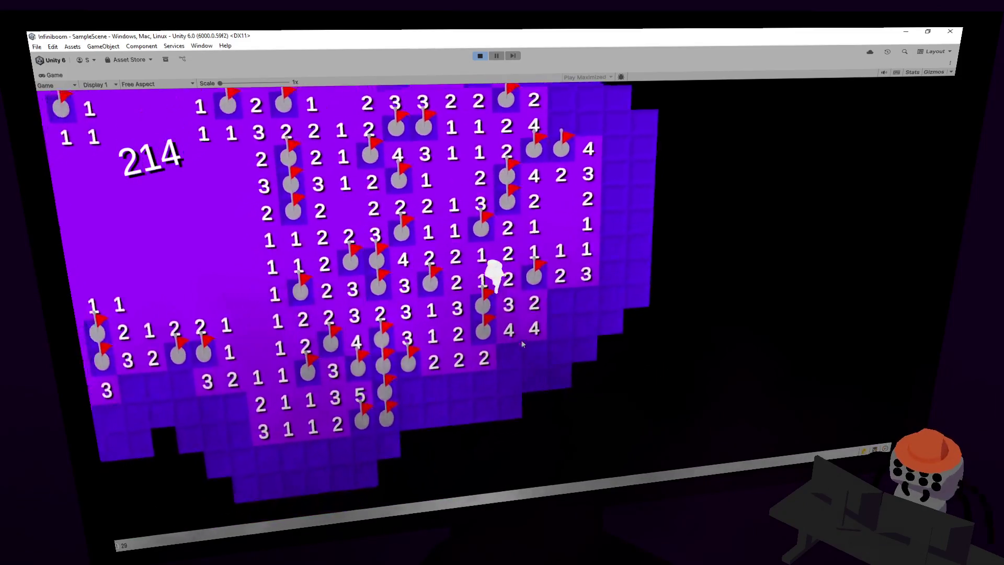
key(s)
key(a)
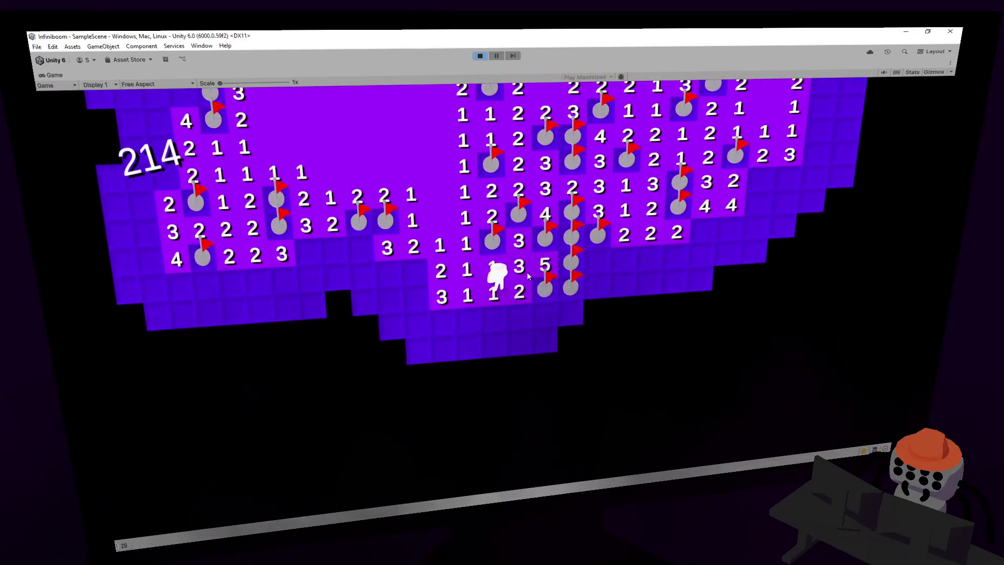
key(a)
click(423, 272)
click(396, 254)
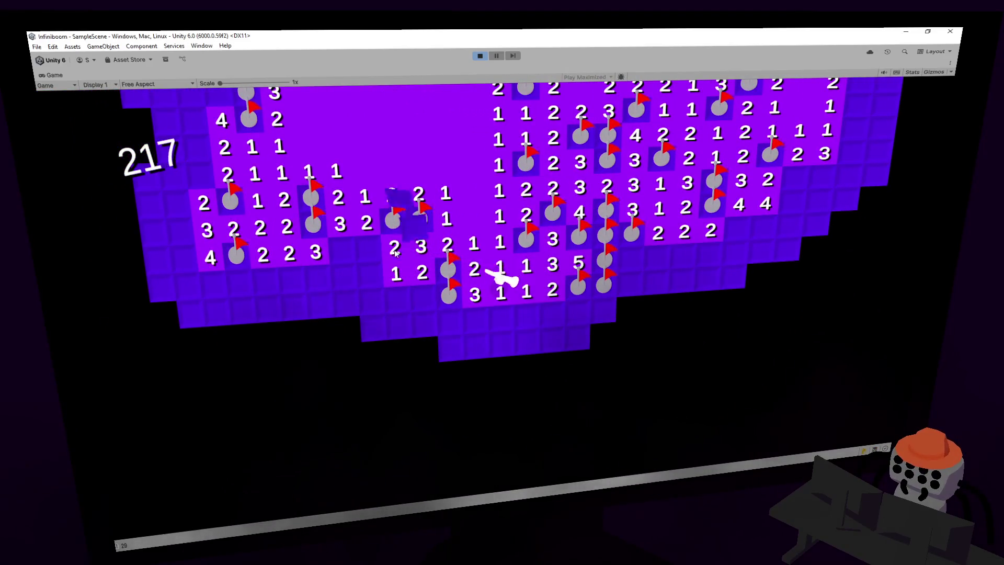
click(368, 246)
click(369, 273)
- Open the bottom-left cells and bottom row, flagging three mines there
key(w)
key(a)
click(341, 327)
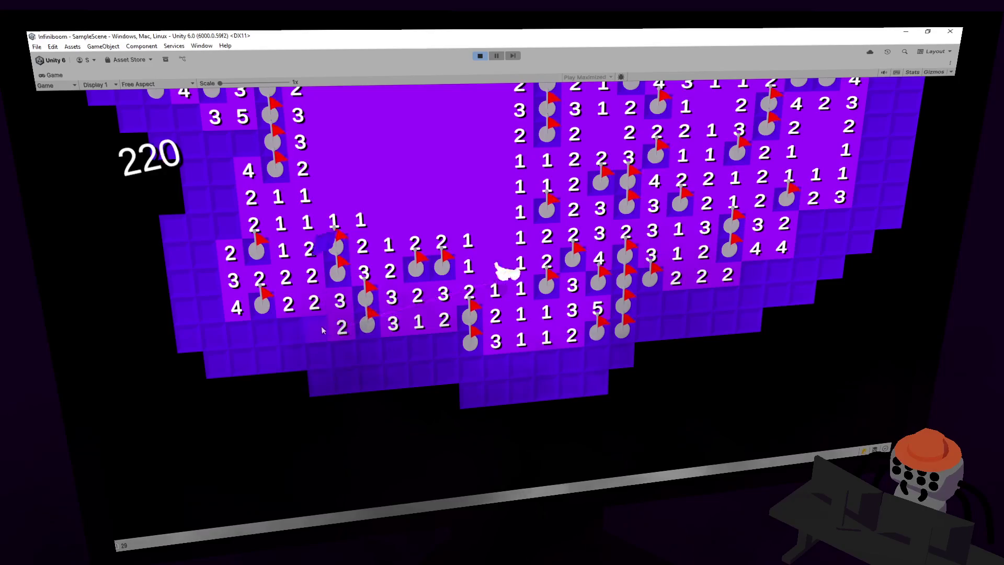
click(316, 328)
right_click(290, 330)
click(265, 332)
click(370, 352)
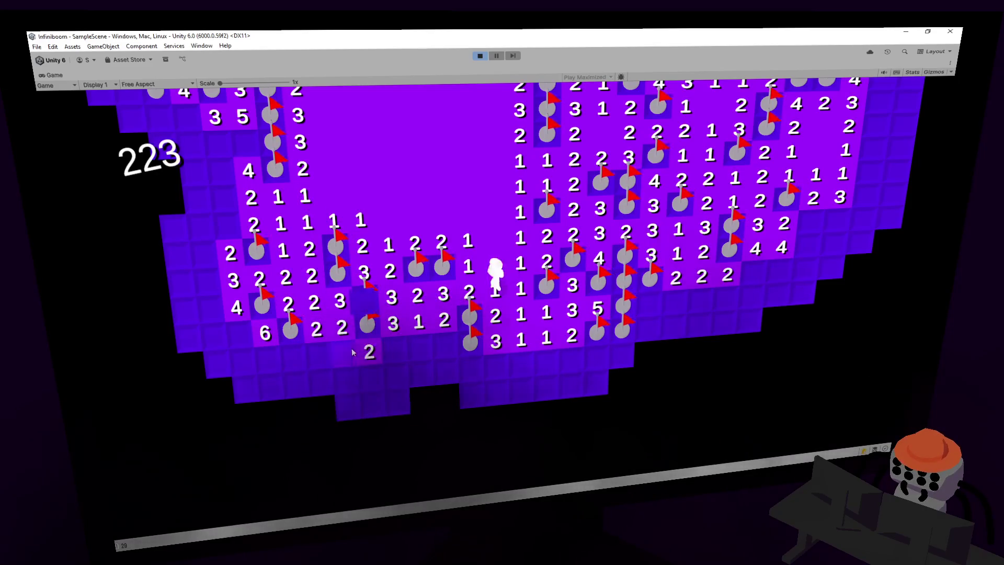
click(344, 353)
click(318, 356)
right_click(294, 356)
right_click(268, 357)
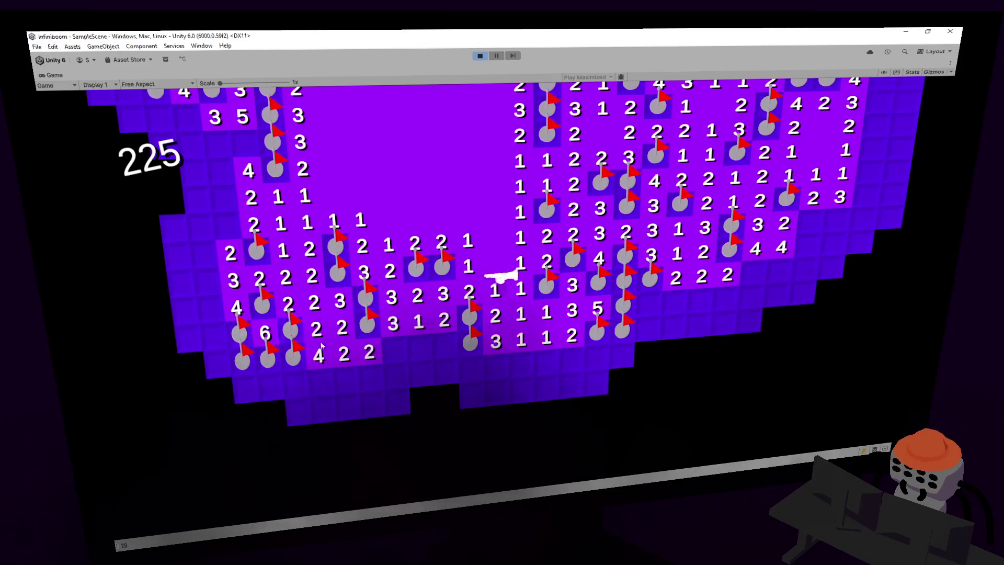
- Open the lower rows, flag a mine and reveal the new 2-2-2 row
key(s)
click(448, 313)
click(419, 308)
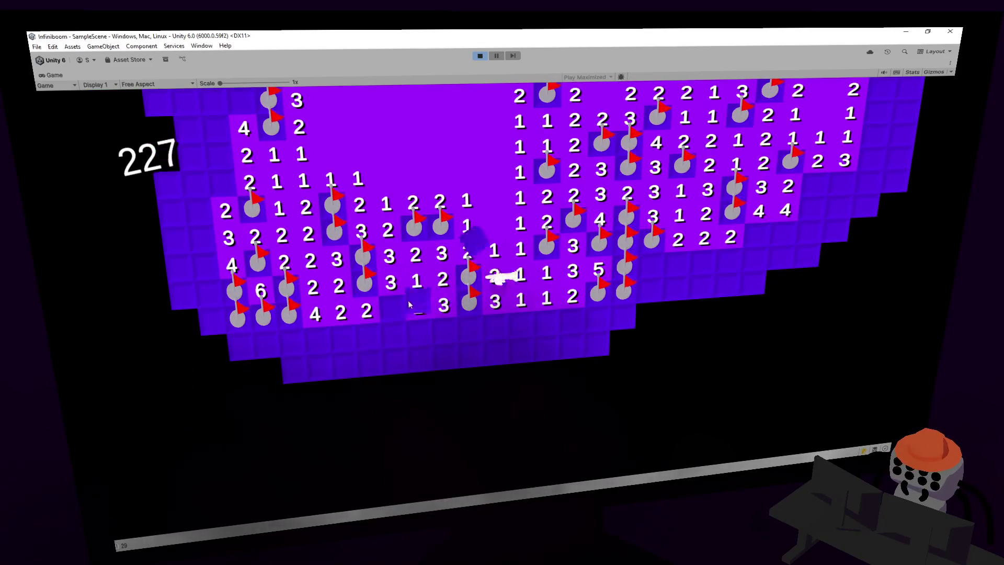
right_click(394, 312)
click(394, 336)
click(419, 334)
click(446, 333)
- Open the row below the 2-2-2 row, flag a mine, then hit a mine
click(466, 350)
click(444, 353)
click(419, 353)
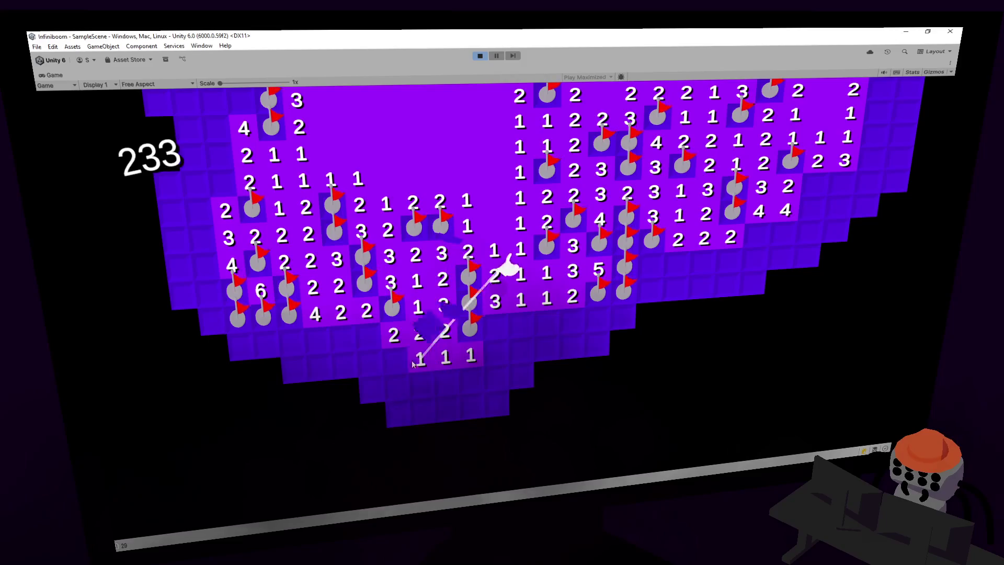
right_click(395, 351)
click(485, 378)
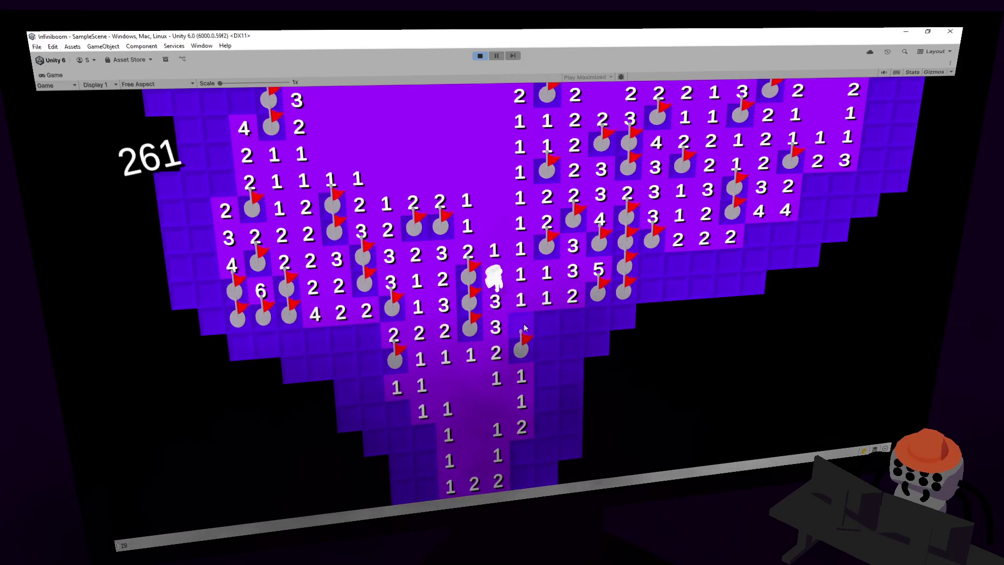
click(545, 273)
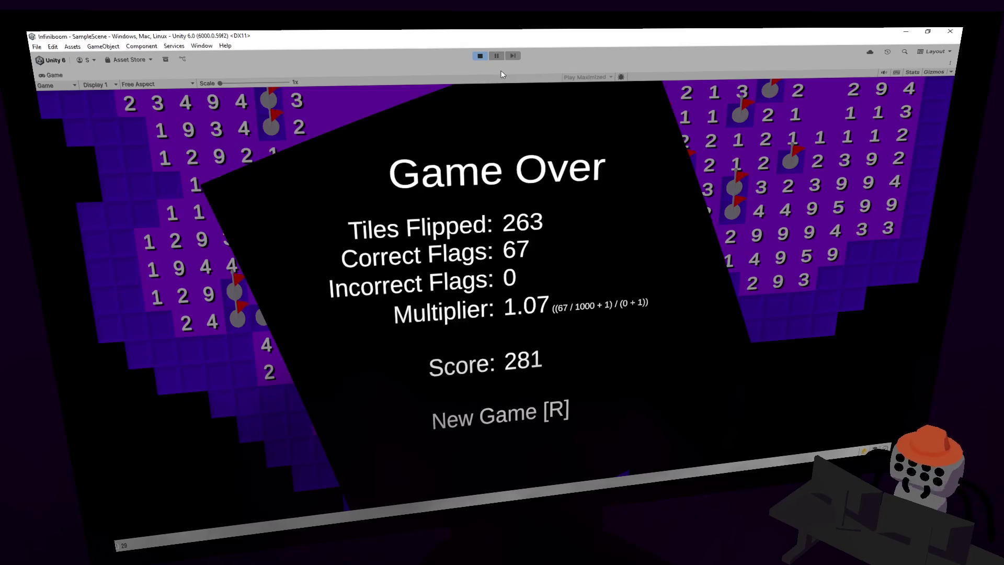
- Exit Play mode so Infiniboom resets to score 0, then switch to the dafont.com browser
click(480, 56)
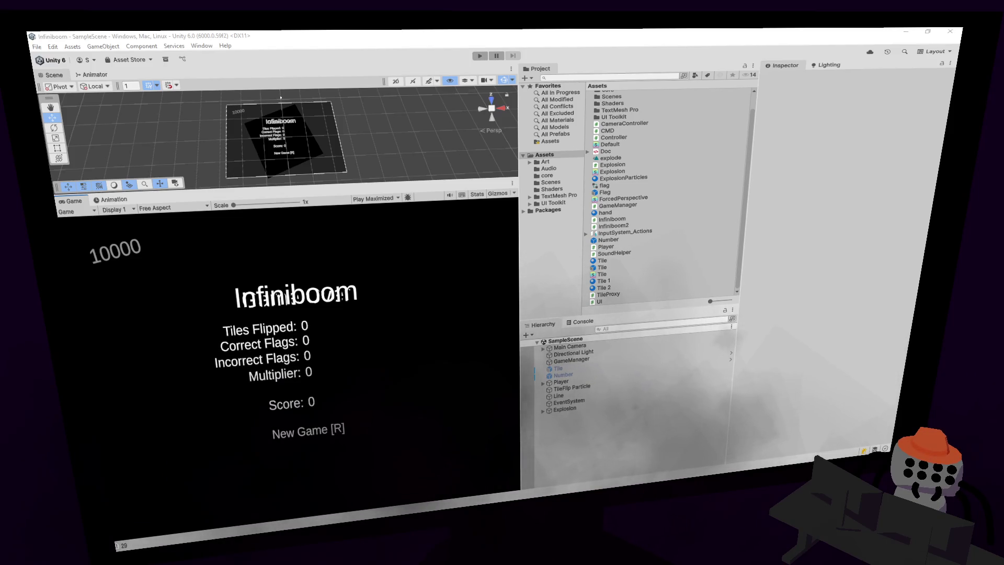
key(alt+Tab)
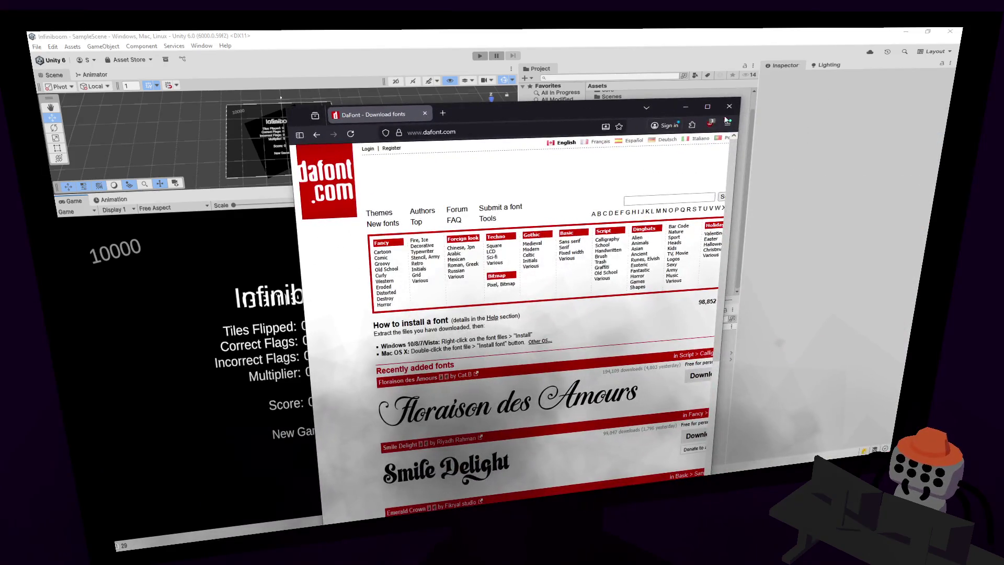
- Maximize the browser and open dafont.com's Fancy > Cartoon category listing Starborn, Super Popstar and Cheri
click(712, 106)
key(alt+Tab)
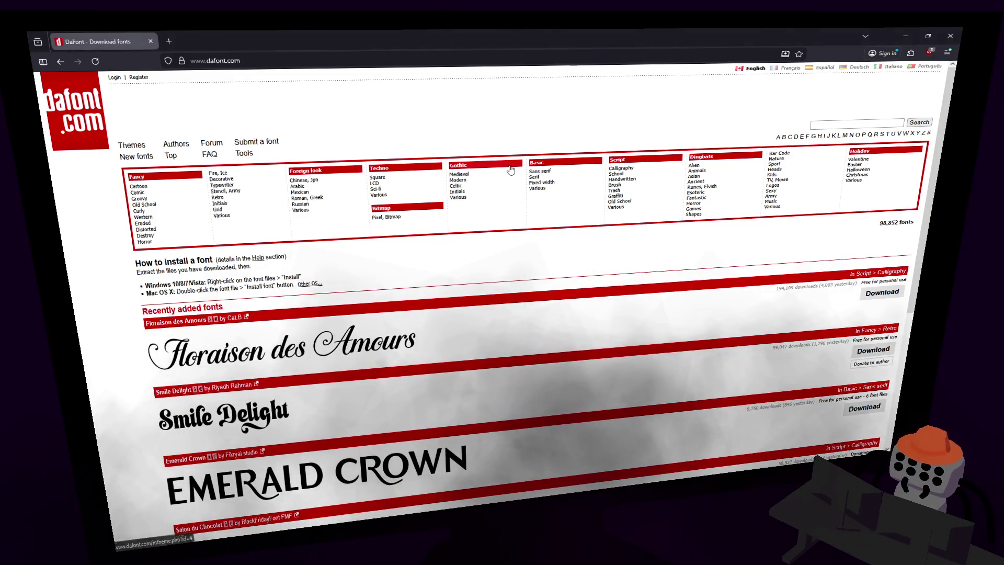
scroll(441, 224, down, 5)
scroll(406, 298, up, 5)
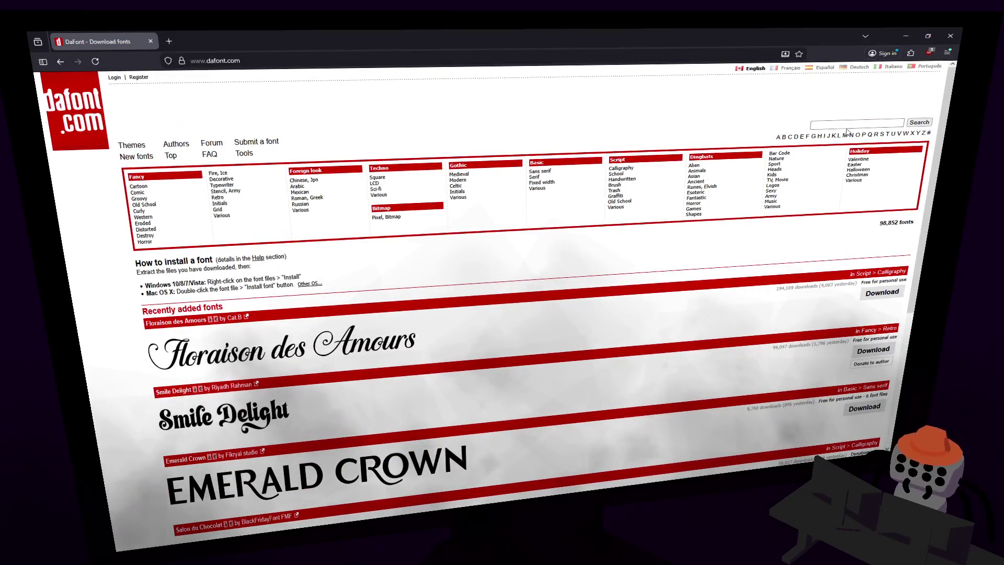
click(836, 124)
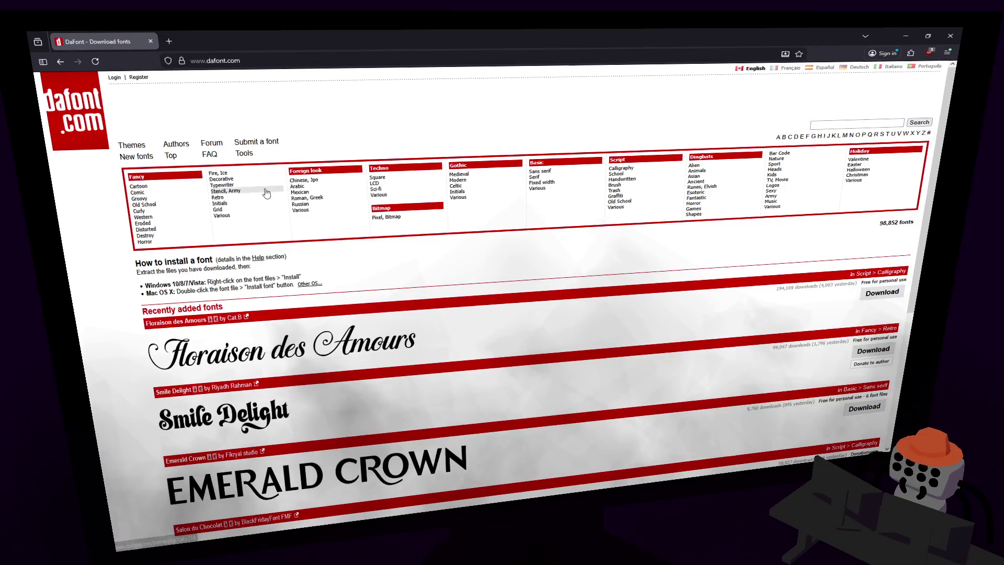
click(140, 186)
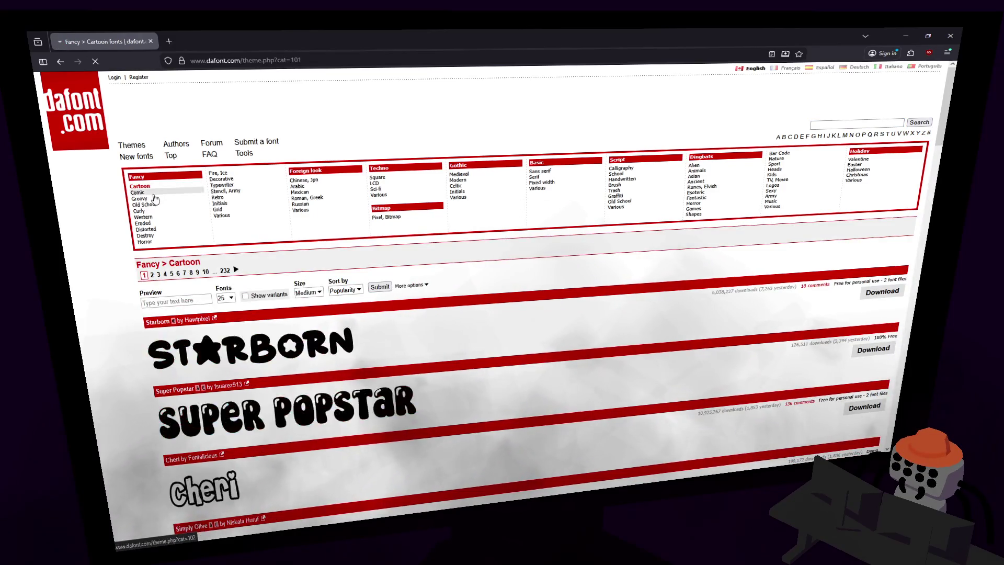
- Set the Cartoon font preview text to 'Infiniboom', keeping the popularity sort order
scroll(126, 239, down, 2)
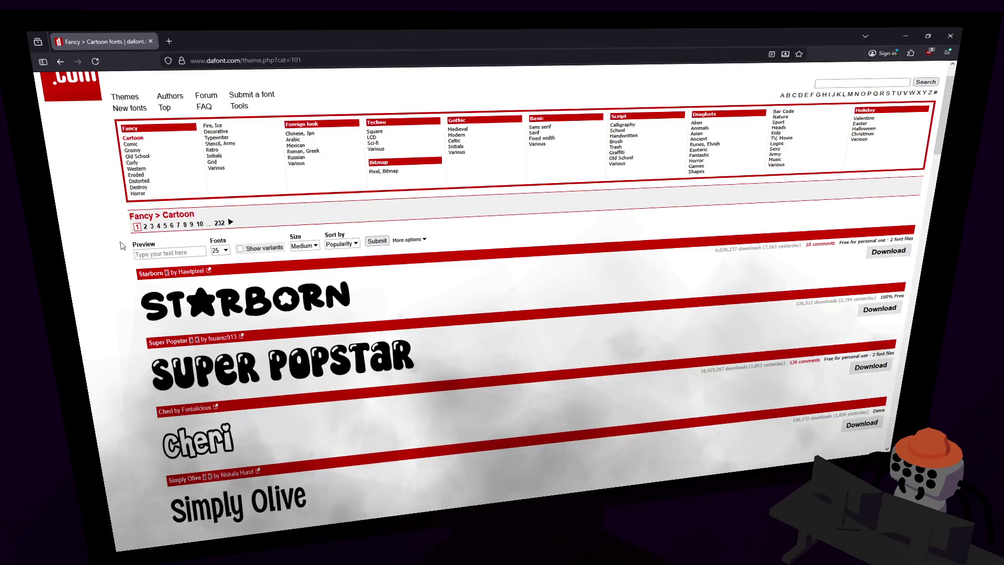
scroll(121, 245, up, 2)
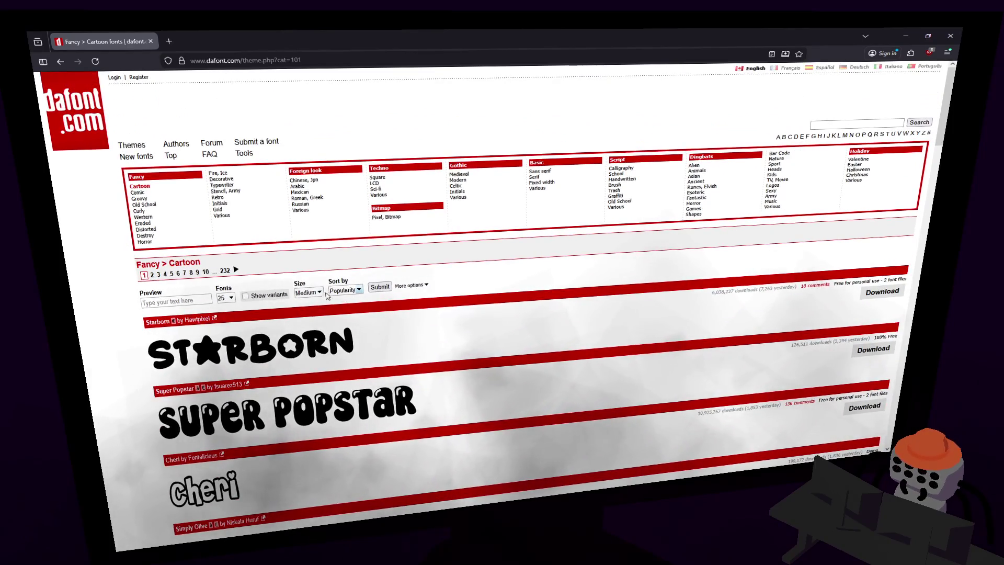
click(359, 291)
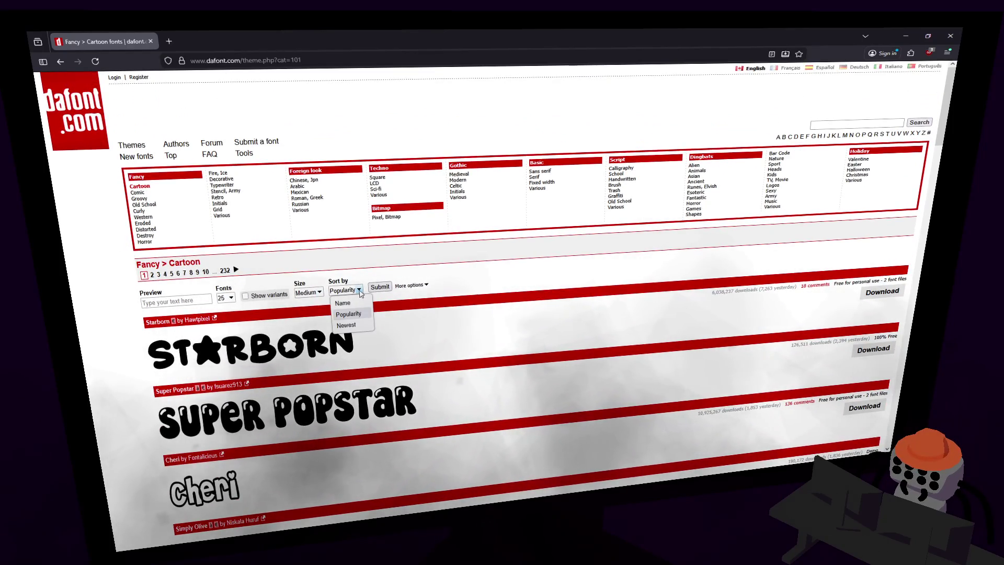
click(185, 296)
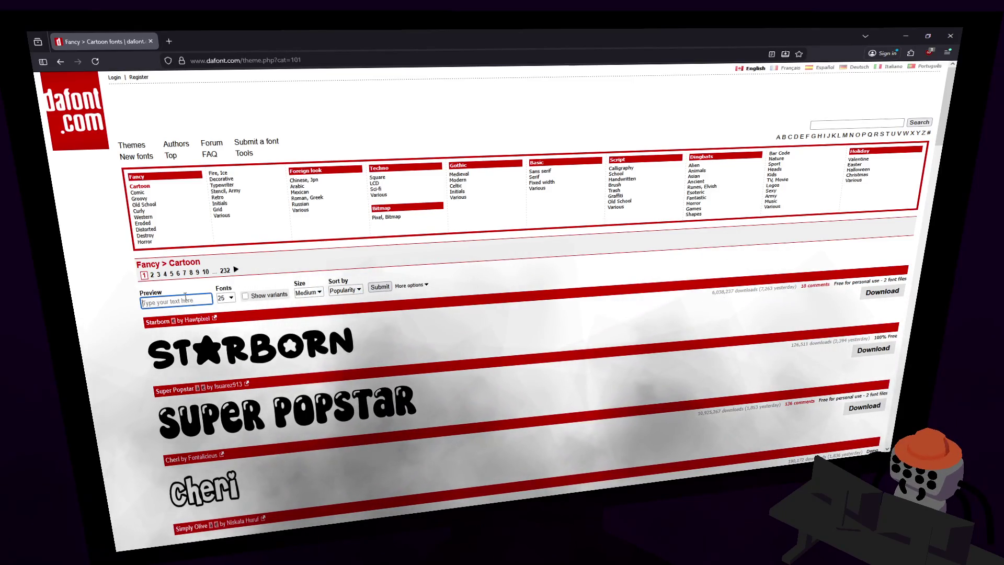
text(Infinibo)
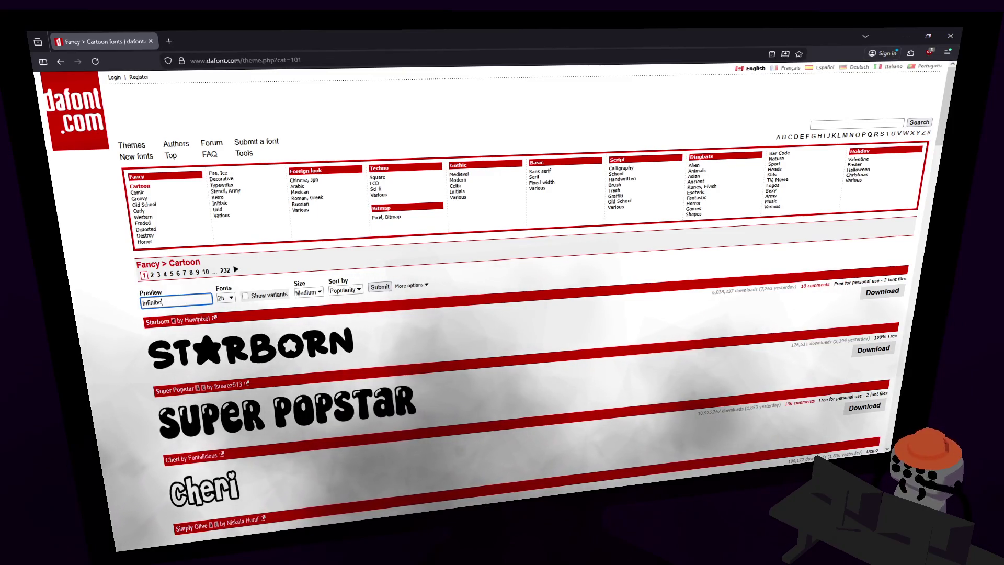
text(om)
key(Return)
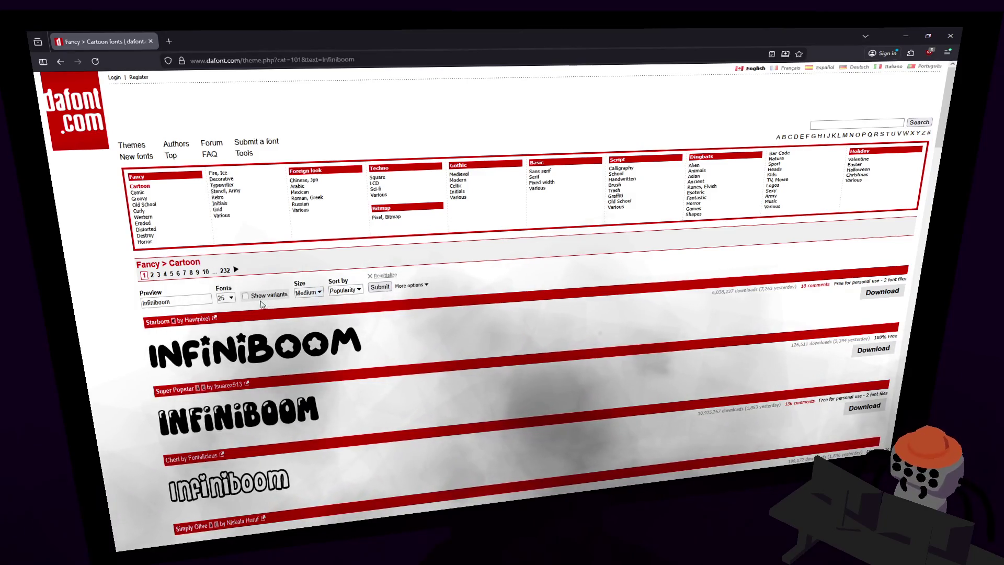
click(362, 292)
click(361, 292)
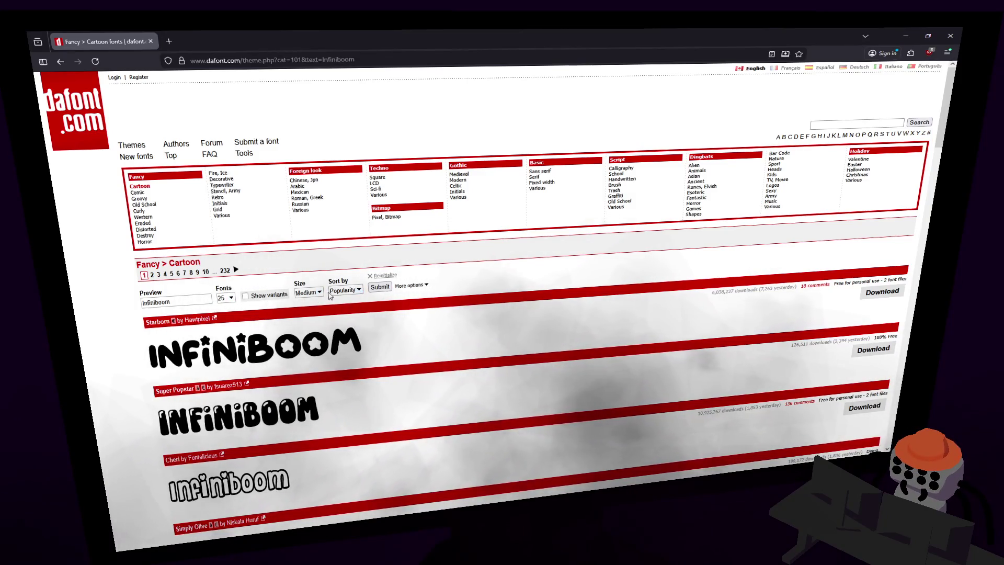
- Keep Medium preview size and filter to public domain / GPL / OFL and 100% Free fonts
click(320, 294)
click(321, 294)
click(410, 284)
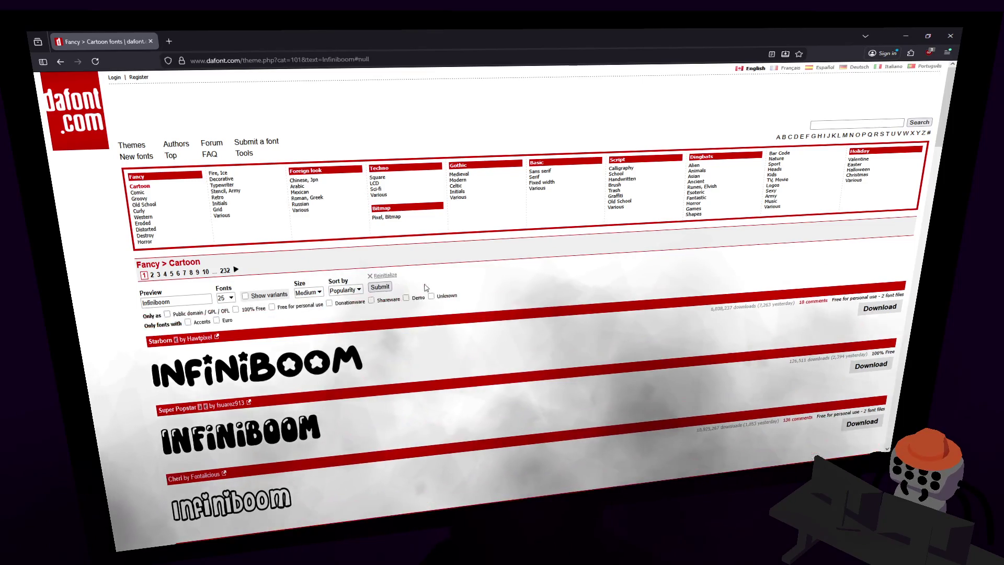
click(166, 314)
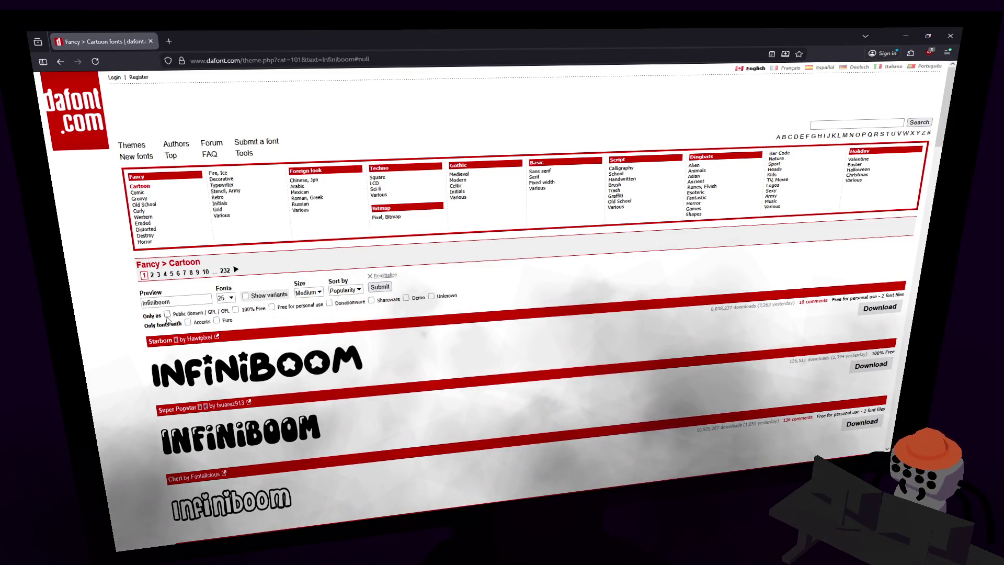
click(236, 310)
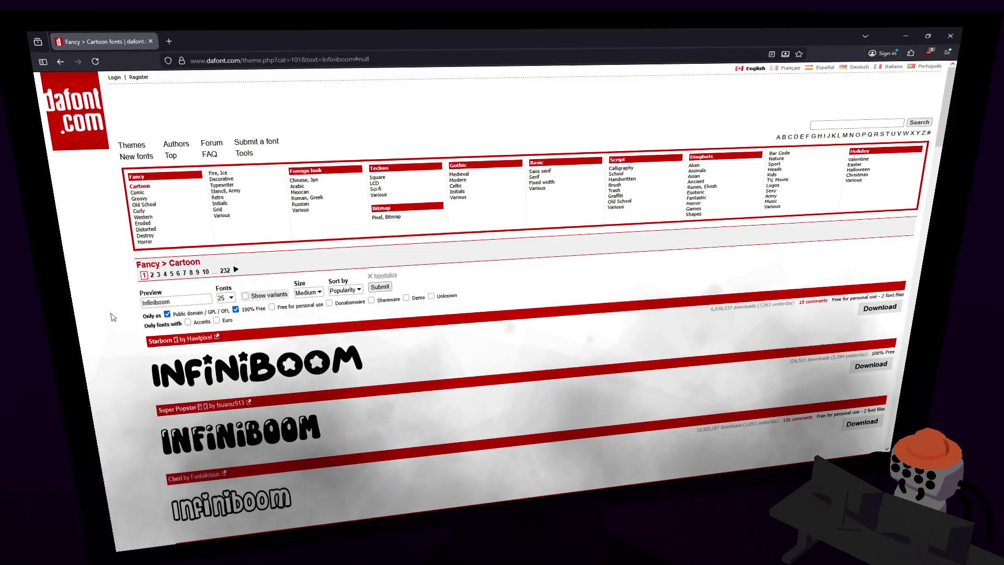
click(379, 287)
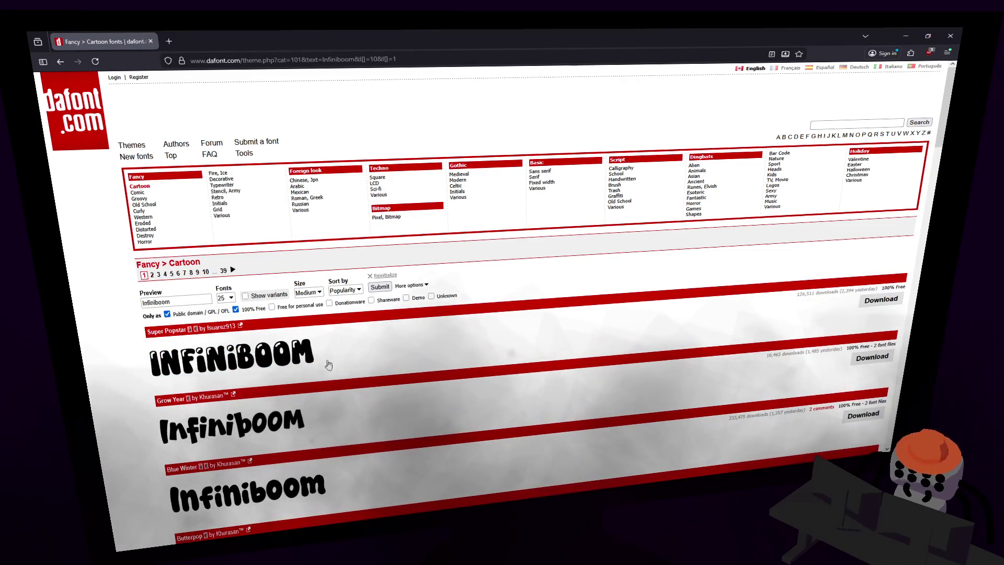
- Scroll through the Infiniboom previews and open the Arco font page in a new tab
scroll(264, 357, down, 1)
scroll(264, 357, down, 5)
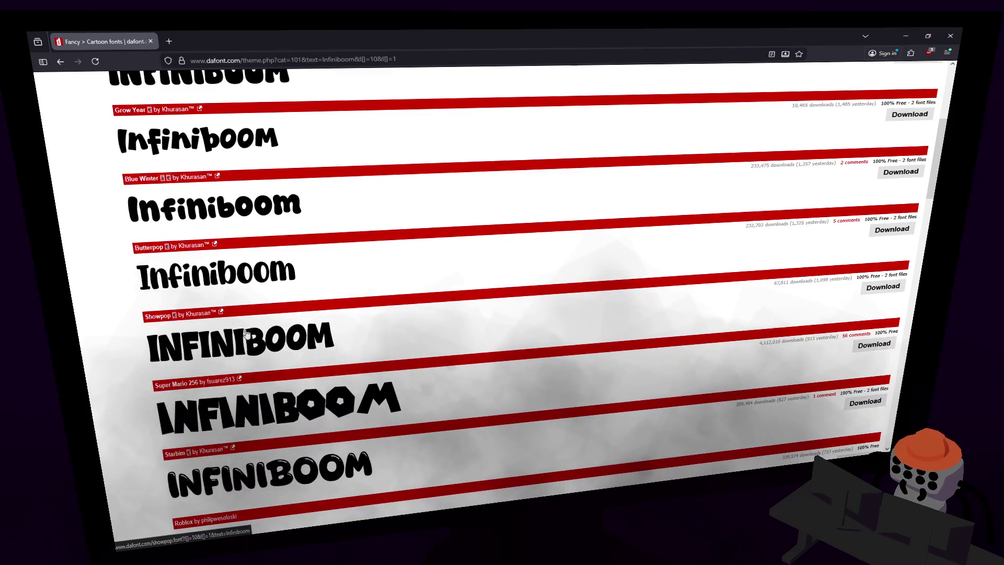
scroll(243, 332, down, 1)
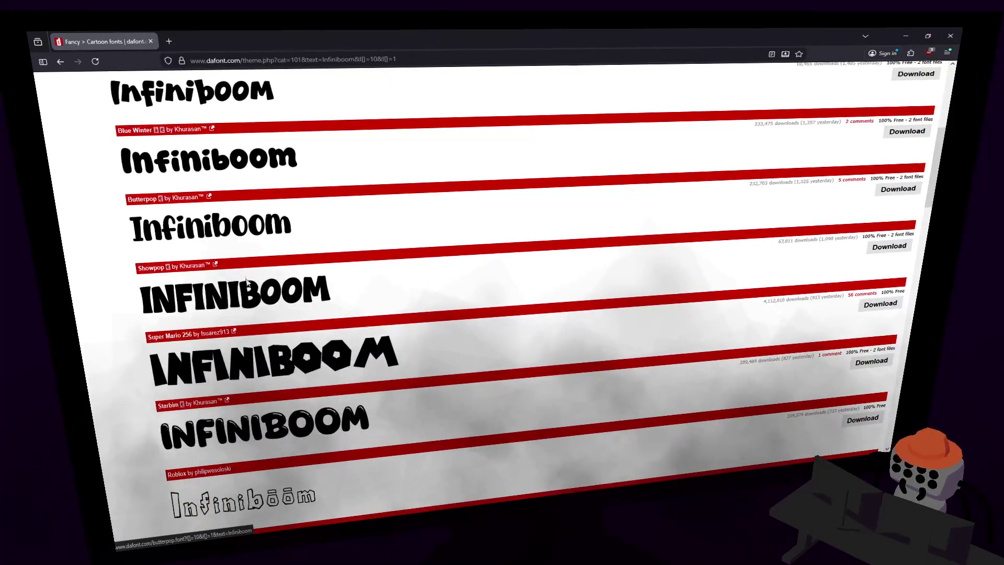
scroll(248, 311, down, 1)
scroll(250, 309, down, 1)
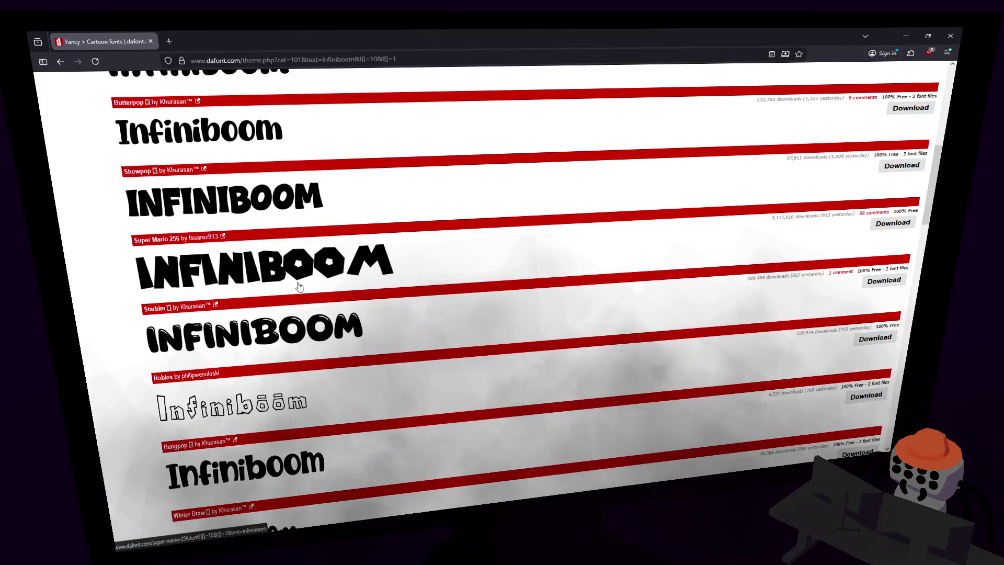
scroll(296, 285, down, 5)
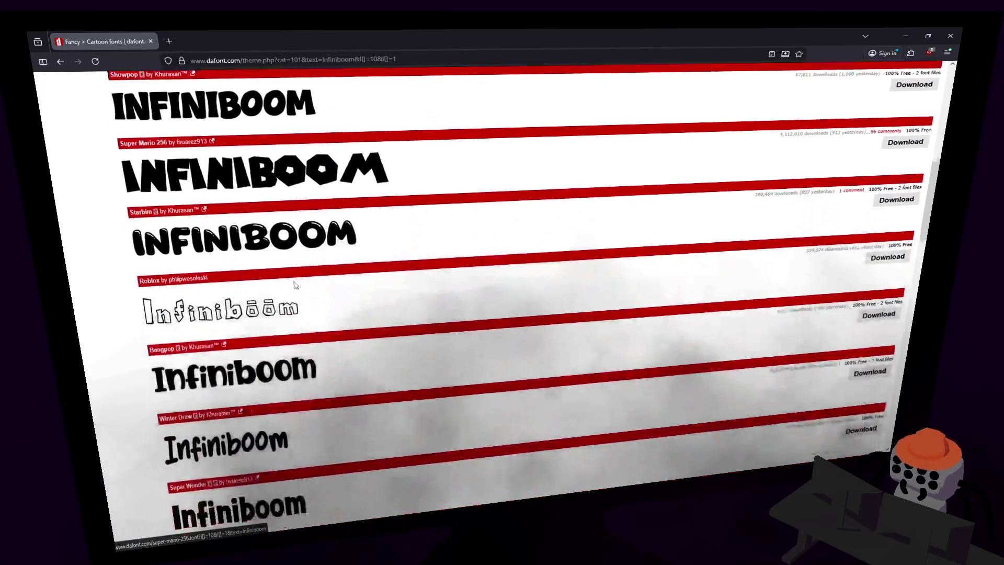
scroll(295, 285, down, 3)
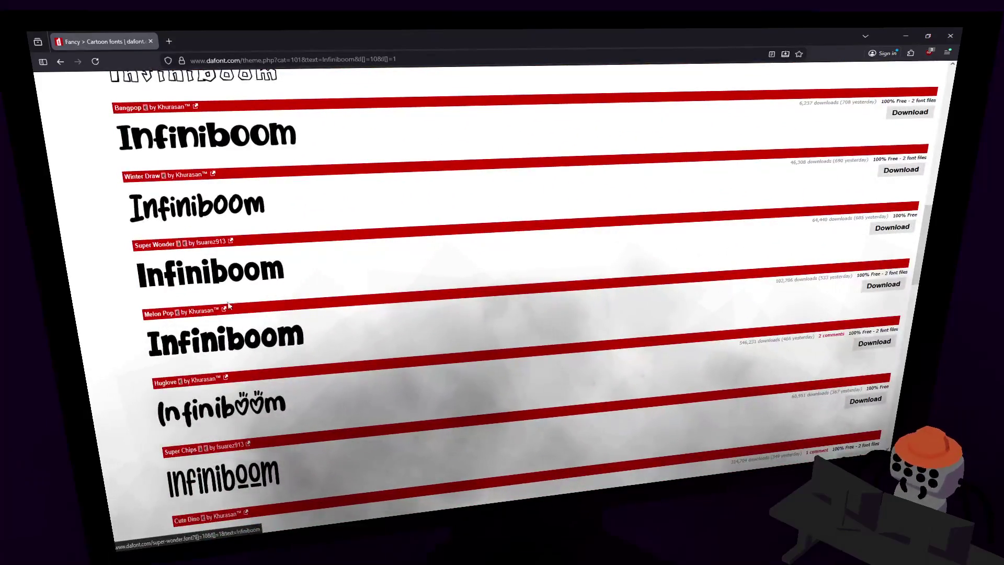
scroll(298, 298, down, 2)
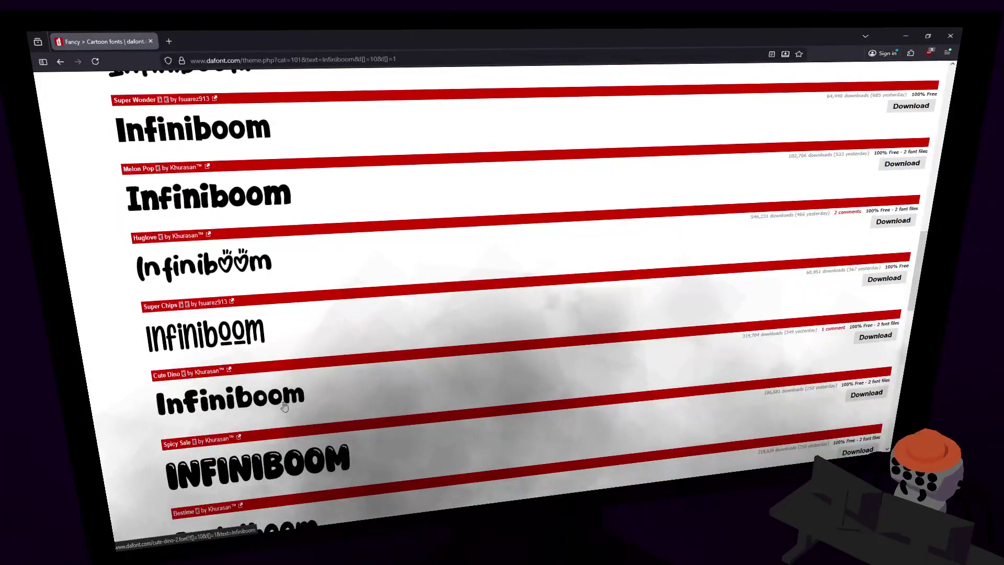
scroll(292, 314, down, 4)
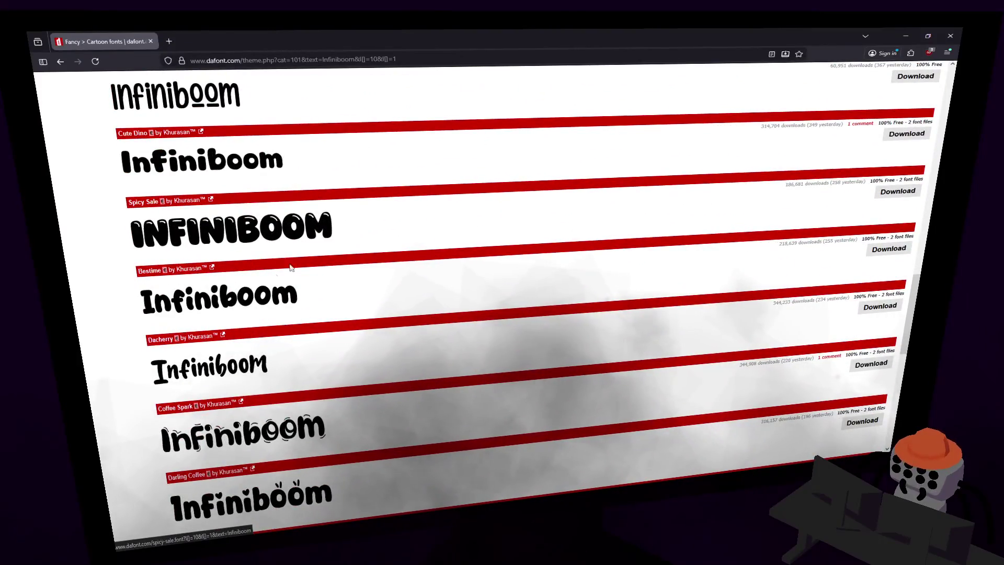
scroll(272, 308, down, 5)
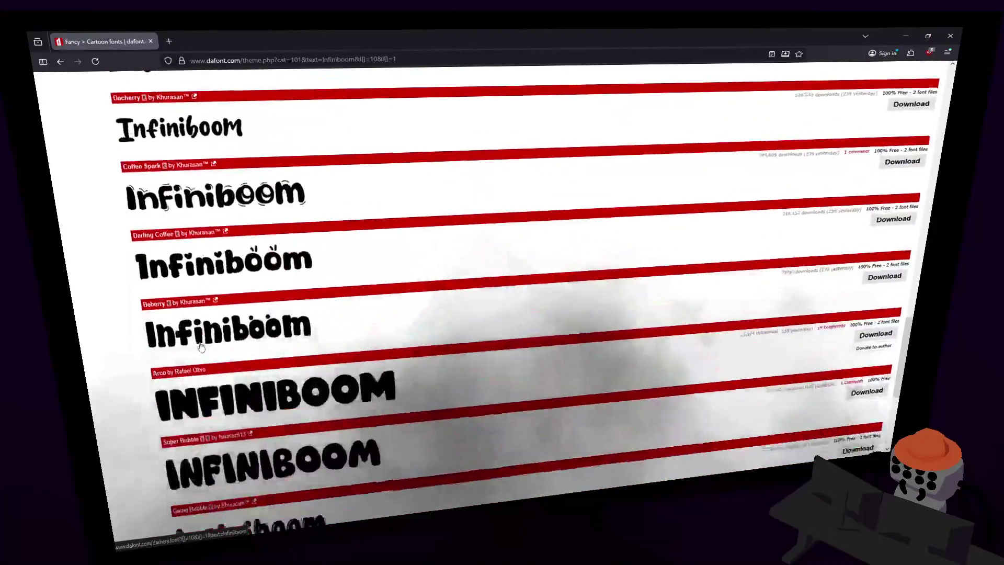
scroll(209, 287, down, 1)
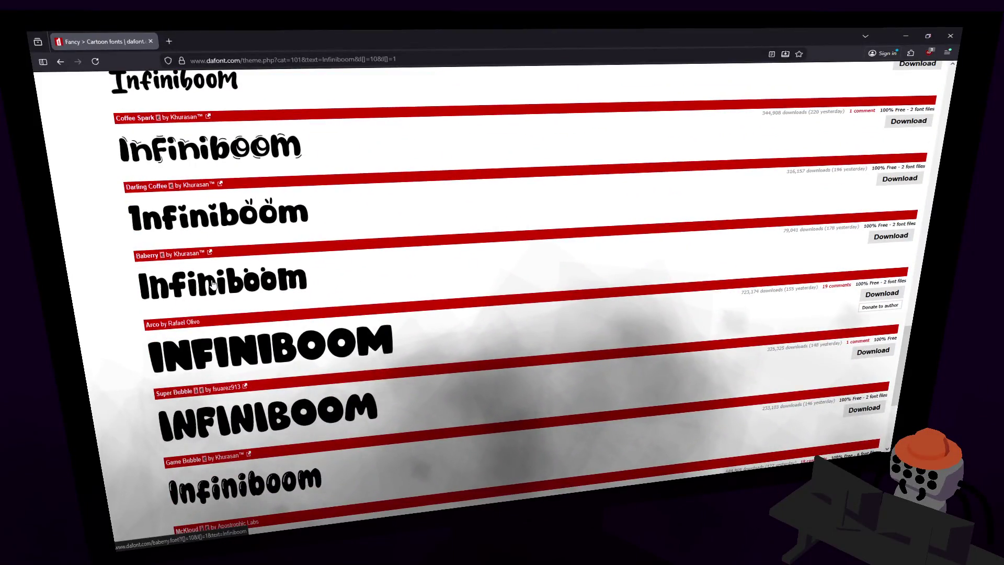
scroll(197, 310, down, 1)
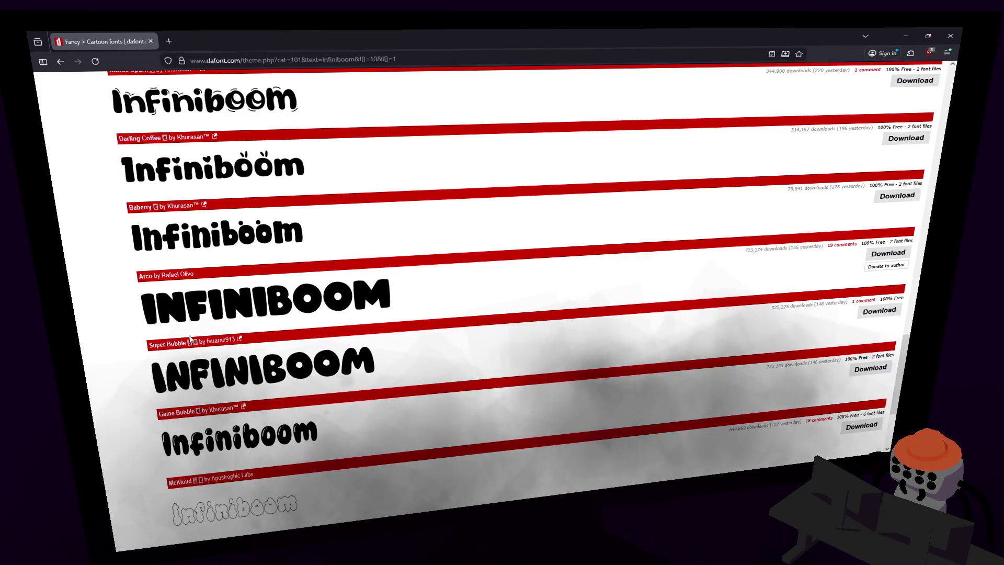
scroll(190, 339, down, 1)
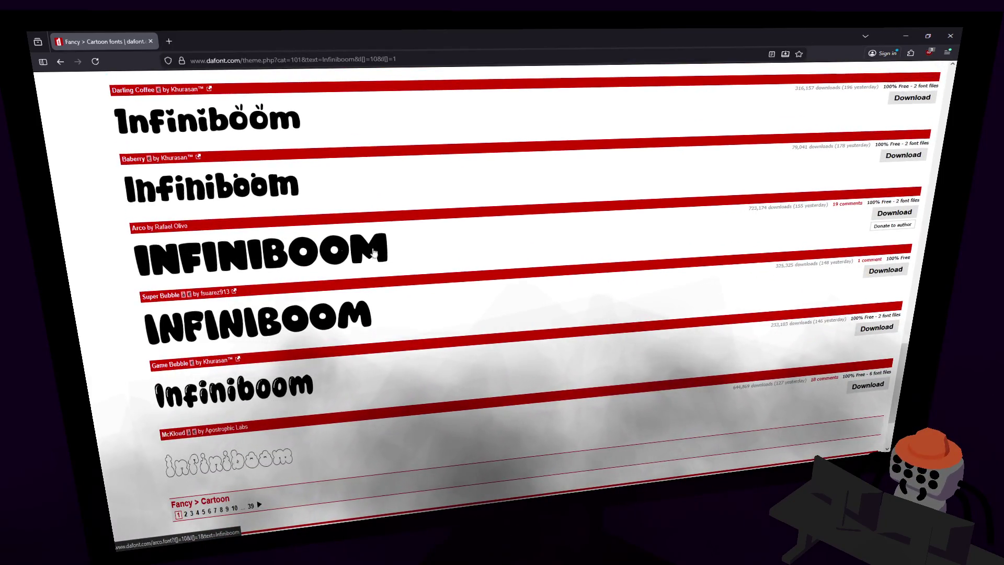
middle_click(827, 253)
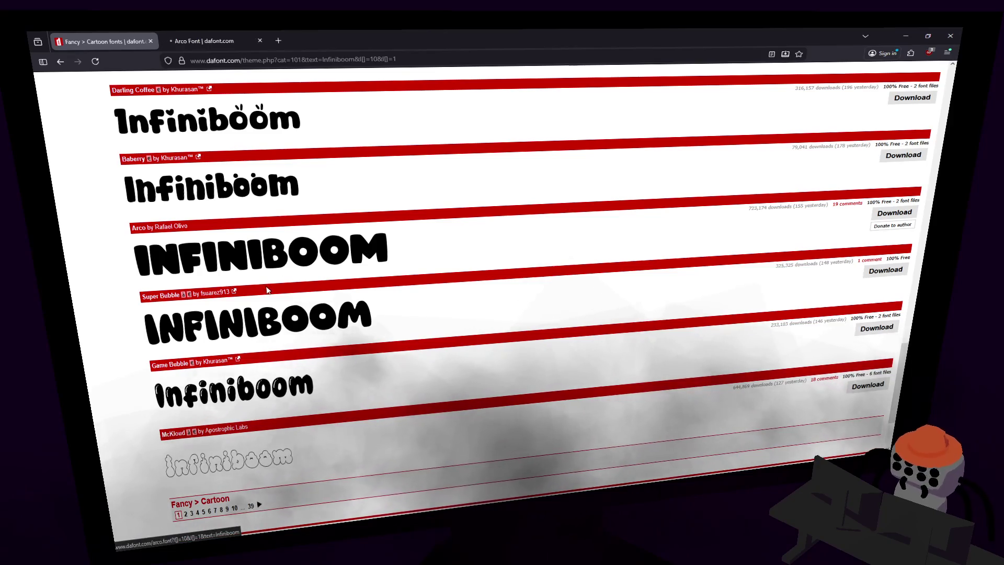
- Go to page 2 of the Cartoon fonts
scroll(391, 437, up, 2)
scroll(391, 437, down, 3)
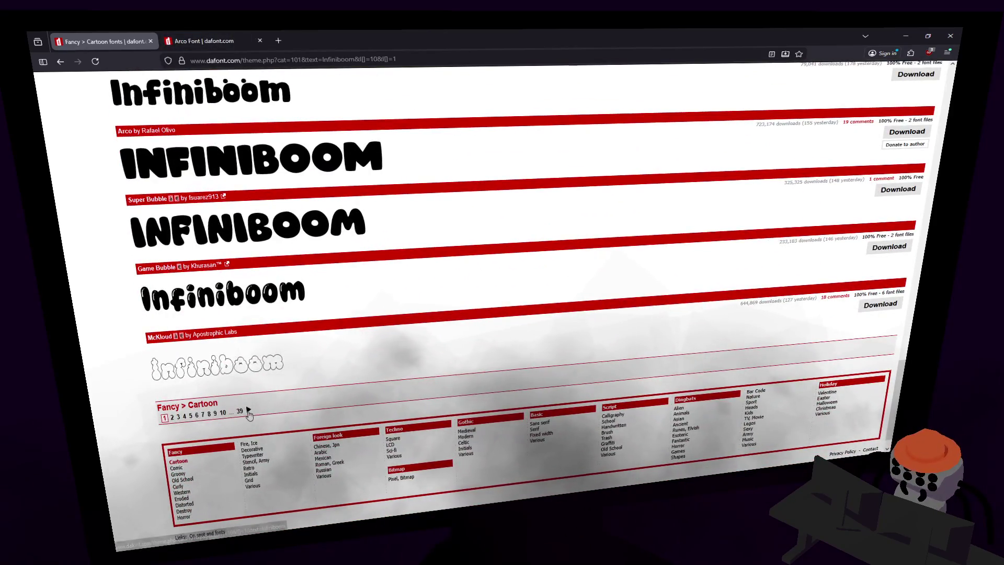
click(172, 417)
- Browse page 2 of the Infiniboom Cartoon previews, then drag the scrollbar back to the top
scroll(244, 306, down, 2)
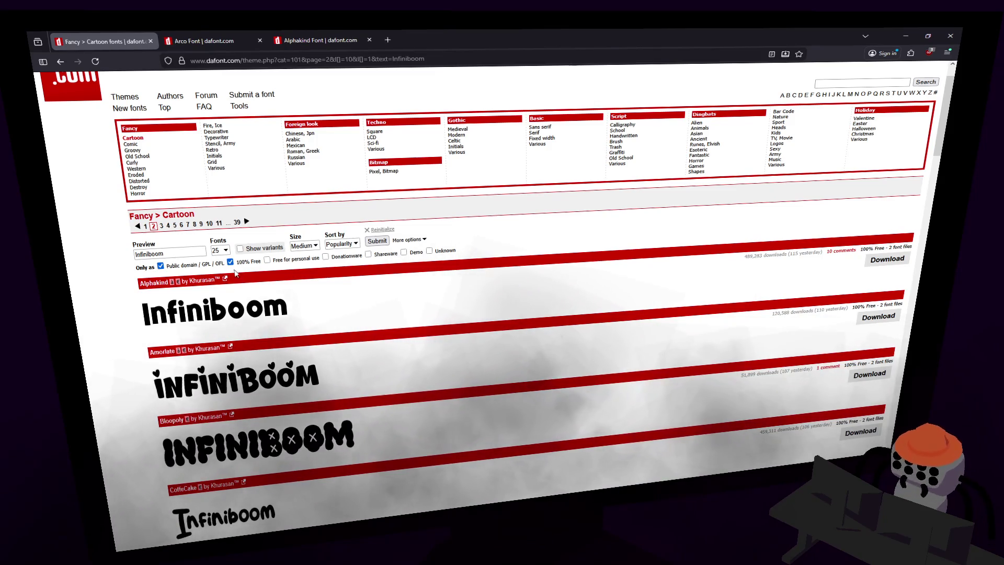
scroll(254, 329, down, 2)
scroll(258, 324, down, 5)
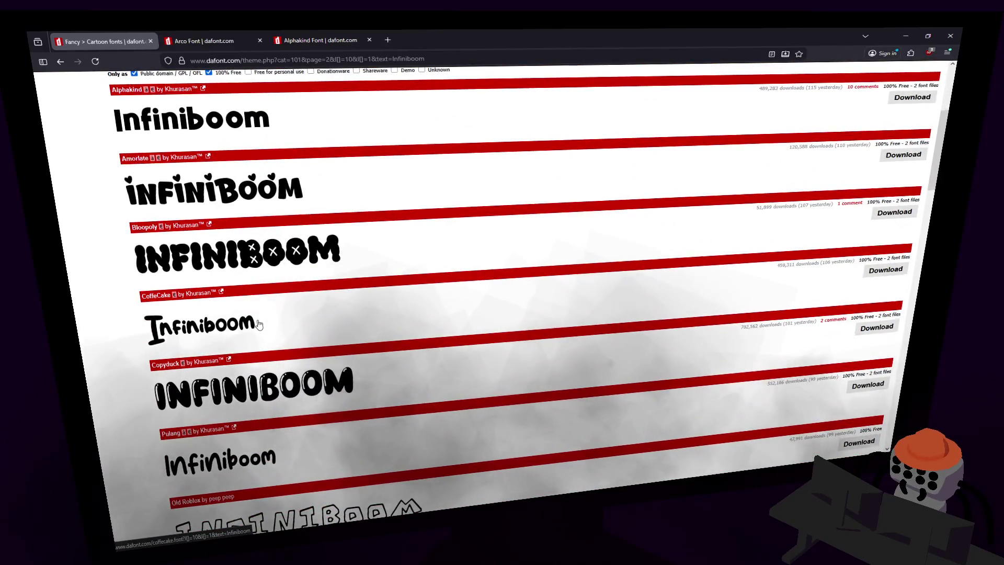
scroll(259, 325, down, 10)
scroll(281, 305, down, 5)
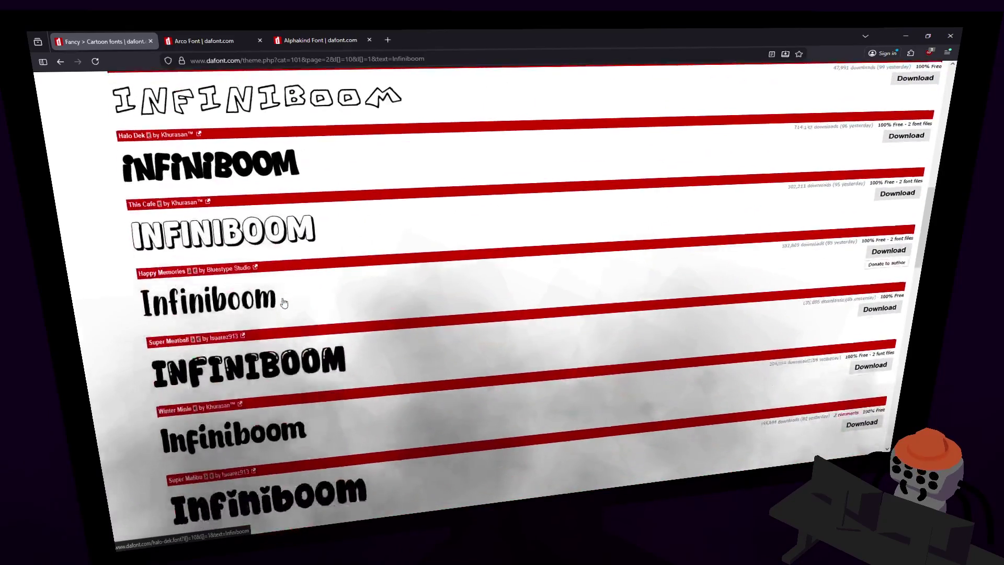
scroll(281, 304, down, 12)
scroll(281, 304, down, 5)
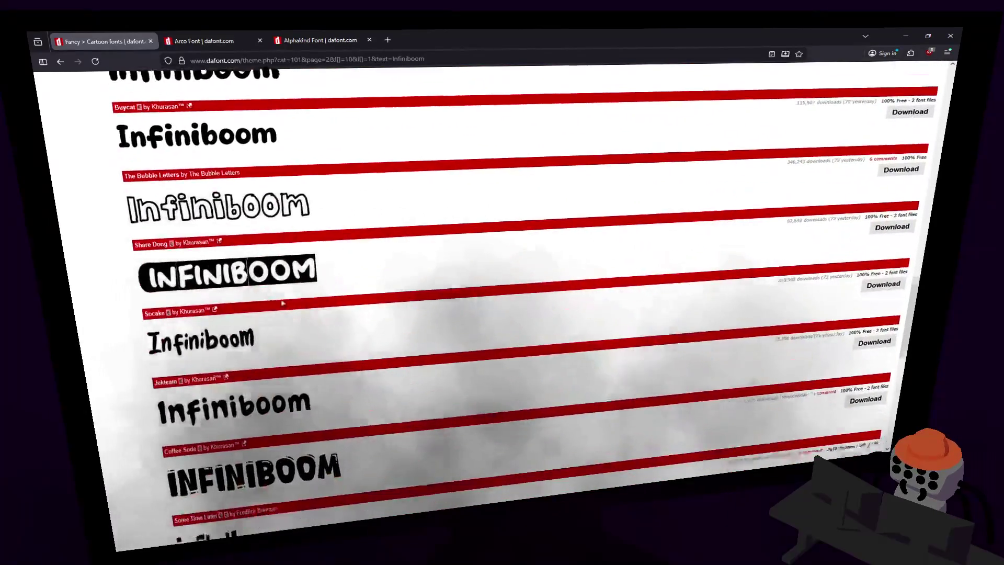
scroll(282, 304, down, 5)
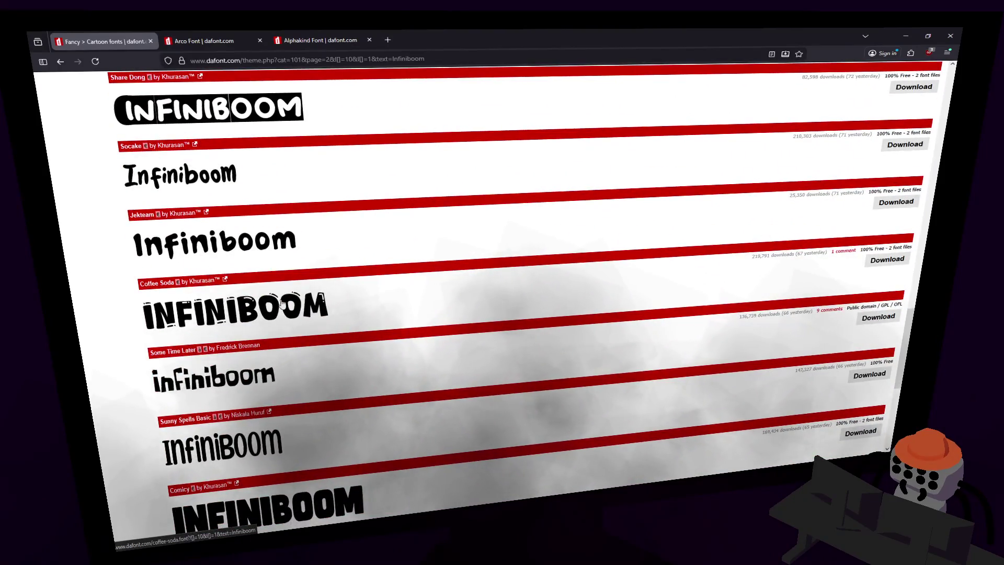
scroll(282, 304, down, 6)
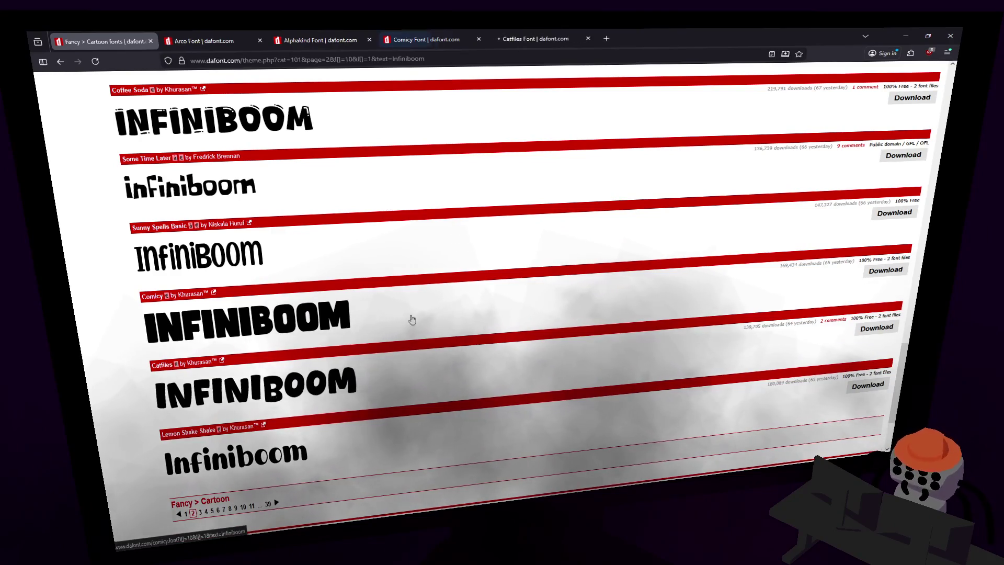
drag(899, 366, 941, 91)
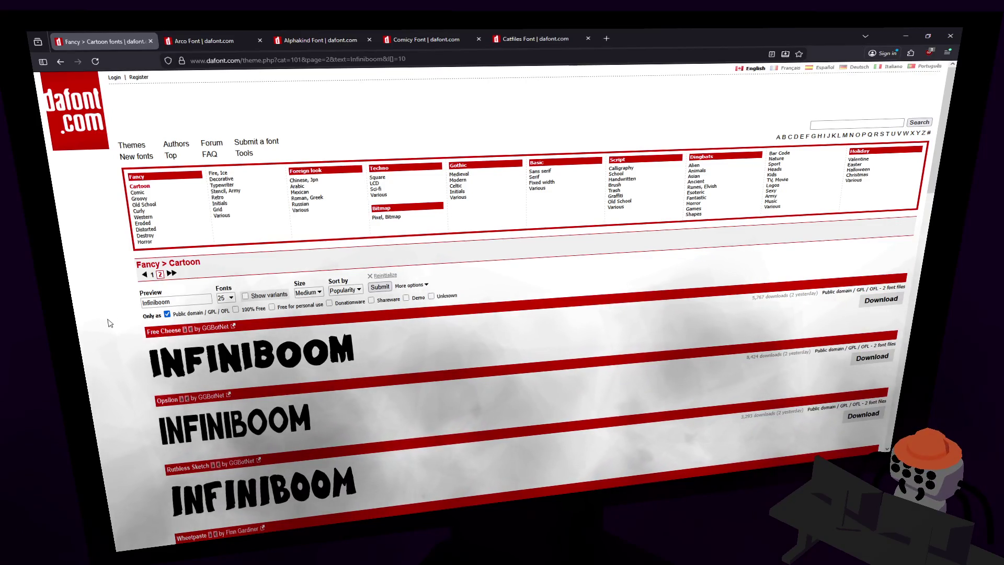
- Scroll to the end of the Cartoon list and switch to the Comic category
scroll(110, 322, down, 3)
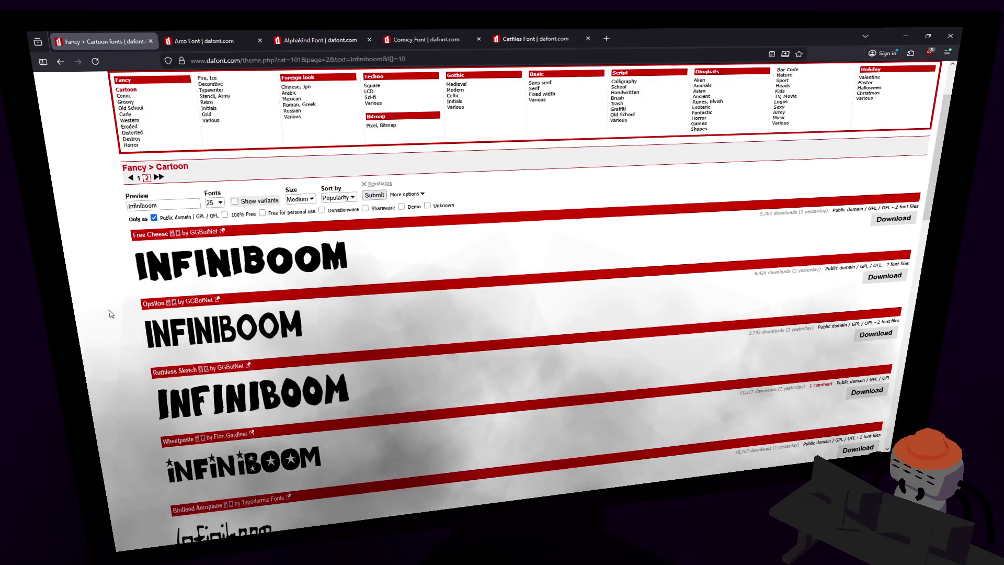
scroll(111, 313, down, 10)
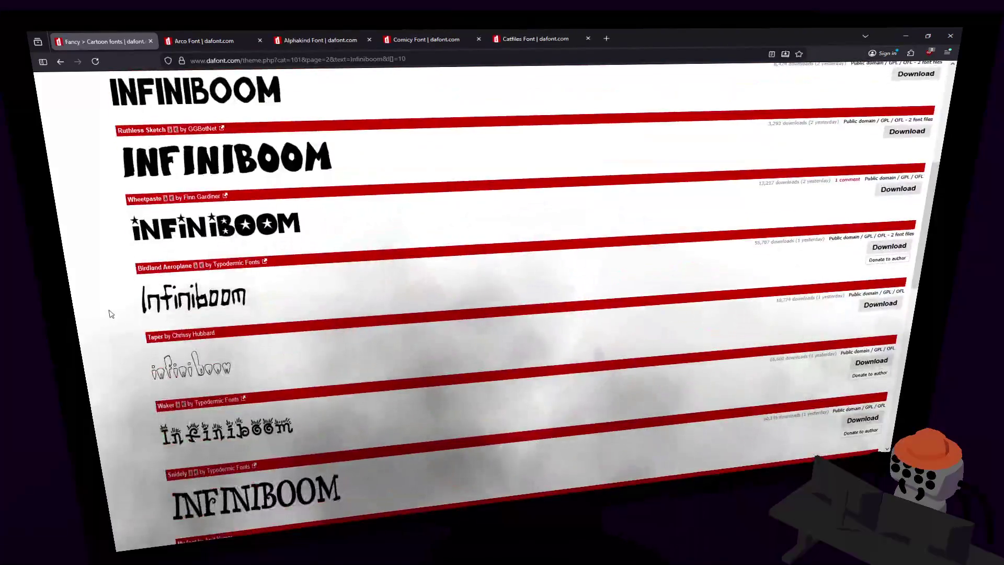
scroll(111, 314, down, 6)
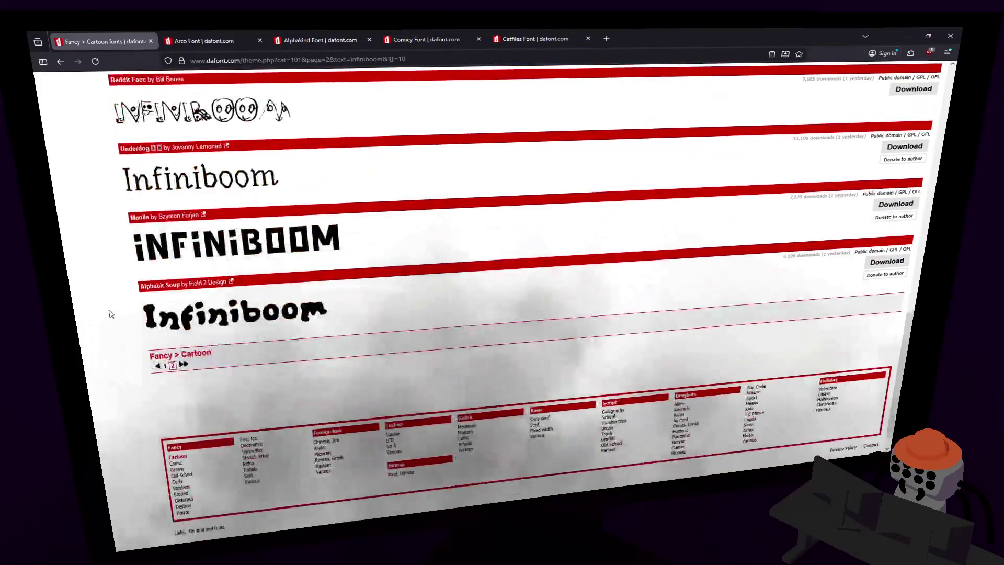
scroll(111, 314, up, 1)
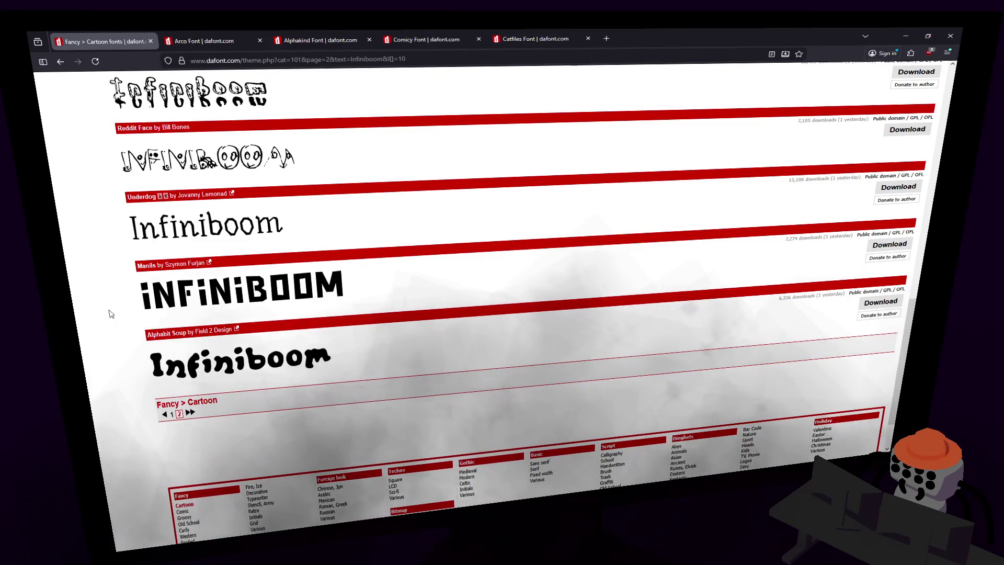
click(189, 415)
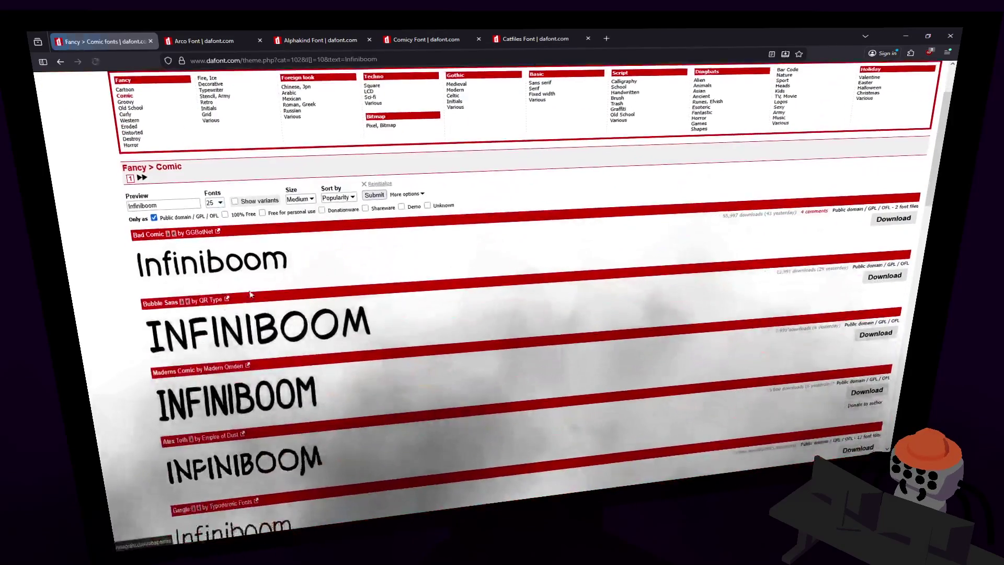
- Browse the Comic fonts' Infiniboom previews and return to the top, starting at Bad Comic
scroll(247, 295, down, 5)
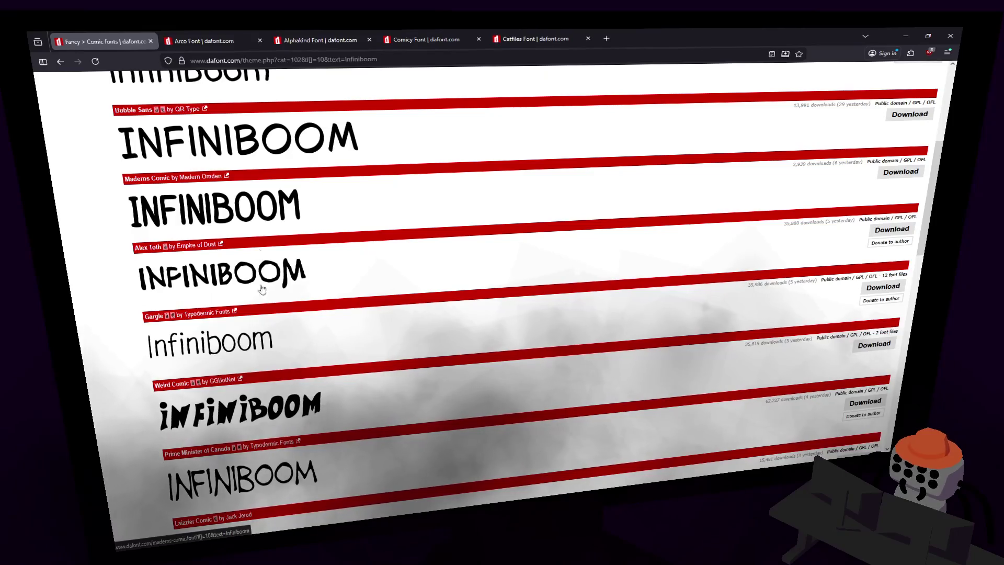
scroll(261, 270, down, 4)
scroll(254, 347, down, 4)
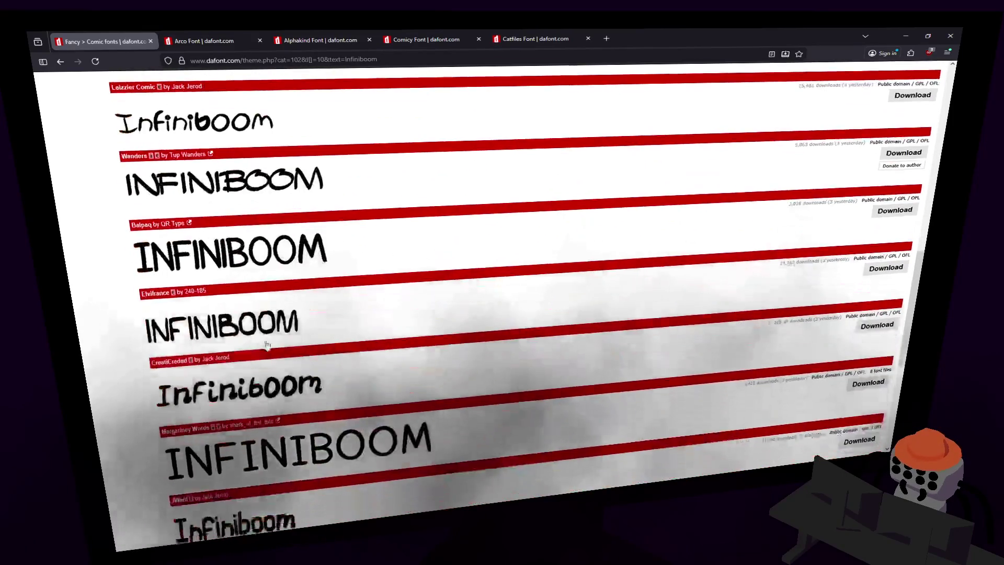
scroll(289, 423, down, 1)
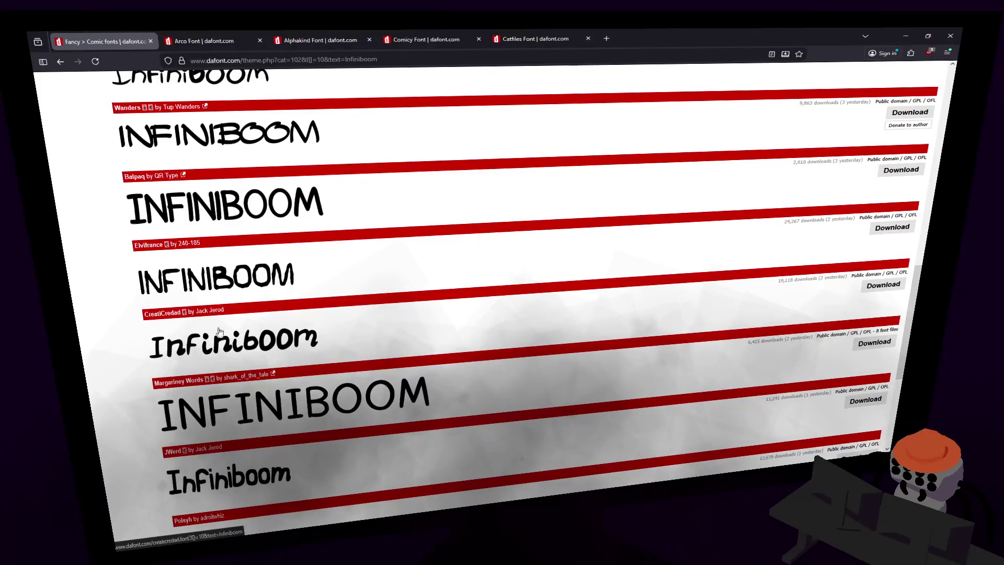
scroll(219, 338, down, 4)
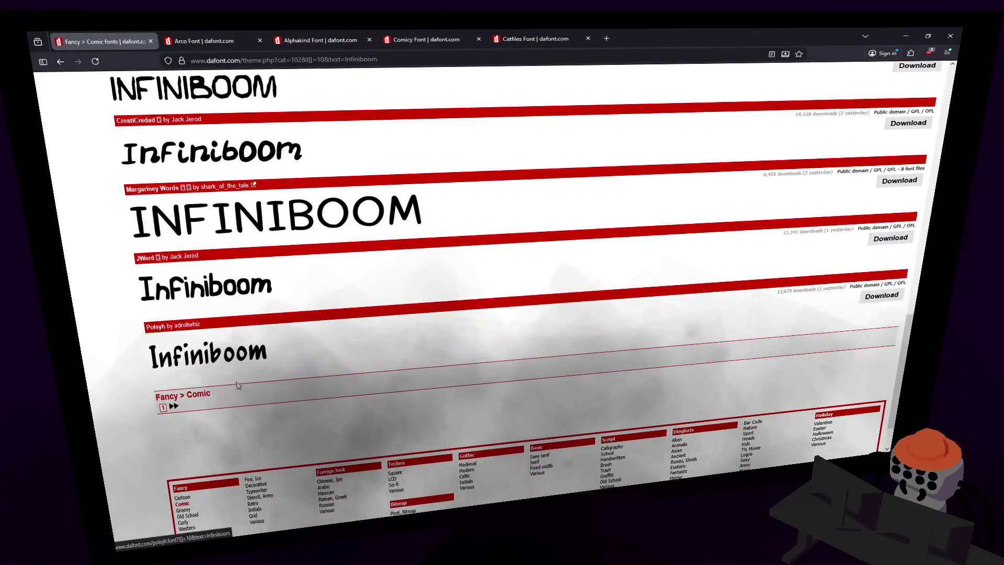
drag(902, 351, 938, 99)
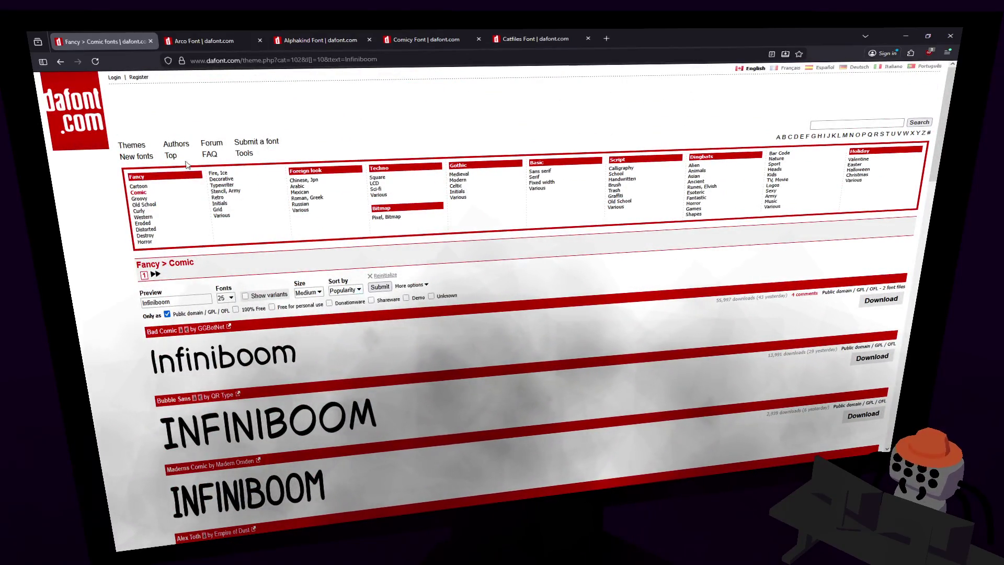
- Return to the Cartoon fonts list and scroll through its Infiniboom previews
click(175, 209)
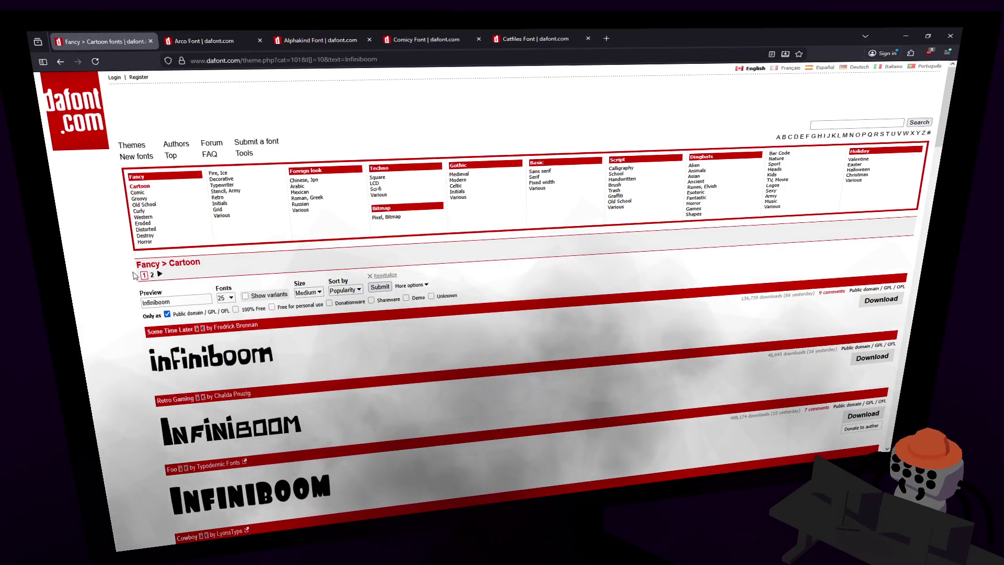
scroll(135, 275, down, 2)
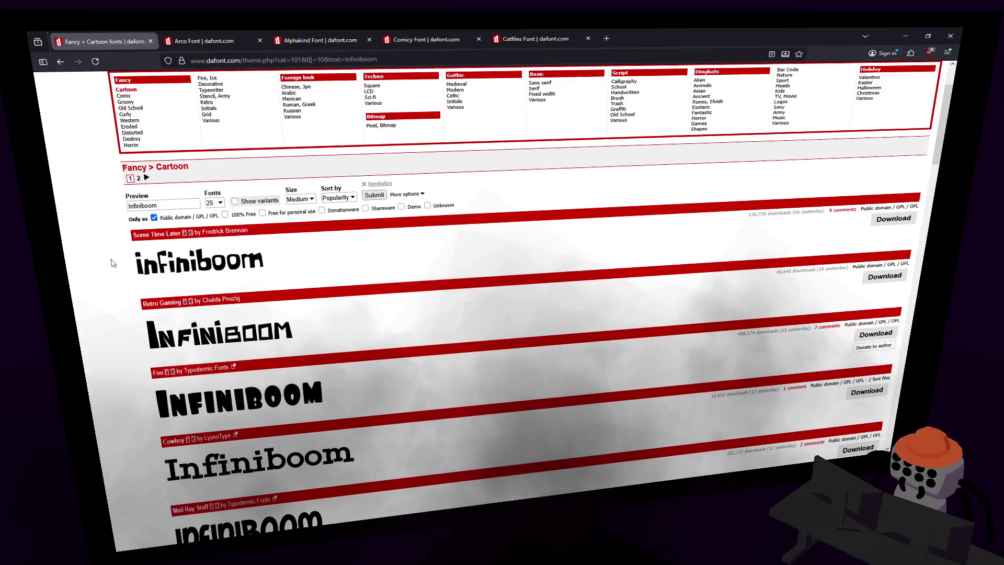
scroll(111, 262, down, 2)
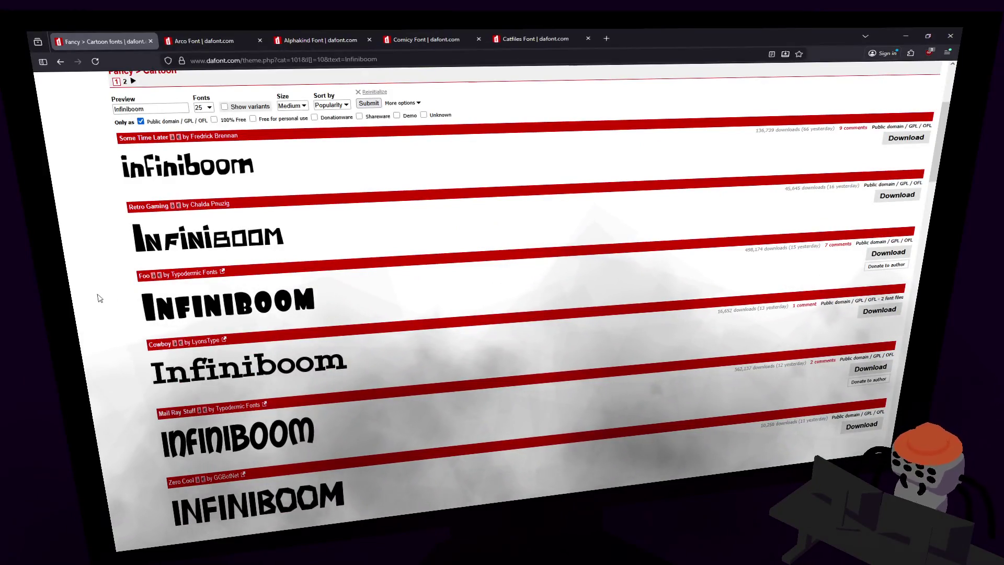
scroll(99, 298, down, 1)
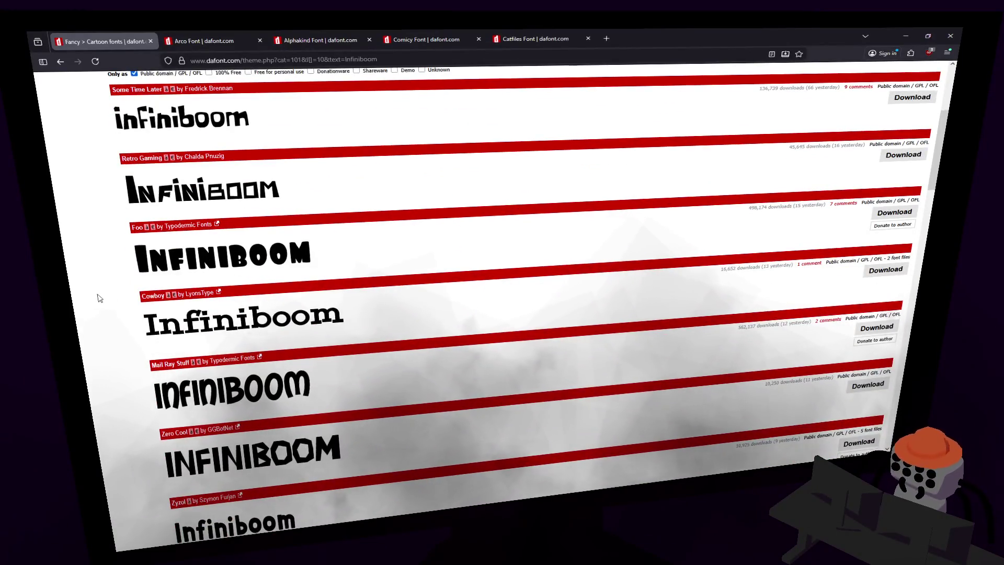
scroll(100, 298, down, 1)
scroll(100, 298, down, 3)
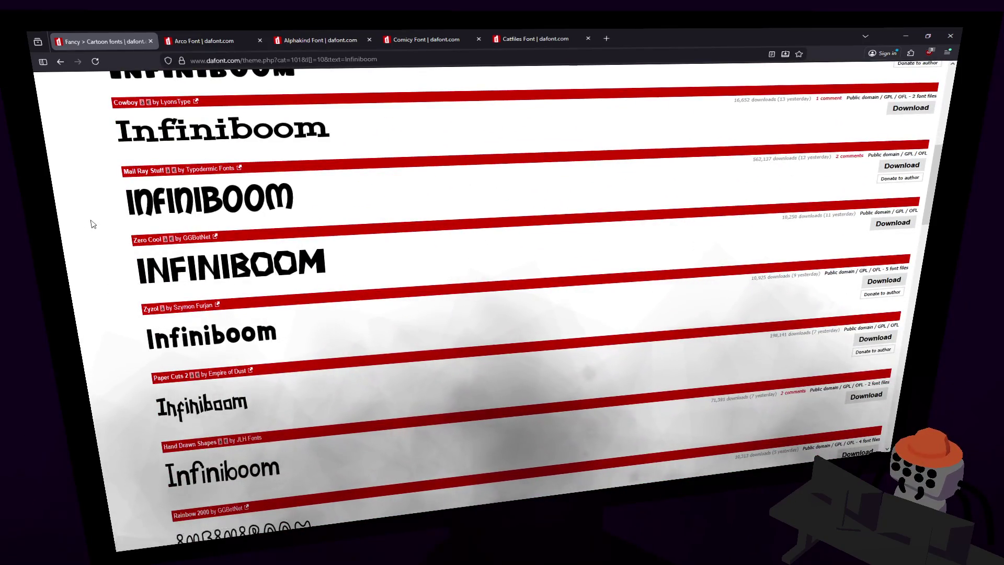
scroll(93, 224, up, 1)
scroll(93, 224, down, 3)
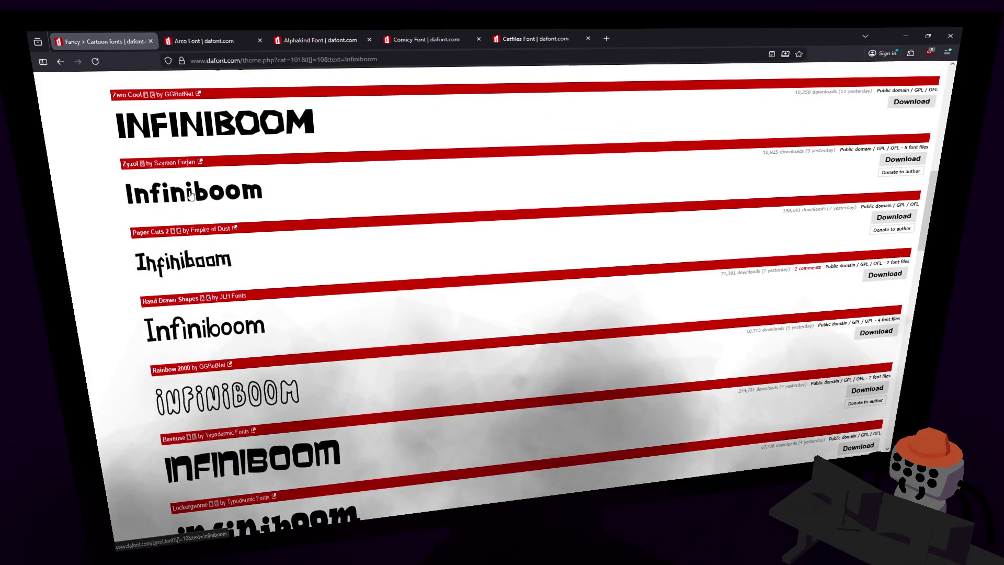
scroll(53, 177, down, 6)
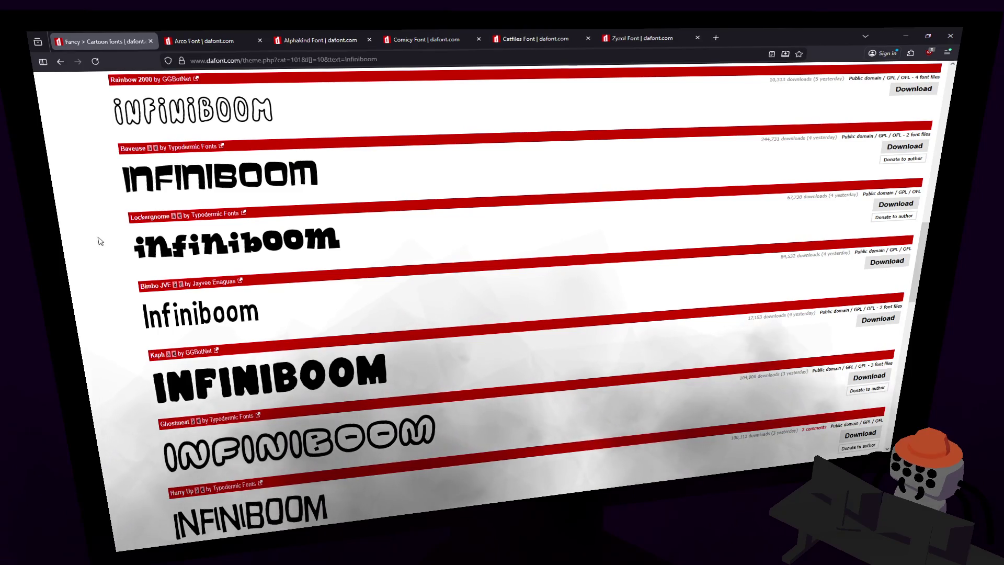
scroll(110, 249, down, 3)
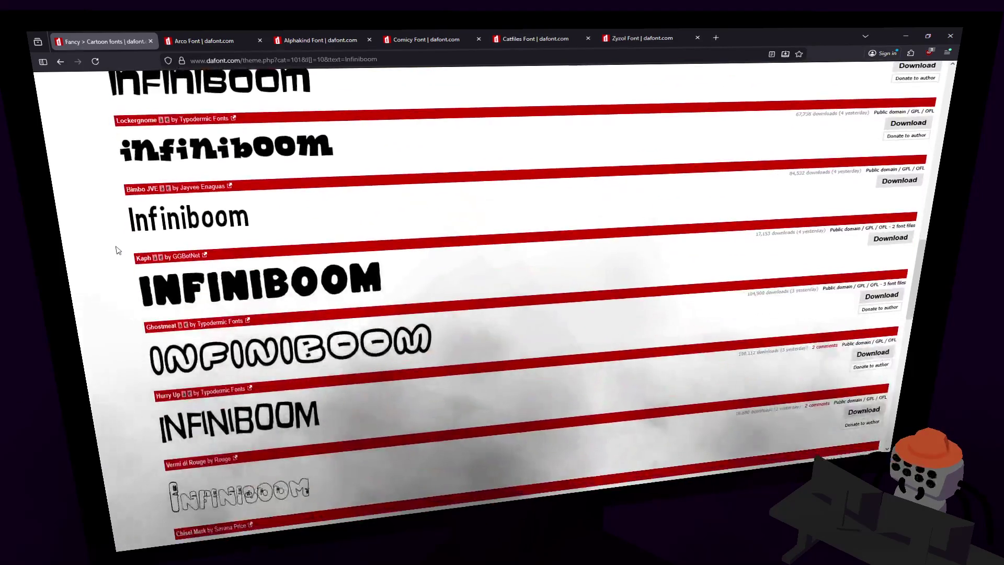
scroll(119, 250, down, 2)
scroll(118, 250, down, 2)
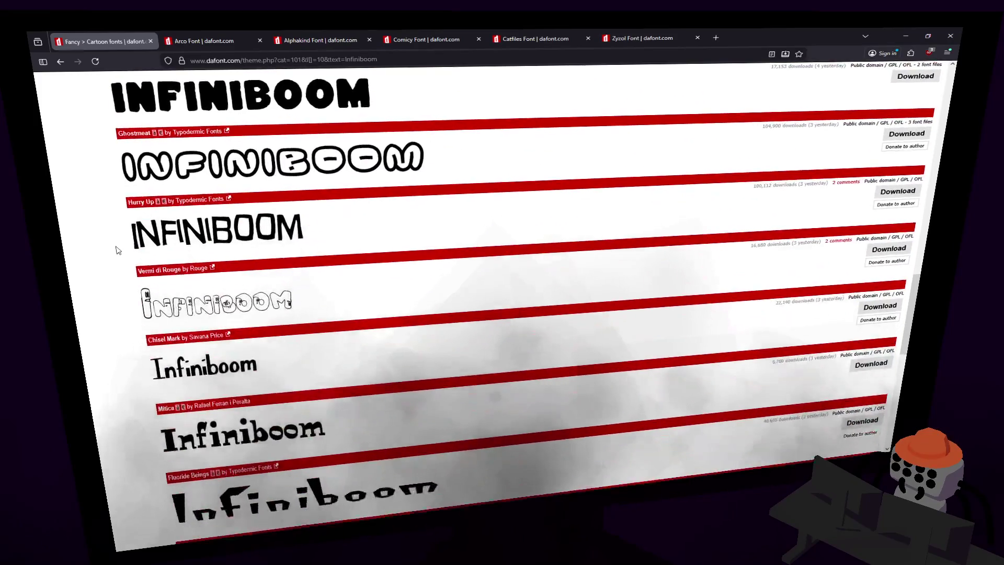
scroll(118, 250, down, 4)
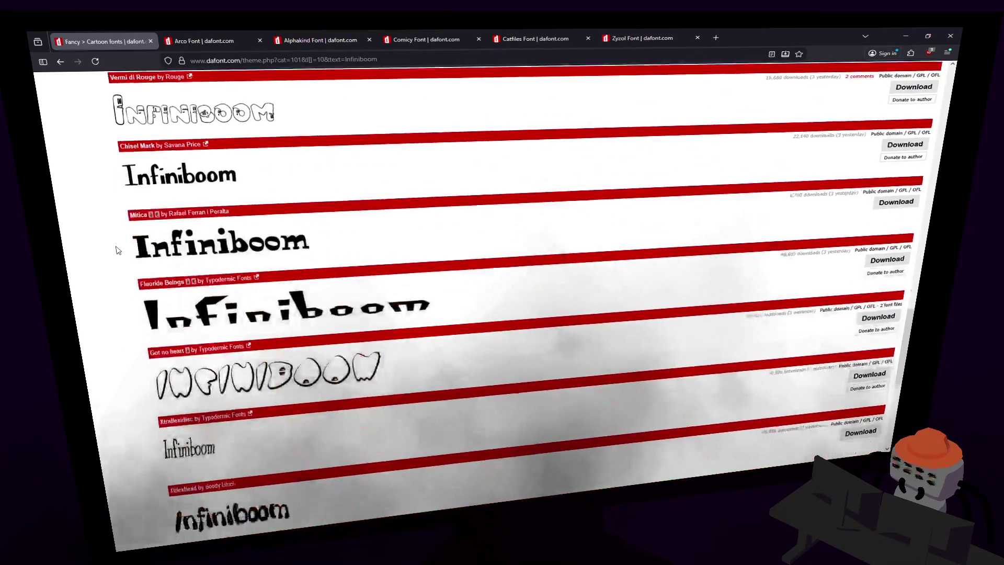
scroll(118, 249, down, 2)
scroll(119, 250, down, 4)
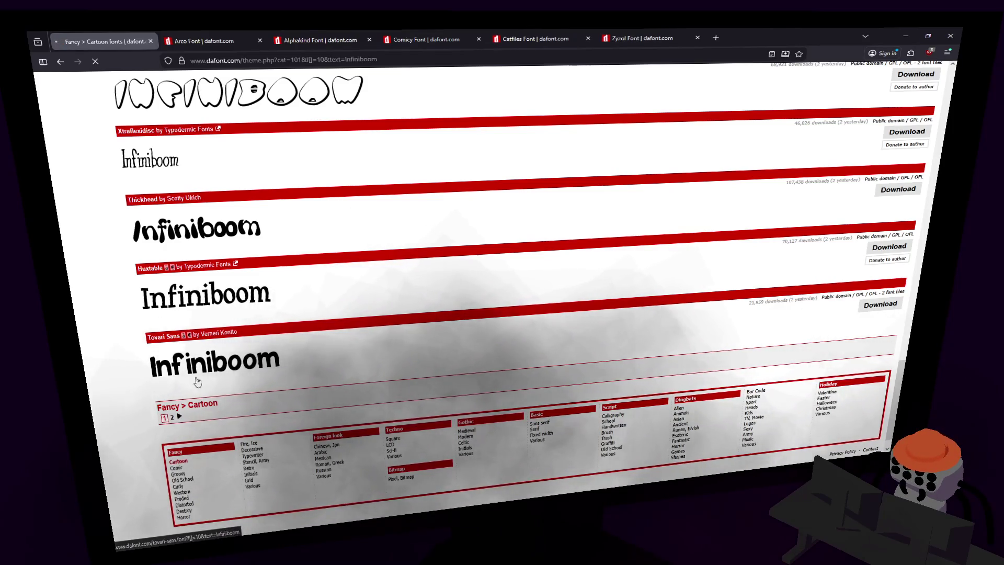
scroll(120, 313, down, 3)
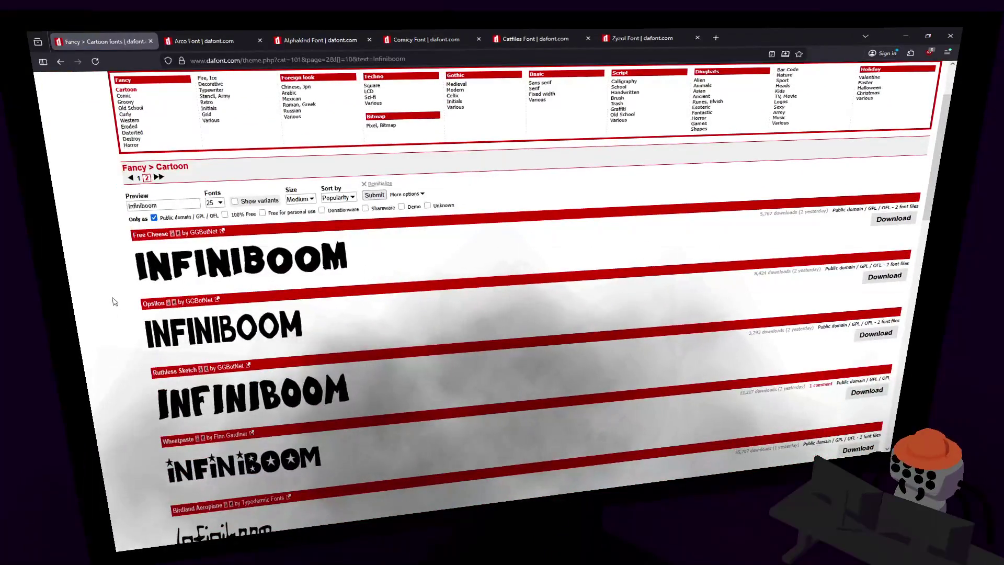
scroll(114, 302, down, 2)
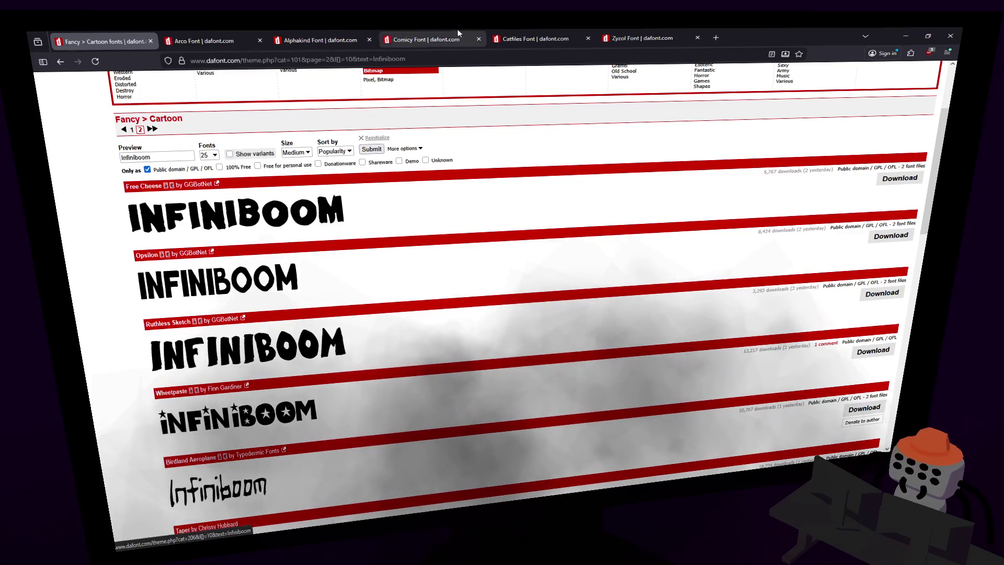
- Keep Opsilon and Manils in background tabs, then bring the list back to the top
middle_click(214, 283)
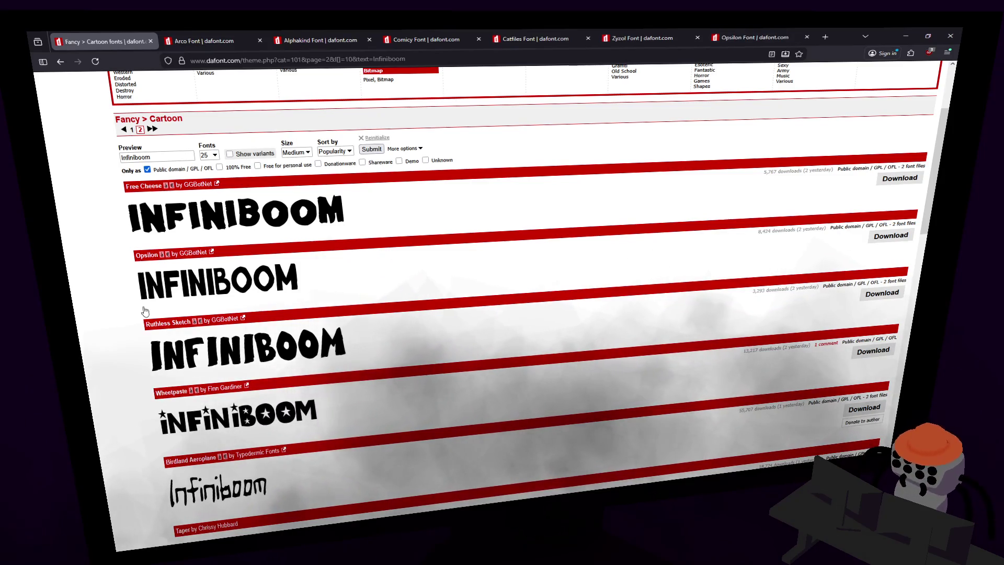
scroll(111, 328, down, 5)
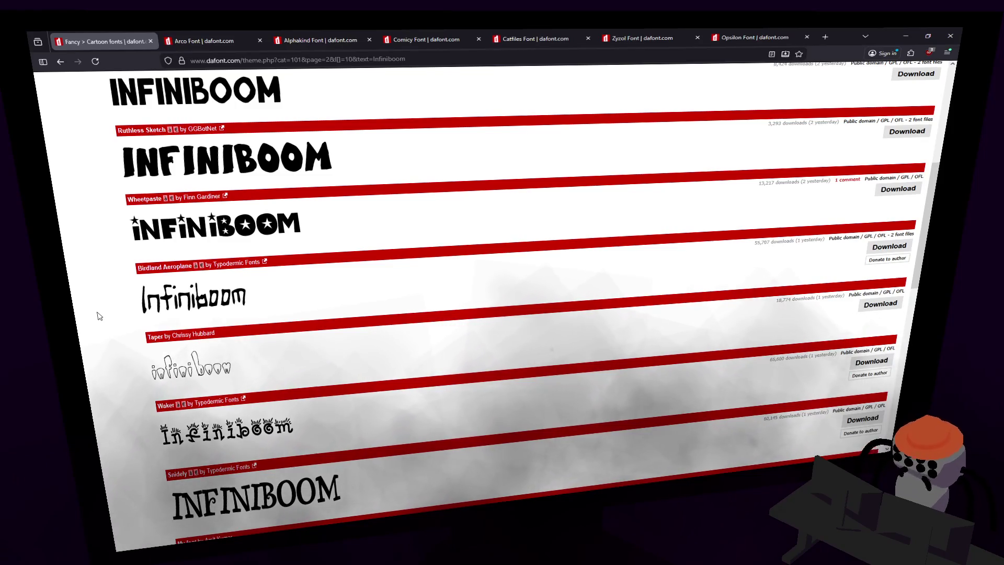
scroll(100, 314, down, 1)
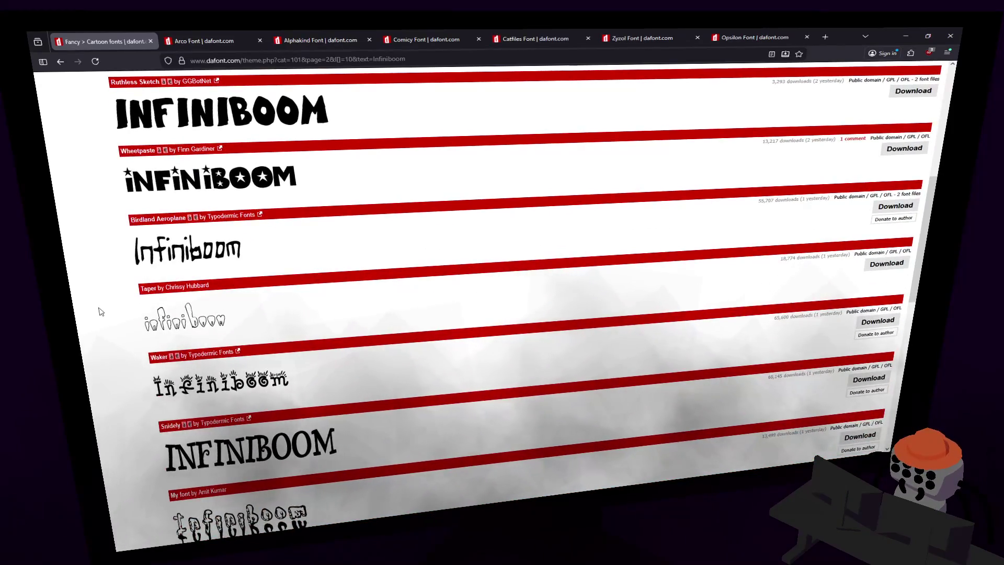
scroll(101, 311, down, 4)
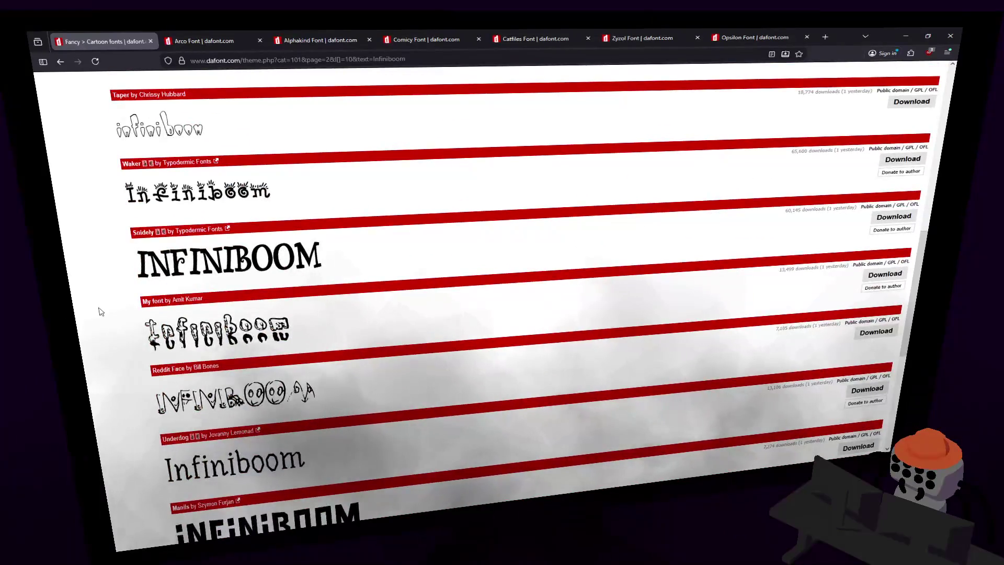
scroll(101, 311, down, 3)
scroll(101, 312, down, 1)
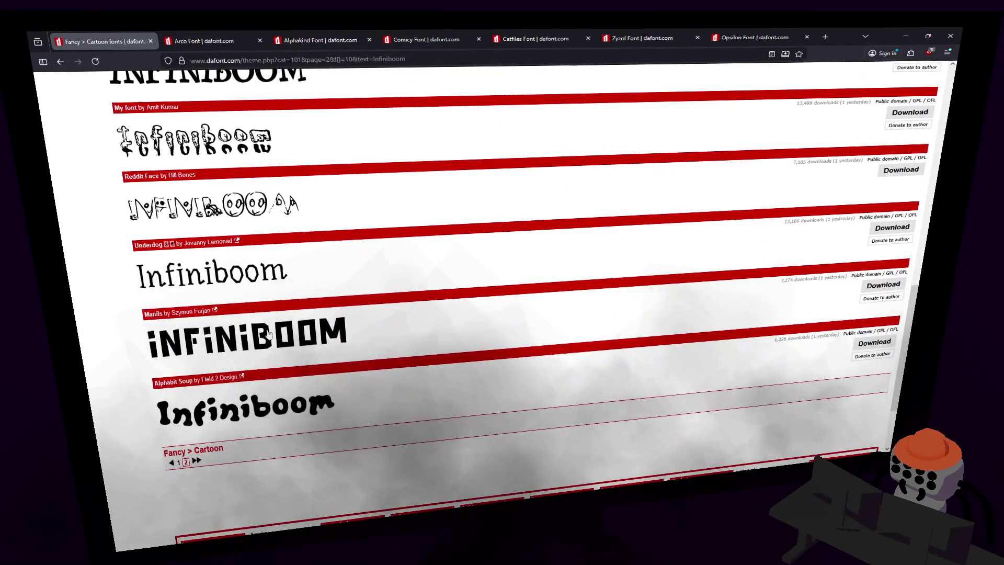
middle_click(157, 313)
scroll(94, 313, down, 2)
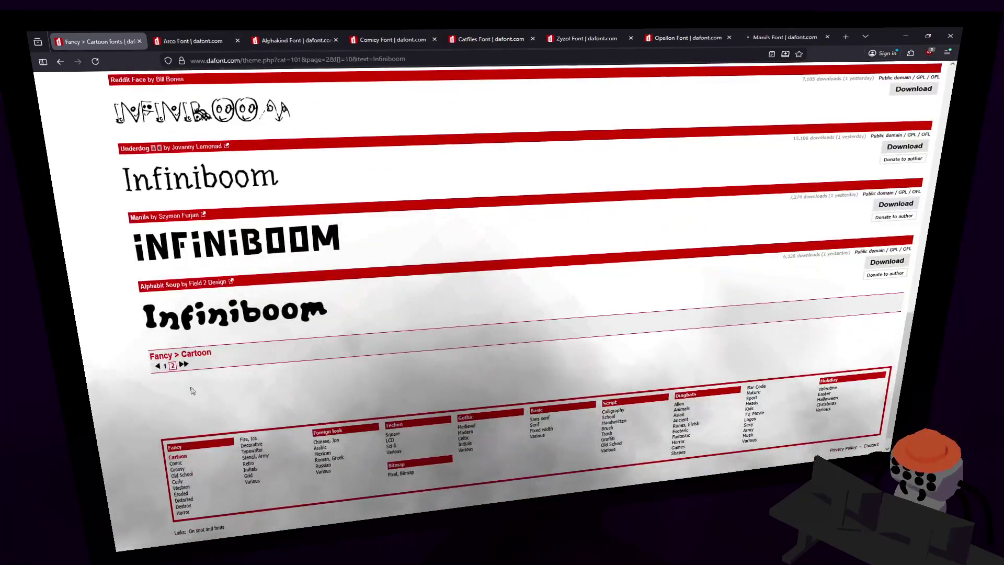
drag(906, 337, 924, 112)
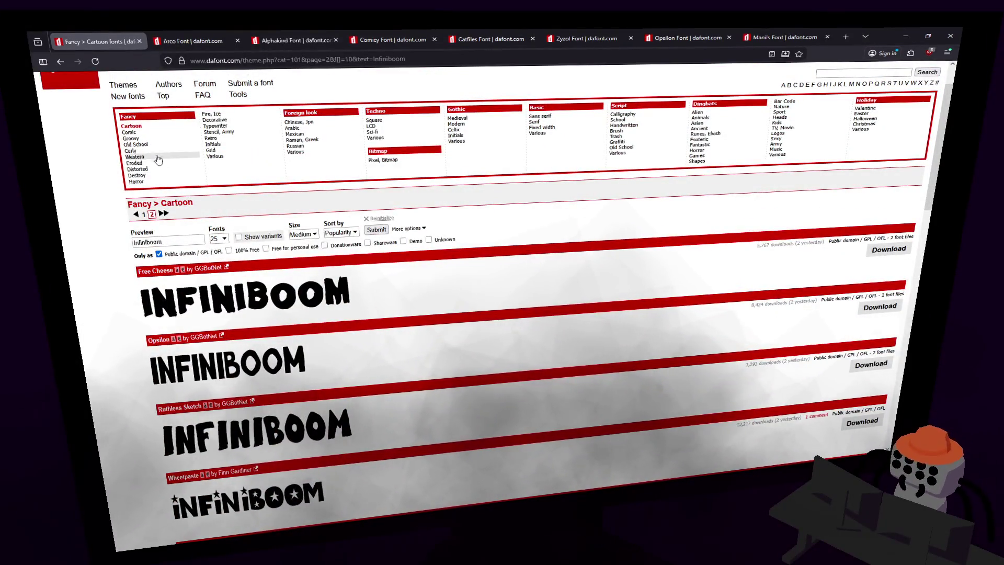
- Switch to the Groovy fancy fonts and keep Crystal Radio Kit in a background tab
click(130, 132)
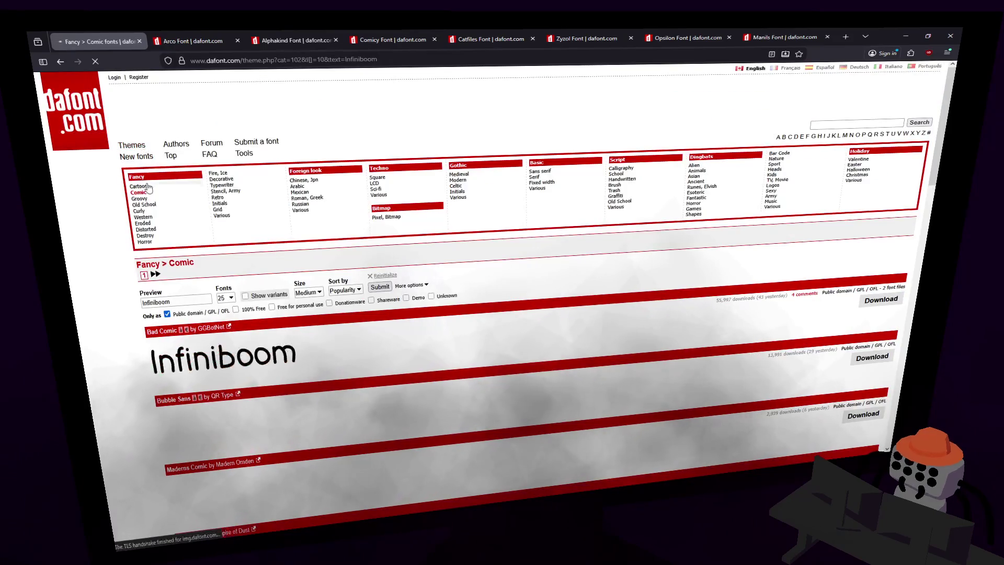
click(140, 198)
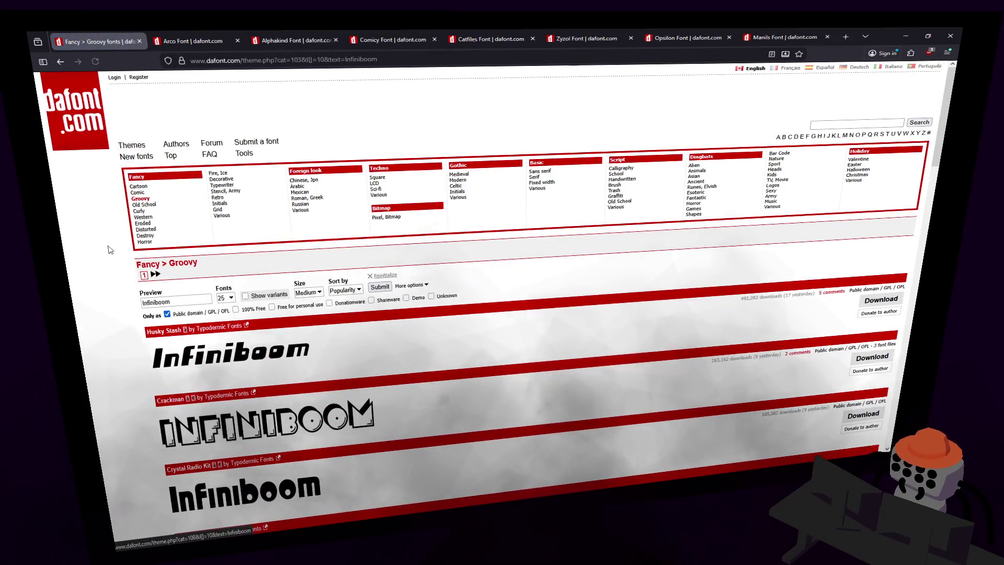
scroll(114, 241, down, 3)
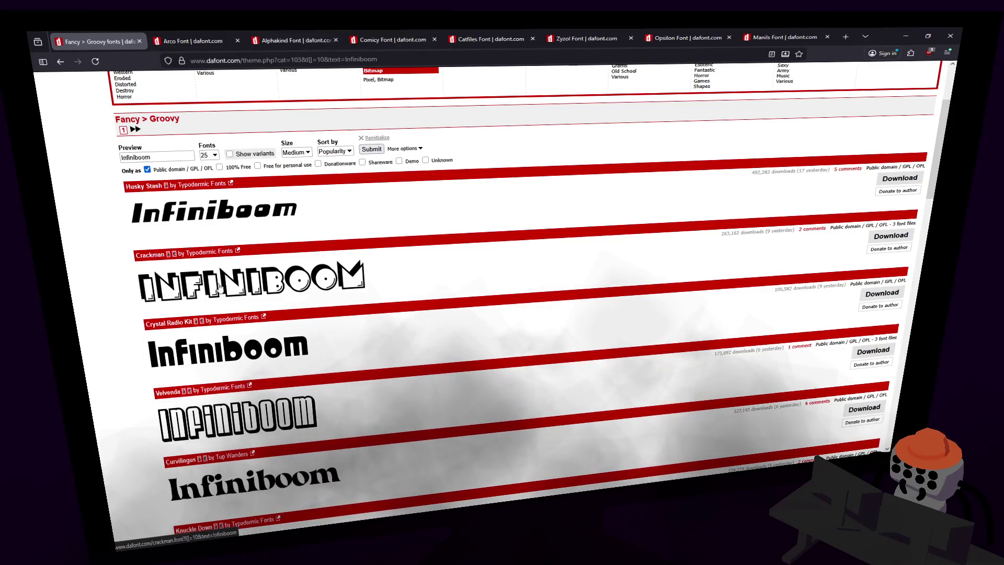
scroll(216, 287, up, 1)
scroll(216, 287, down, 2)
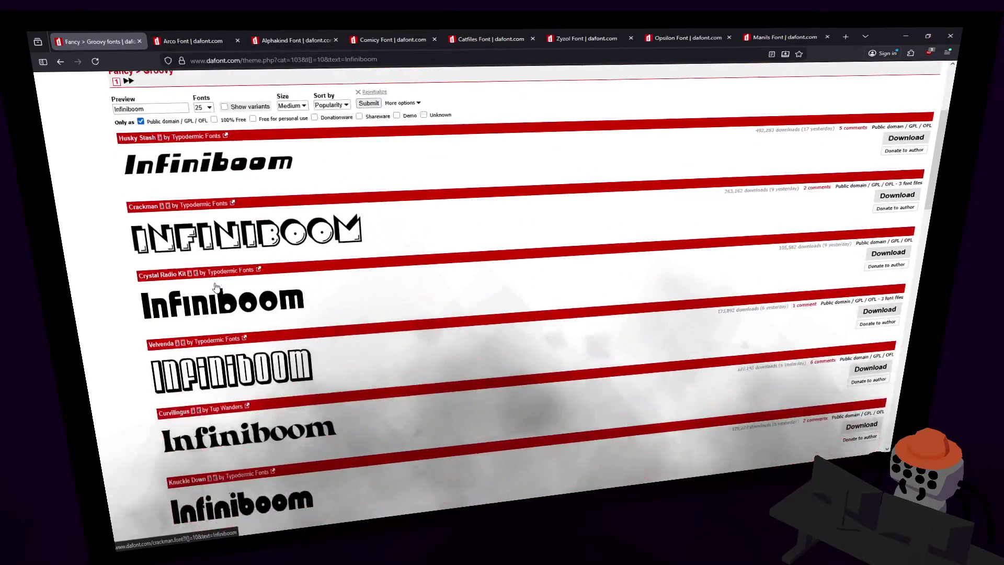
middle_click(208, 304)
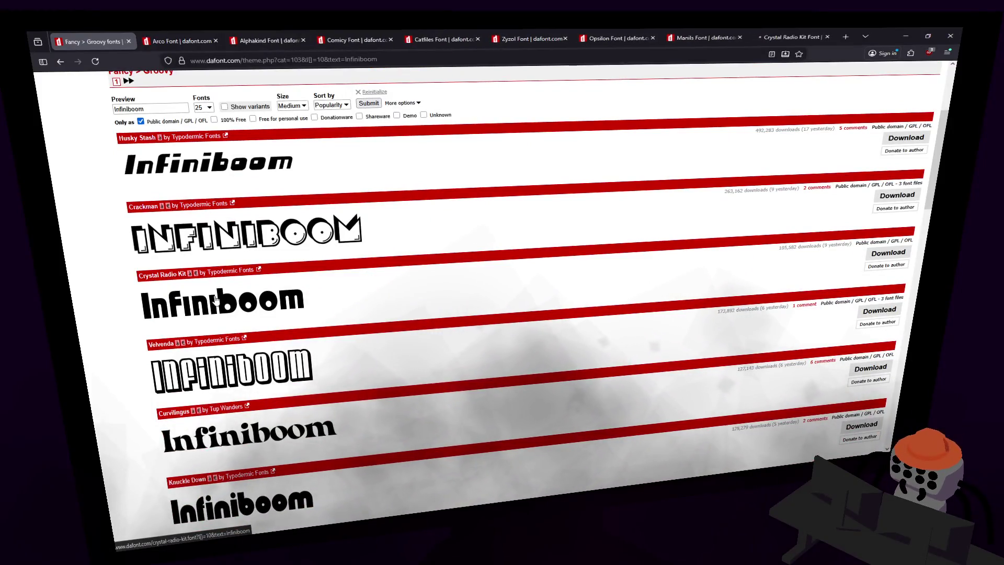
- Keep Knuckle Down in a background tab and continue scrolling down the font list
scroll(218, 296, down, 1)
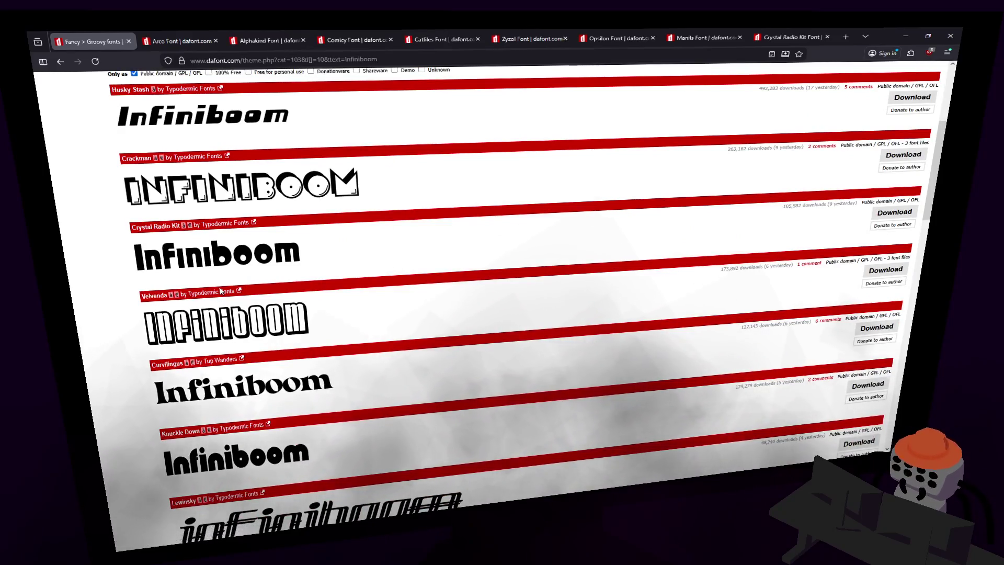
scroll(220, 291, down, 1)
scroll(229, 341, down, 3)
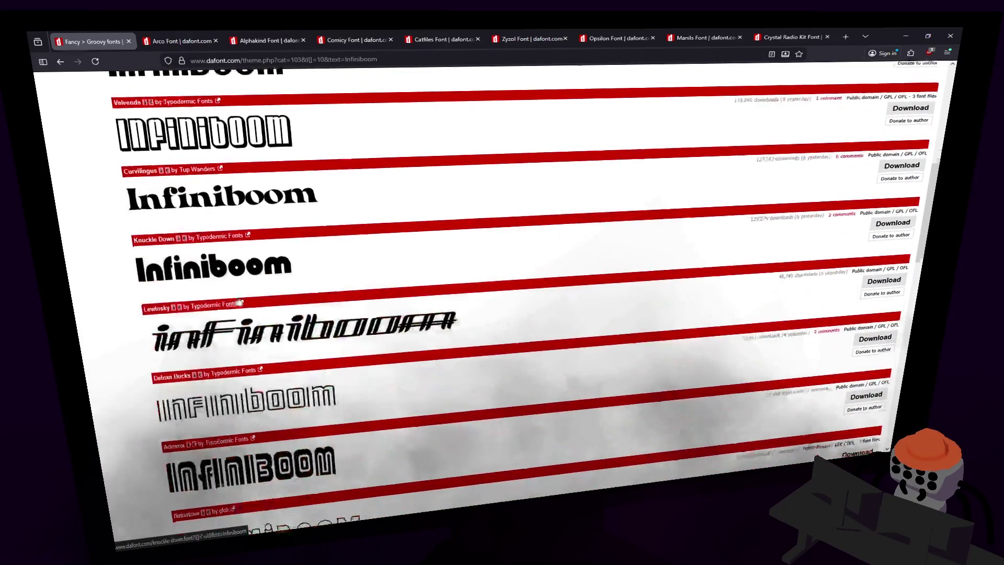
middle_click(233, 272)
scroll(233, 272, down, 9)
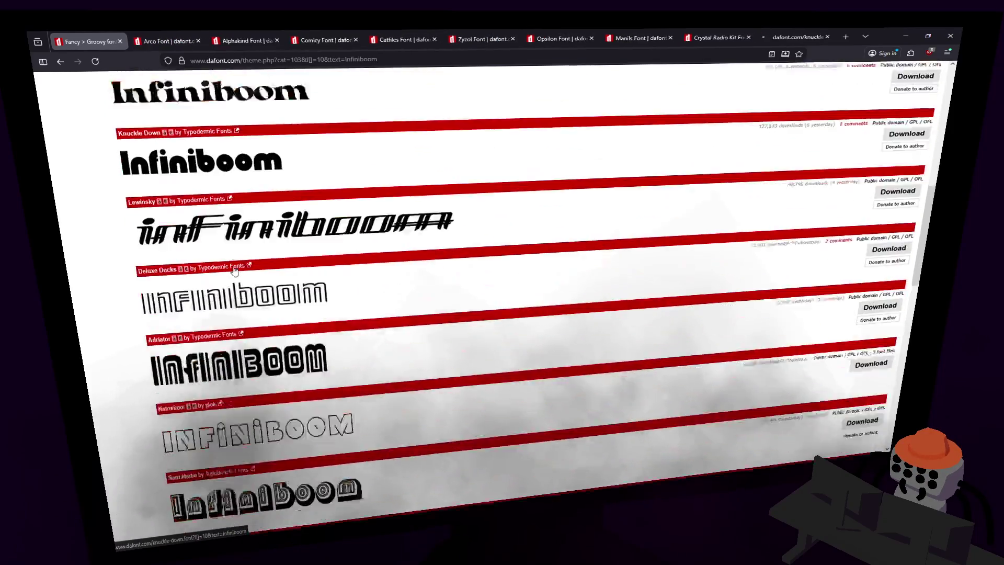
scroll(239, 219, down, 2)
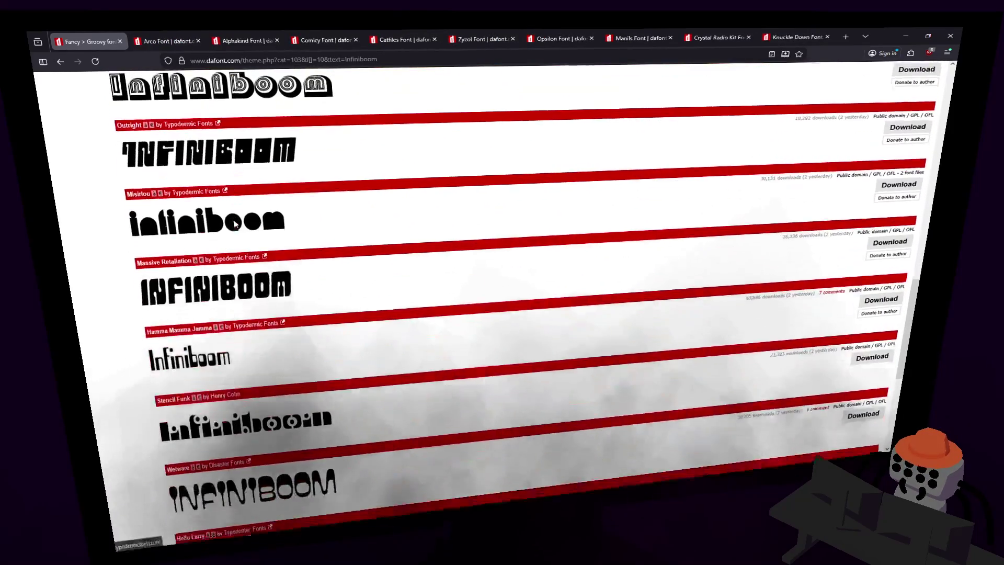
scroll(239, 216, down, 1)
scroll(239, 216, down, 3)
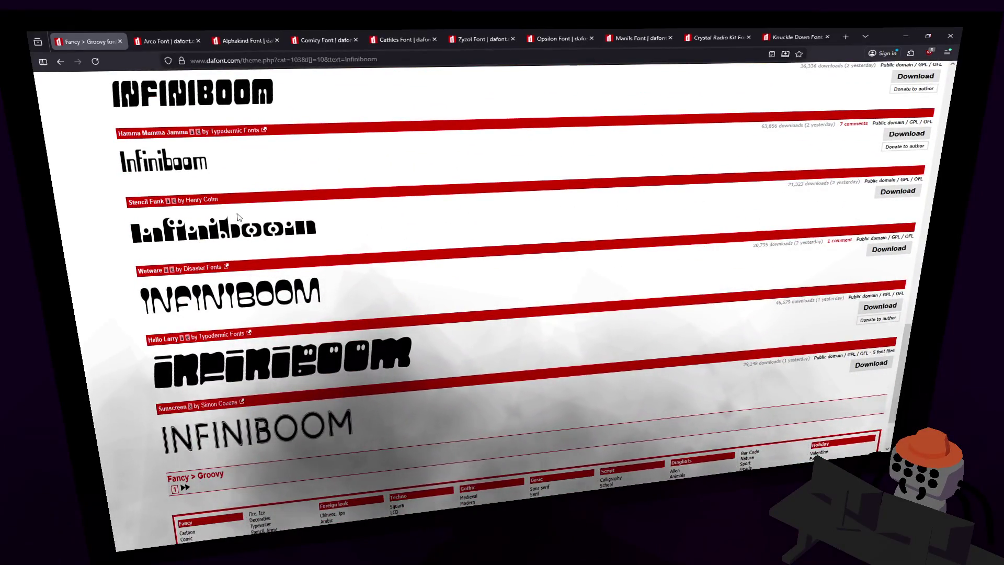
scroll(238, 217, down, 1)
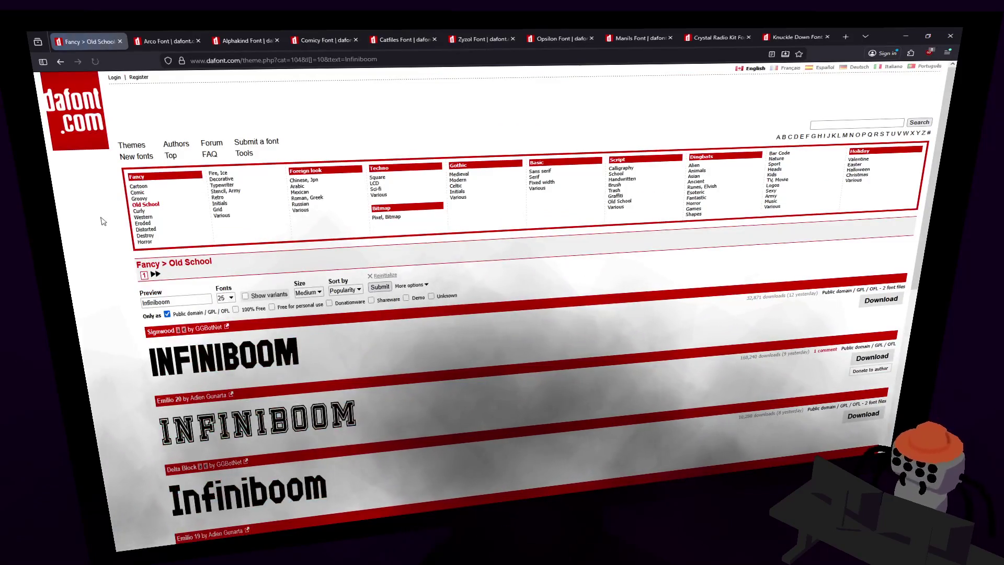
scroll(111, 219, down, 1)
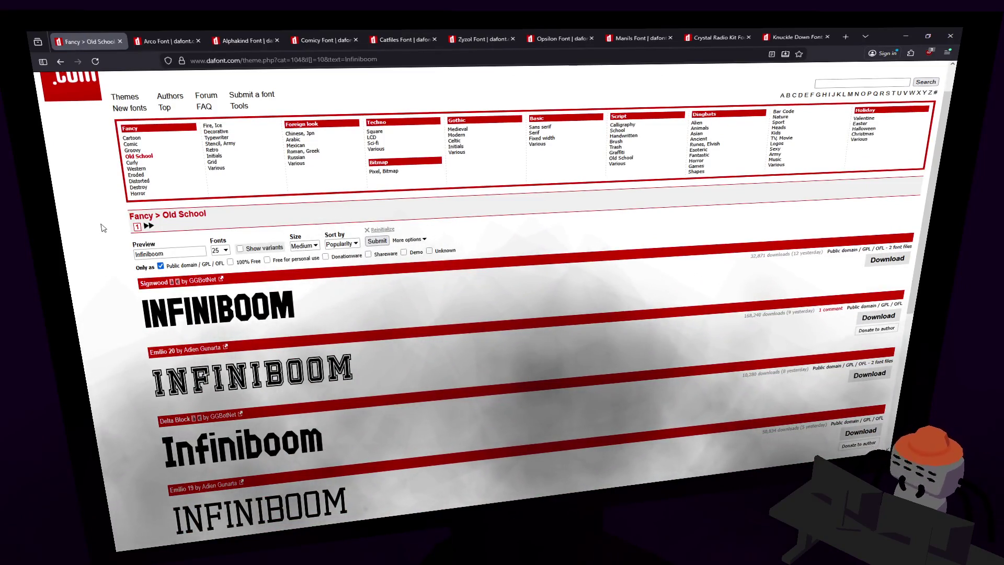
scroll(117, 246, down, 5)
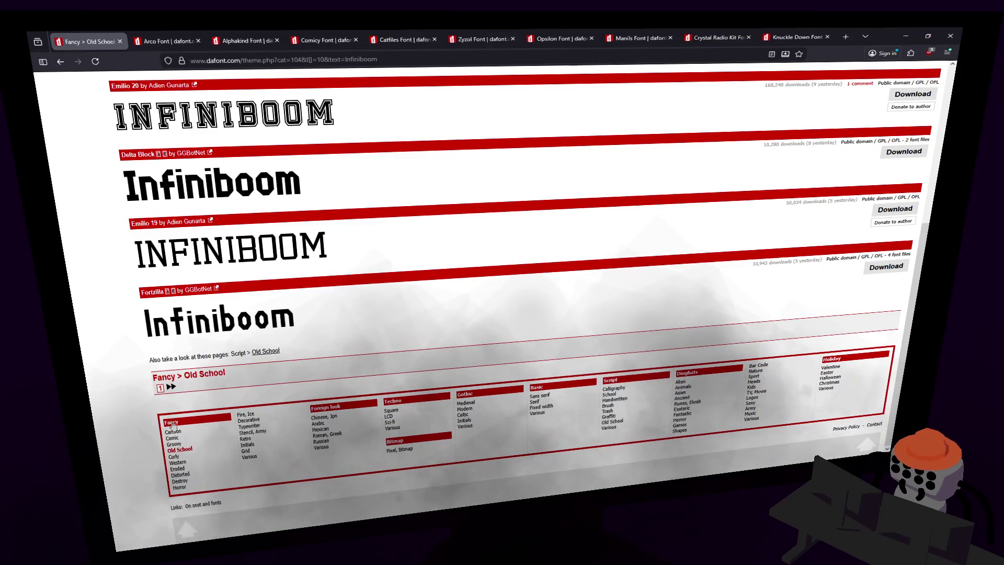
- Show the Western fancy fonts and scroll through their Infiniboom previews
click(179, 462)
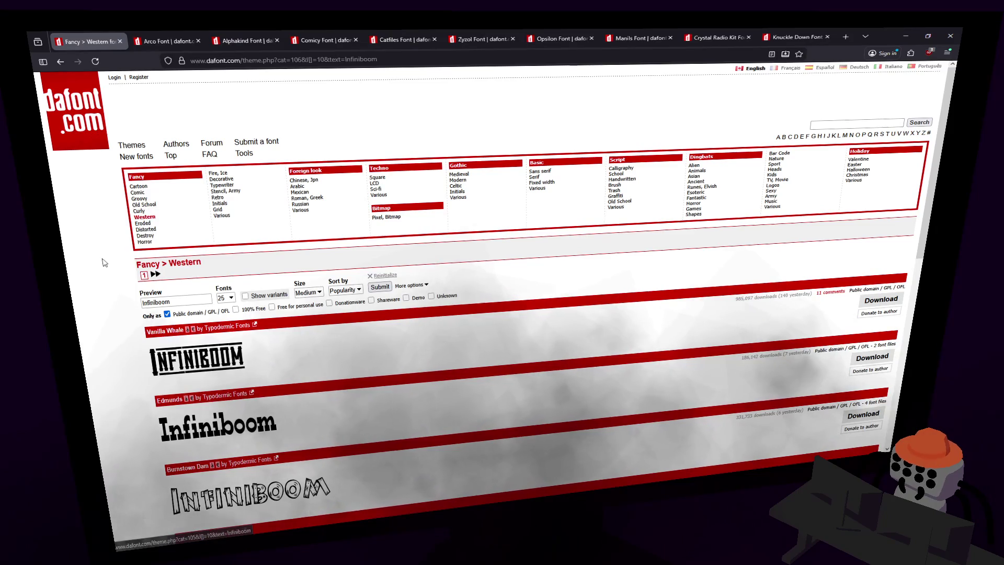
scroll(103, 262, down, 4)
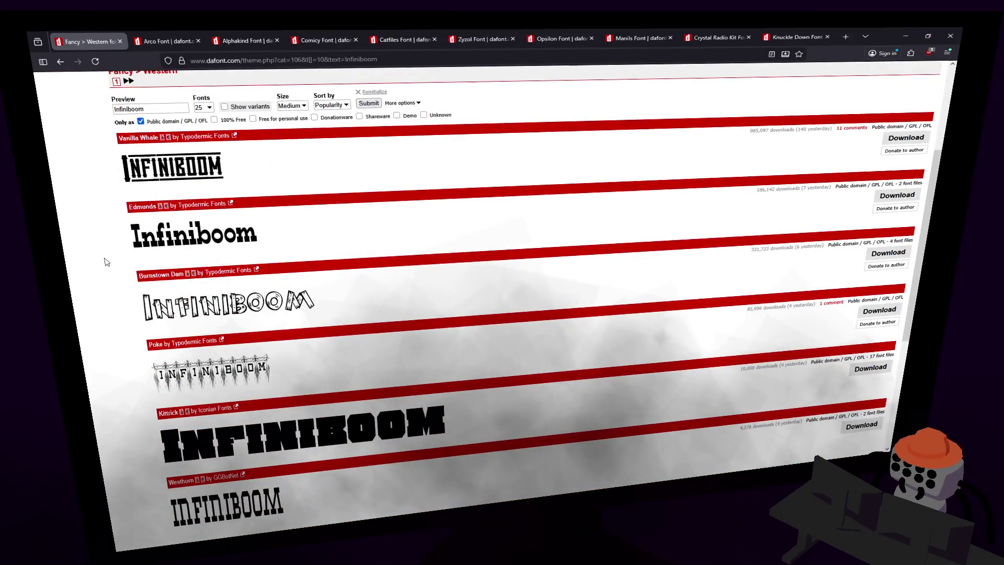
scroll(106, 261, down, 2)
scroll(109, 261, down, 3)
scroll(108, 259, down, 1)
scroll(108, 260, down, 2)
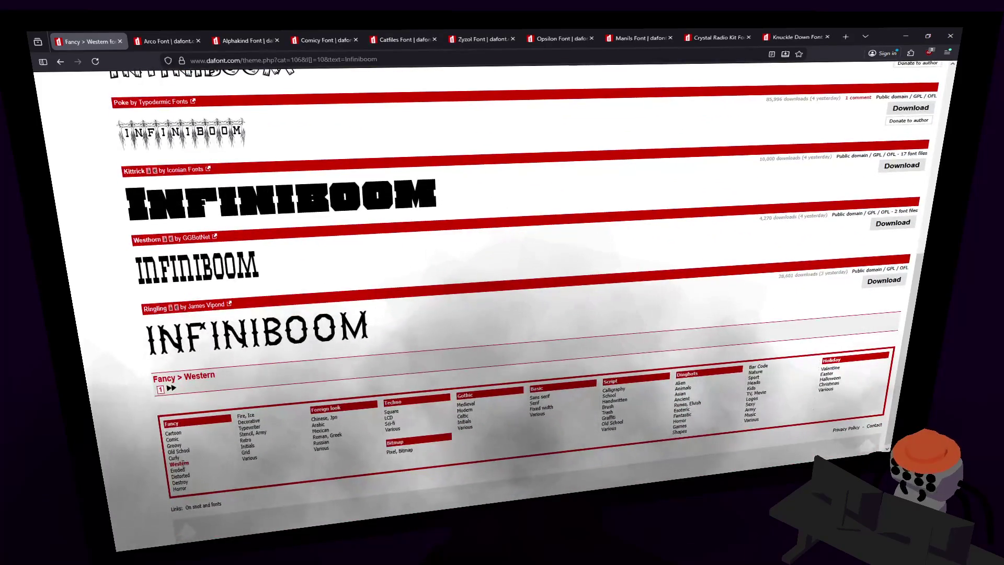
- Switch to the Curly category and scroll its previews from Agreloy and Jandles to Gary
click(173, 458)
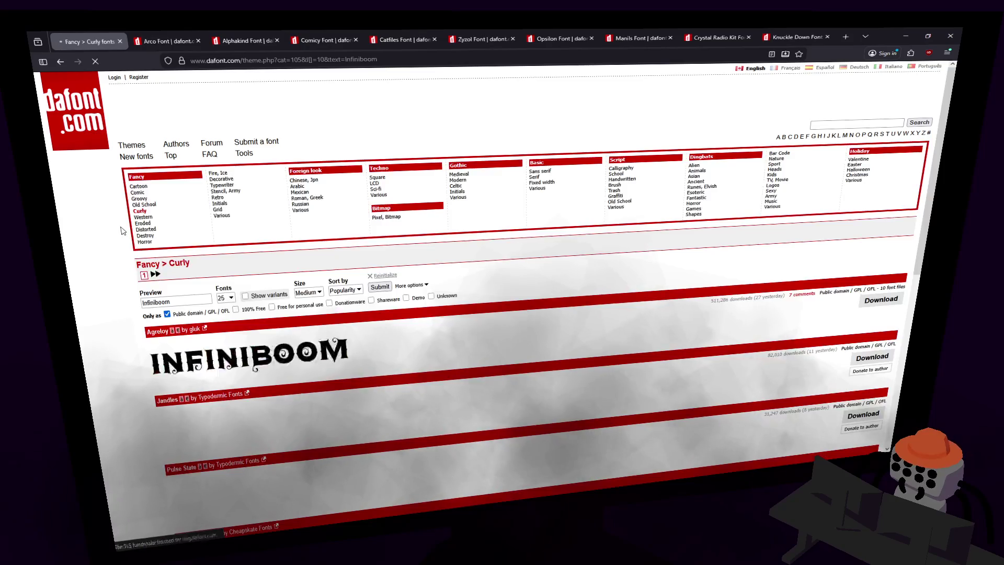
scroll(118, 225, down, 3)
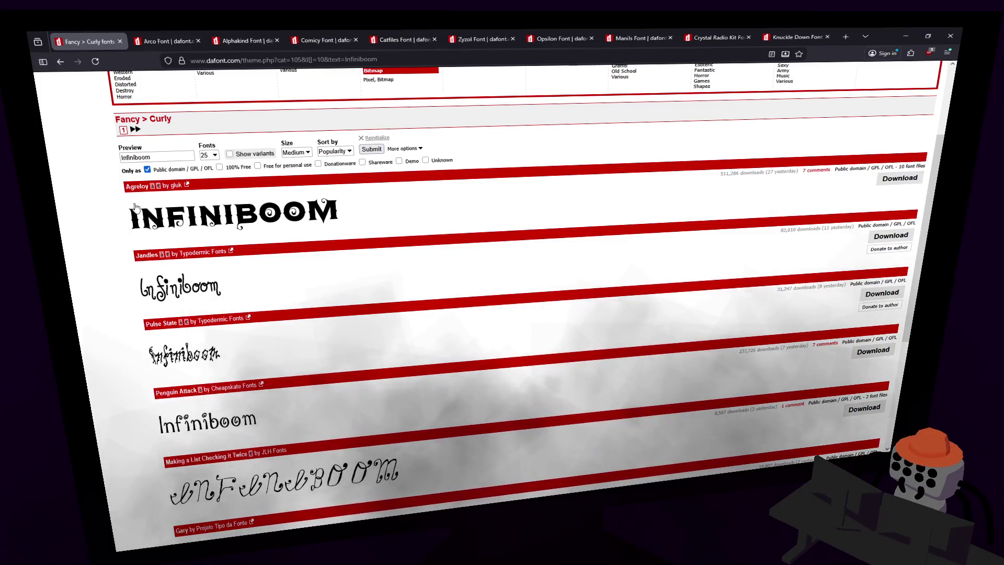
scroll(106, 260, down, 3)
scroll(118, 257, down, 4)
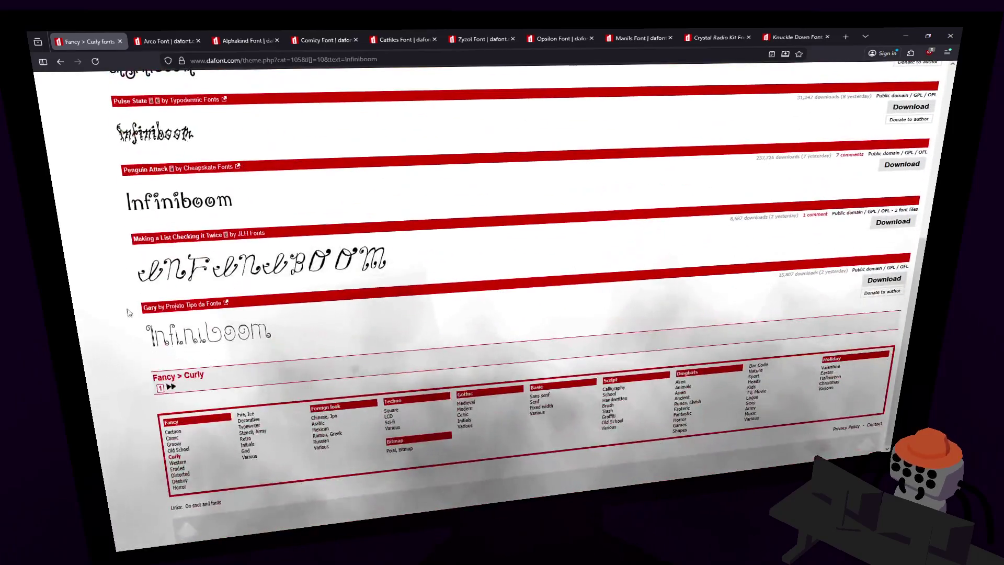
- Show the Eroded fancy fonts and scroll through their Infiniboom previews
click(193, 466)
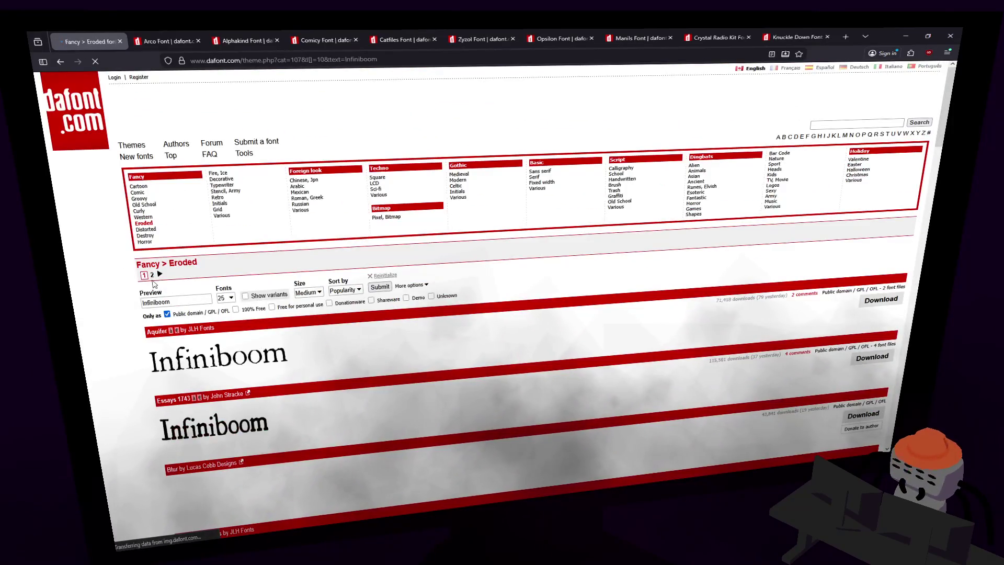
scroll(116, 282, down, 3)
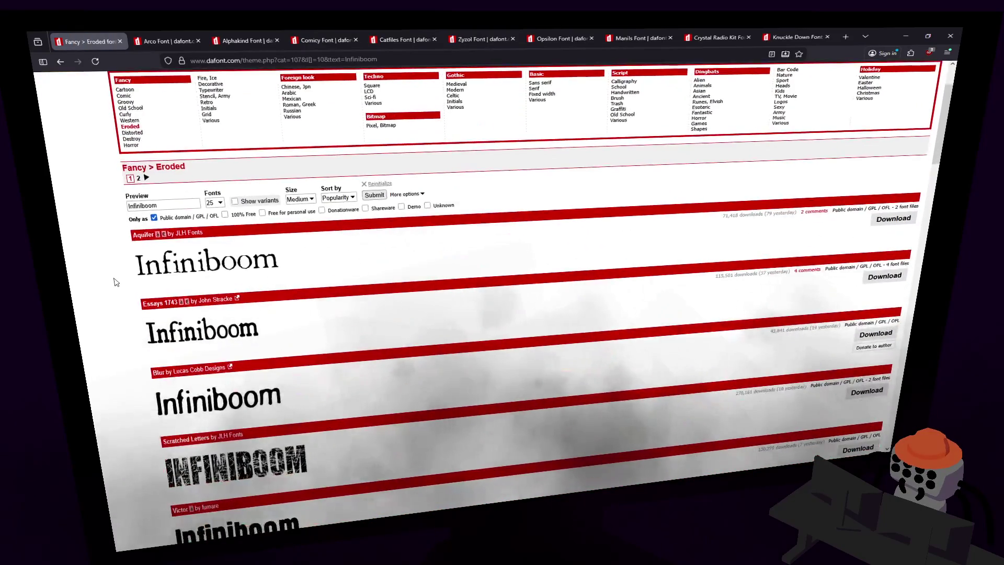
scroll(118, 282, down, 3)
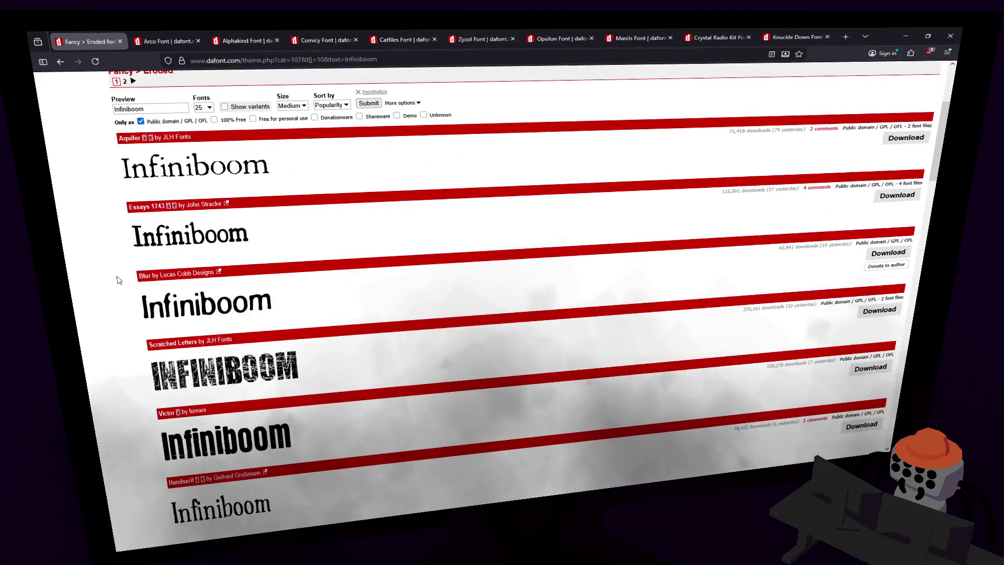
scroll(118, 280, down, 3)
scroll(118, 278, down, 5)
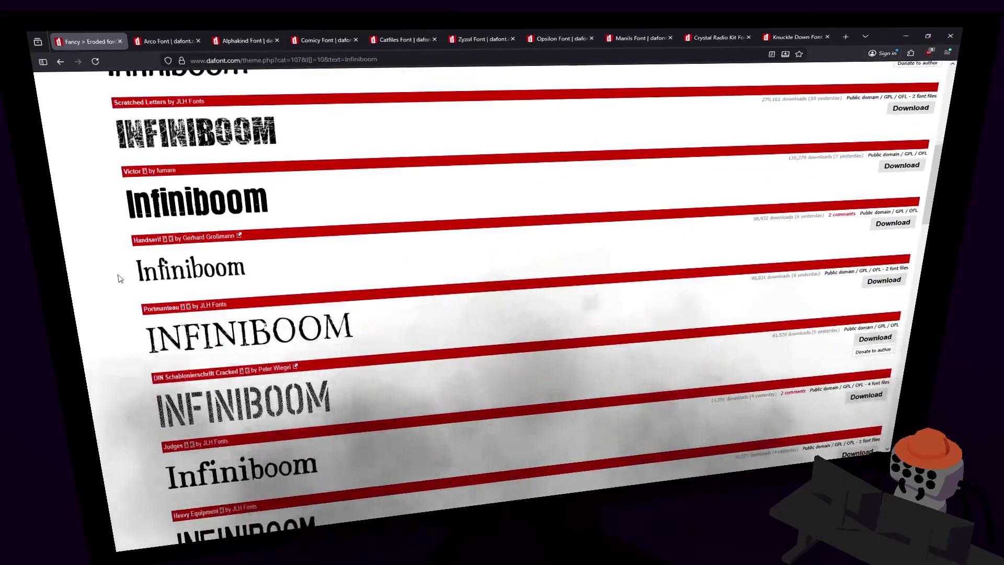
scroll(118, 278, down, 4)
scroll(120, 278, down, 3)
scroll(119, 271, down, 5)
scroll(119, 271, down, 15)
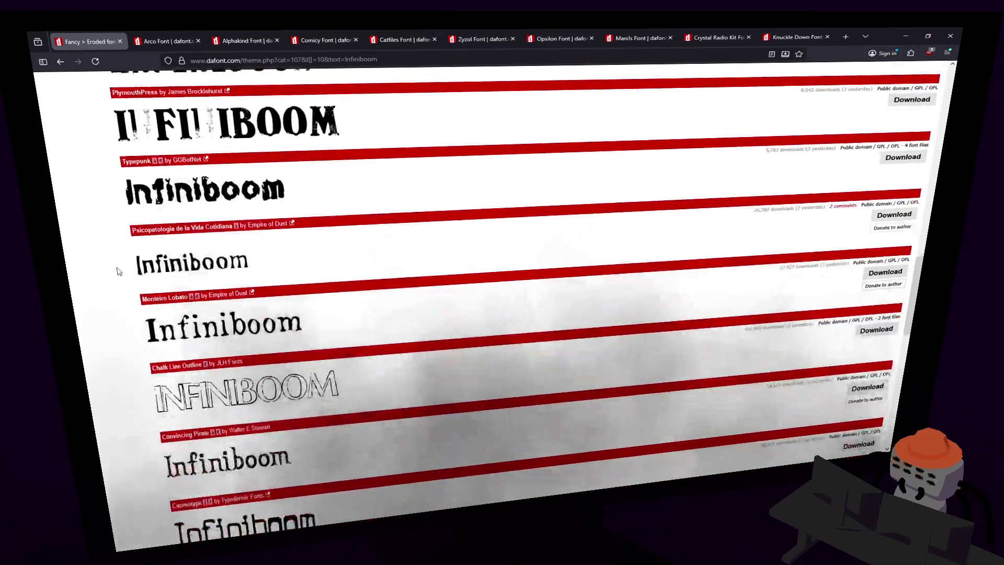
scroll(119, 271, down, 5)
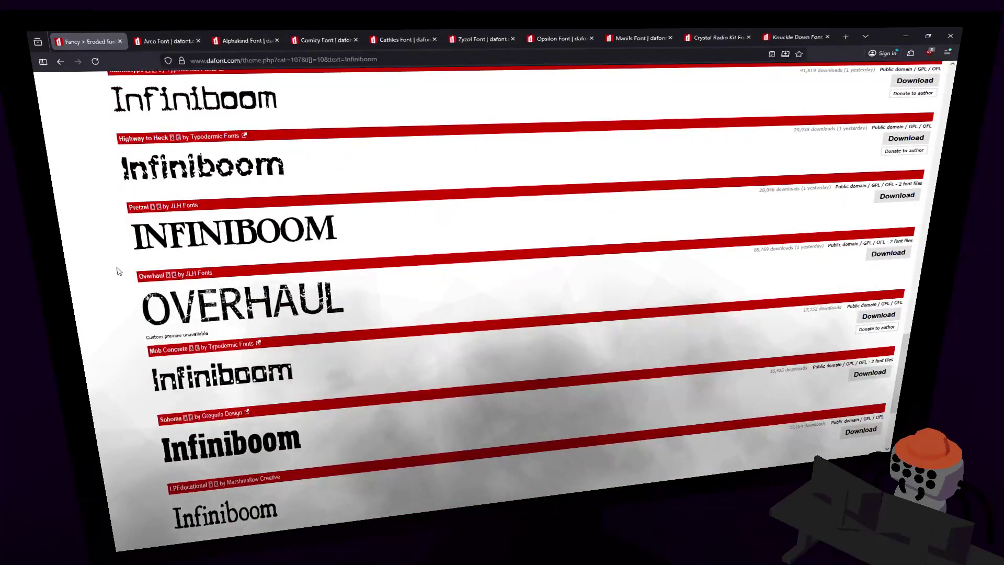
scroll(120, 269, down, 3)
scroll(120, 269, down, 2)
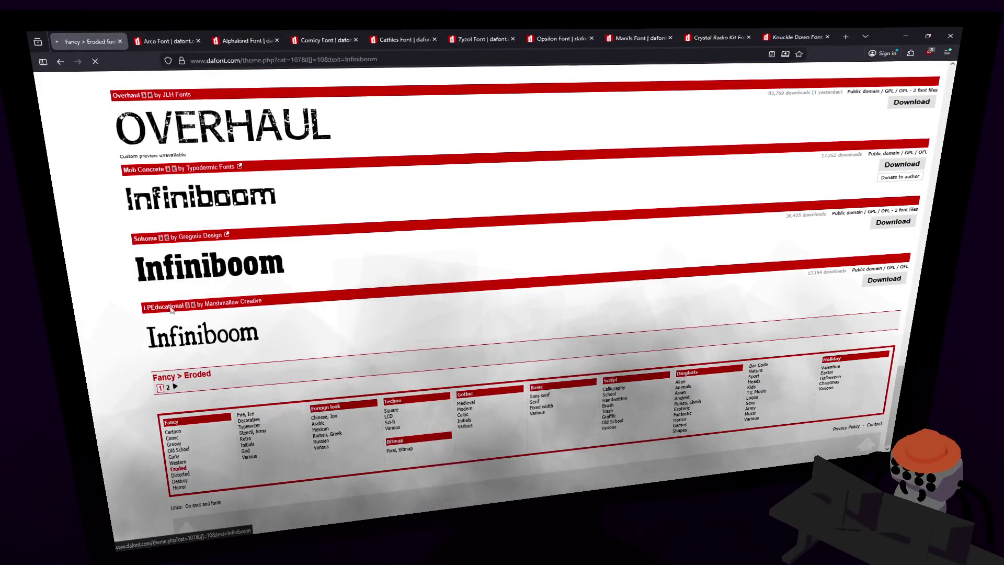
scroll(92, 226, down, 5)
scroll(91, 226, down, 3)
scroll(91, 226, down, 2)
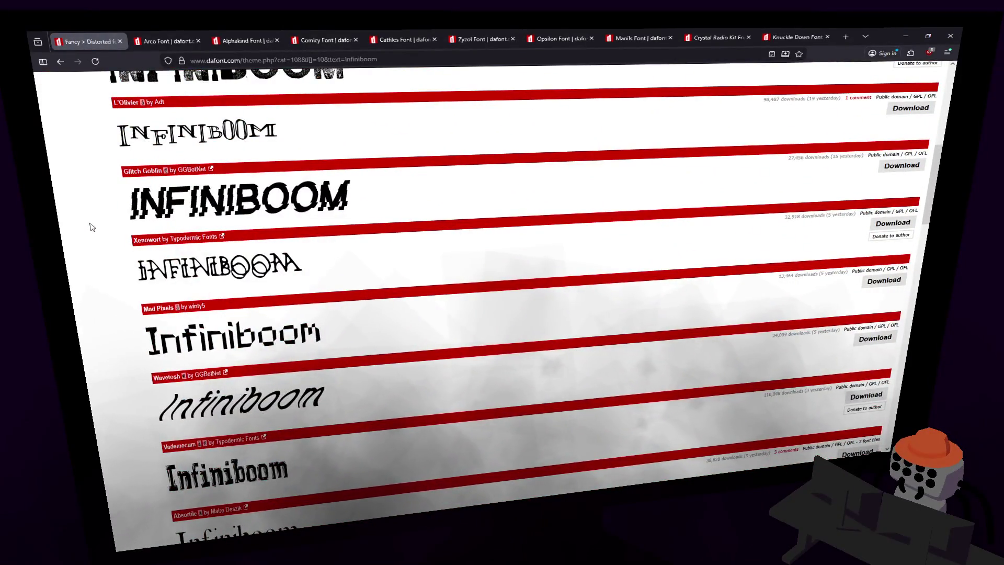
scroll(91, 226, down, 5)
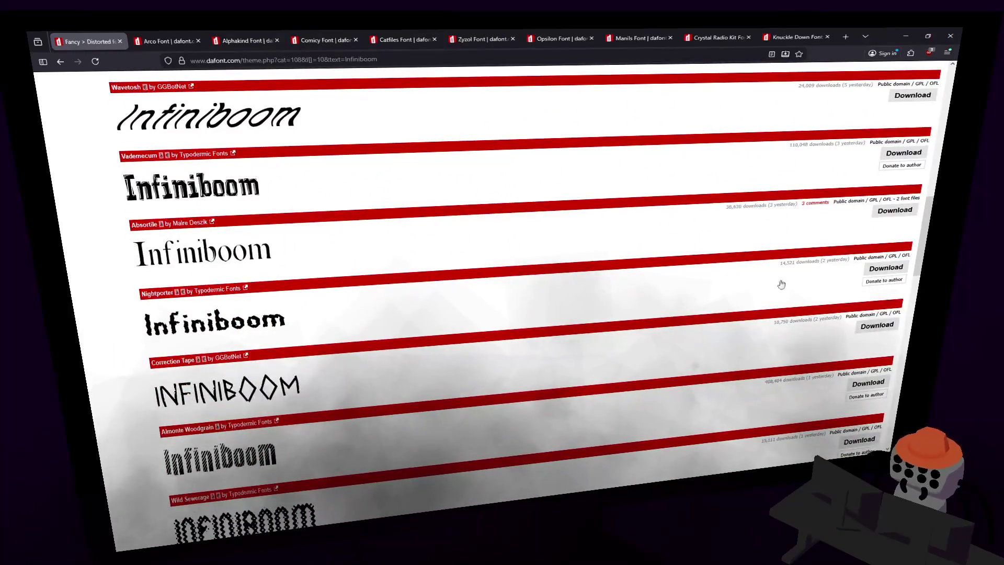
scroll(102, 301, down, 3)
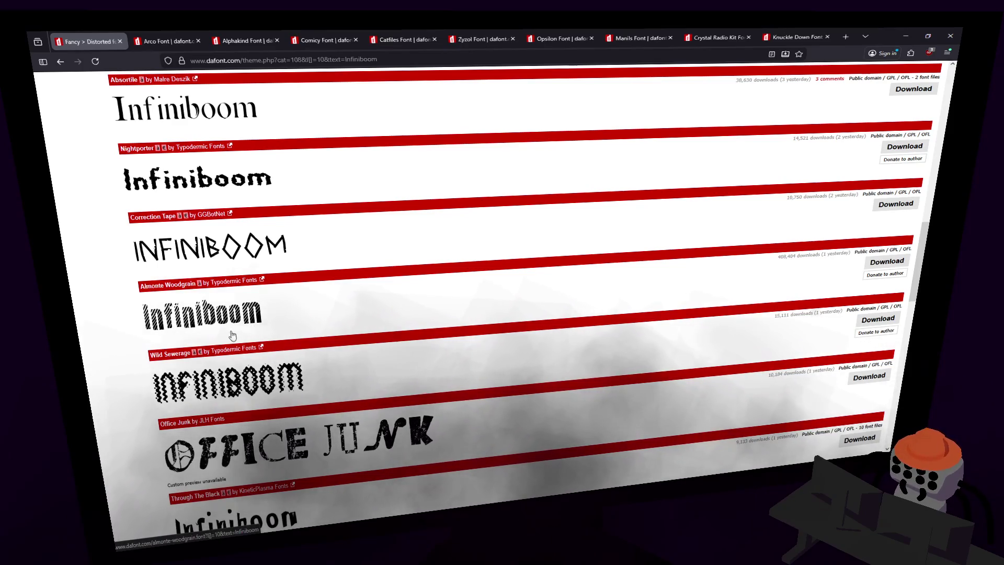
scroll(157, 336, down, 3)
scroll(139, 325, down, 2)
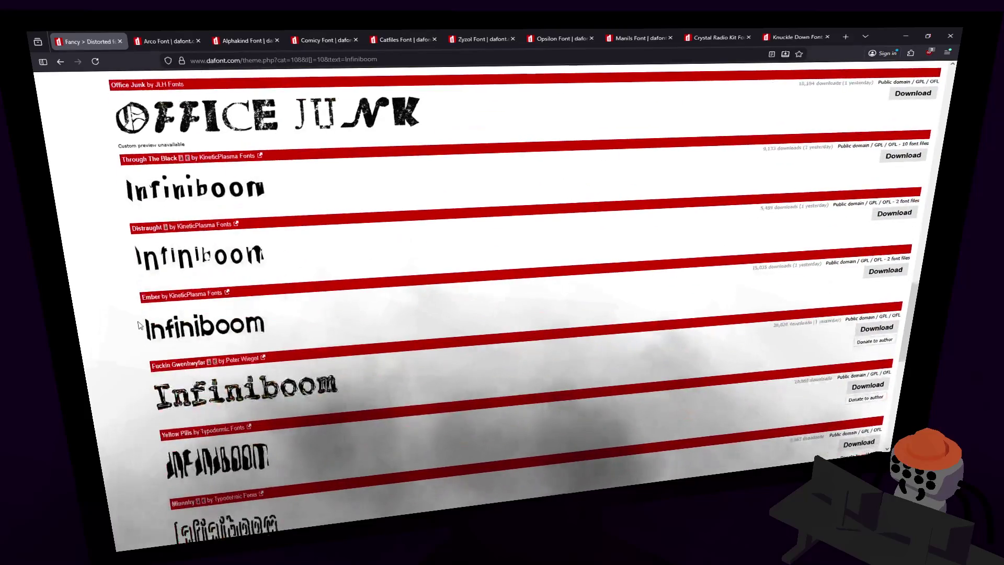
scroll(146, 328, down, 2)
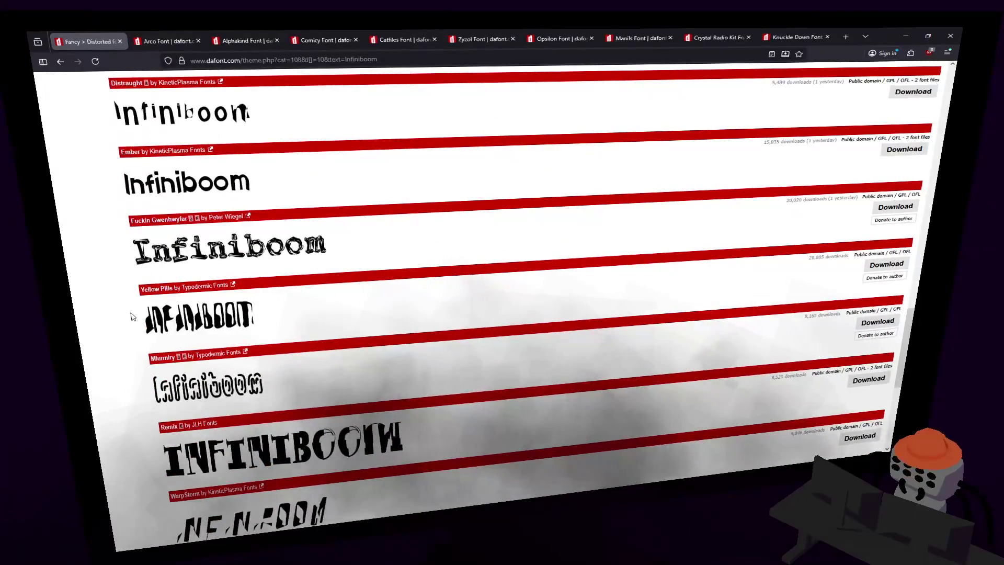
scroll(132, 316, down, 4)
scroll(131, 337, down, 1)
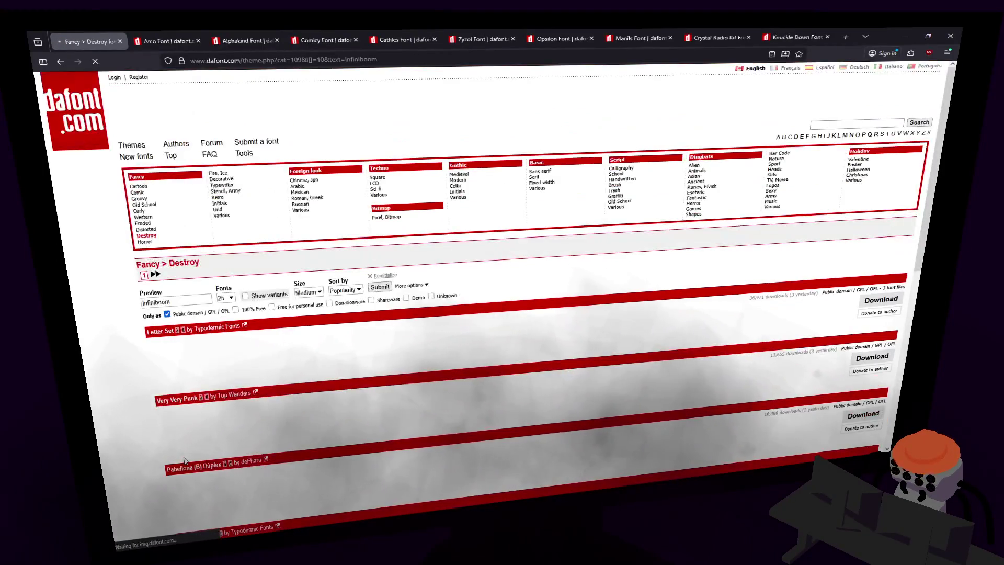
scroll(92, 274, down, 10)
scroll(92, 274, down, 2)
- Show the Horror category and scroll down to Biometric Joe, Haedus and Depres
click(175, 512)
scroll(103, 328, down, 10)
scroll(102, 328, down, 6)
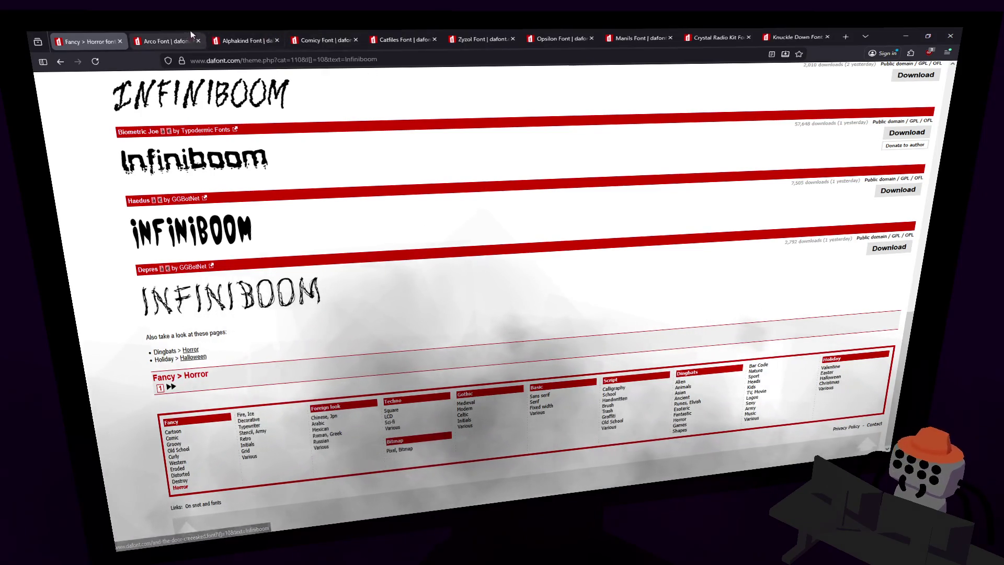
key(ctrl+Tab)
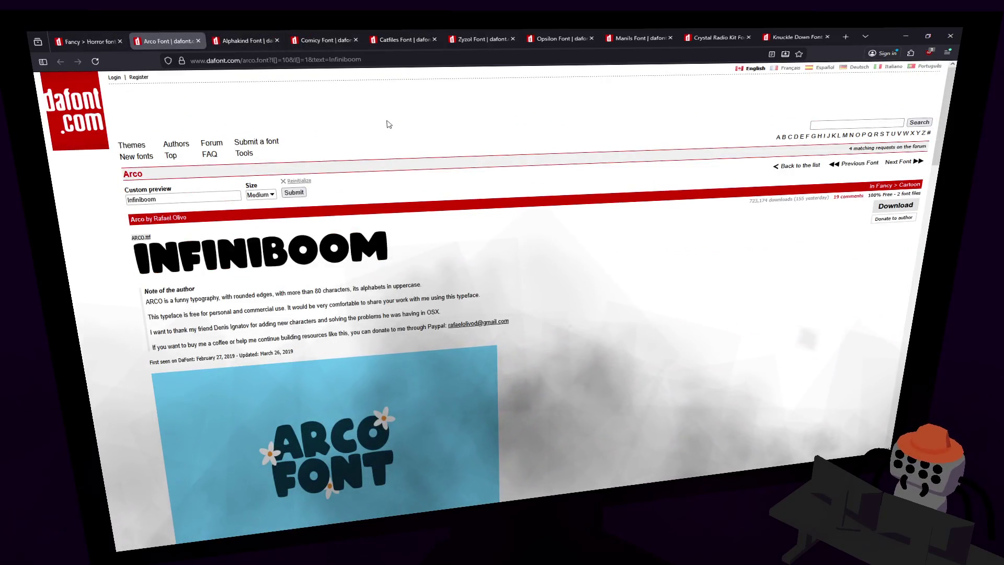
- Scroll the Arco font page down to its glyph table and back up to the INFINIBOOM preview
scroll(112, 242, down, 2)
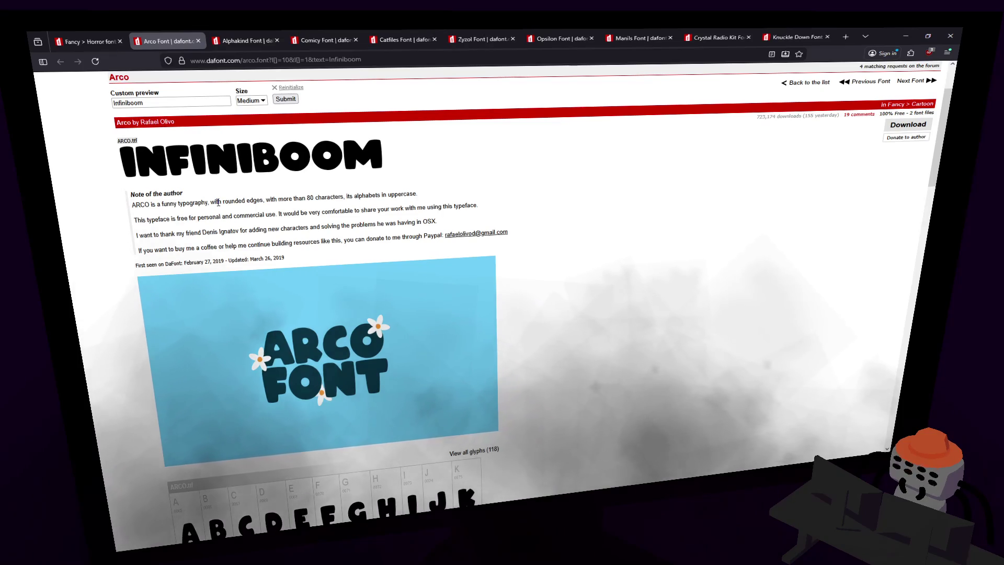
scroll(191, 214, down, 10)
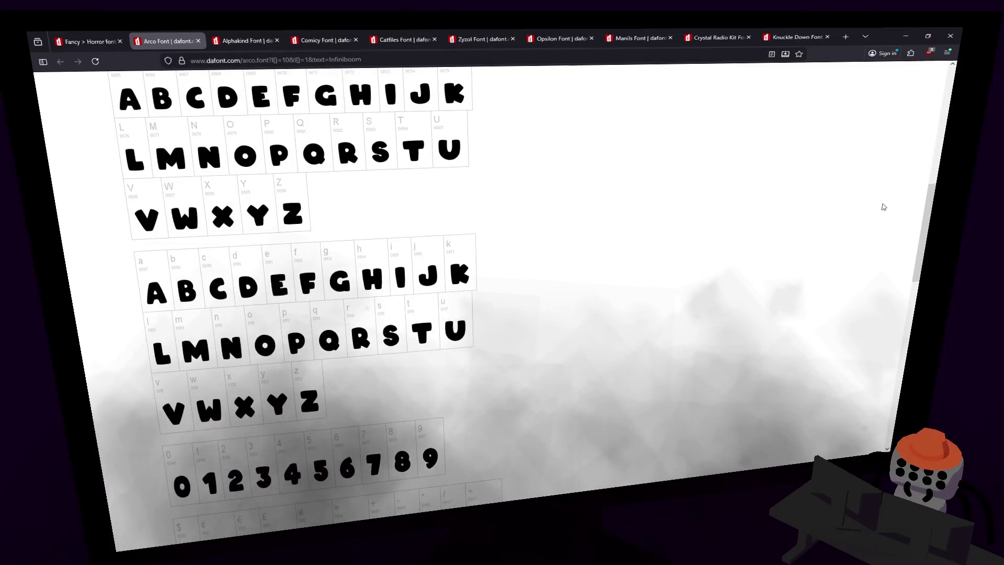
scroll(261, 216, up, 10)
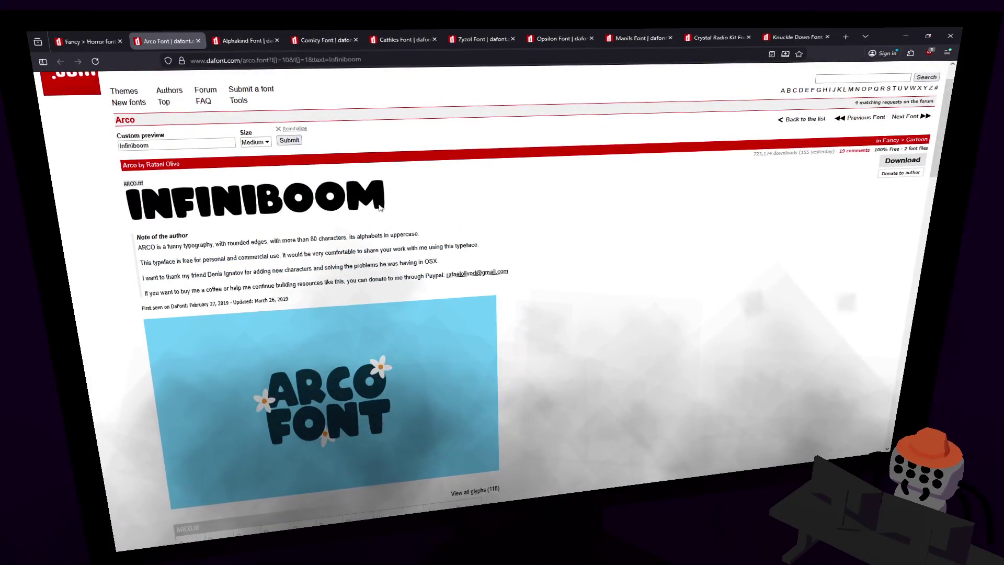
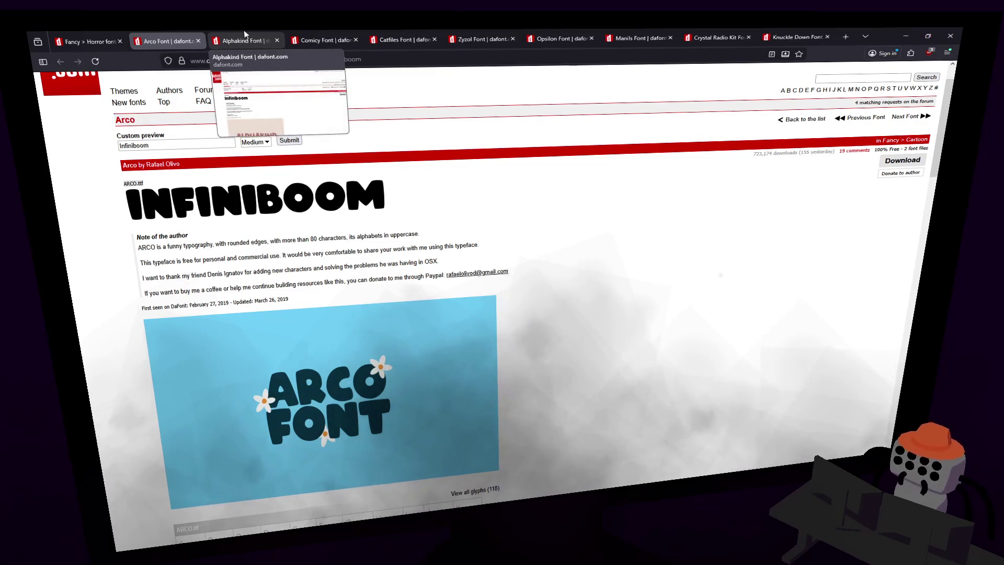
- Compare the Alphakind Infiniboom preview against Arco, scrolling through Alphakind's styles
click(257, 42)
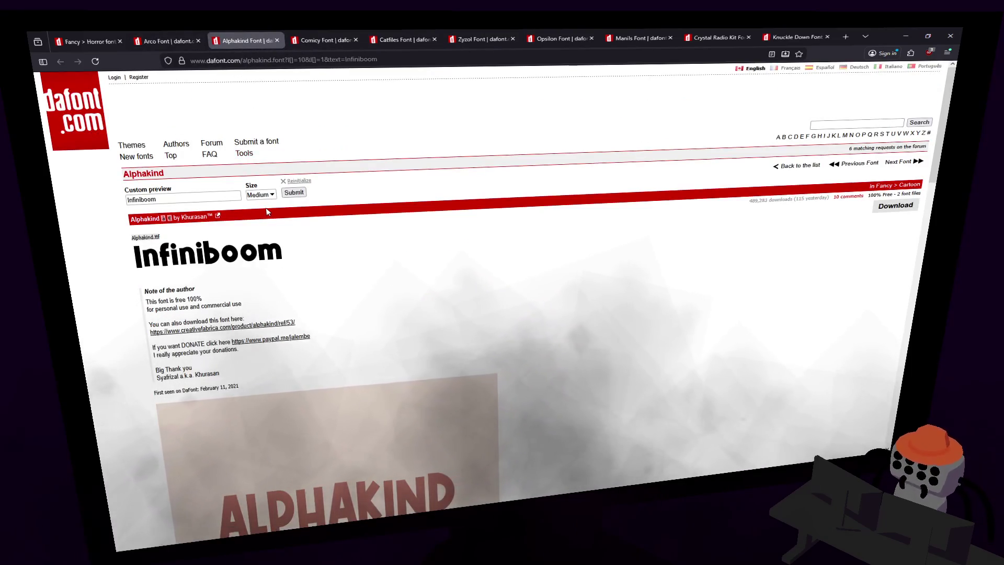
click(174, 35)
click(264, 37)
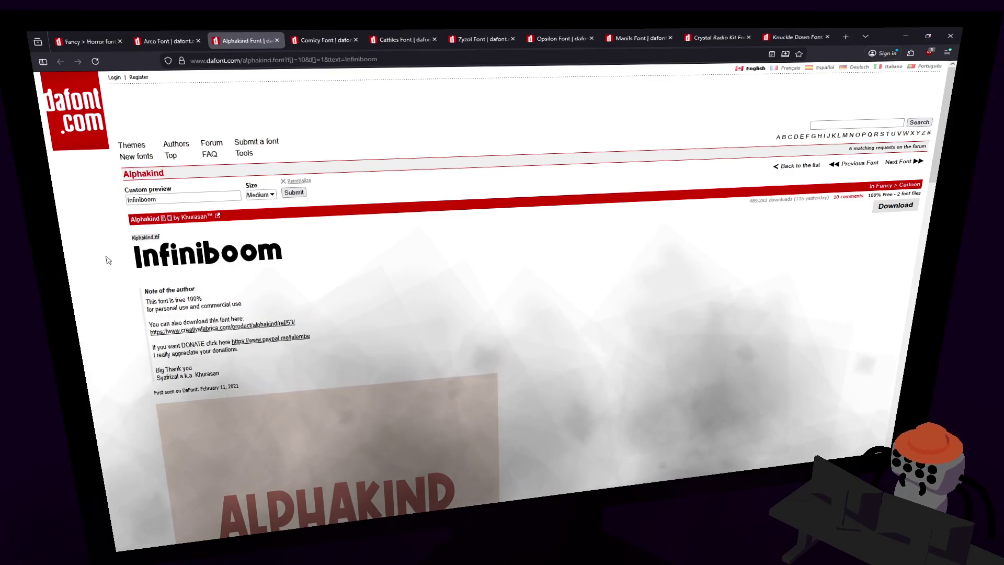
scroll(107, 259, down, 3)
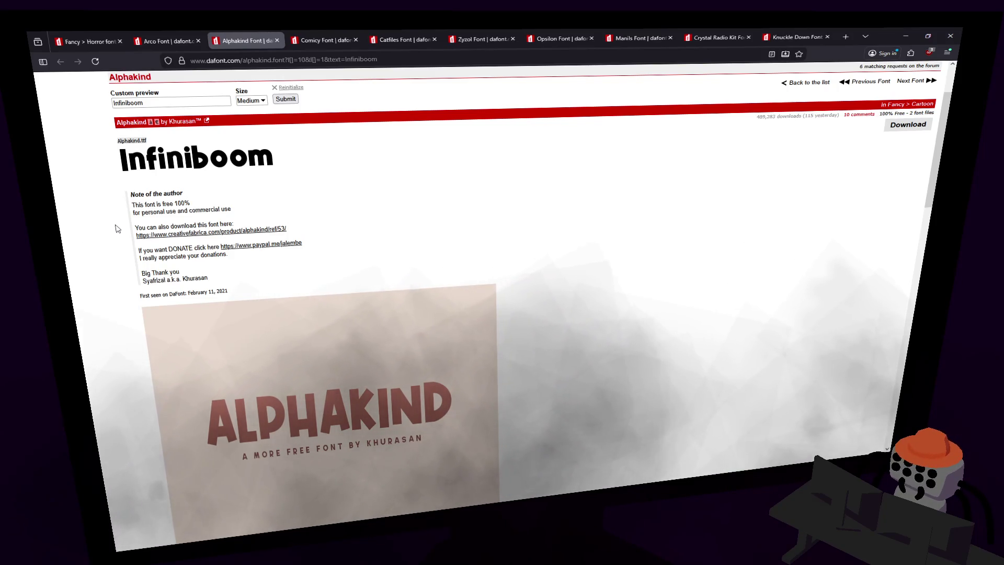
scroll(115, 227, down, 2)
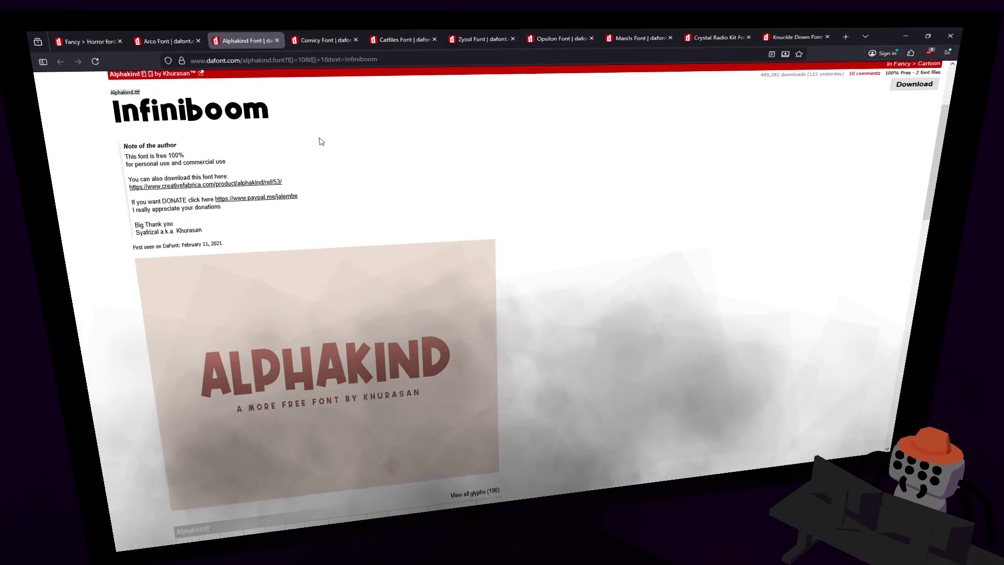
scroll(327, 139, down, 1)
scroll(329, 132, up, 2)
- Scroll through the Comicy Infiniboom preview, then bring up the Catfiles font page
click(324, 39)
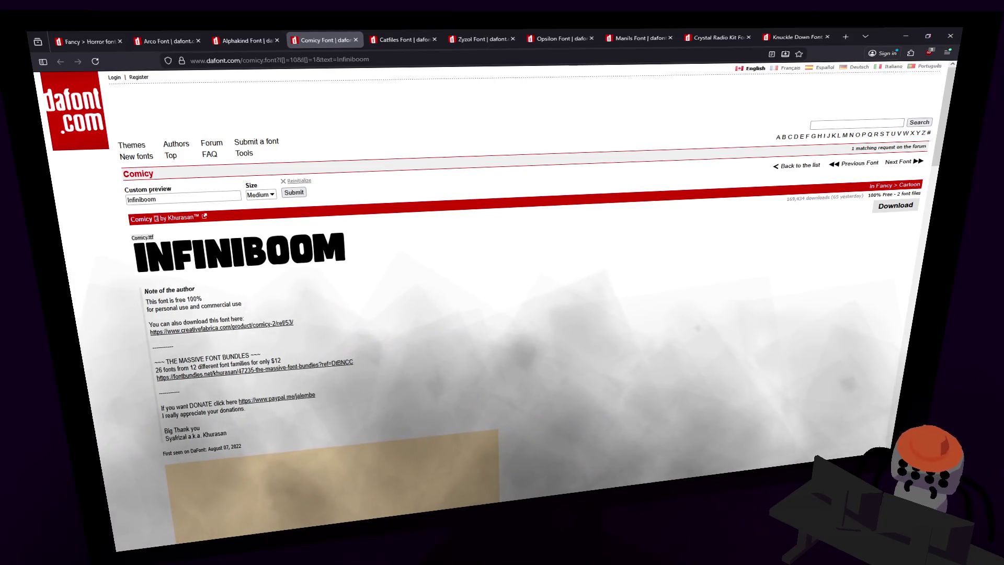
scroll(559, 324, down, 5)
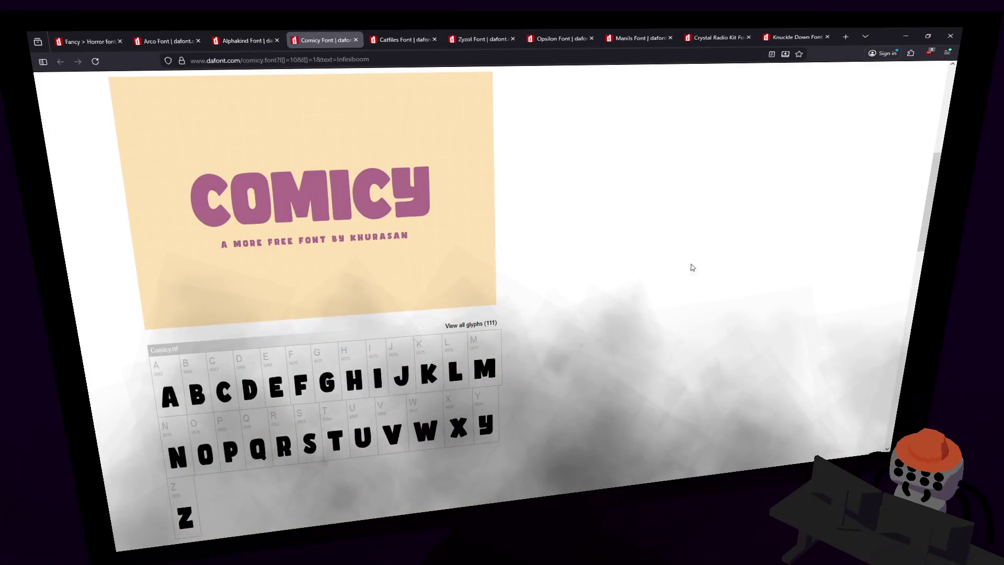
drag(921, 234, 924, 151)
click(394, 40)
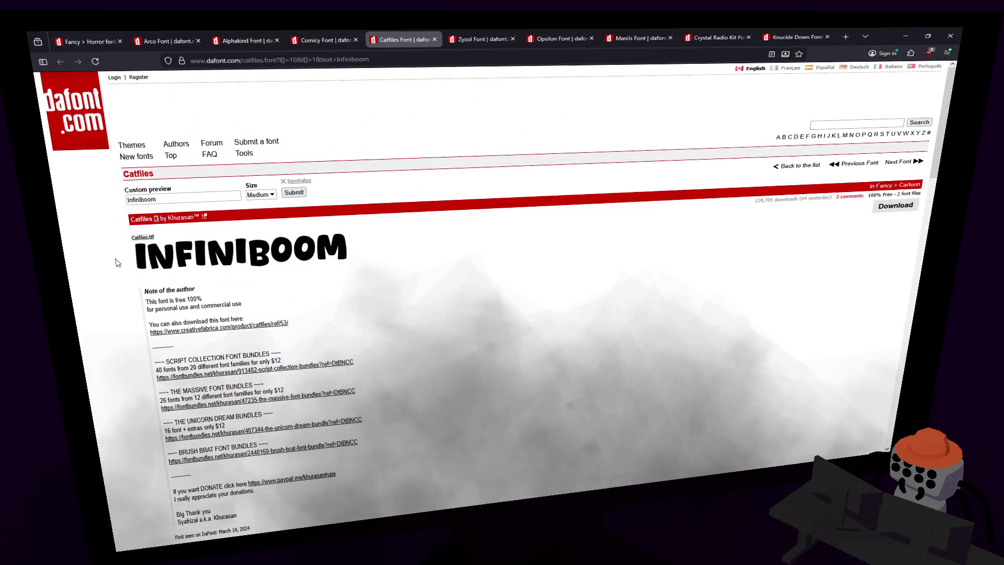
- Close the Catfiles font page and scroll through the Zyzol preview
scroll(115, 259, down, 2)
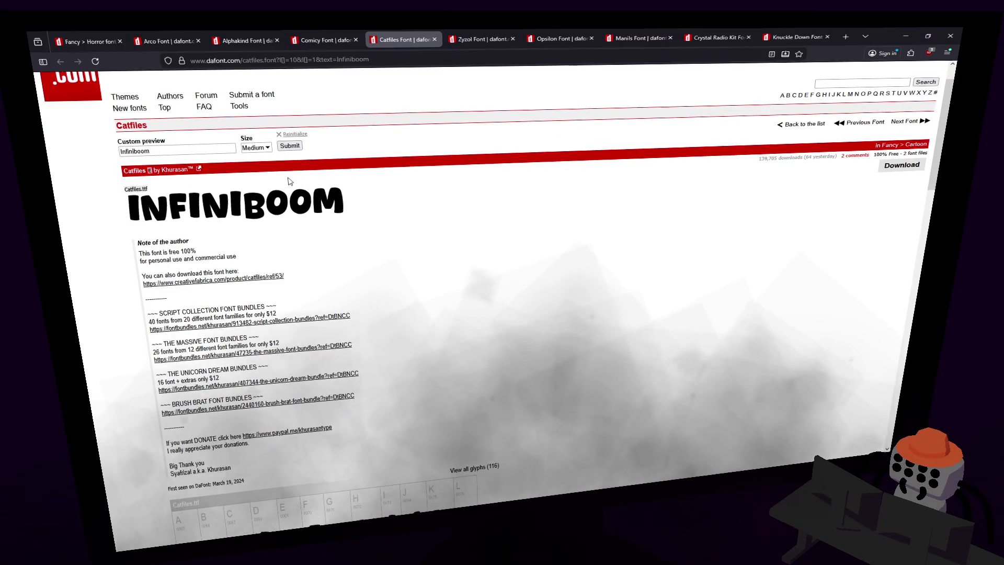
click(433, 40)
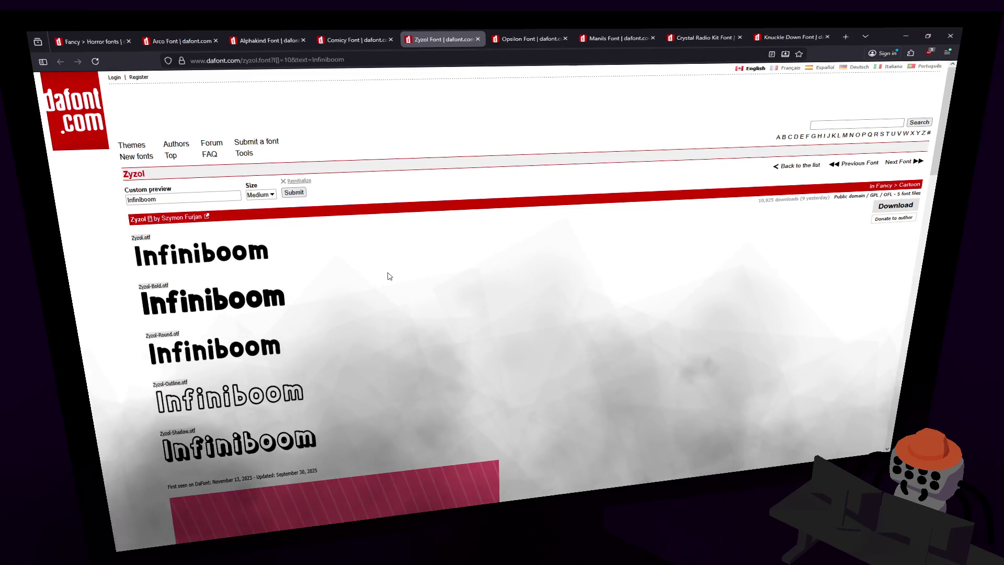
scroll(389, 276, down, 7)
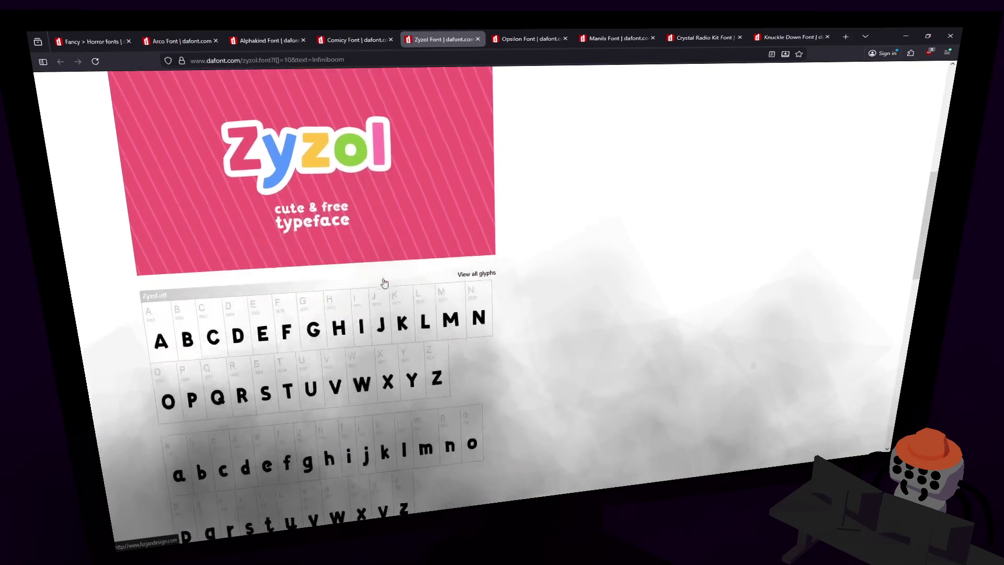
scroll(511, 246, up, 2)
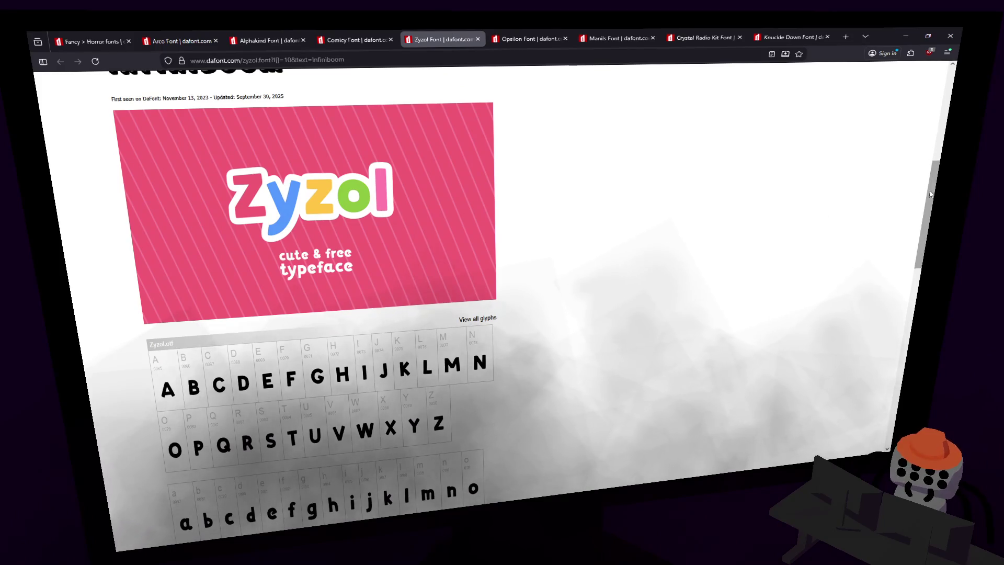
scroll(930, 194, up, 5)
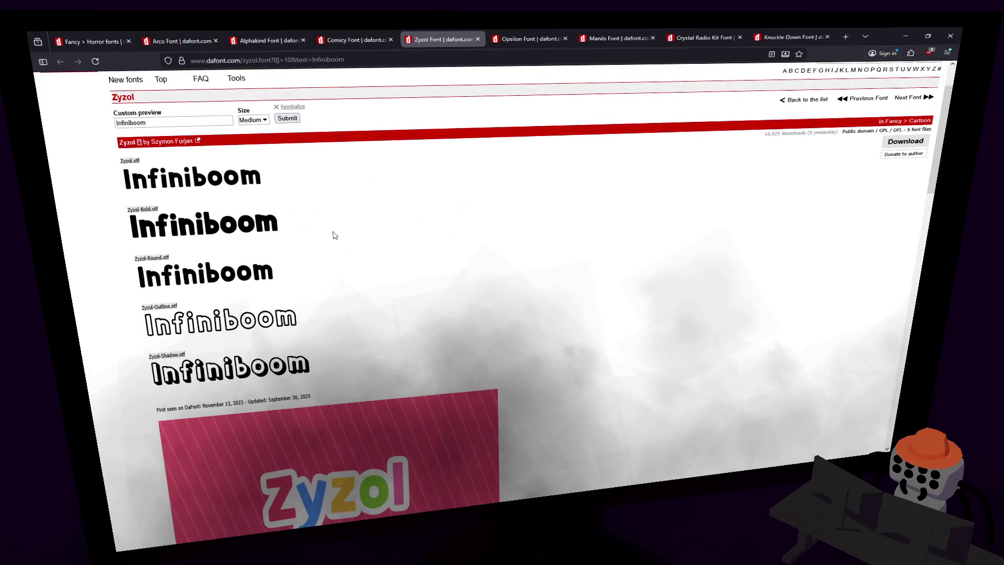
- Review the Opsilon Infiniboom preview, then close the Opsilon page
click(528, 38)
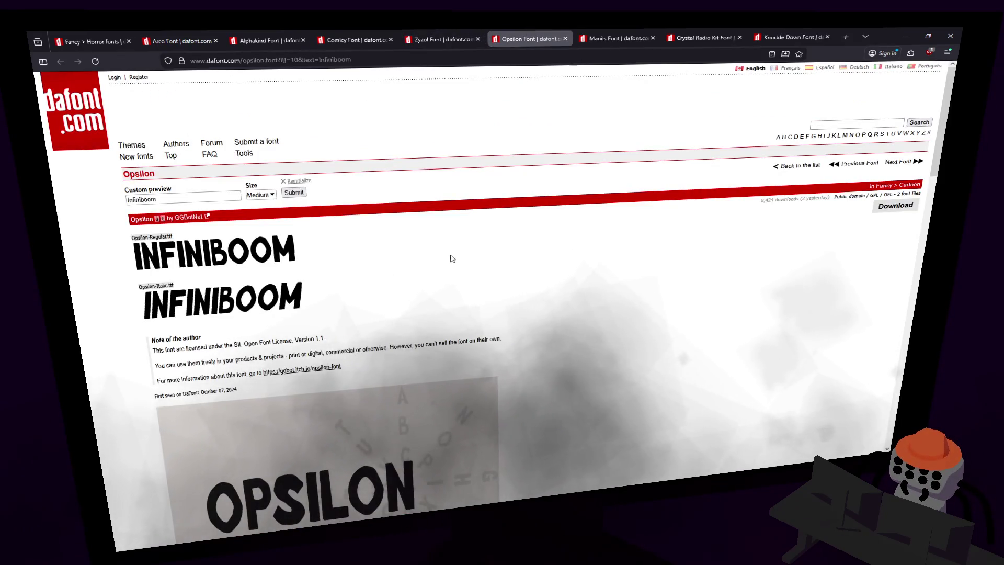
scroll(519, 239, down, 2)
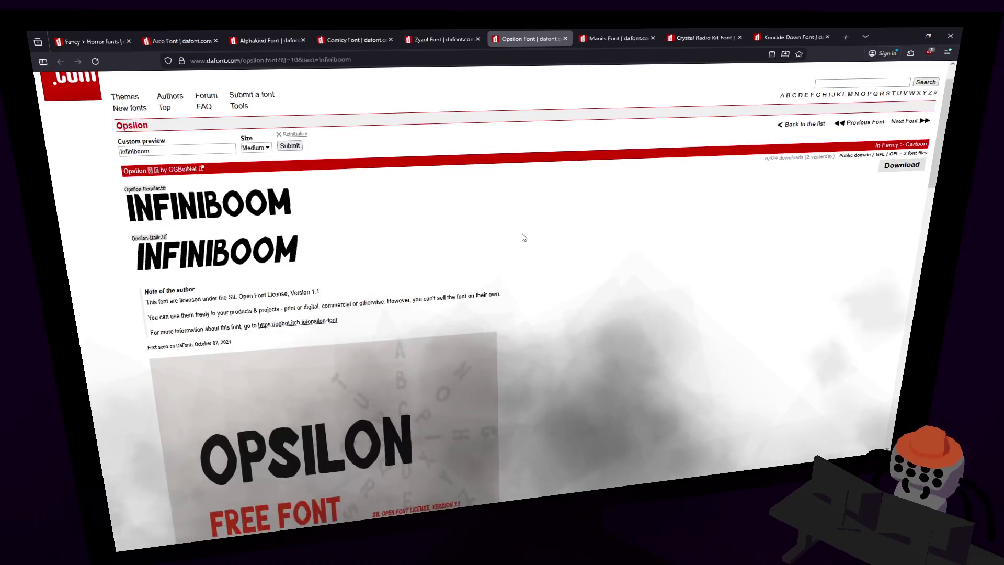
scroll(554, 219, down, 2)
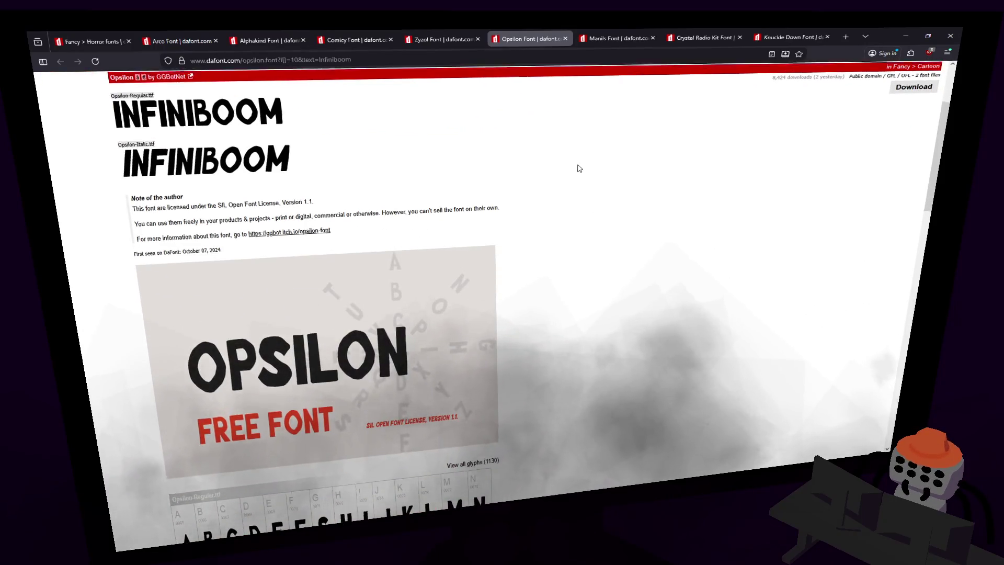
scroll(579, 167, down, 5)
scroll(580, 168, up, 10)
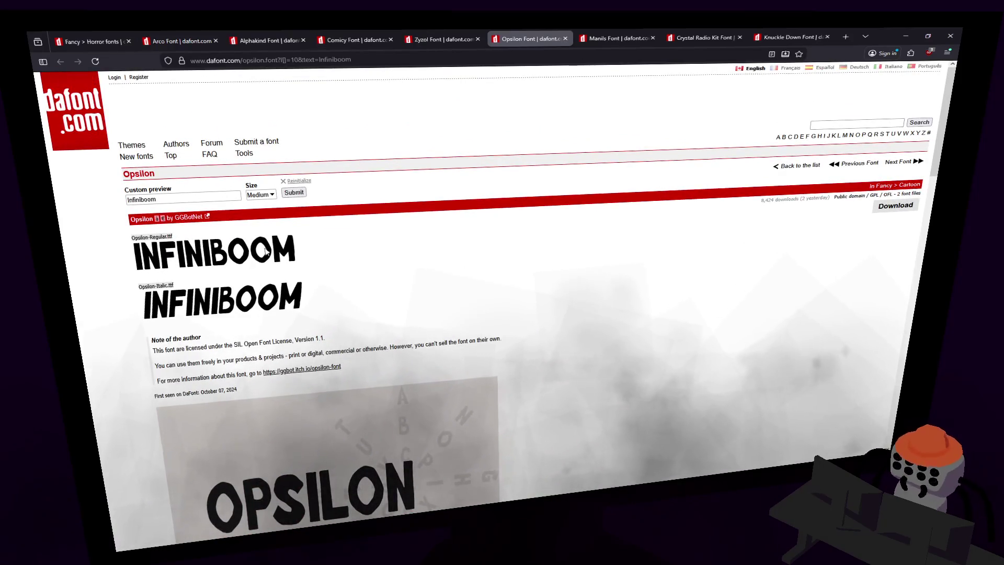
click(564, 38)
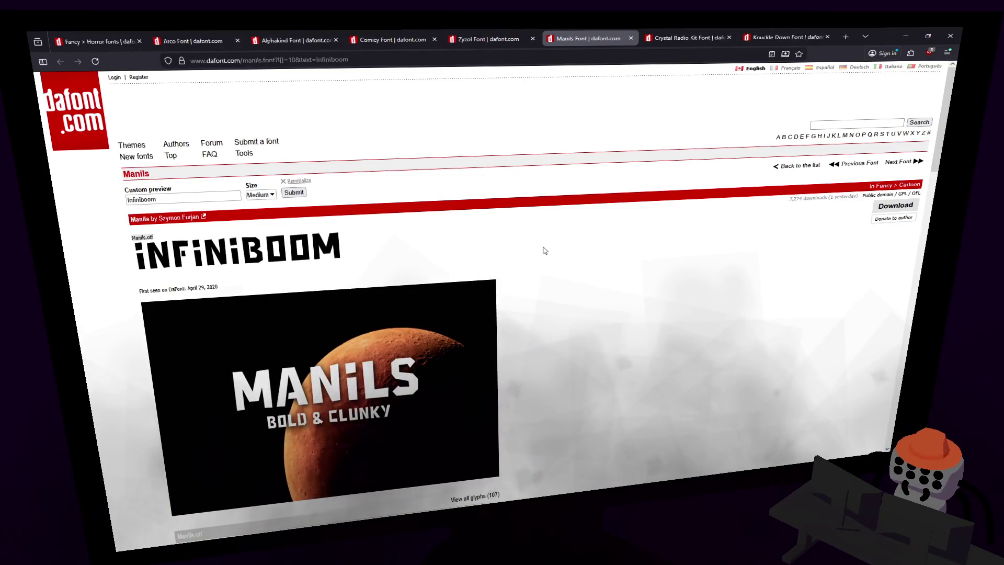
- Drop Manils, browse Crystal Radio Kit's full glyph map, and bring up Knuckle Down
click(631, 39)
scroll(575, 251, down, 1)
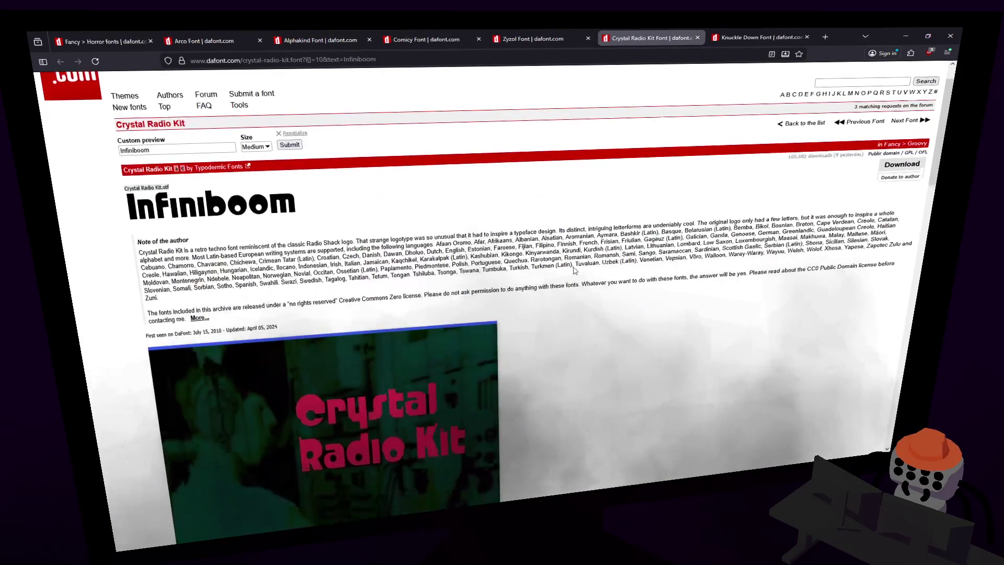
scroll(575, 271, down, 1)
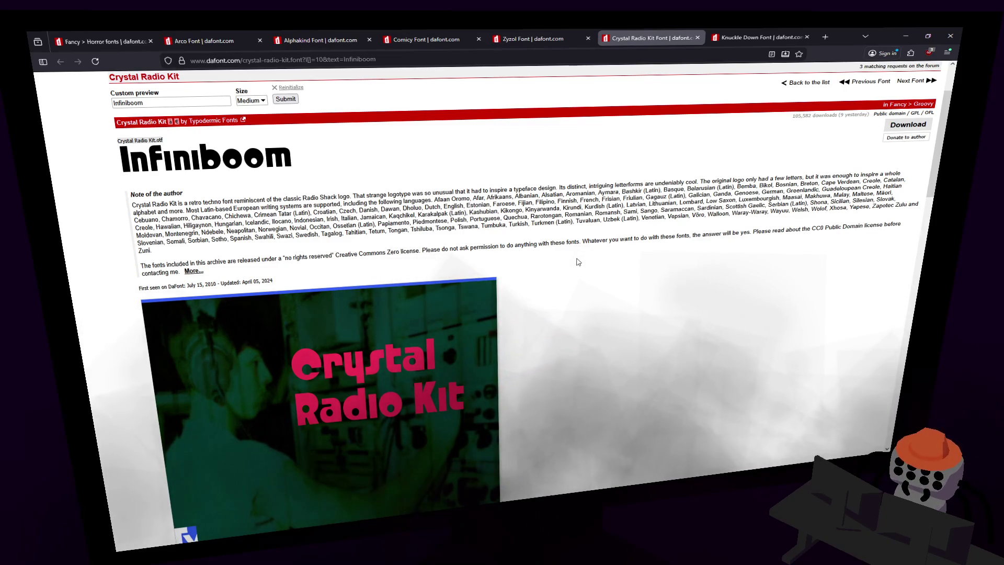
scroll(578, 261, down, 5)
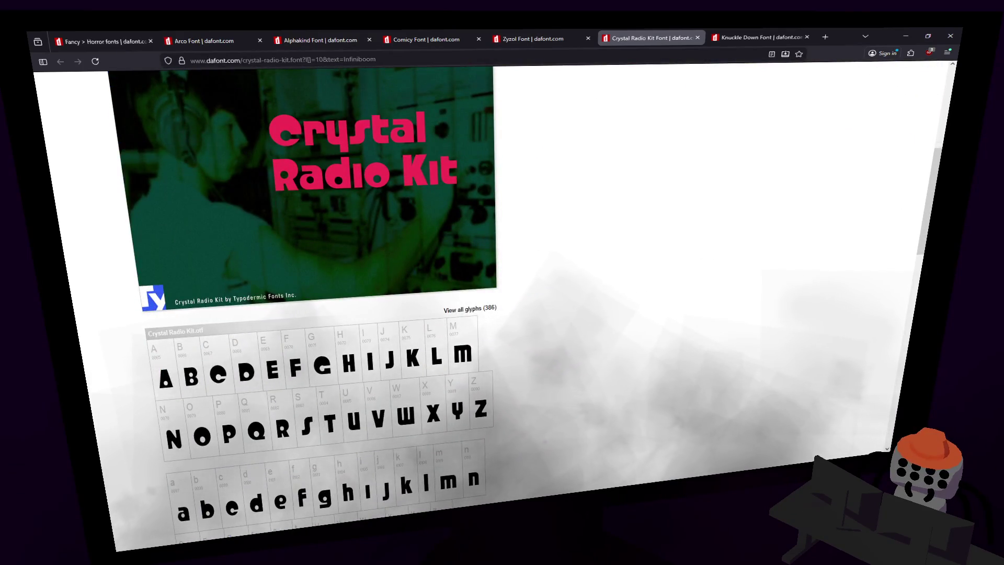
scroll(932, 184, down, 1)
drag(932, 184, 886, 272)
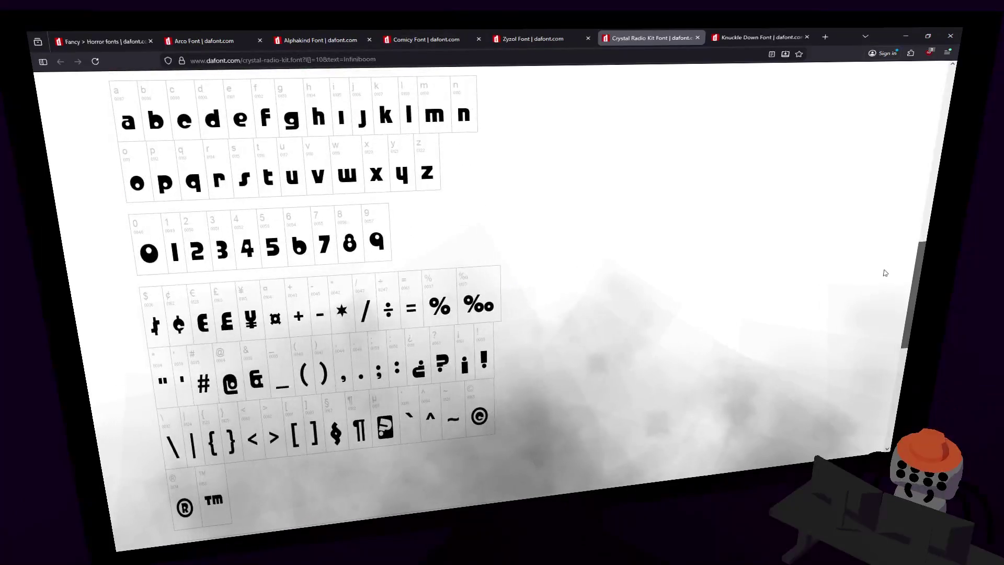
scroll(867, 319, down, 8)
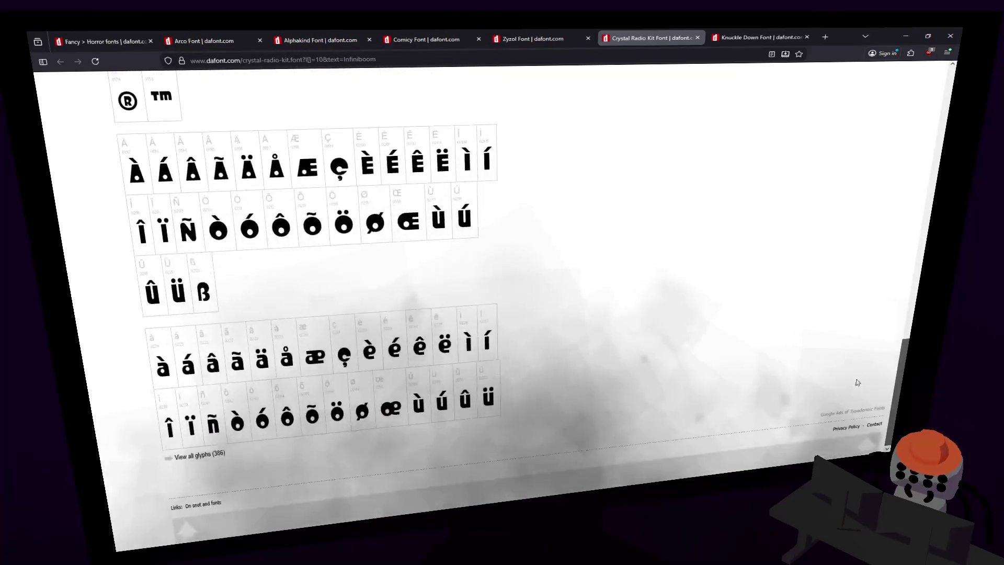
scroll(836, 233, up, 15)
scroll(865, 148, up, 6)
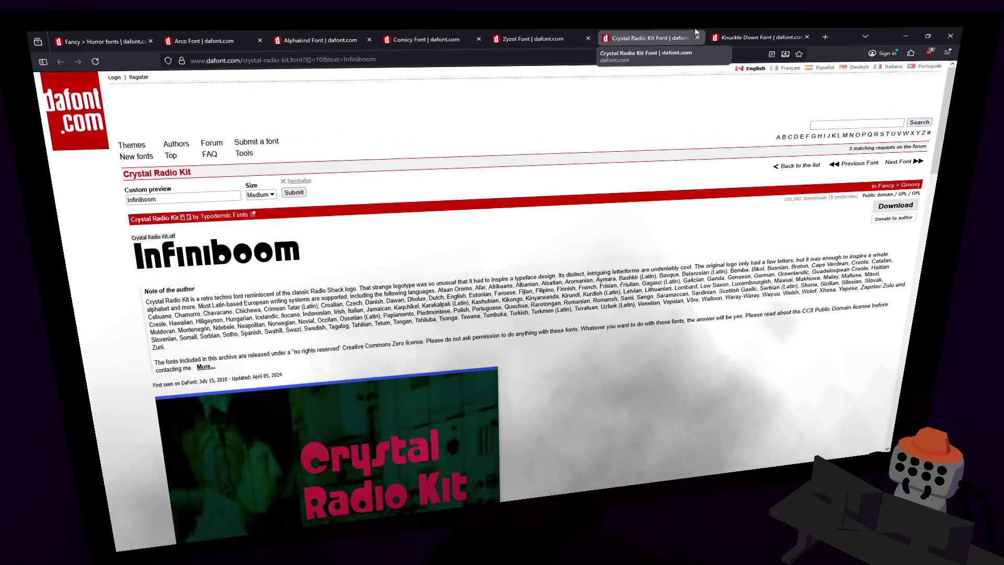
click(763, 36)
scroll(628, 244, down, 3)
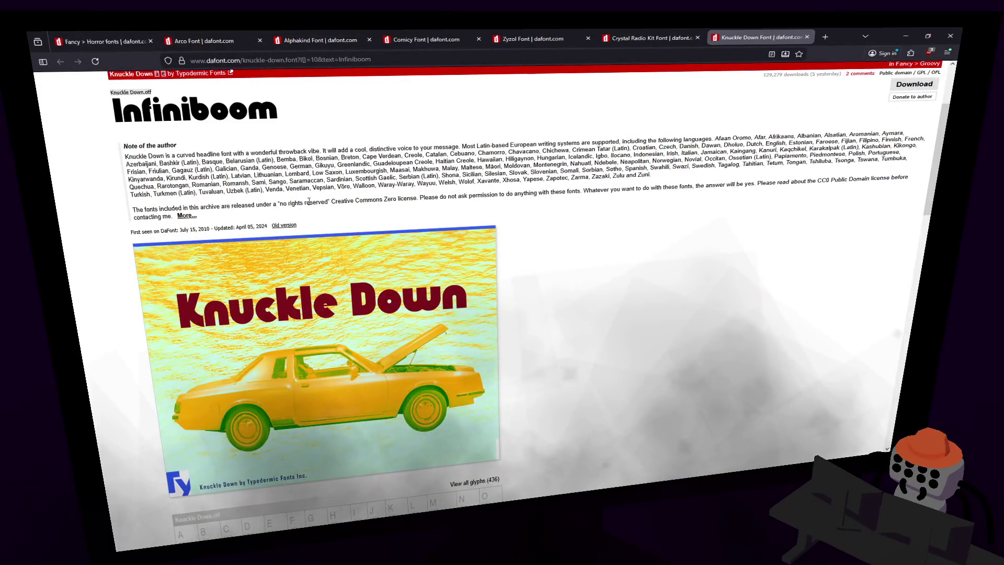
- Flip between the Zyzol, Comicy, Alphakind and Arco previews, then close Arco and Alphakind
scroll(537, 225, up, 3)
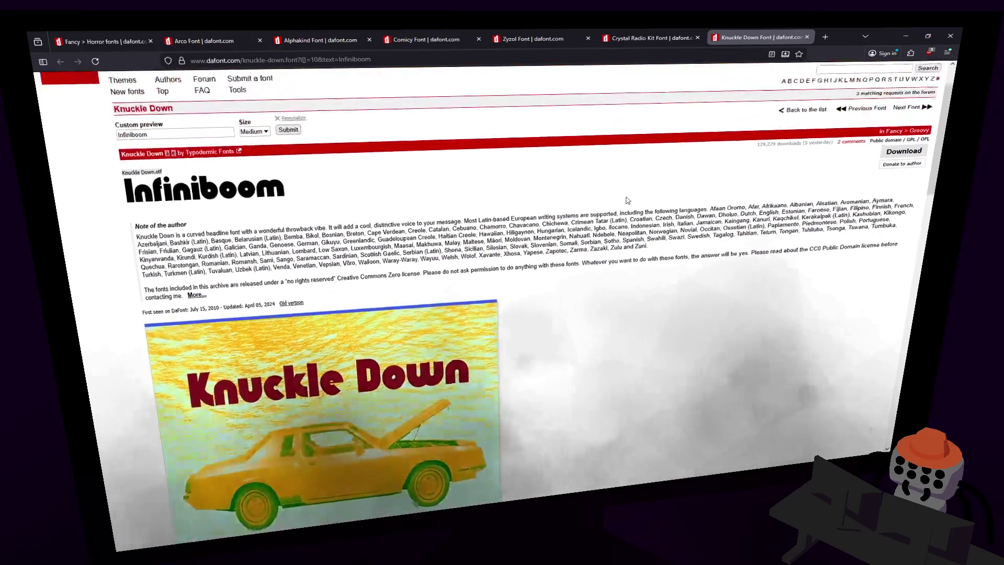
click(573, 38)
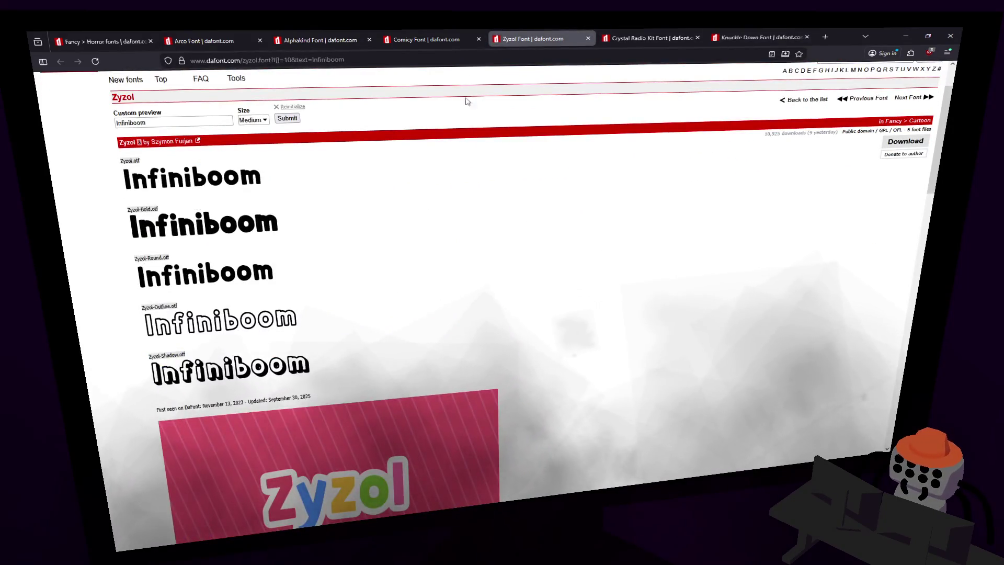
click(447, 39)
click(538, 38)
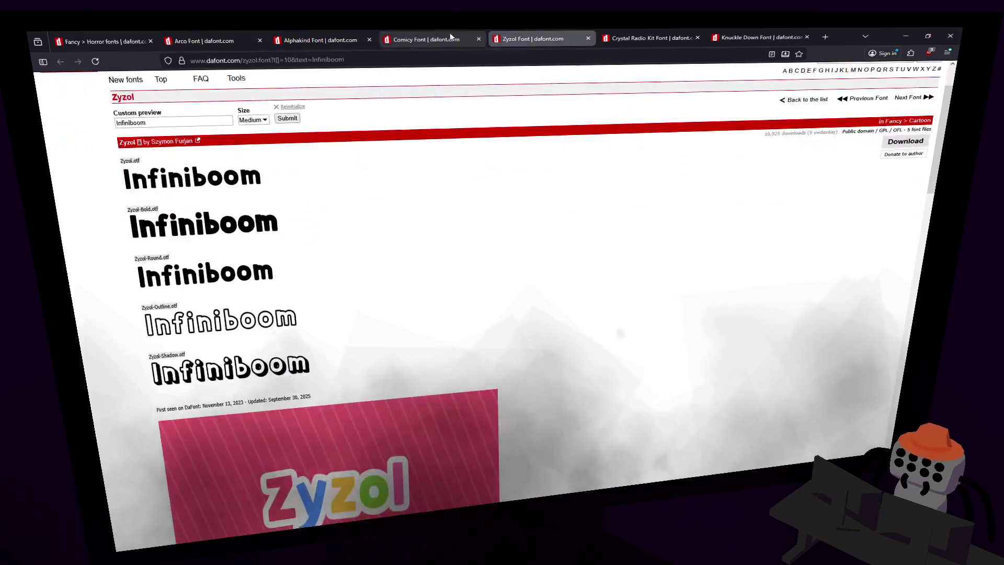
click(313, 33)
click(235, 40)
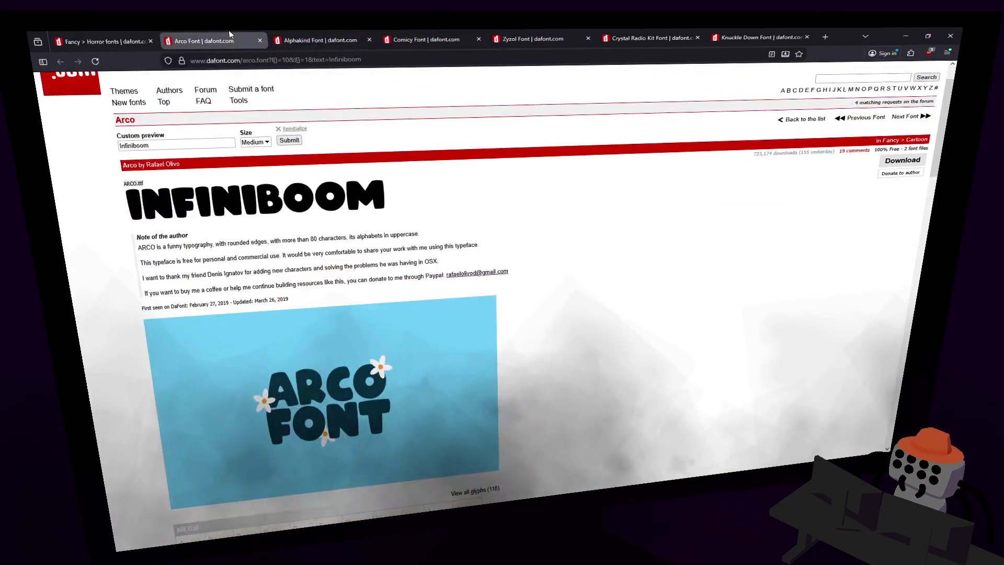
click(260, 41)
click(260, 41)
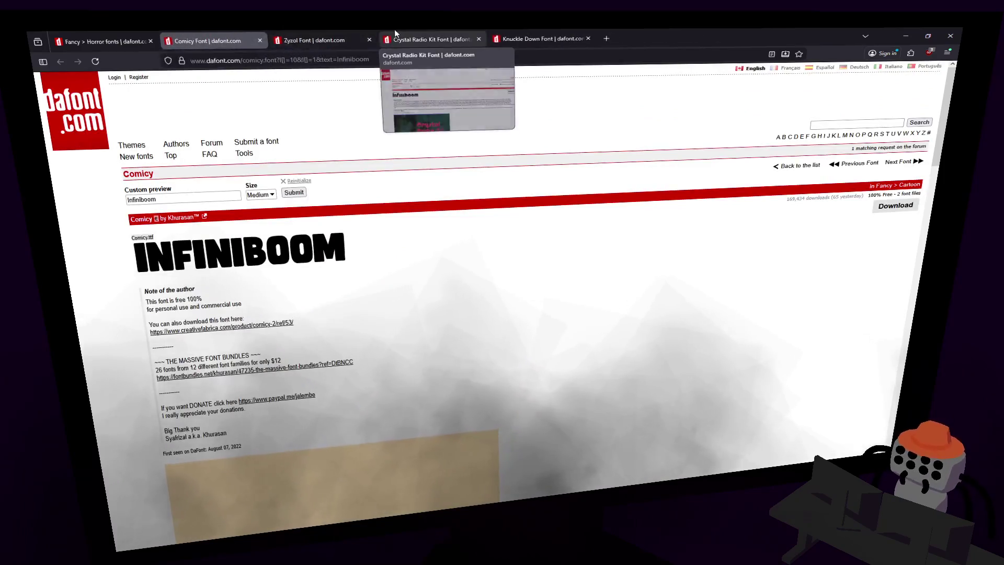
- Compare the Zyzol, Crystal Radio Kit and Knuckle Down previews, then close Knuckle Down
click(360, 40)
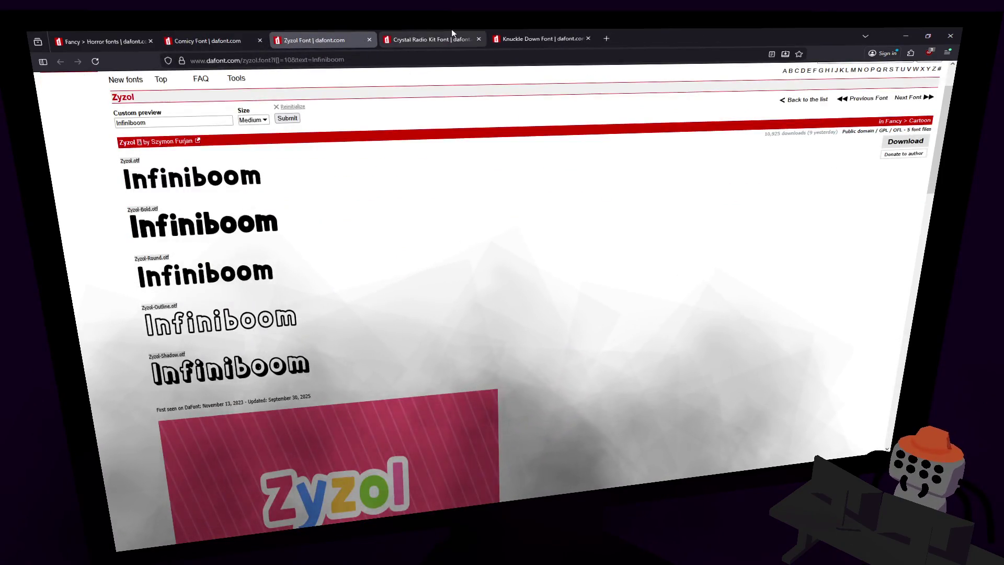
click(451, 31)
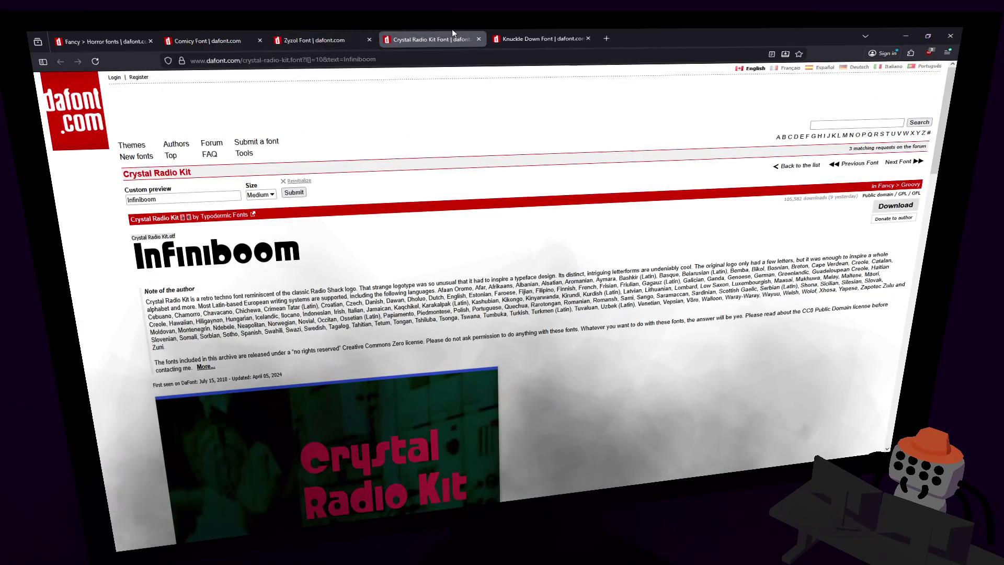
click(549, 33)
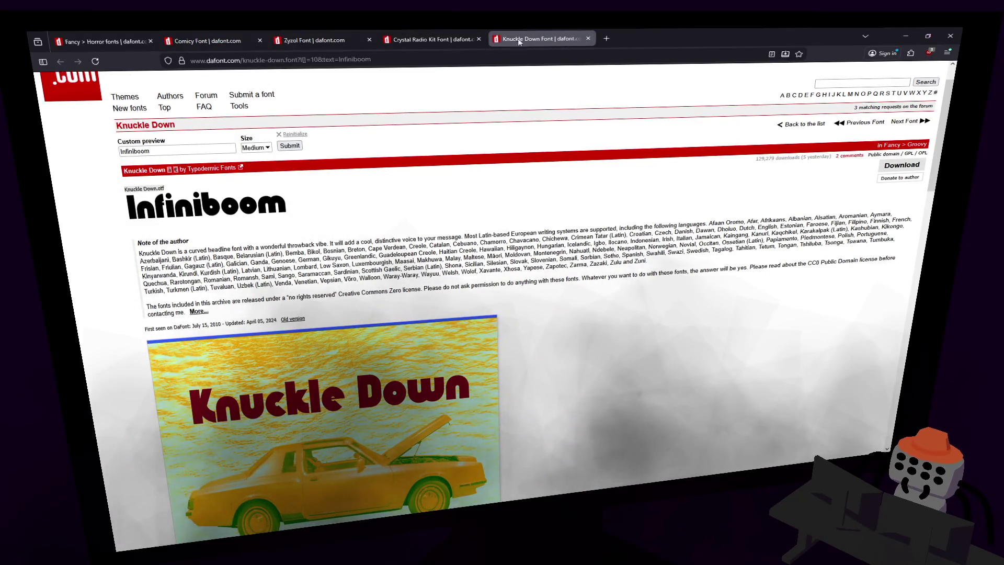
click(460, 39)
click(541, 36)
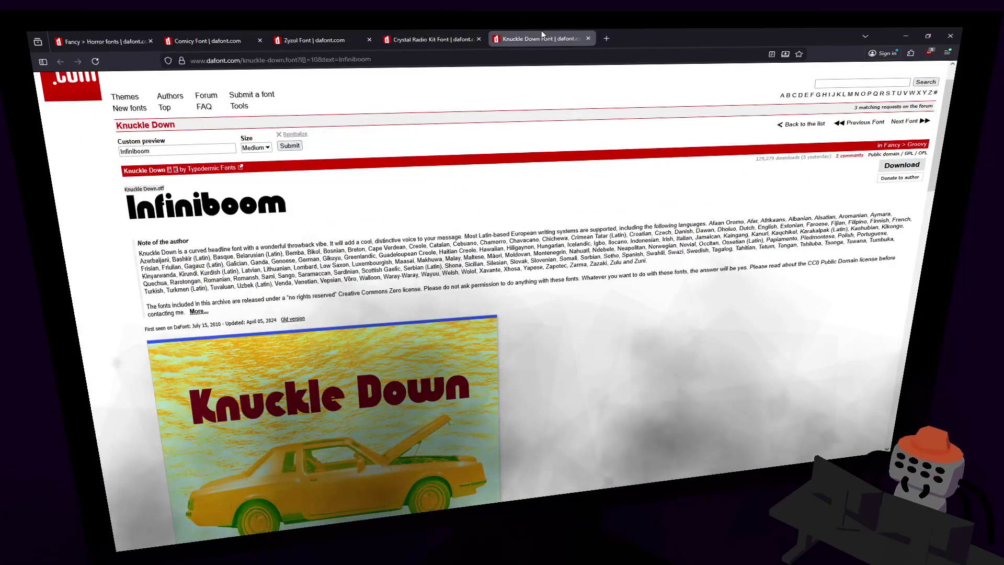
click(424, 30)
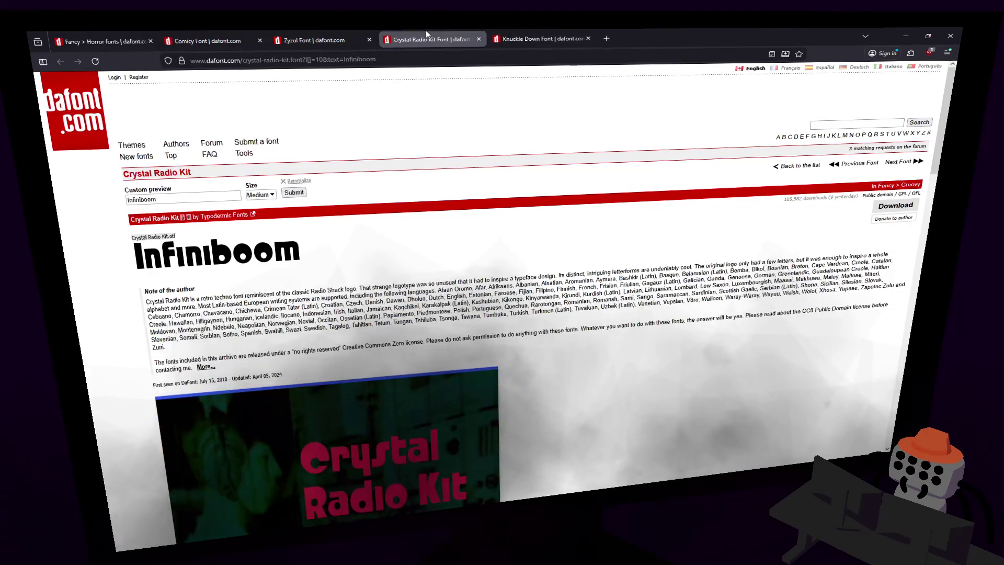
click(525, 32)
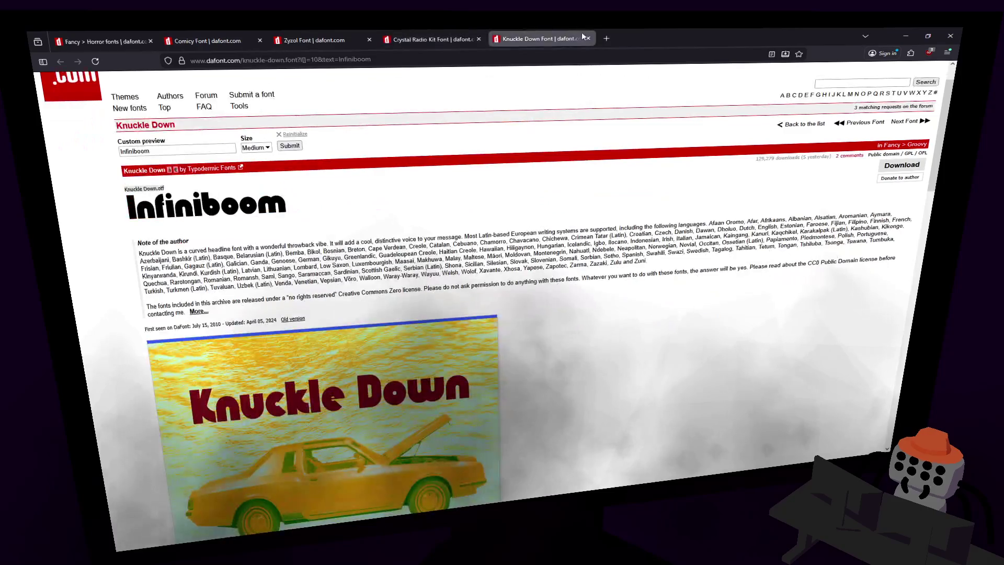
click(587, 38)
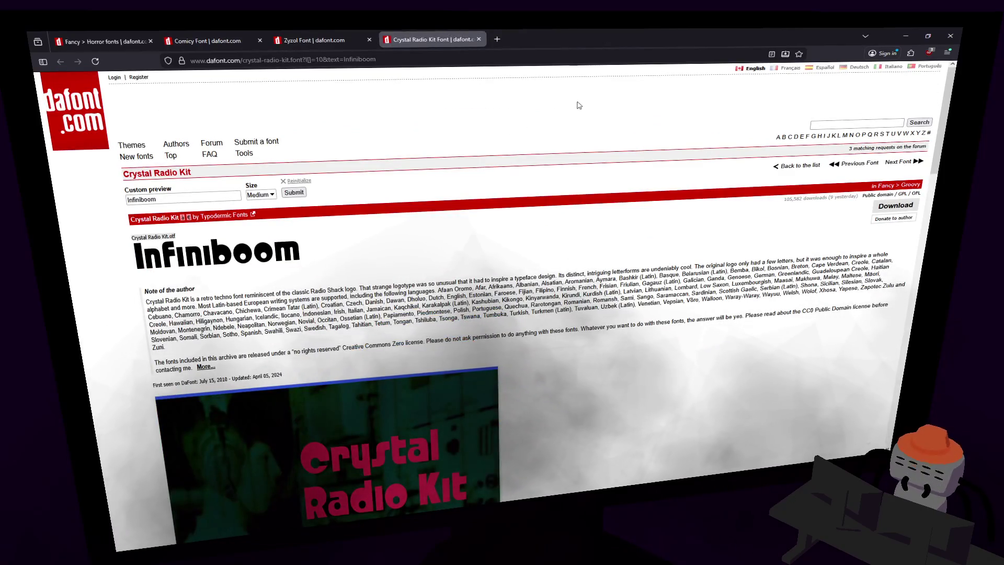
- Download the Crystal Radio Kit, Zyzol and Comicy zips from DaFont, then return to Unity
click(887, 205)
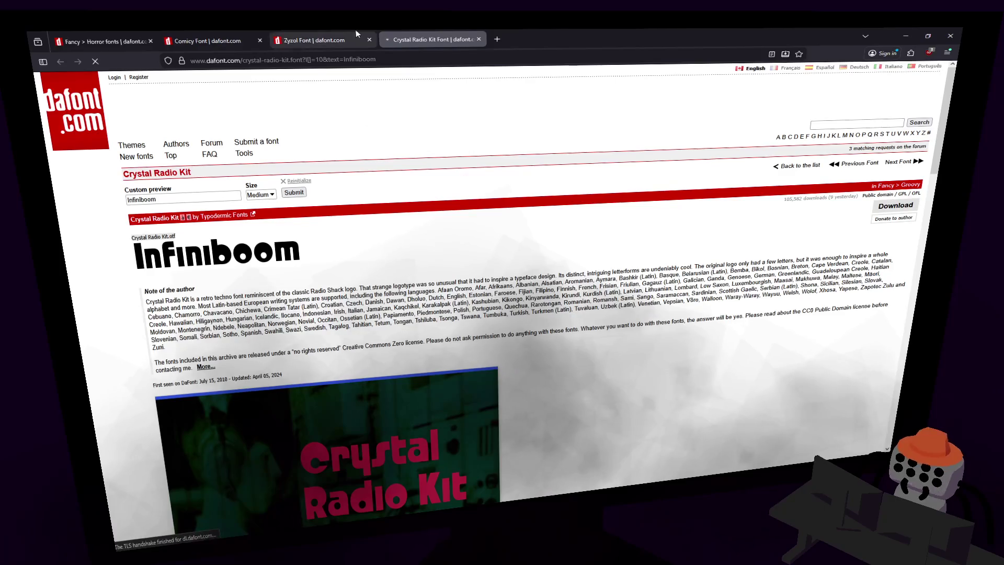
key(ctrl+shift+Tab)
click(905, 141)
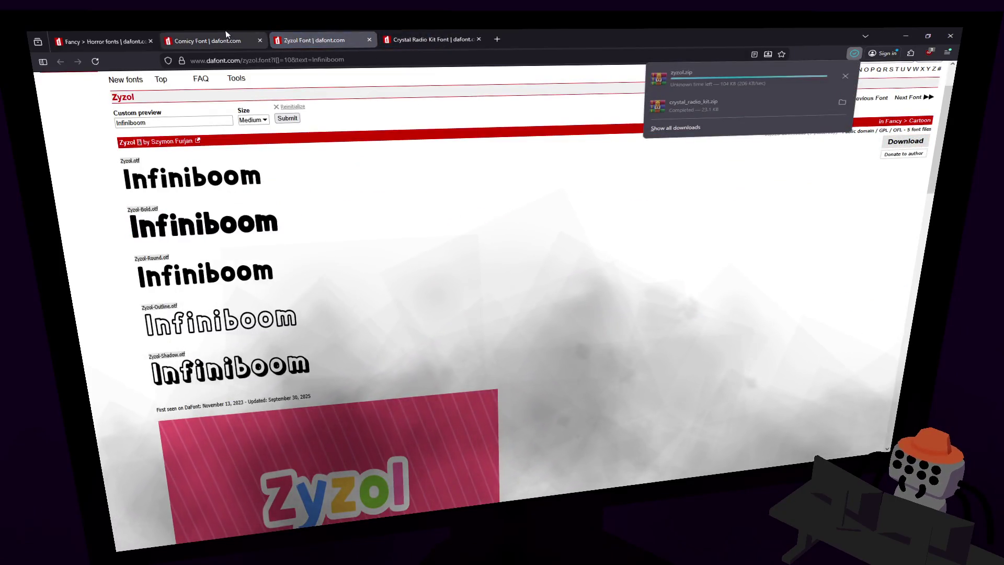
click(208, 40)
click(895, 207)
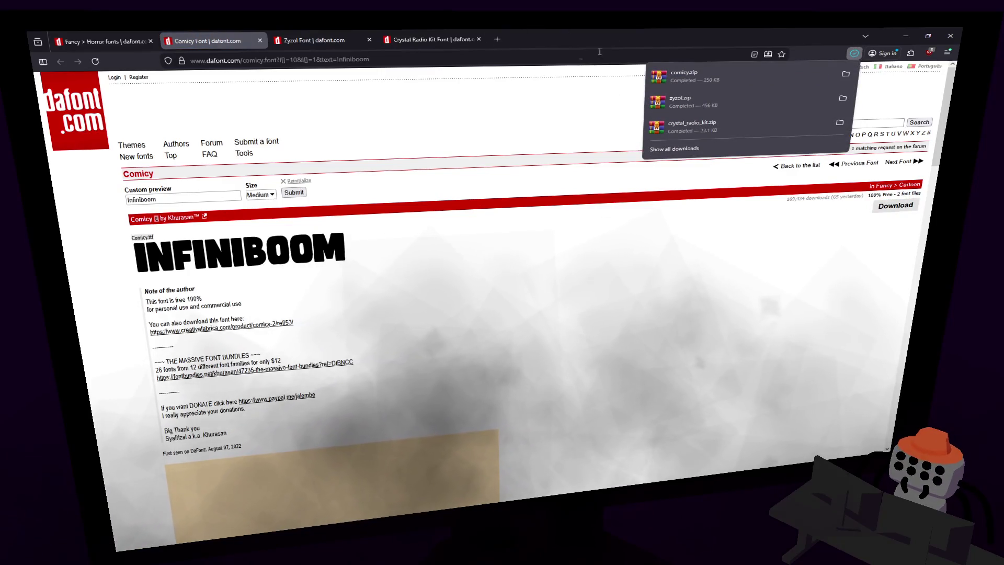
key(alt+Tab)
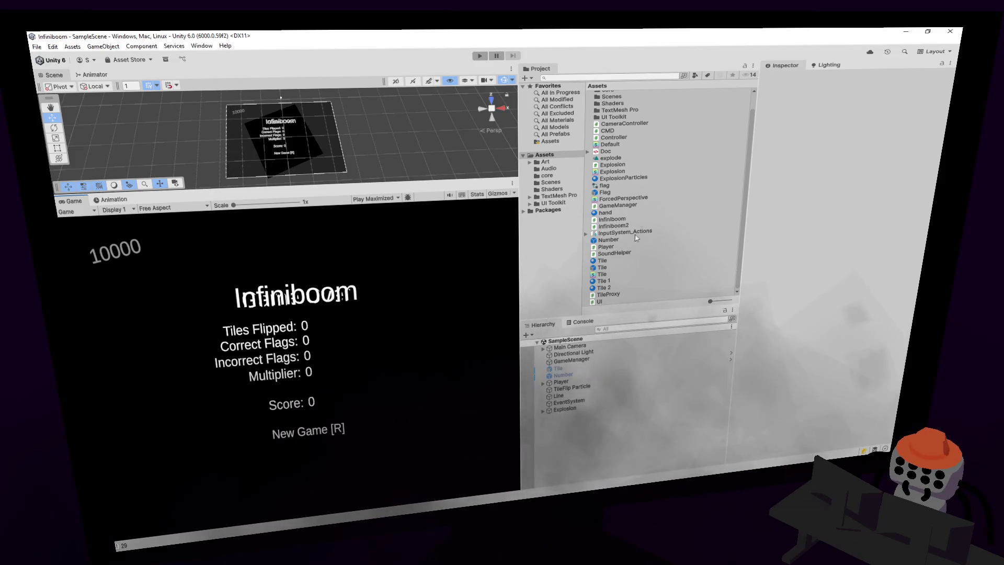
- Create a new folder named Fonts in the Project Assets and open it
right_click(668, 184)
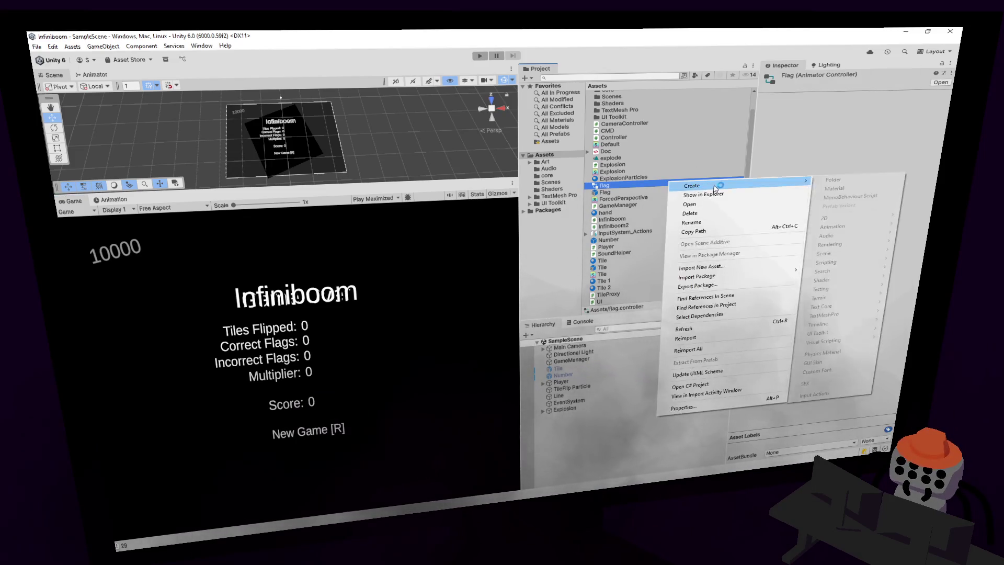
mouse_move(784, 185)
click(833, 181)
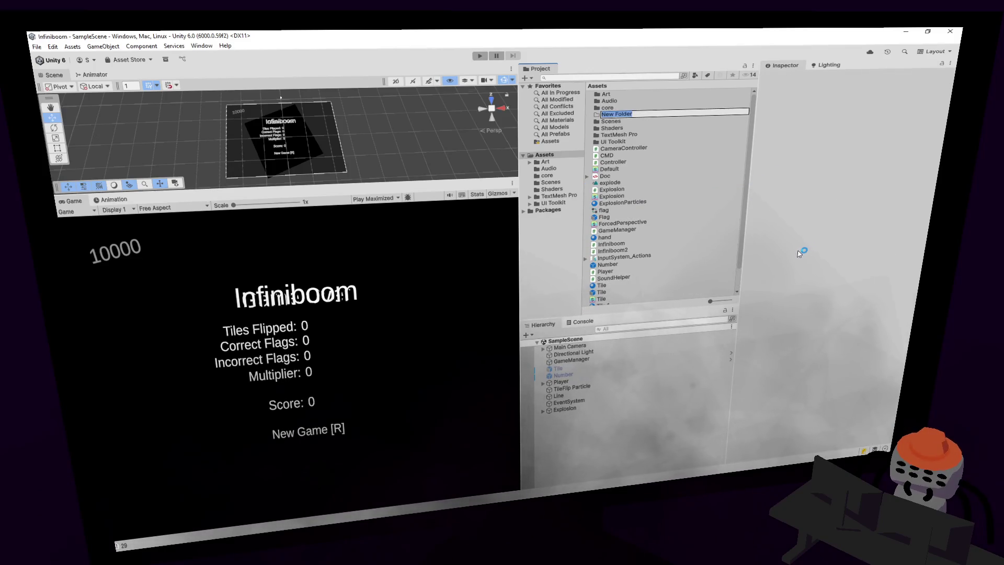
text(Fonts)
key(Return)
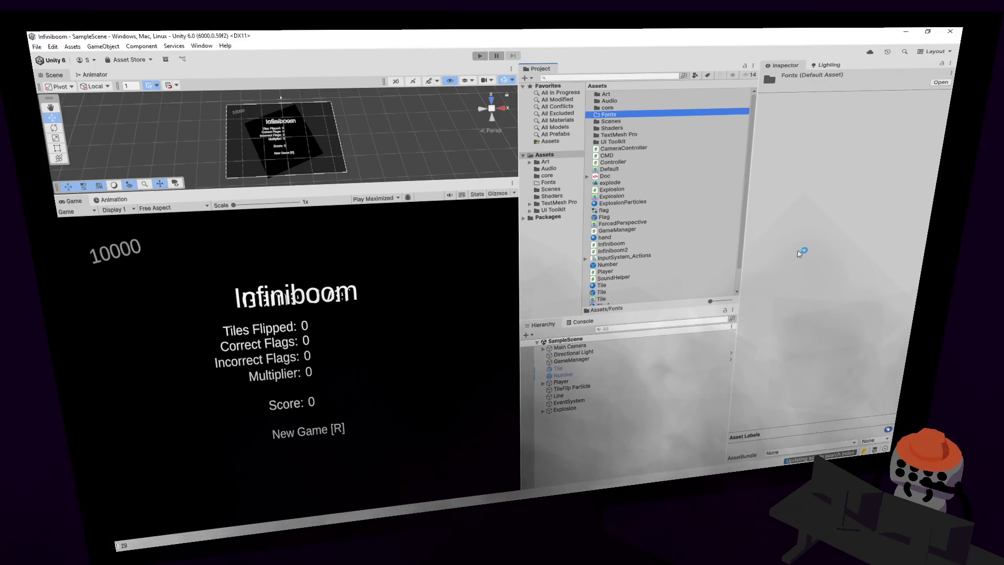
double_click(623, 117)
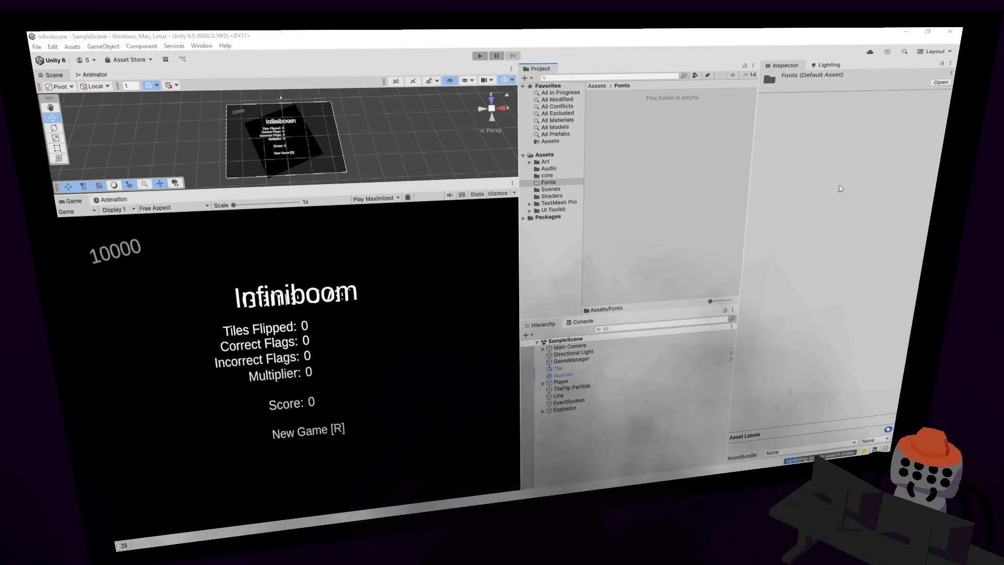
- Dismiss the Fonts folder context menu and select the Infiniboom title text
right_click(677, 147)
click(696, 157)
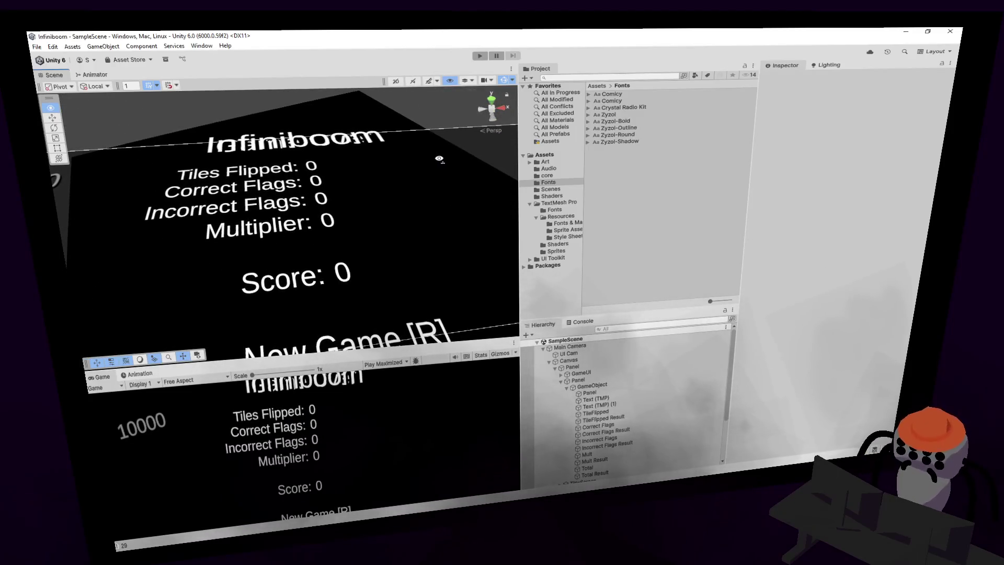
click(315, 142)
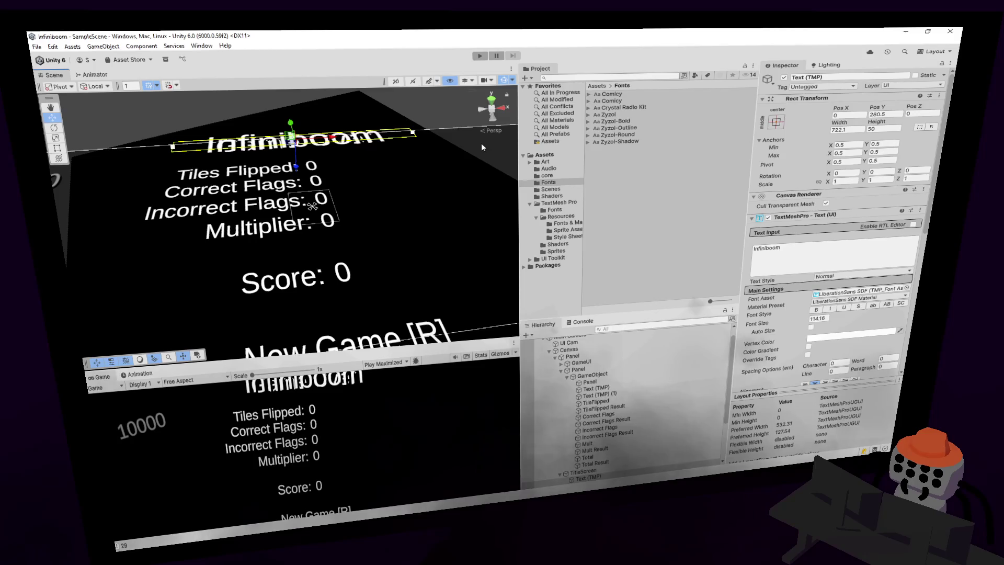
- Inspect the Infiniboom title's TextMeshPro component: LiberationSans SDF font asset at size 114.16
drag(436, 126, 434, 171)
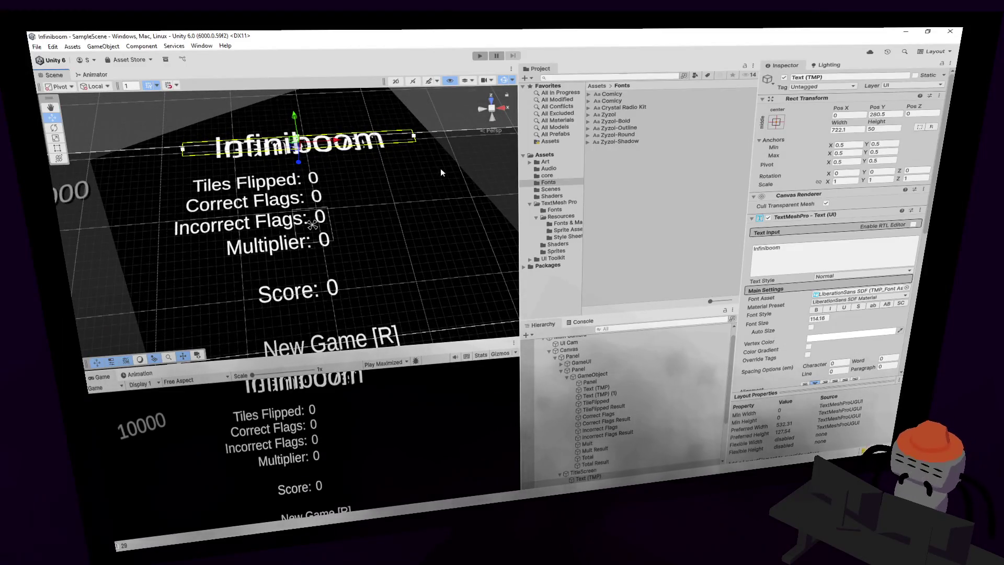
scroll(648, 400, down, 3)
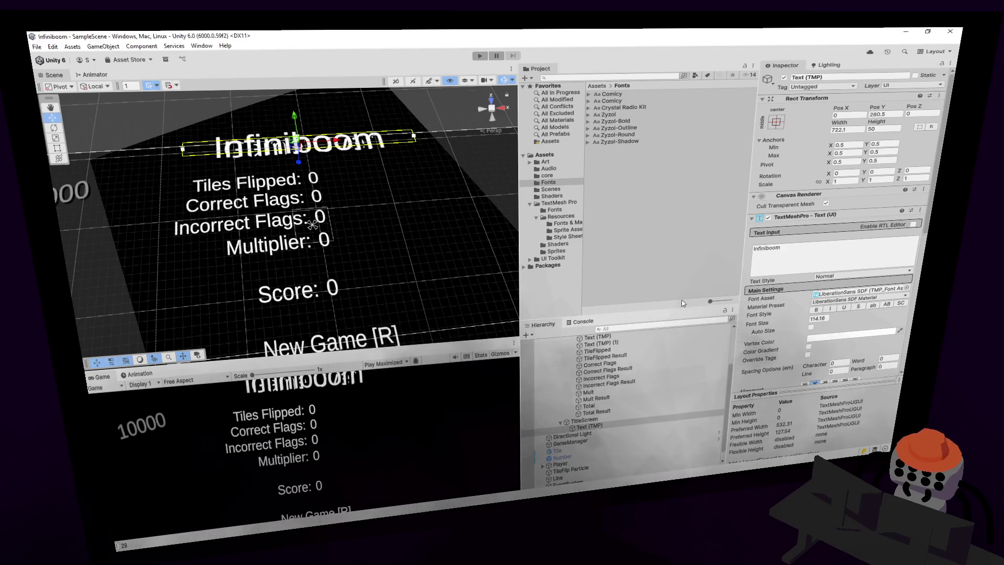
- Generate a Comicy SDF font asset from the Comicy font via Create > TextMeshPro > Font Asset > SDF
click(611, 94)
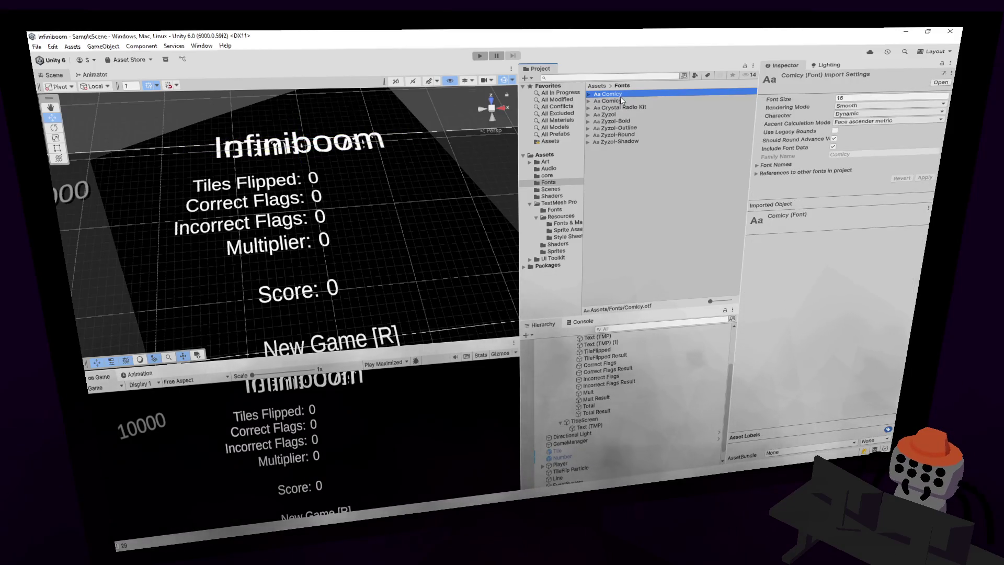
right_click(620, 96)
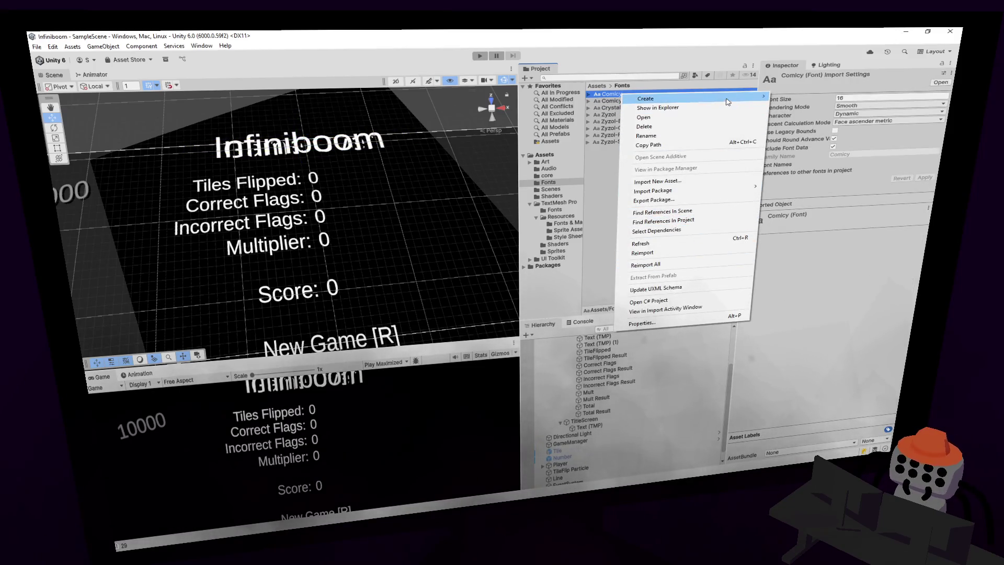
mouse_move(705, 98)
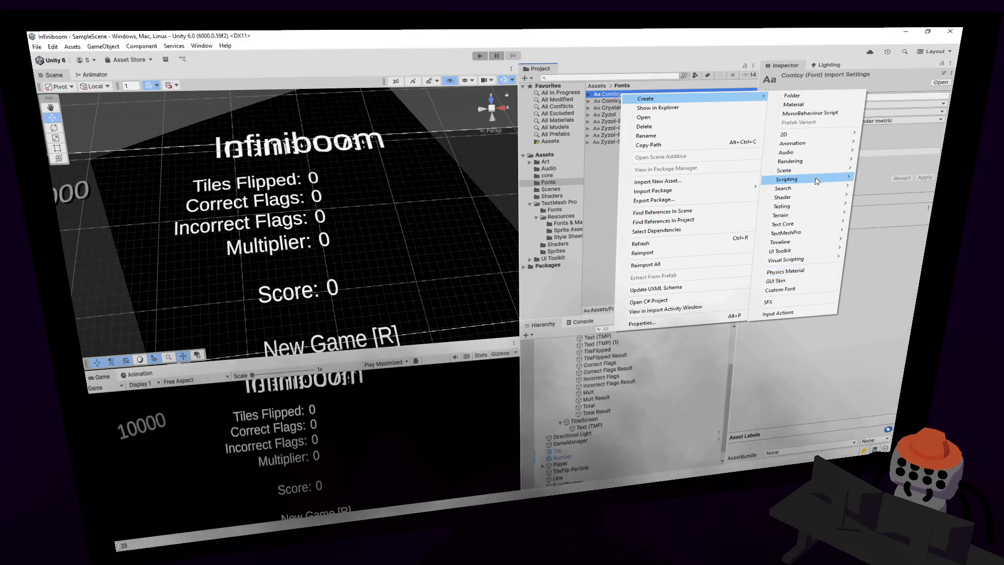
mouse_move(799, 229)
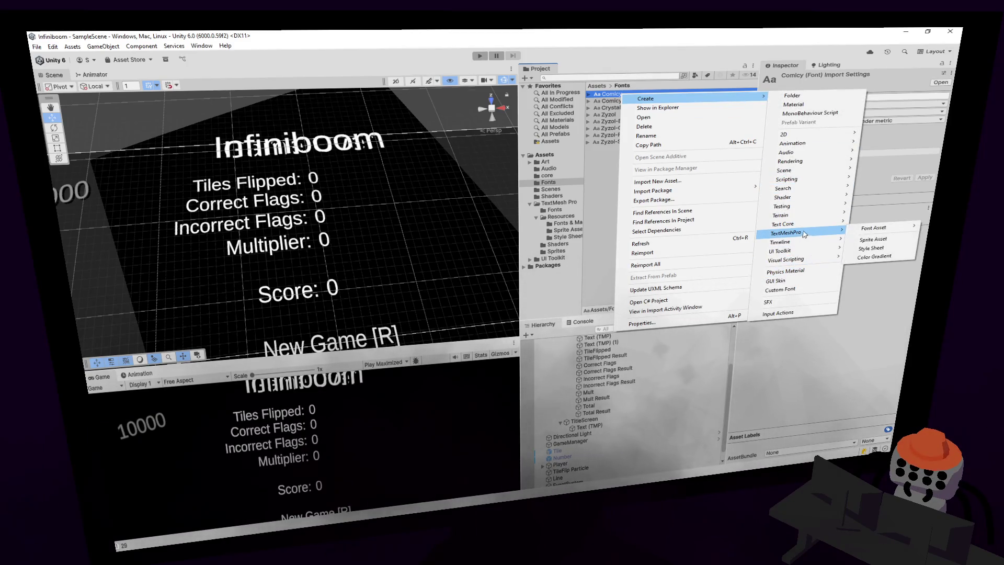
mouse_move(873, 228)
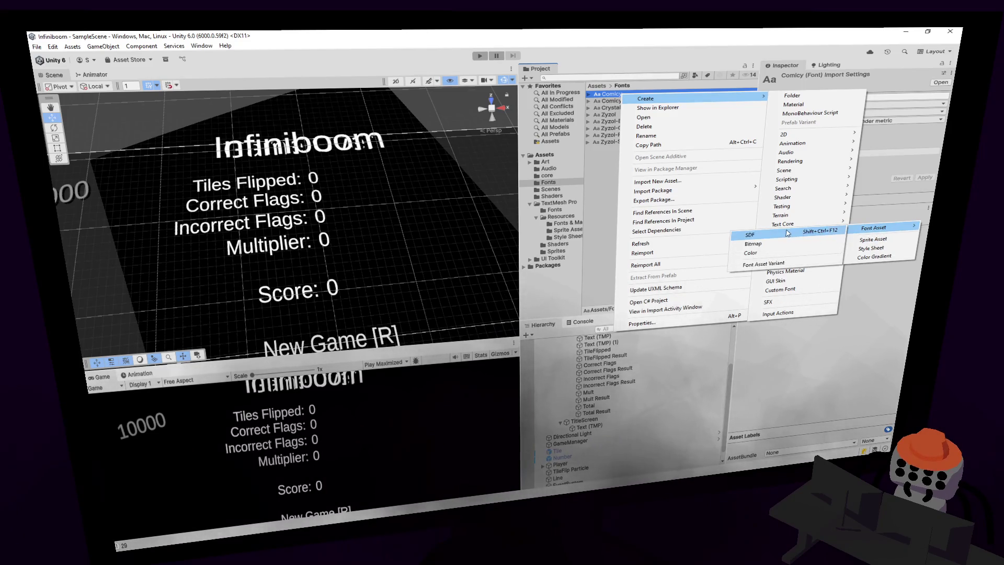
click(774, 235)
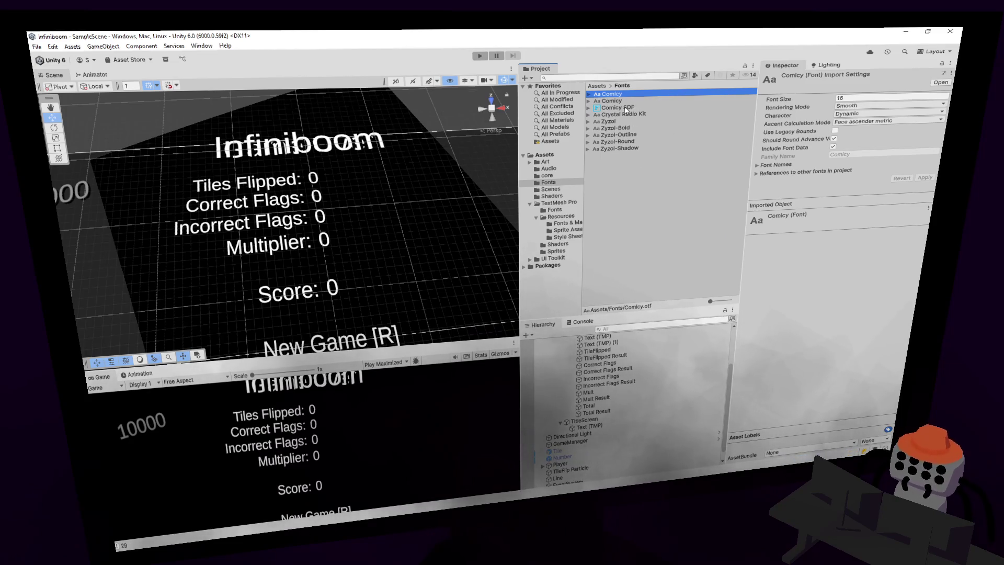
click(355, 145)
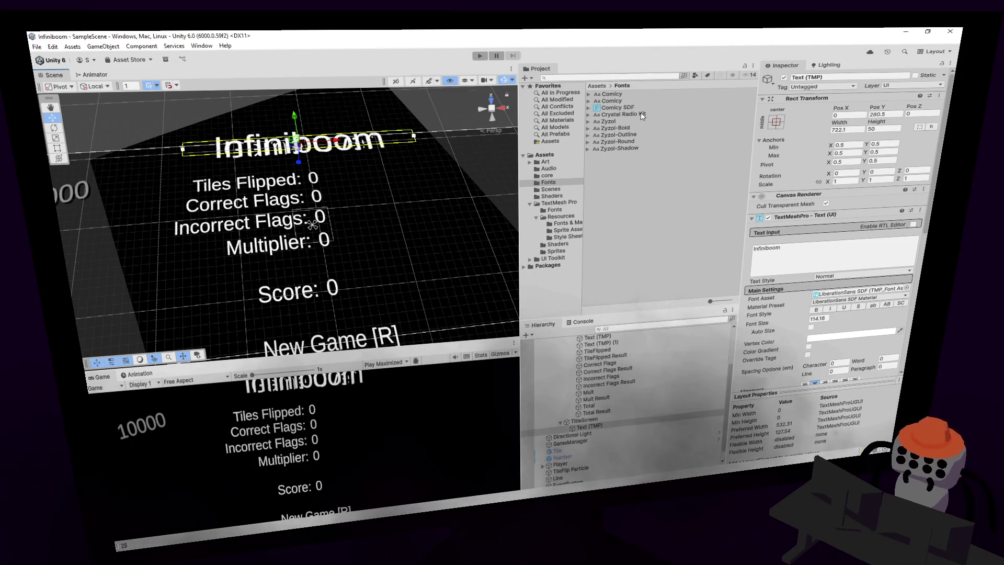
- Set the Infiniboom title to Comicy SDF and widen its box so INFINIBOOM fits one line
mouse_move(642, 115)
mouse_down()
mouse_move(740, 224)
mouse_move(860, 293)
mouse_up()
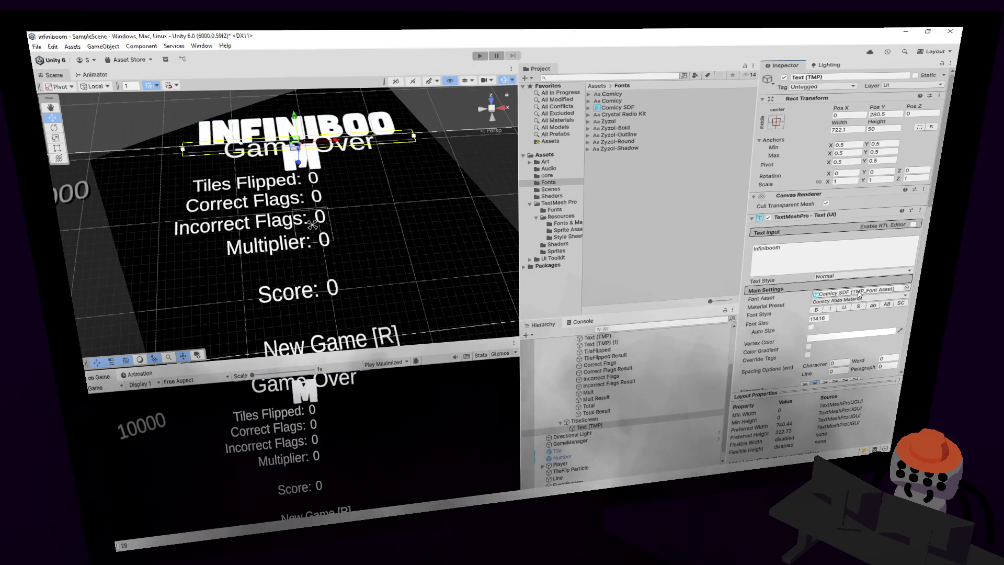
mouse_move(347, 93)
mouse_down()
mouse_move(374, 165)
mouse_move(429, 151)
mouse_move(425, 162)
mouse_up()
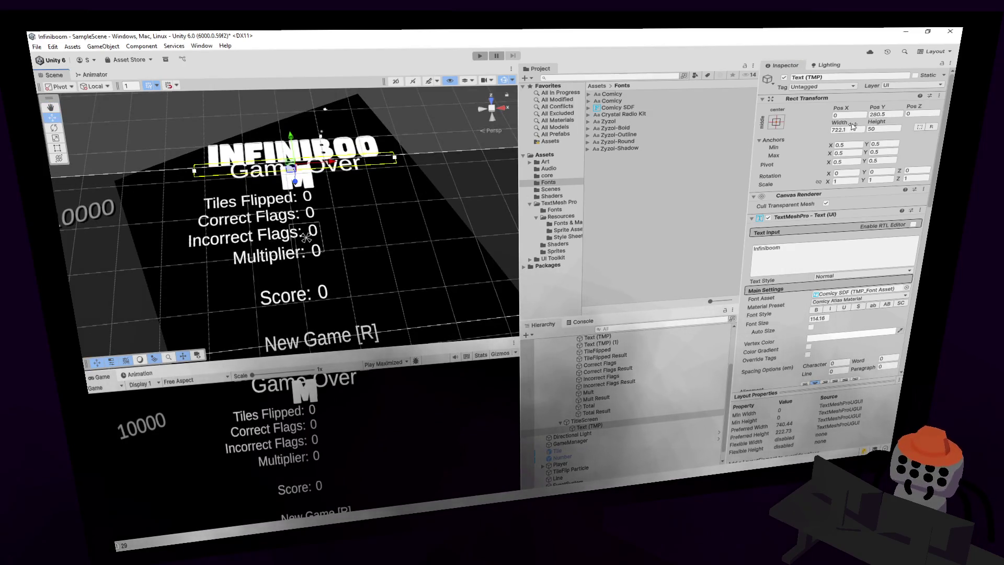
drag(853, 126, 888, 126)
mouse_move(380, 257)
mouse_down()
mouse_move(728, 279)
mouse_move(324, 222)
mouse_move(405, 214)
mouse_up()
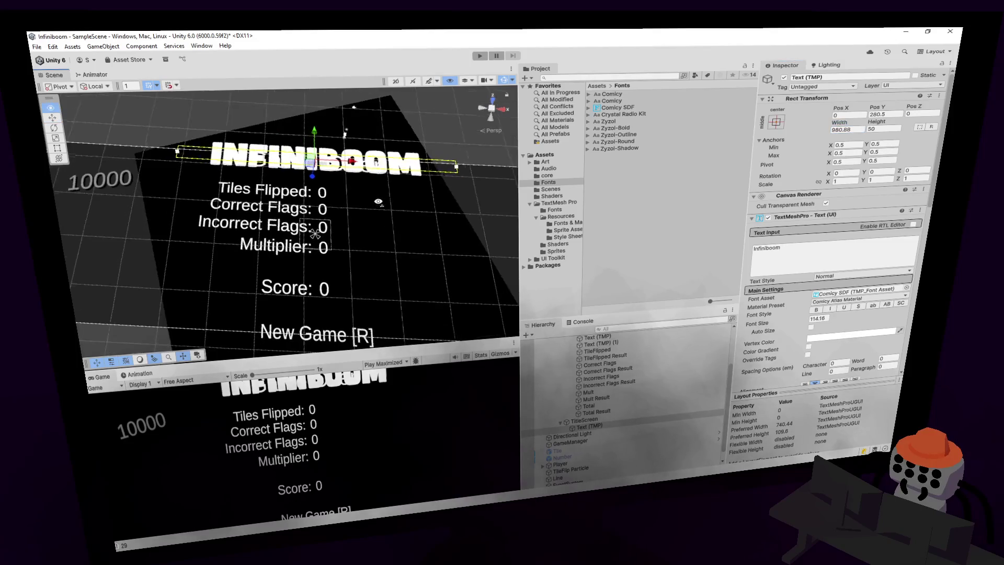
- Multi-select the Game Over heading and stat labels through Total Result and give them Comicy SDF
click(291, 199)
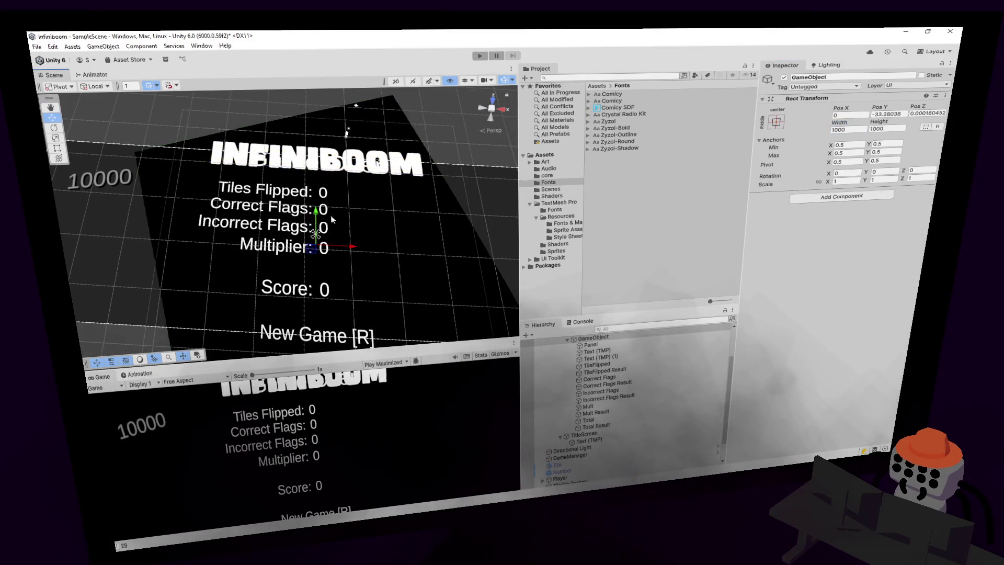
click(601, 351)
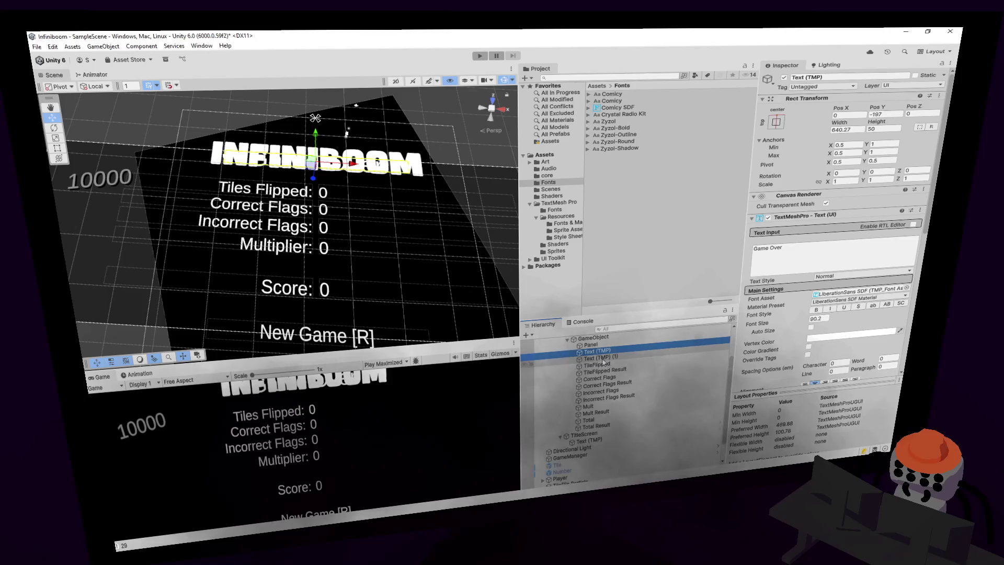
scroll(602, 355, up, 1)
click(601, 372)
scroll(602, 378, down, 1)
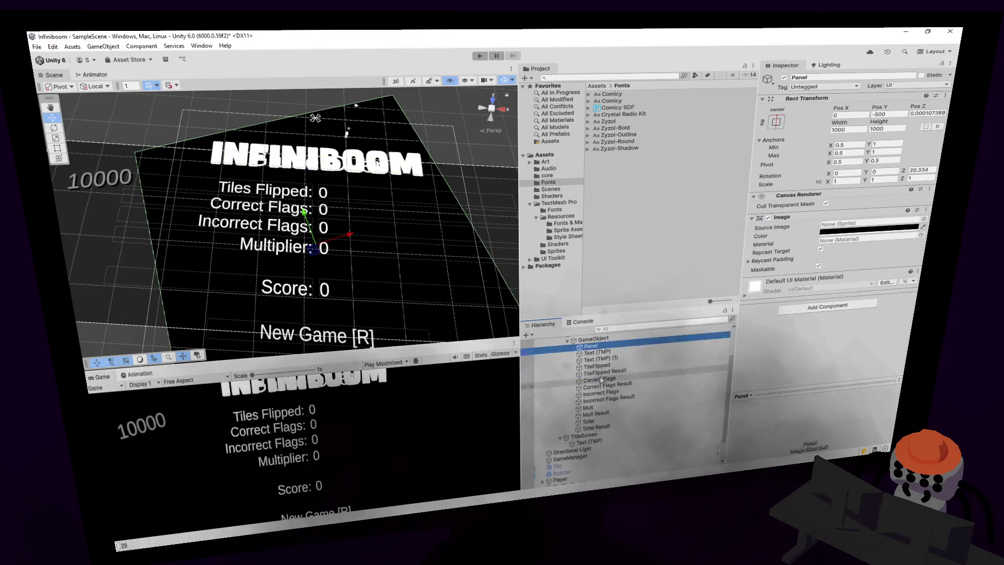
click(605, 353)
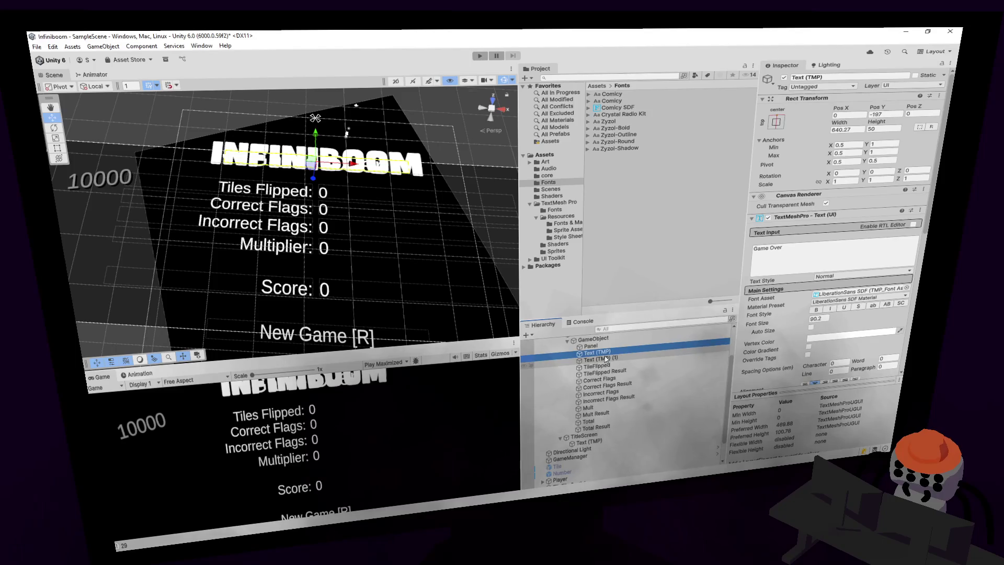
shift+click(603, 368)
key(shift+Down)
key(shift+Down)
key(shift+Down)
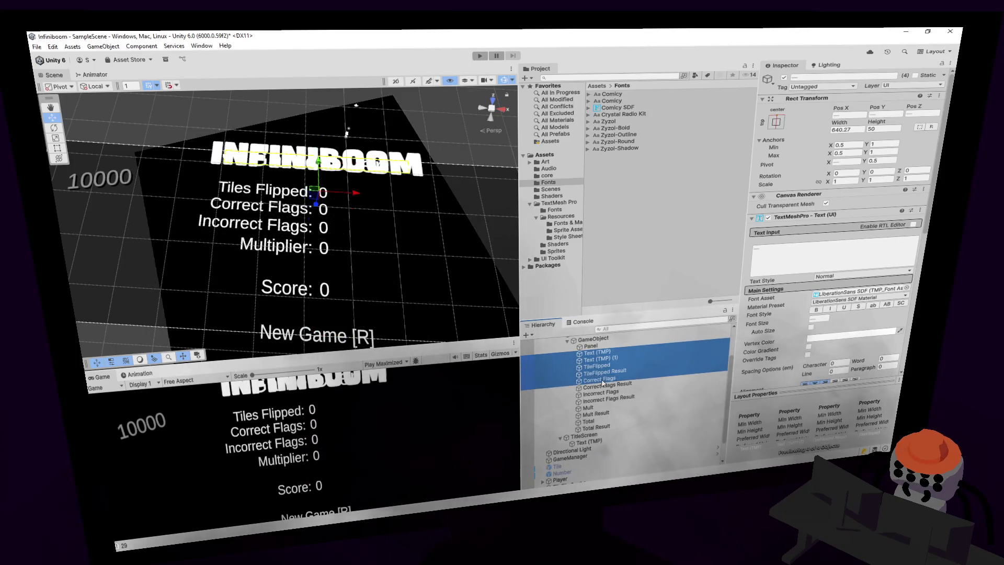
key(shift+Down)
key(shift+Down)
key(shift+Down)
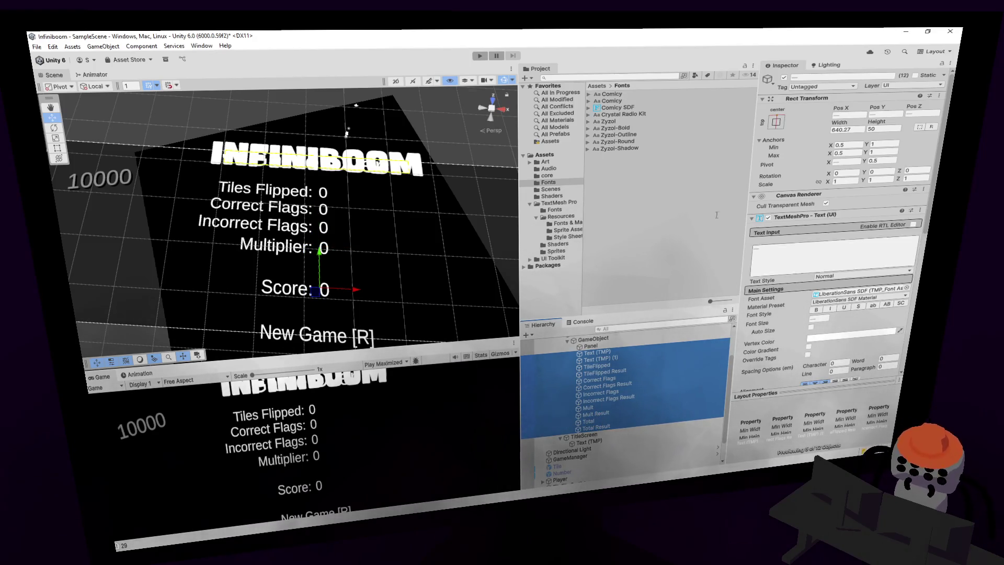
mouse_move(618, 107)
mouse_down()
mouse_move(705, 162)
mouse_move(831, 296)
mouse_up()
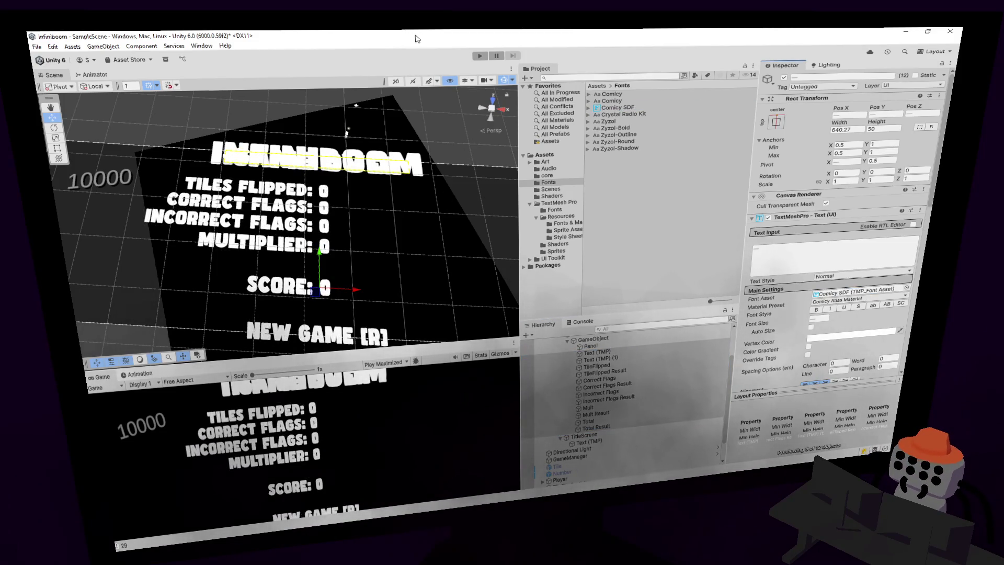
- Give the 10000 score text the Comicy SDF font and enter Play mode
drag(351, 208, 355, 246)
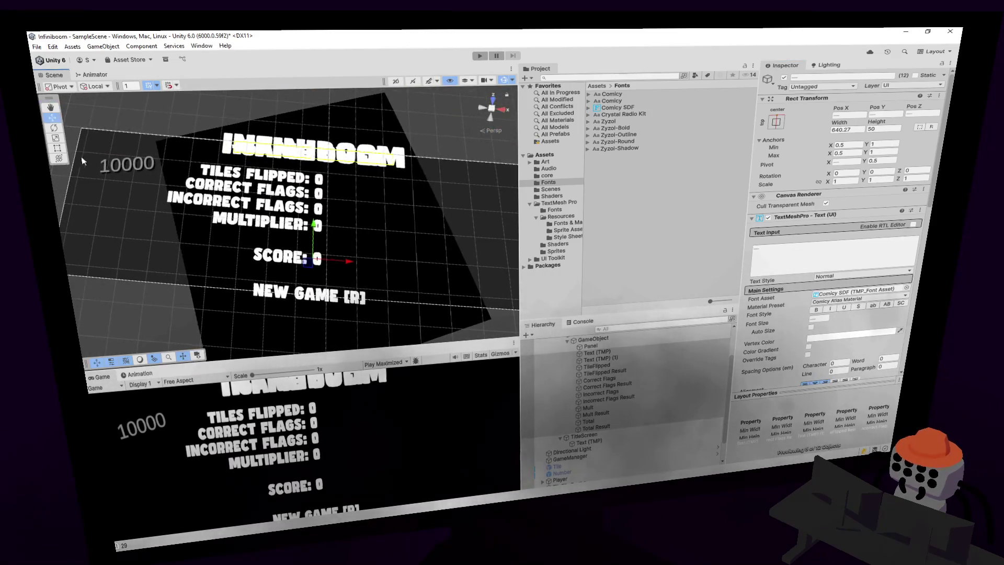
click(124, 164)
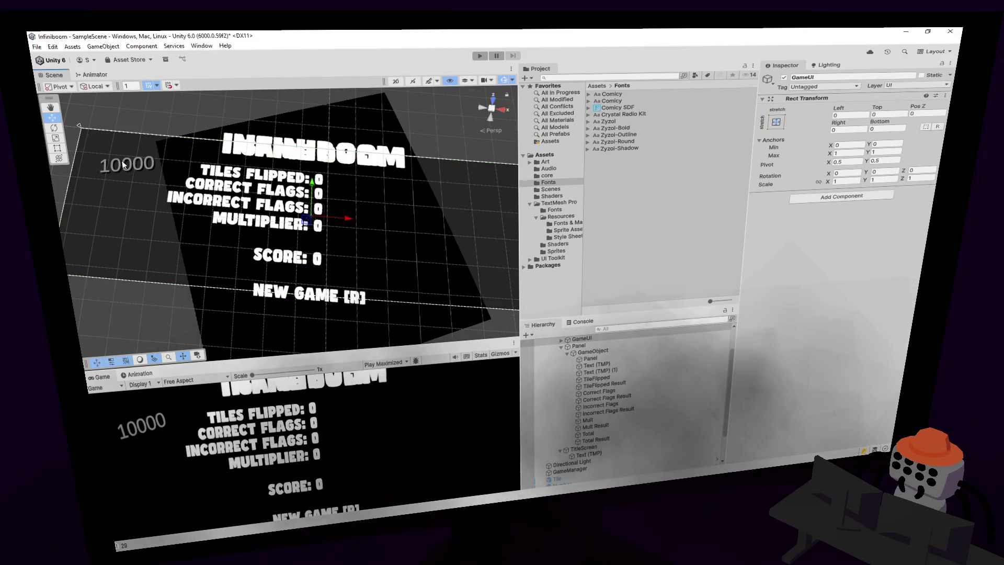
click(124, 164)
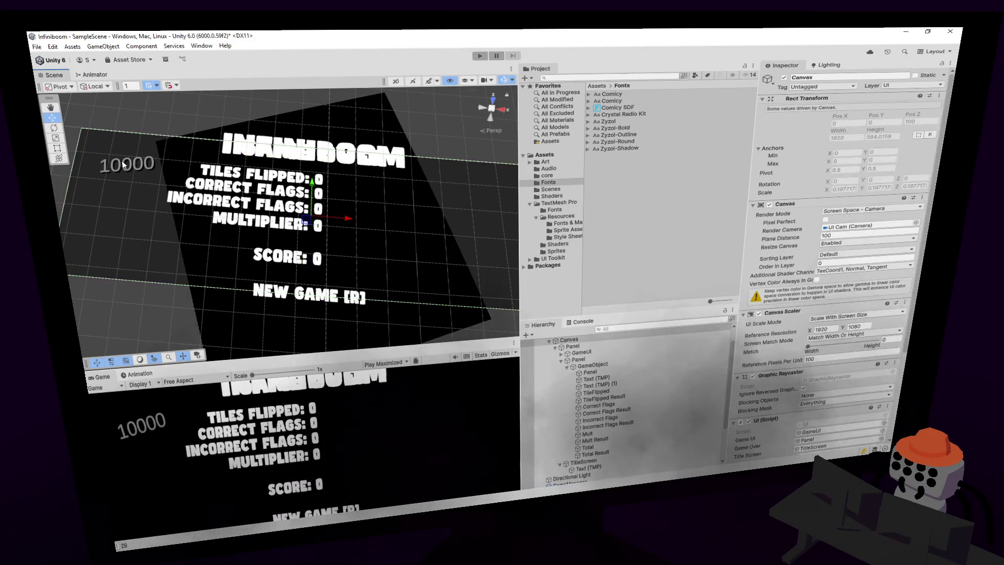
right_click(575, 359)
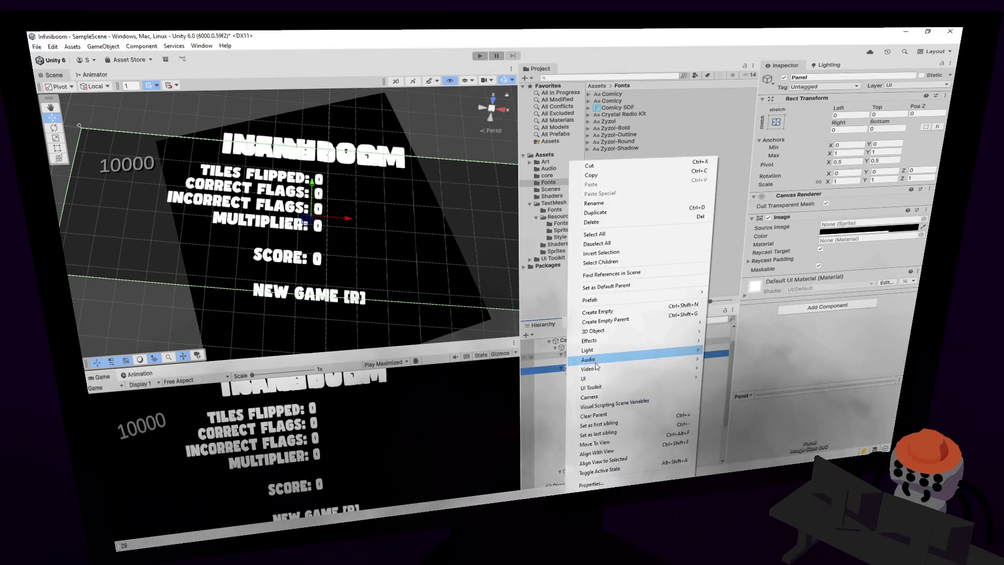
key(Escape)
click(598, 356)
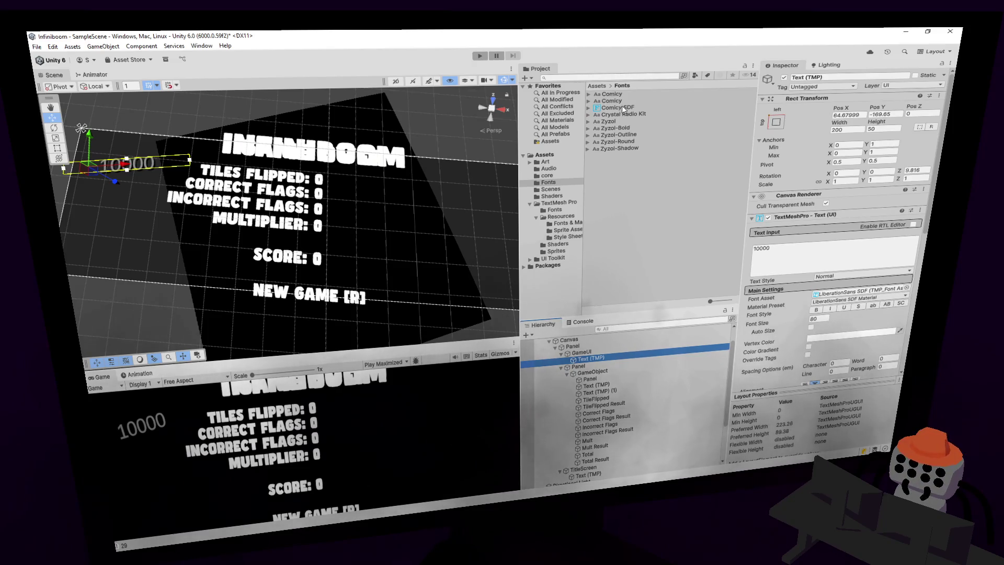
drag(614, 107, 858, 292)
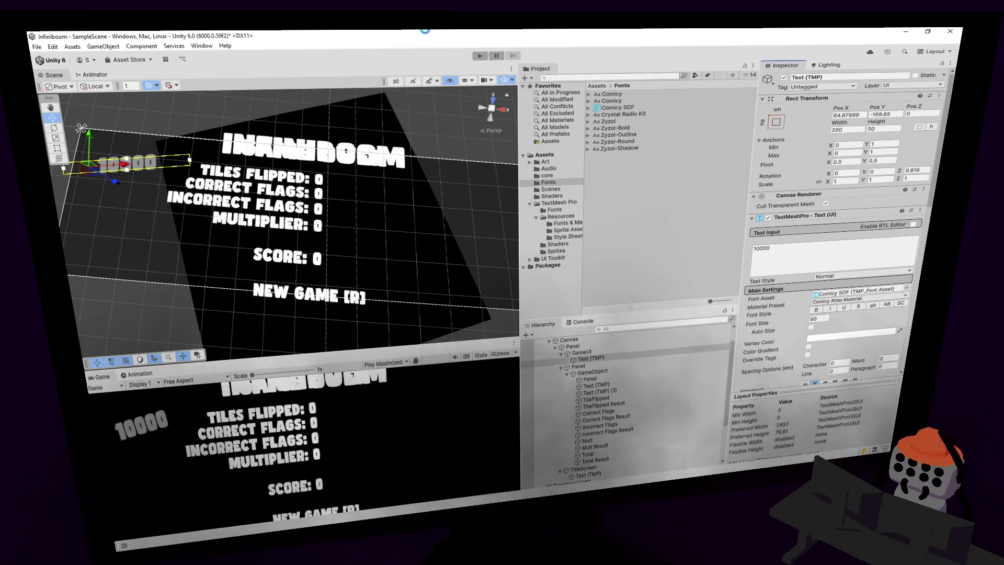
click(480, 55)
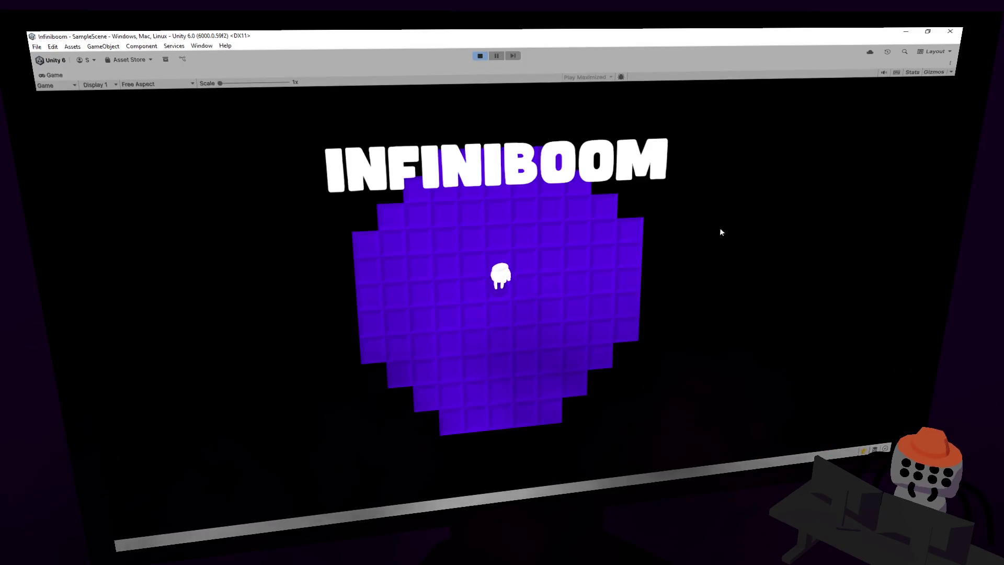
- Play a test round to a mine hit, restart with R, then exit Play mode with Ctrl+P
click(518, 279)
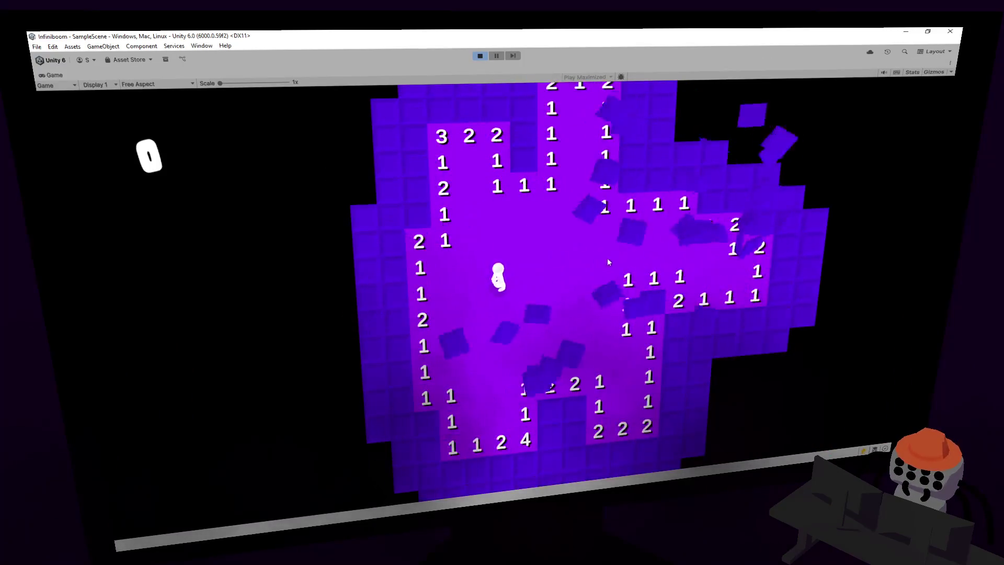
right_click(507, 188)
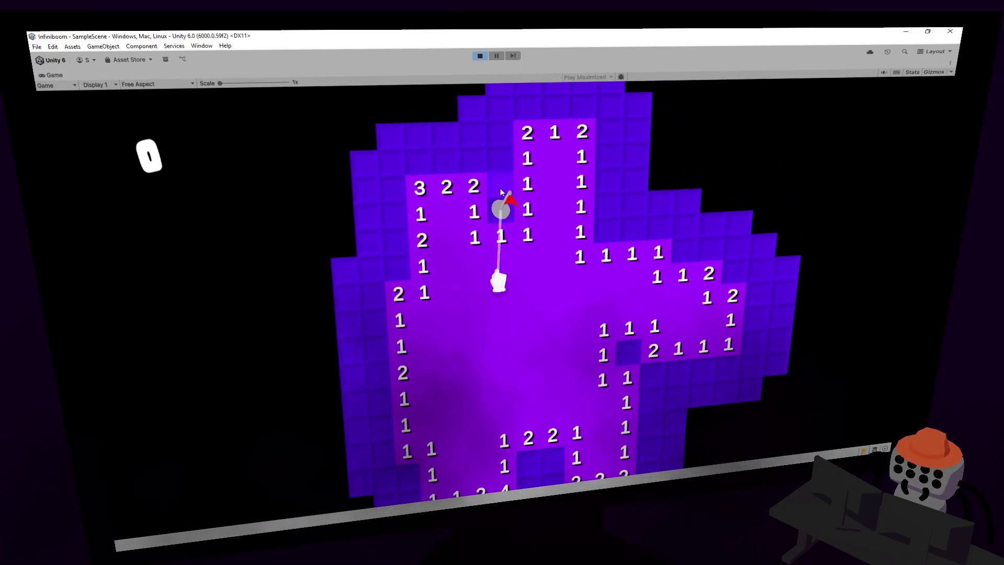
click(467, 161)
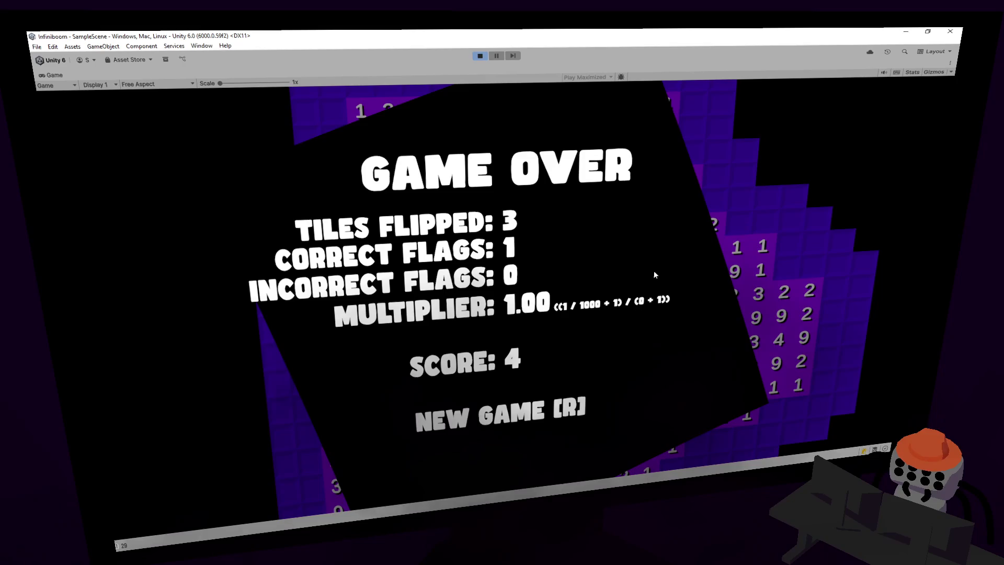
key(r)
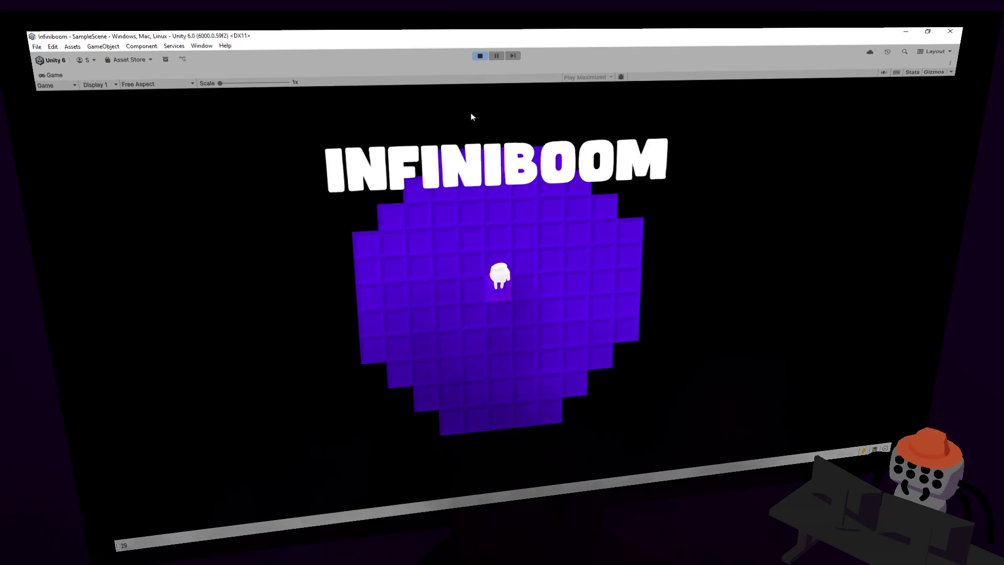
click(524, 274)
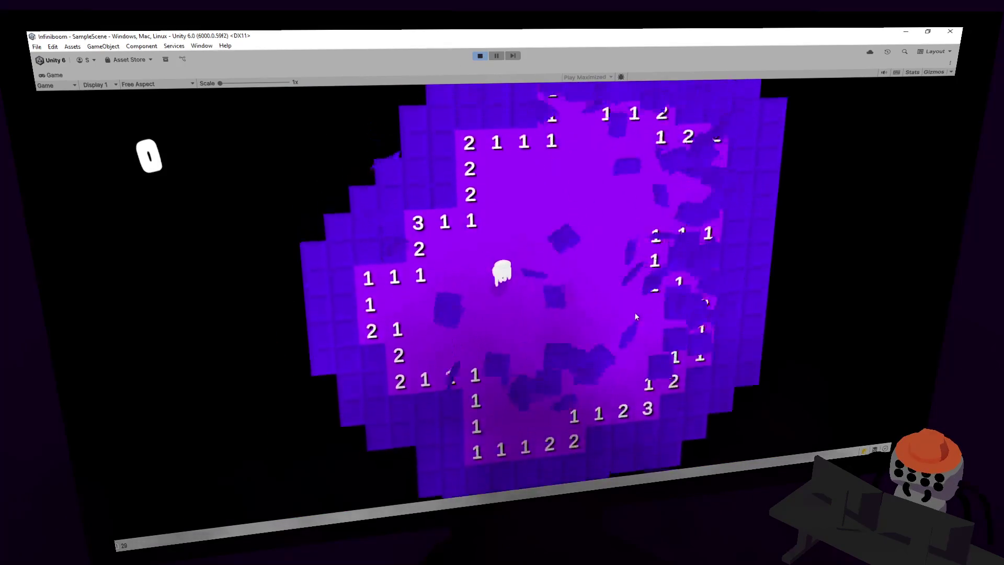
key(ctrl+p)
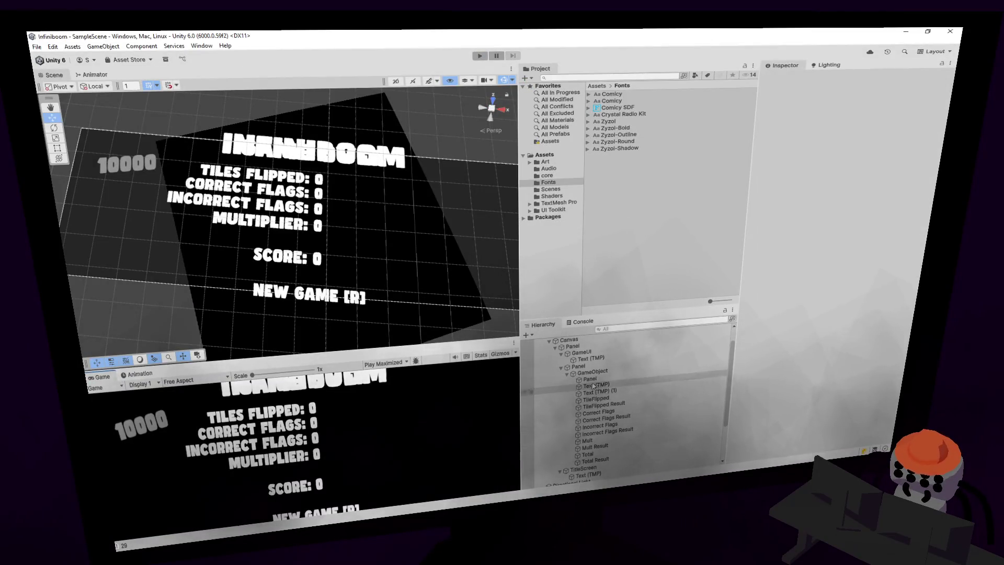
- Assign the Comicy SDF font asset to the Tile's Number text and run the game
click(561, 370)
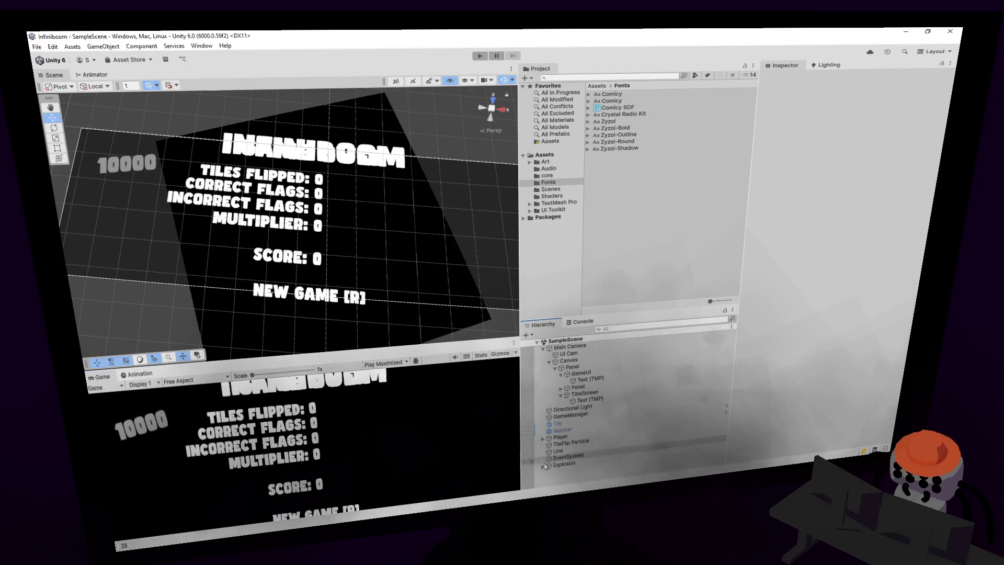
click(556, 423)
scroll(795, 307, down, 3)
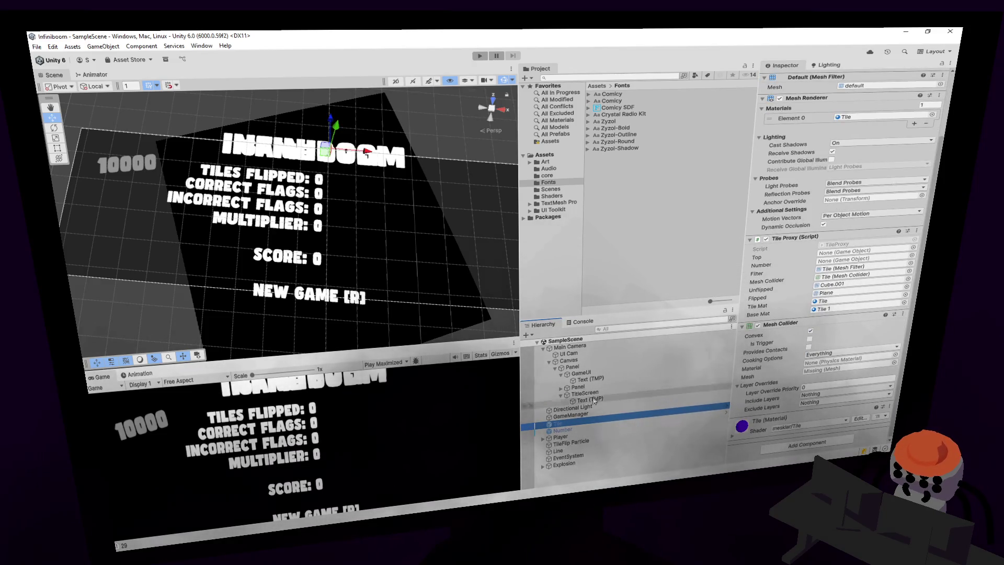
click(563, 430)
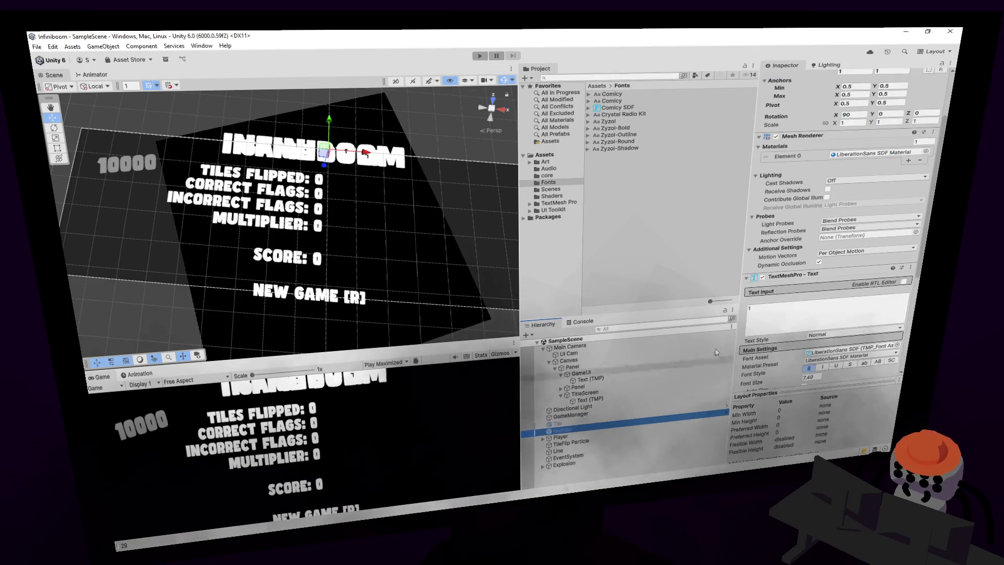
scroll(808, 255, down, 6)
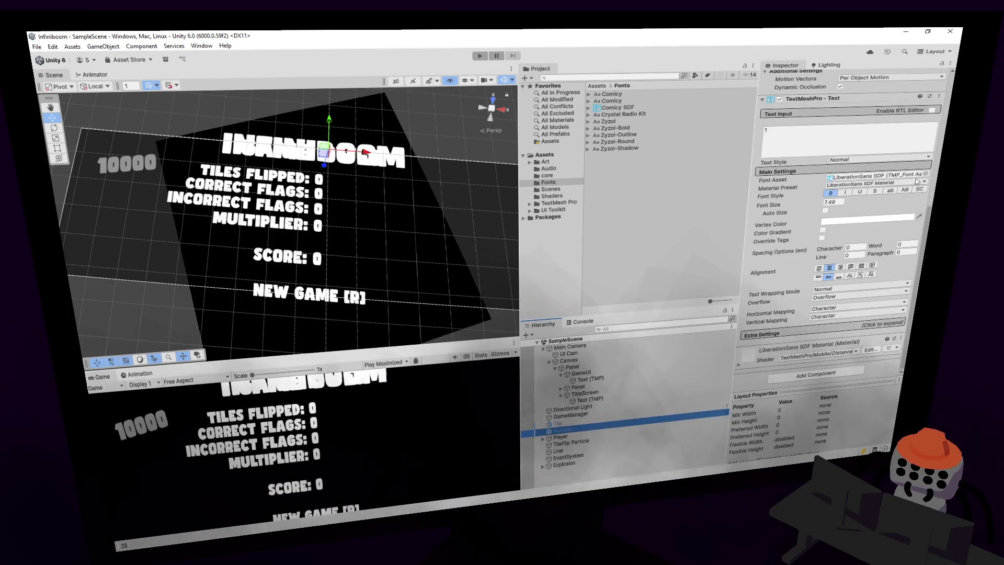
drag(619, 110, 873, 177)
click(479, 56)
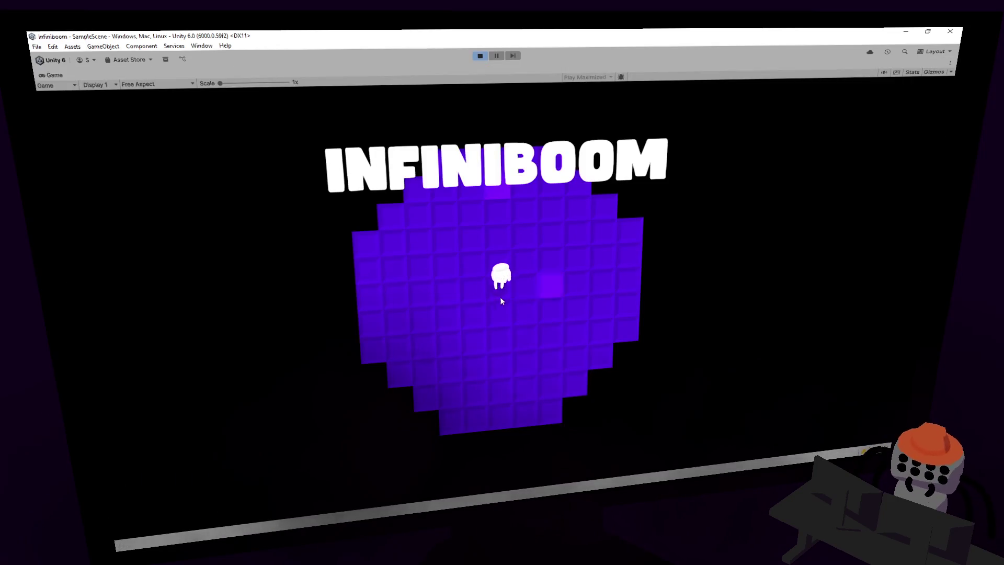
- Start a test round by opening tiles, moving the character and flagging a suspected mine
click(491, 310)
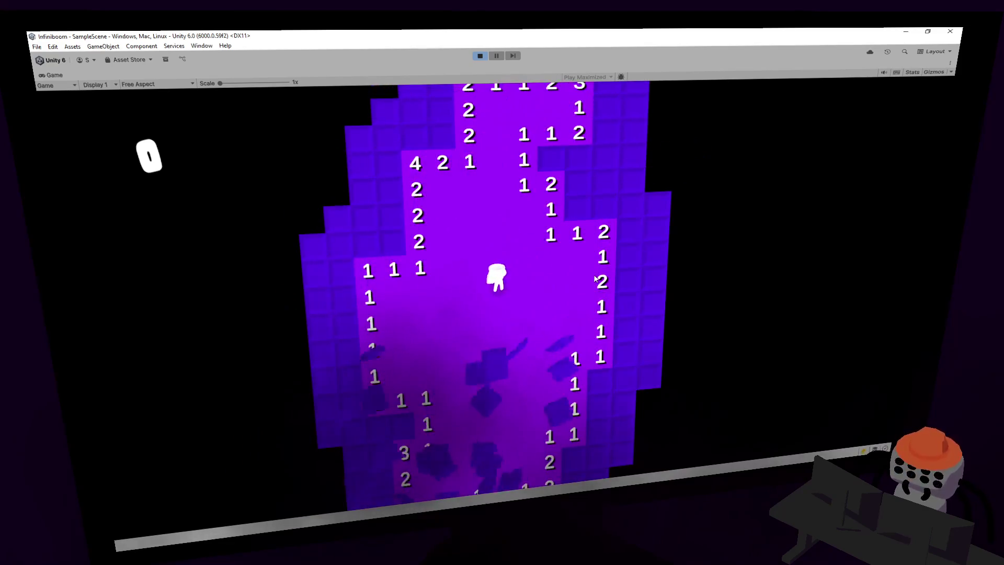
key(w)
key(d)
click(549, 267)
right_click(551, 288)
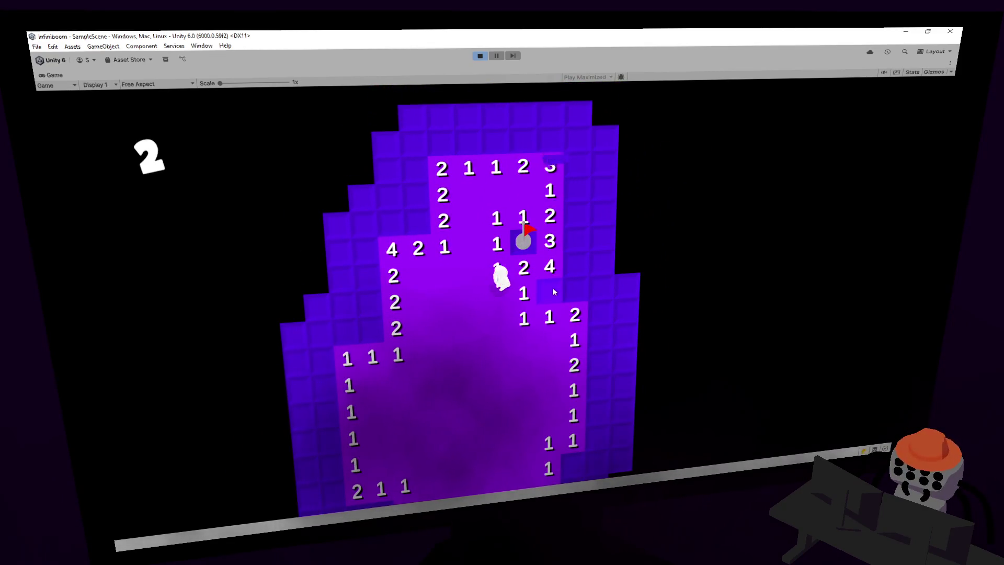
- Pause, check that a spawned Number(Clone) still uses LiberationSans SDF, then stop the game
click(499, 52)
drag(336, 169, 383, 188)
scroll(381, 186, up, 10)
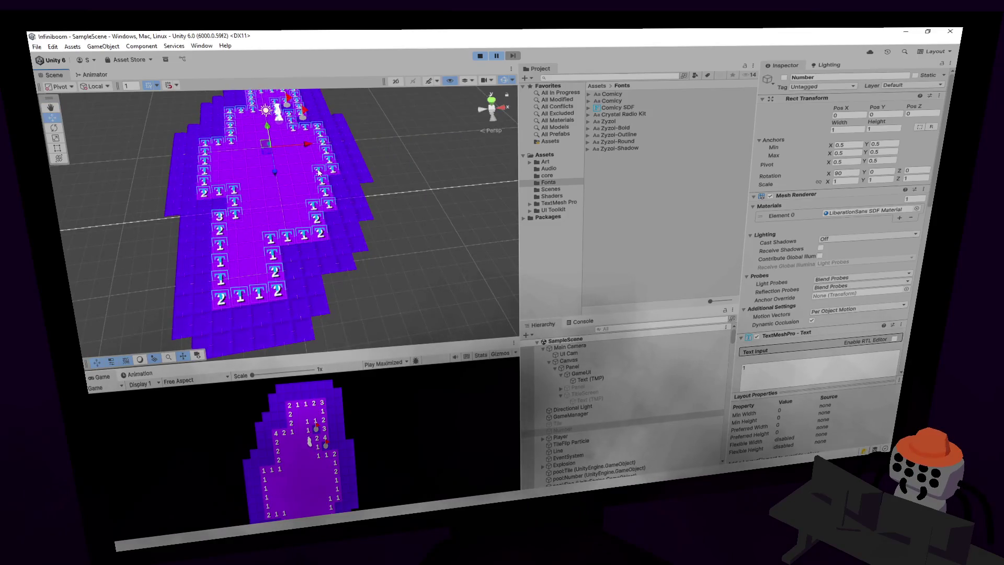
click(321, 174)
scroll(397, 214, up, 3)
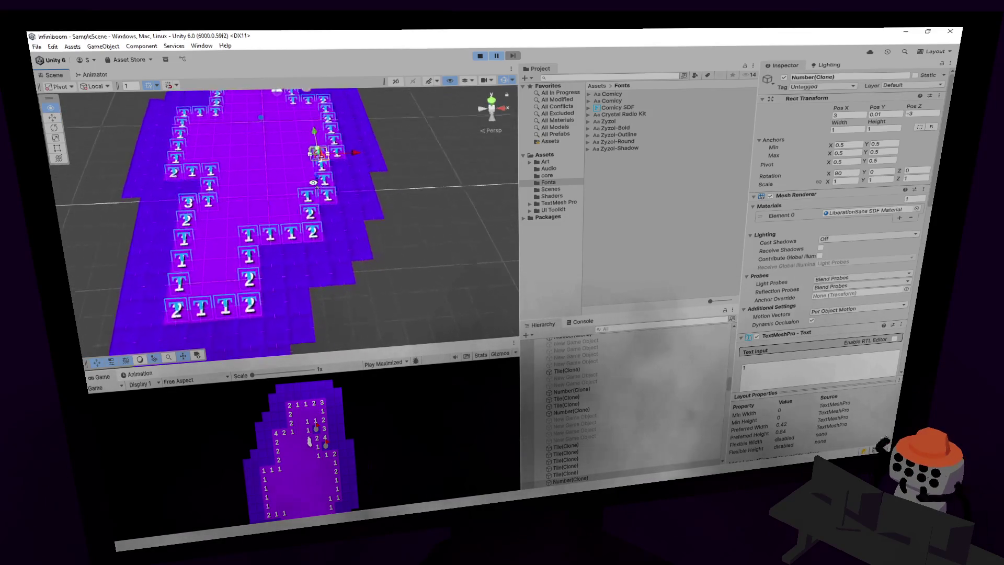
scroll(769, 312, down, 3)
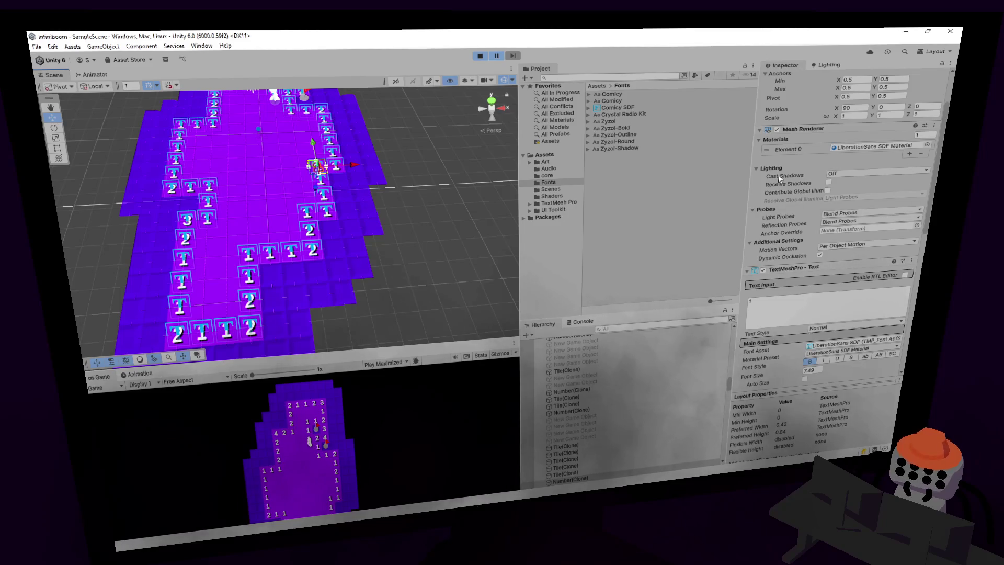
click(480, 55)
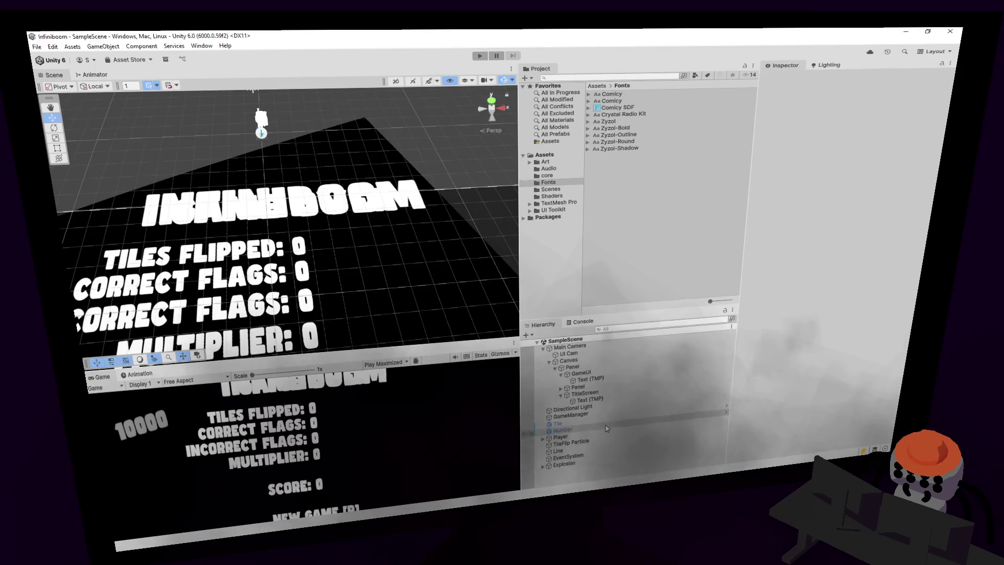
- Re-inspect the scene's Number object and enlarge the Hierarchy list
click(649, 421)
scroll(776, 313, down, 5)
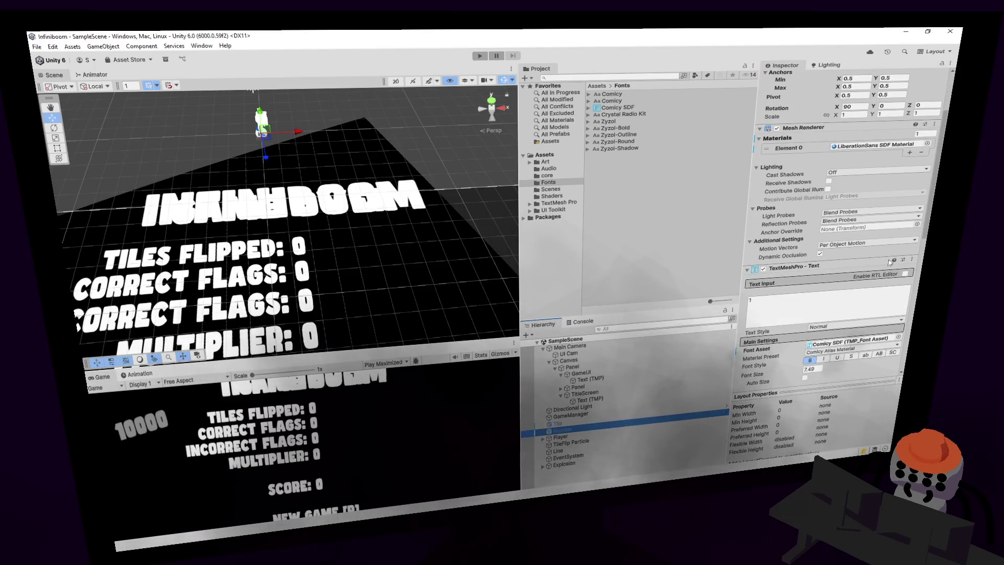
scroll(912, 294, down, 7)
scroll(912, 294, up, 5)
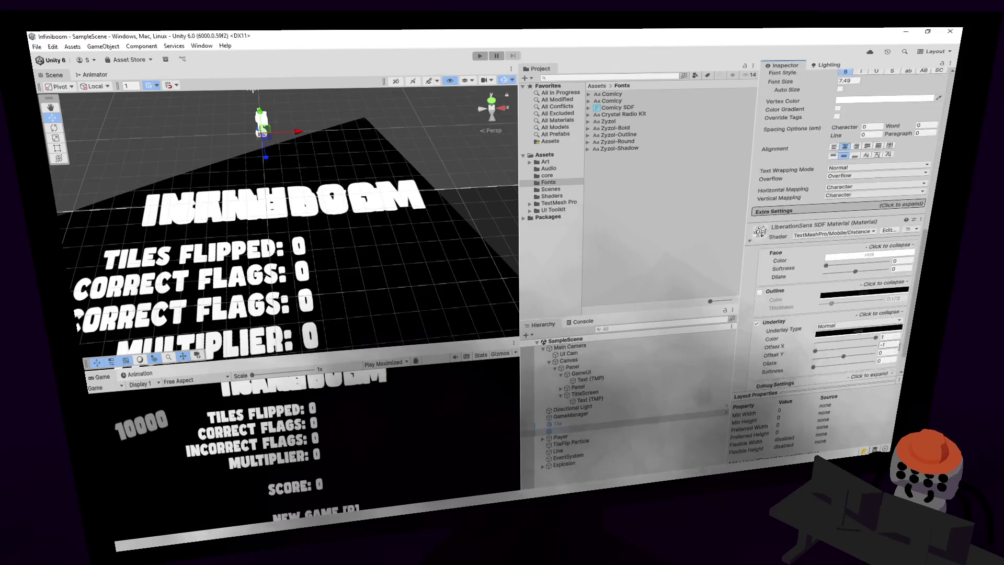
scroll(913, 197, up, 5)
scroll(913, 197, up, 2)
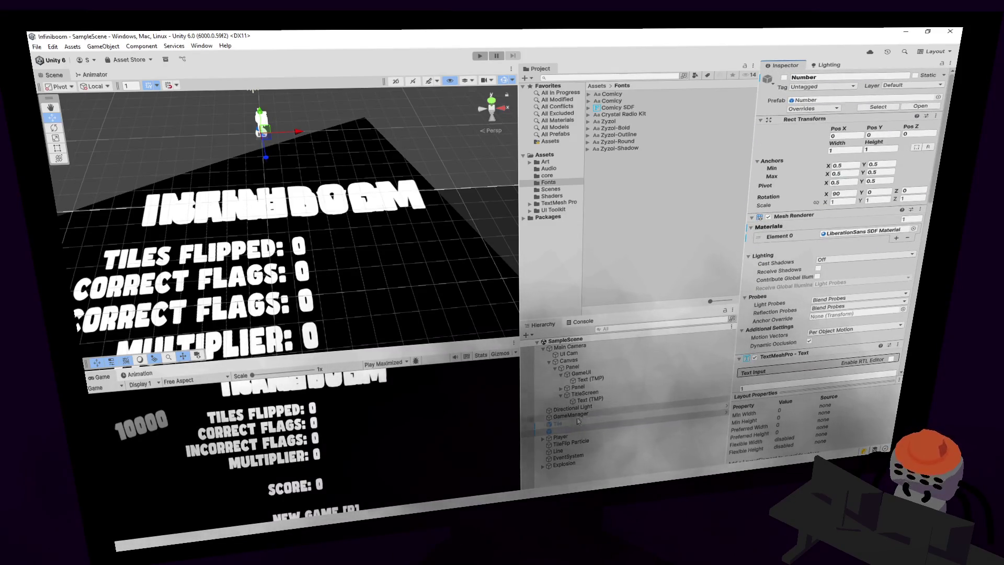
drag(608, 314, 608, 232)
click(585, 265)
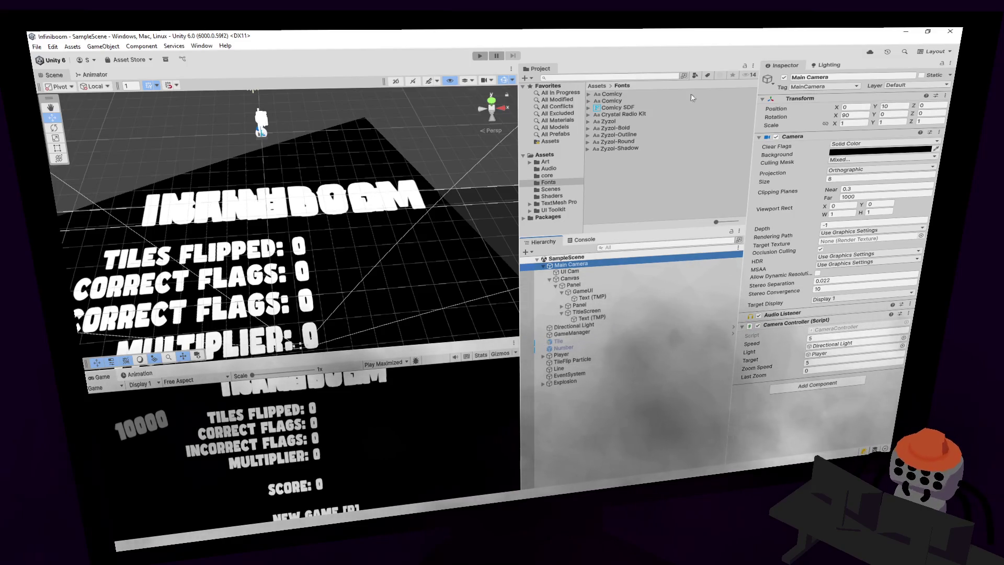
- Set the Number prefab's TextMeshPro Font Asset to Comicy SDF in the Assets folder
click(558, 156)
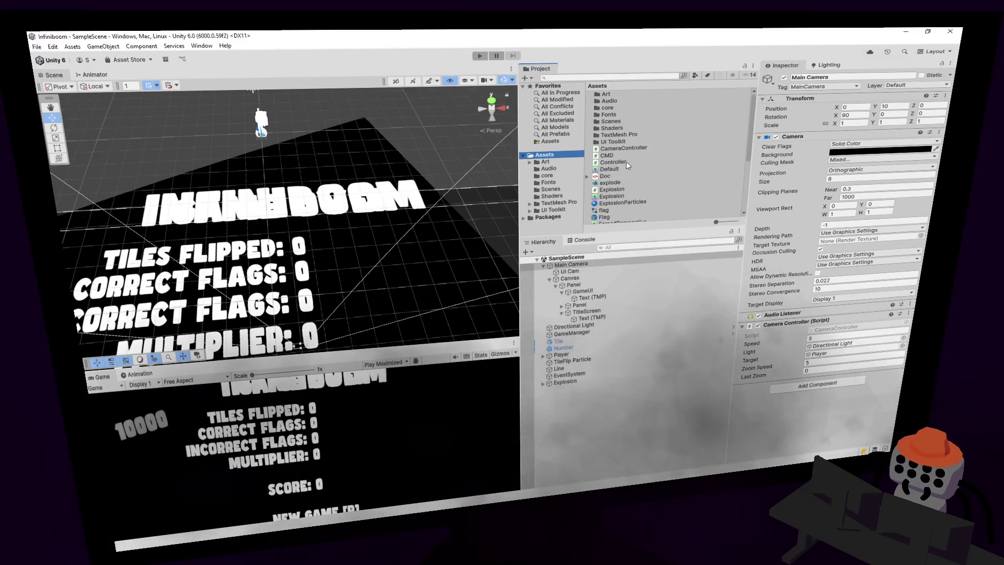
scroll(626, 161, down, 3)
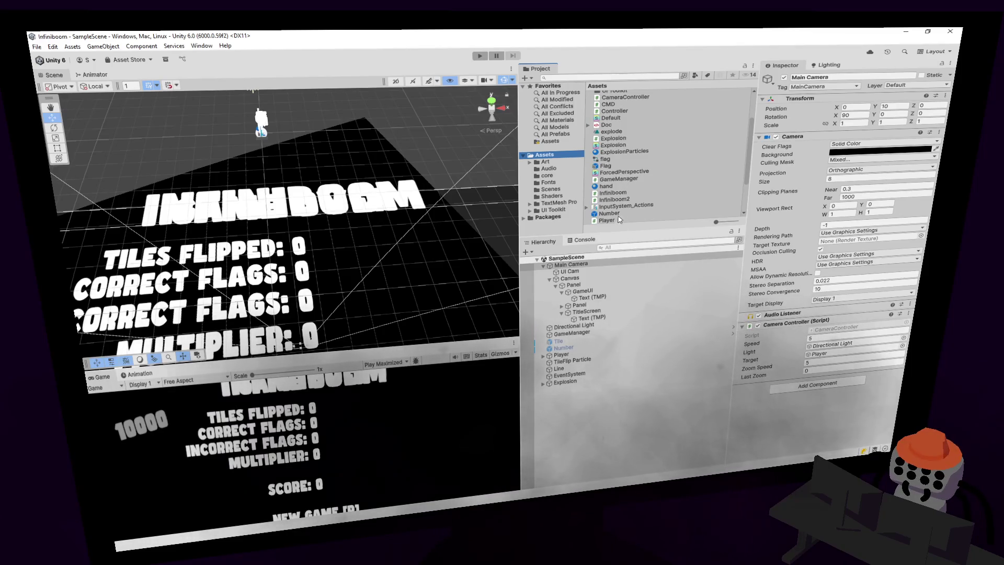
click(614, 214)
scroll(823, 260, down, 5)
scroll(822, 259, down, 3)
click(911, 259)
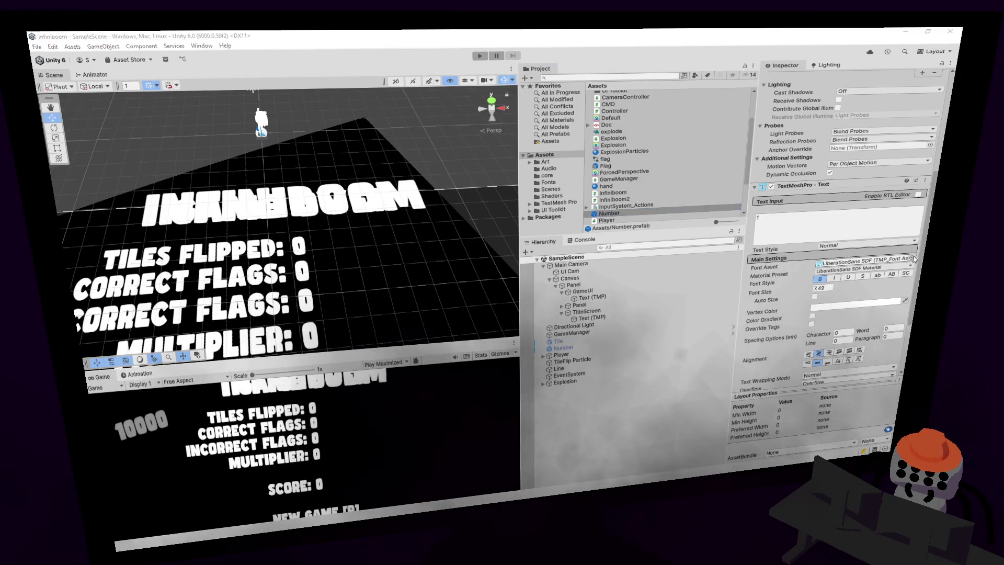
key(Return)
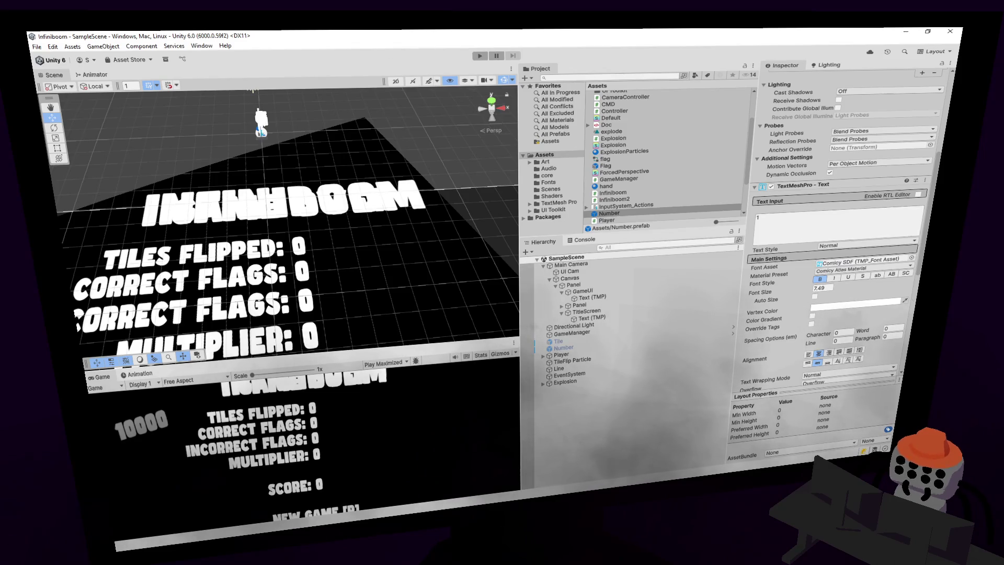
mouse_move(362, 211)
mouse_down()
mouse_move(381, 217)
mouse_move(417, 202)
mouse_move(453, 98)
mouse_up()
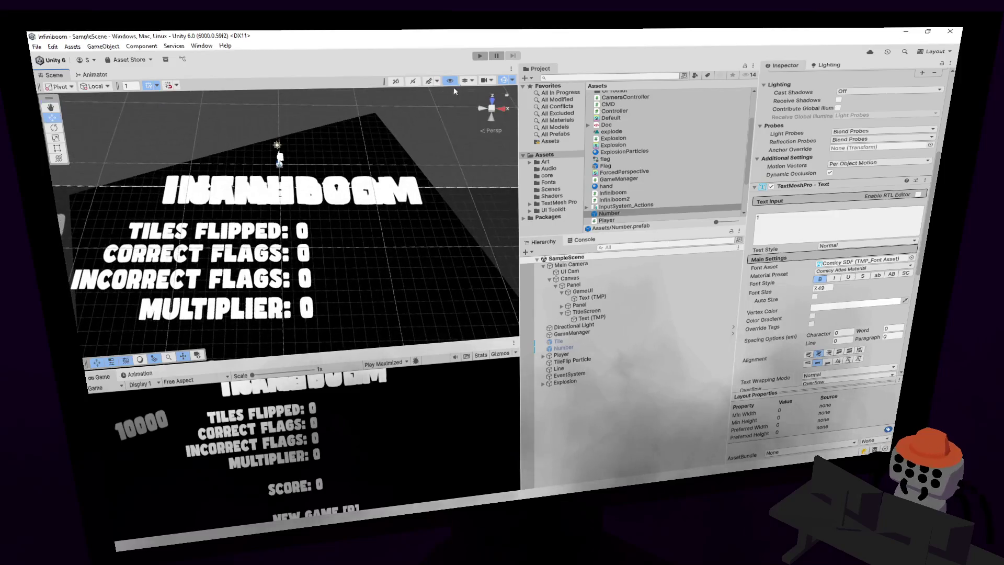
- Enlarge the Game view and play a round, flagging and revealing tiles until hitting a mine
click(495, 55)
drag(389, 357, 400, 248)
click(481, 56)
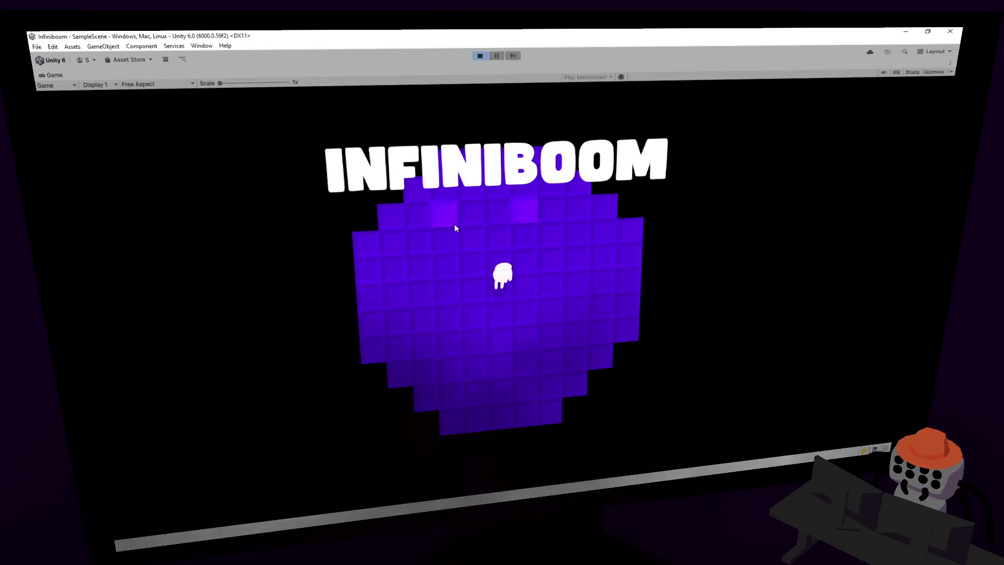
click(478, 315)
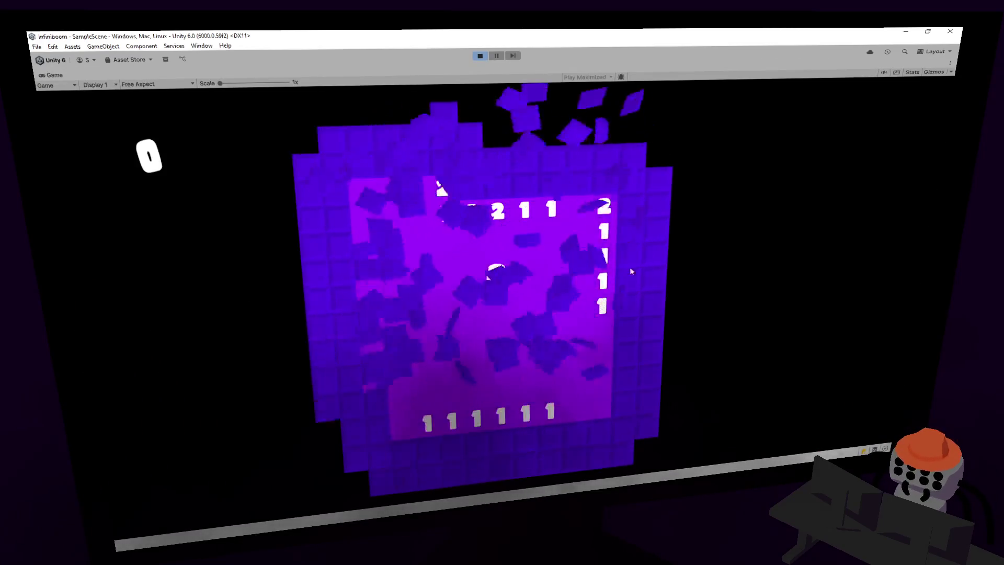
key(d)
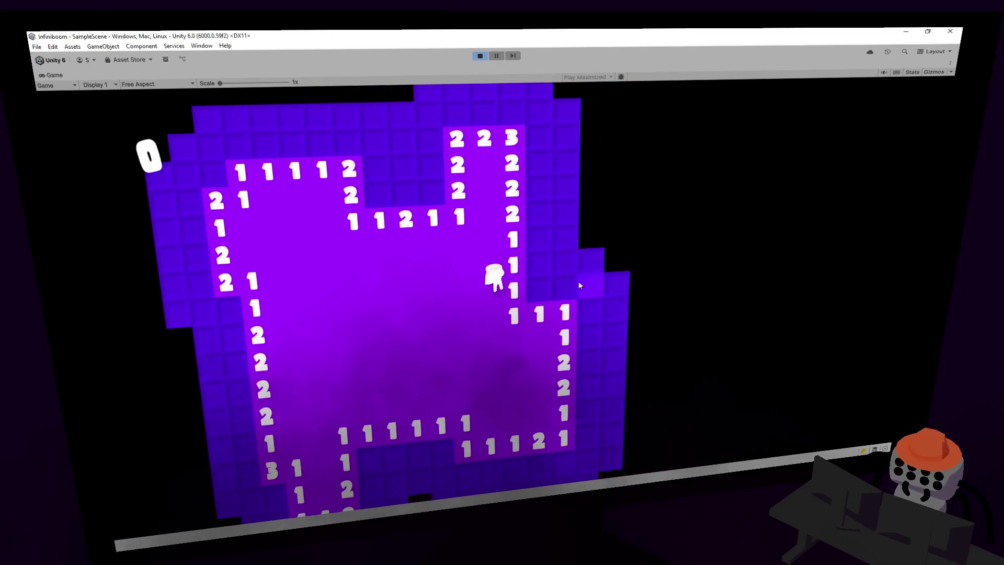
right_click(544, 290)
click(542, 237)
key(w)
right_click(532, 215)
key(s)
key(d)
click(547, 297)
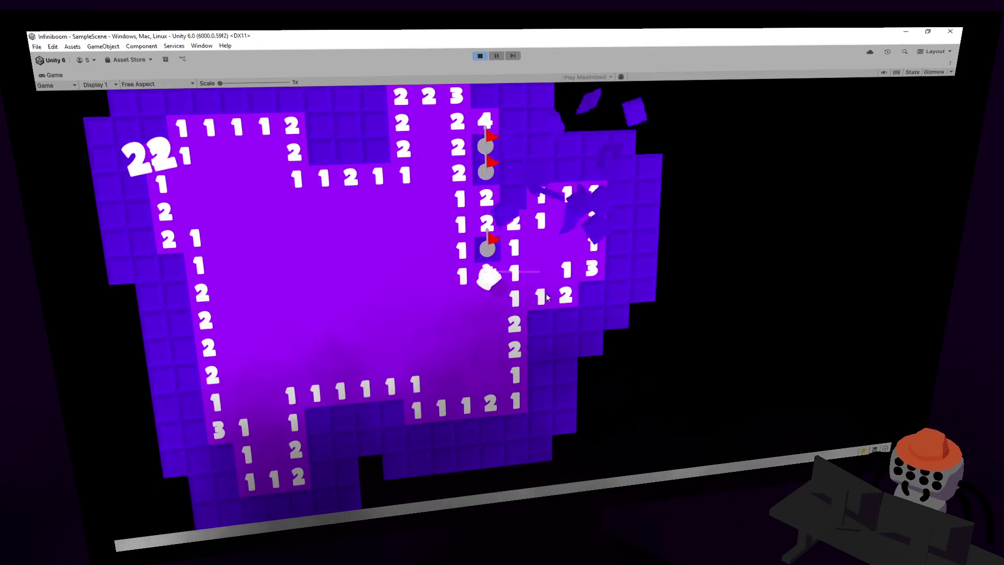
right_click(520, 323)
right_click(568, 294)
key(d)
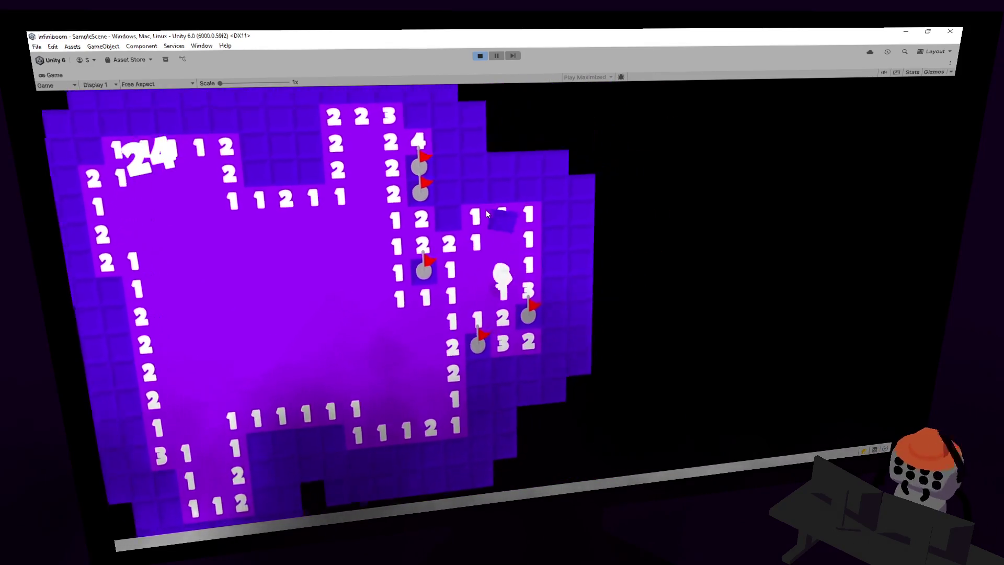
key(w)
right_click(435, 247)
click(480, 219)
right_click(516, 219)
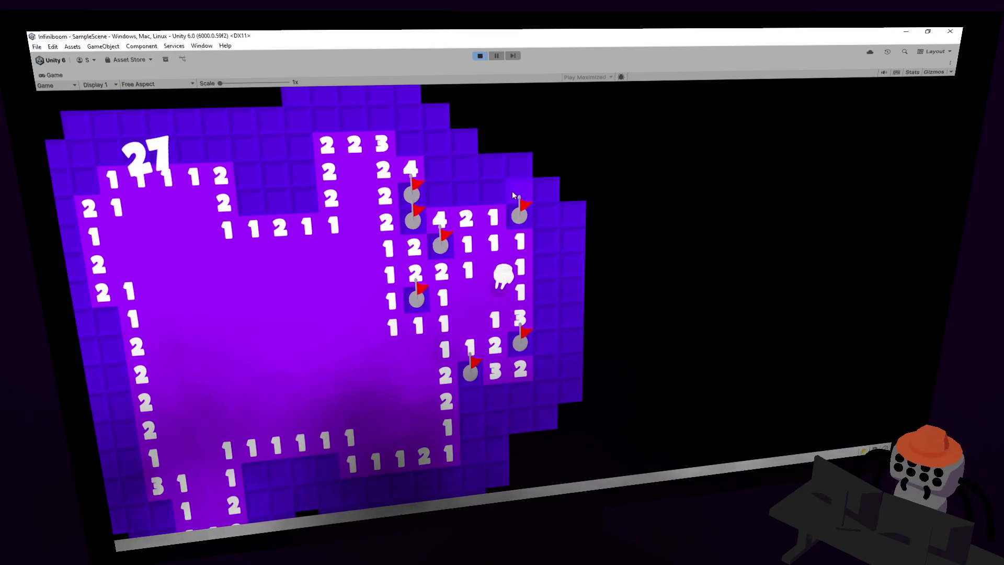
click(513, 195)
key(w)
key(w)
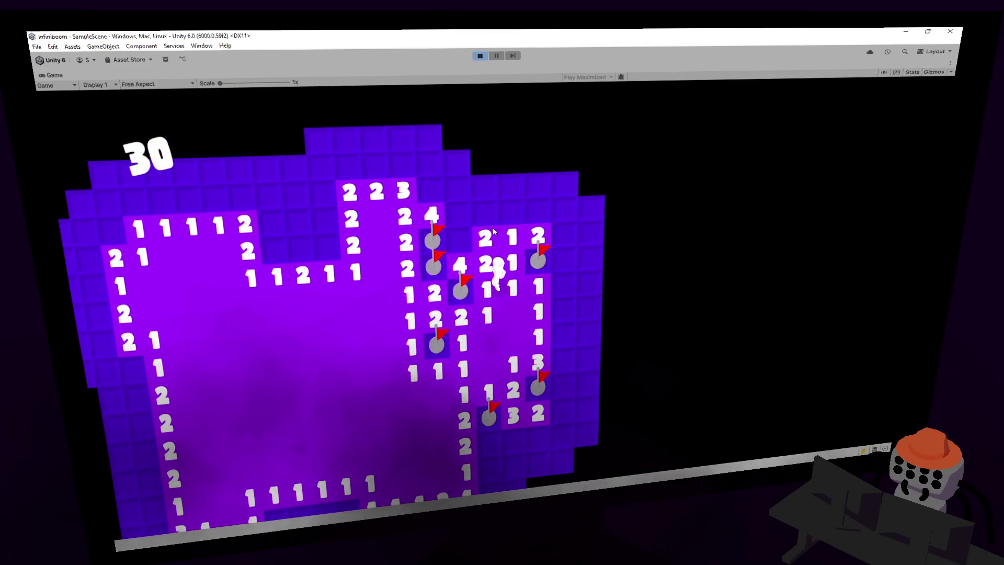
click(487, 213)
right_click(459, 232)
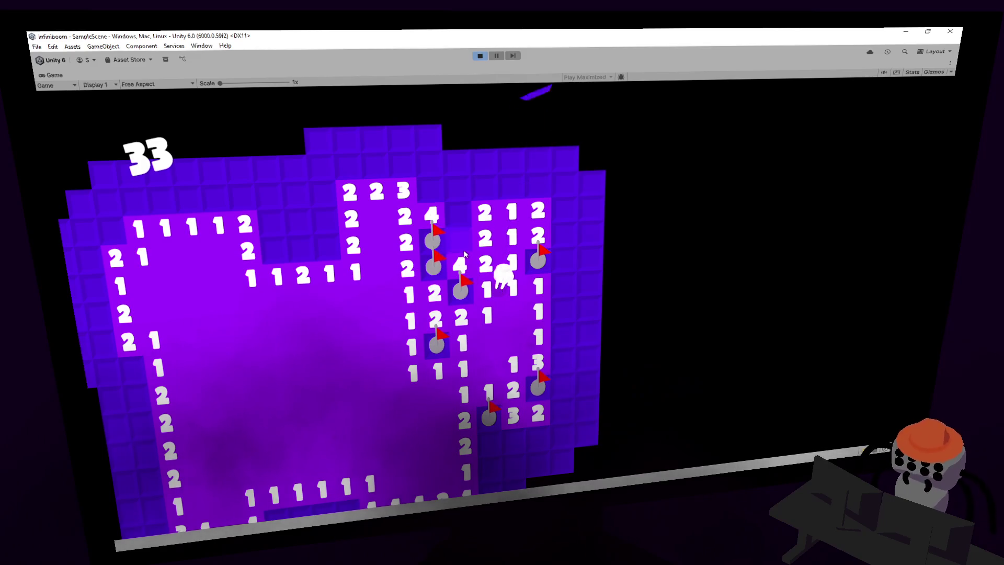
click(467, 214)
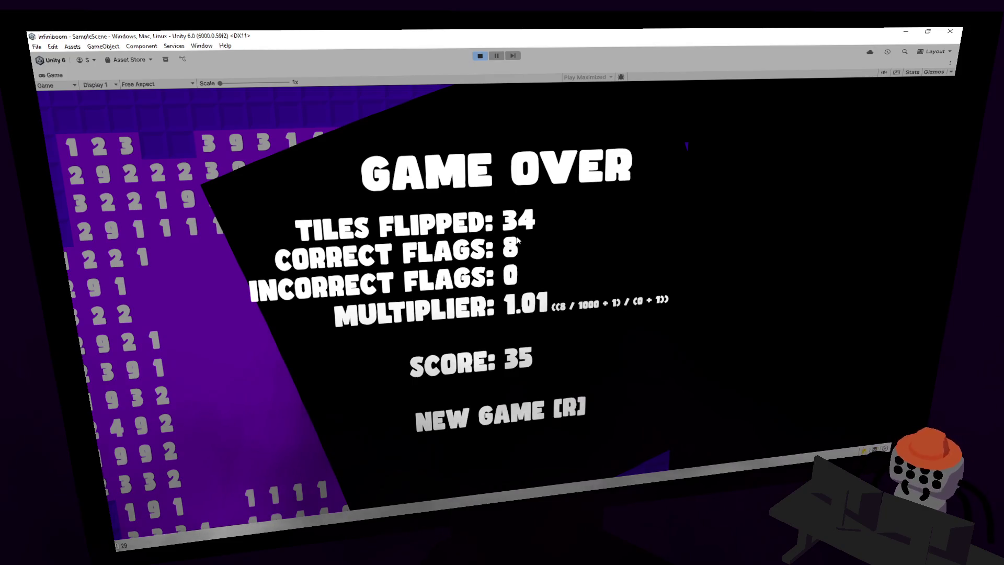
- Restart and play another round until a mine ends it at Game Over with score 19, then stop
key(r)
click(571, 285)
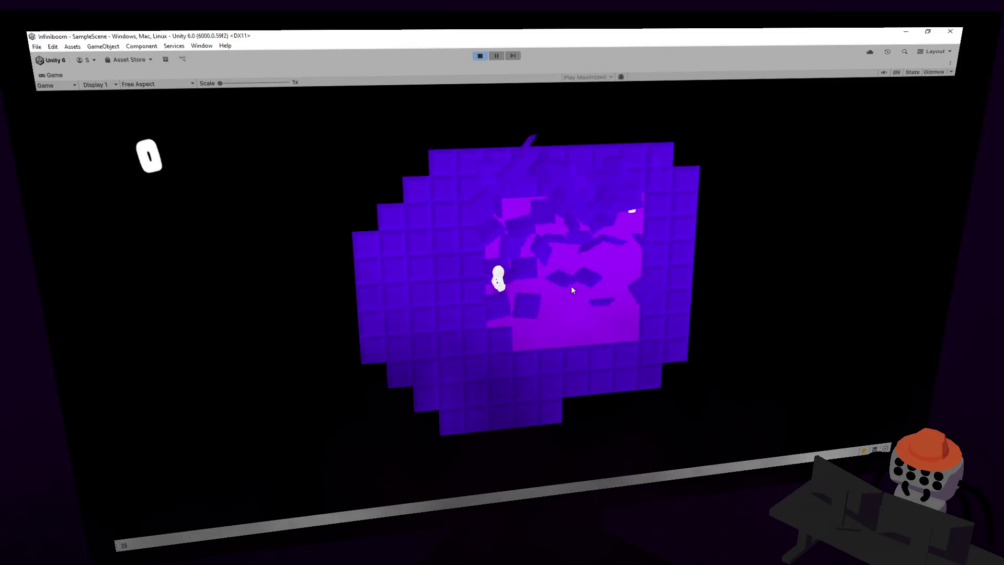
key(w)
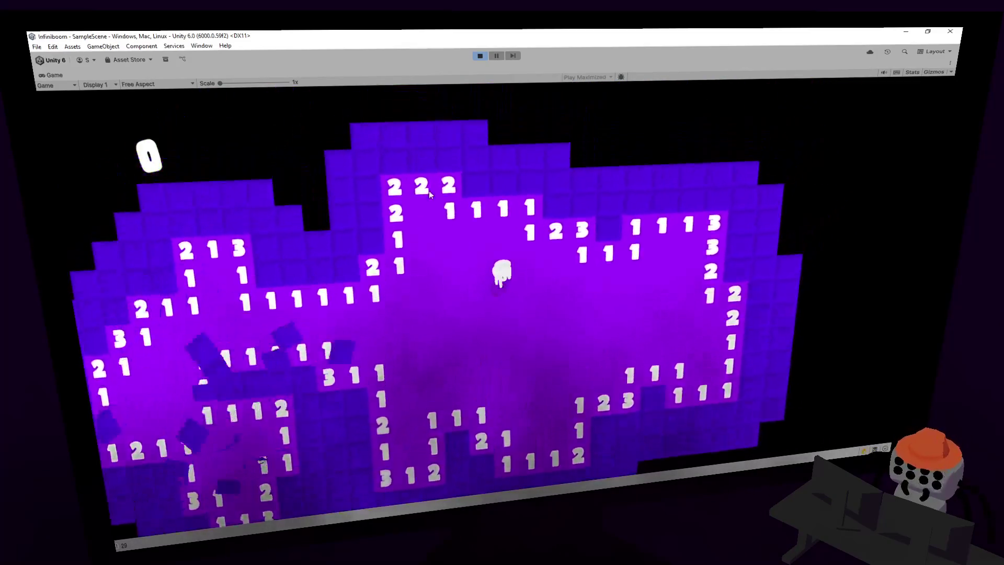
right_click(480, 219)
right_click(538, 272)
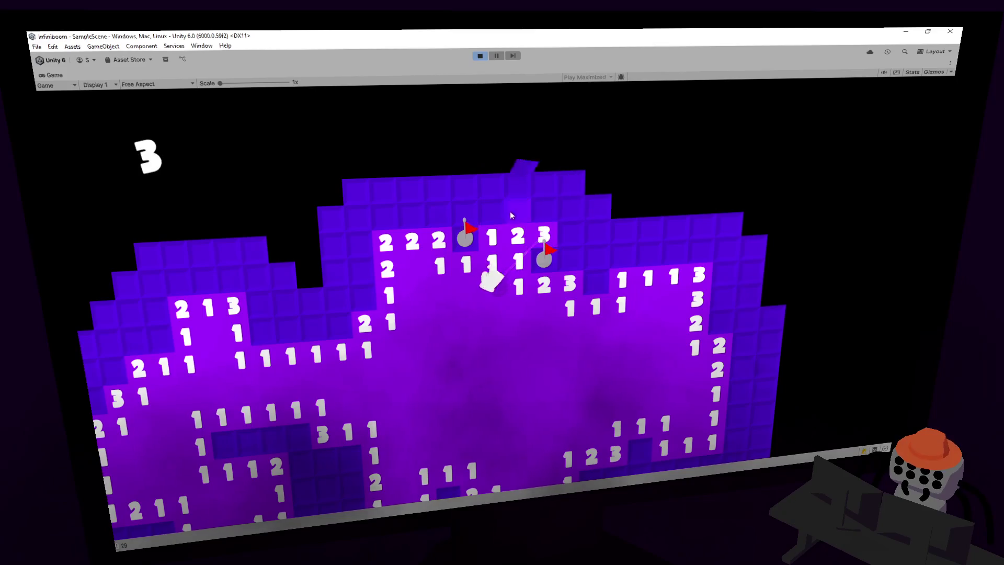
click(512, 212)
key(w)
right_click(542, 244)
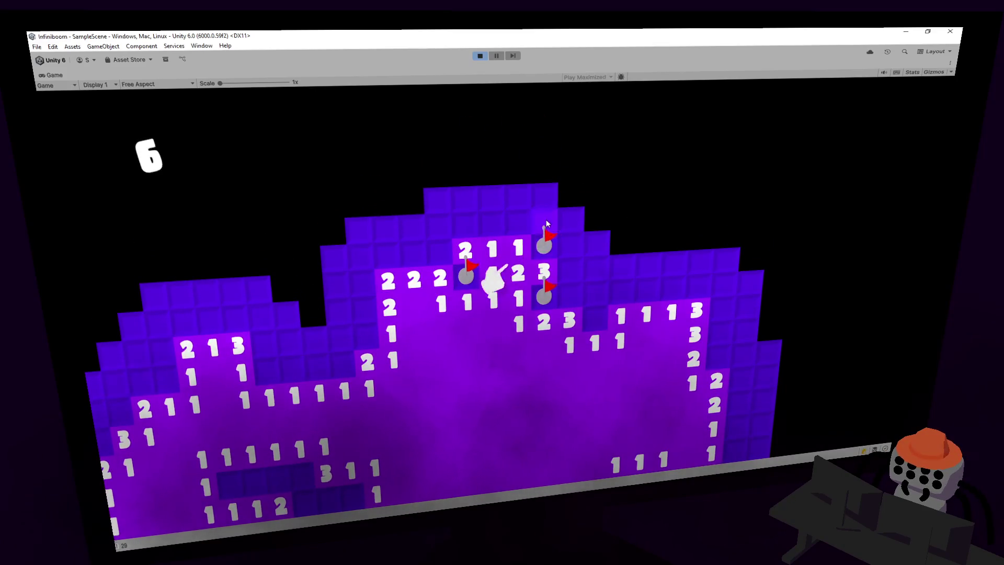
click(545, 219)
click(472, 222)
key(a)
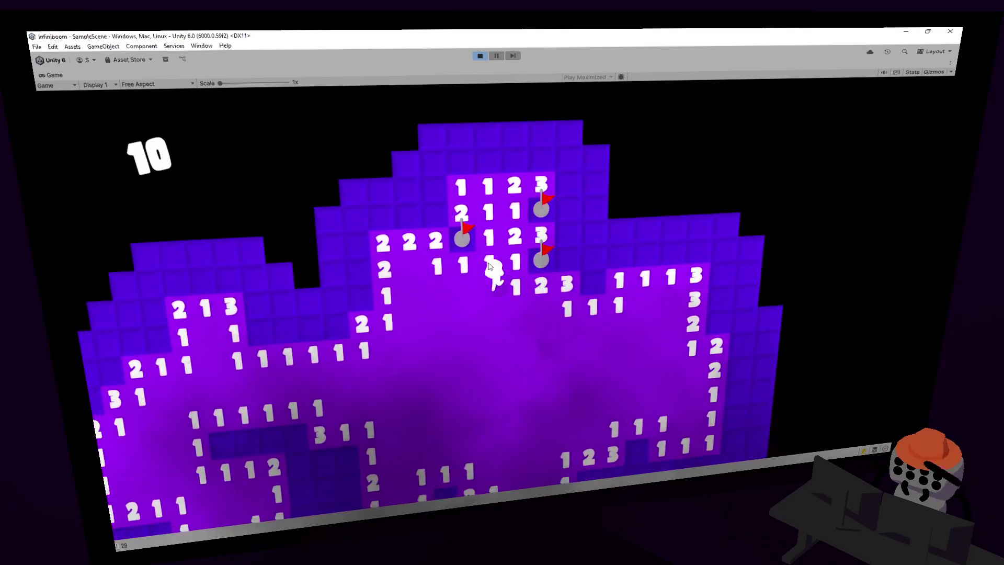
right_click(428, 306)
right_click(457, 272)
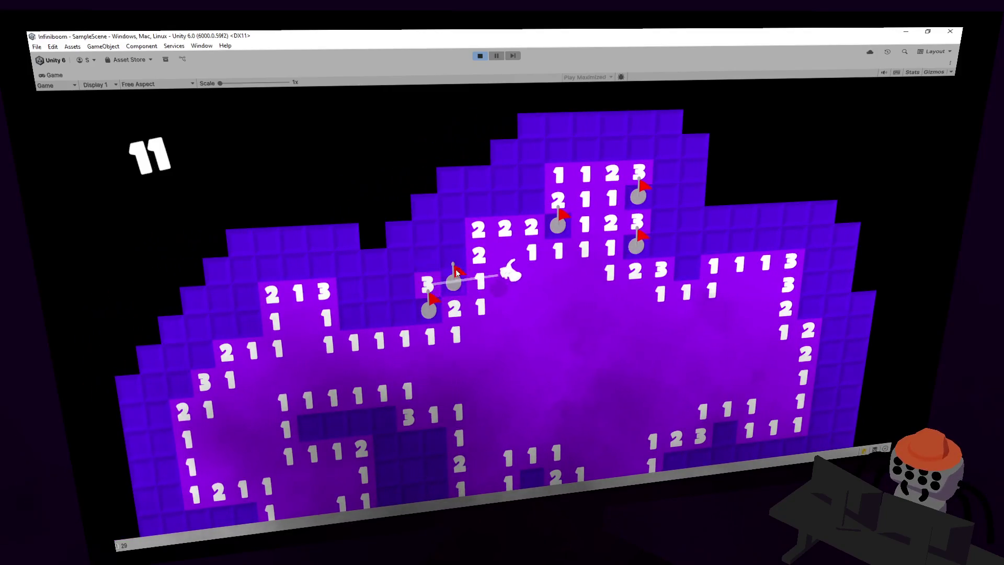
click(453, 255)
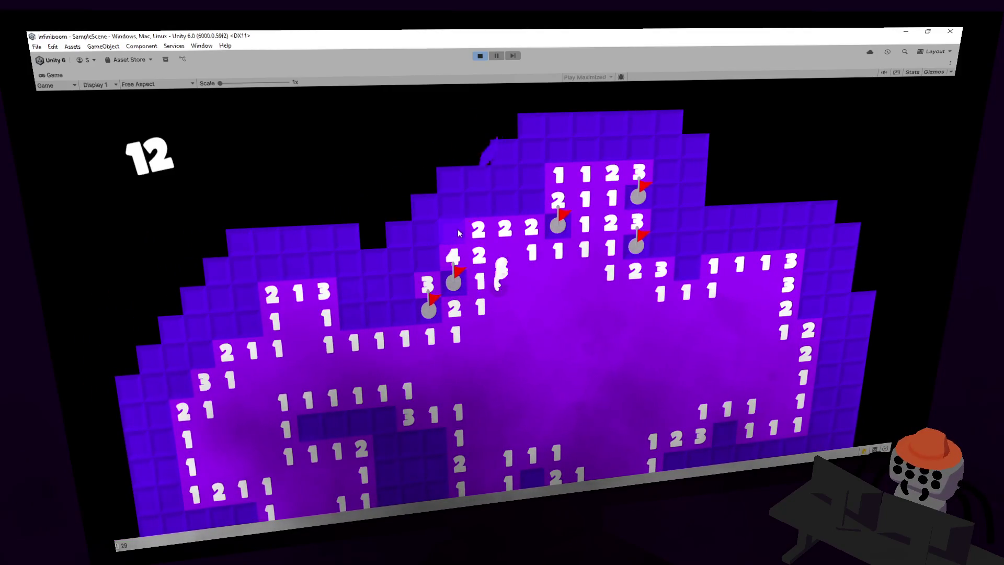
right_click(431, 267)
key(a)
click(430, 263)
click(435, 236)
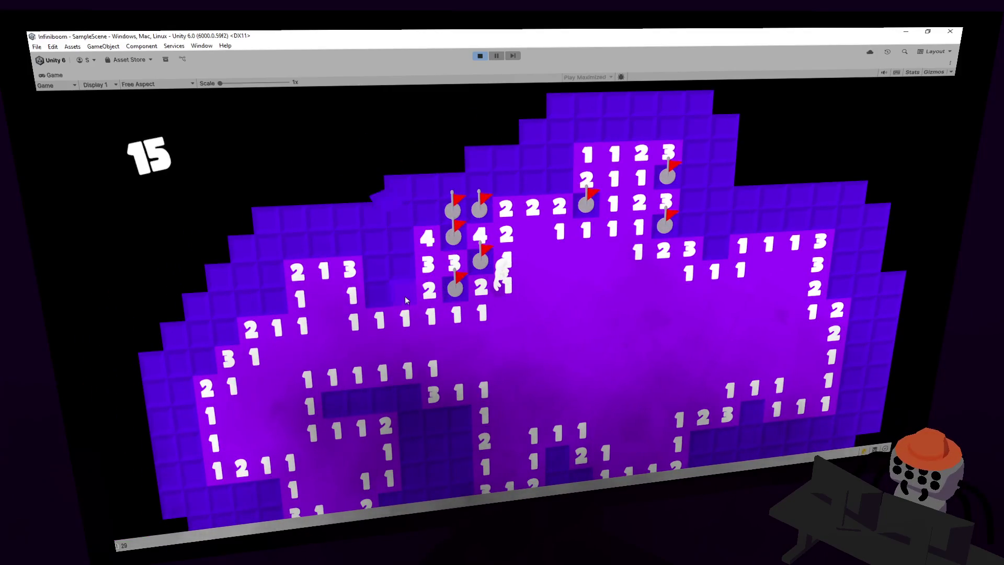
click(410, 296)
click(410, 228)
right_click(408, 263)
key(a)
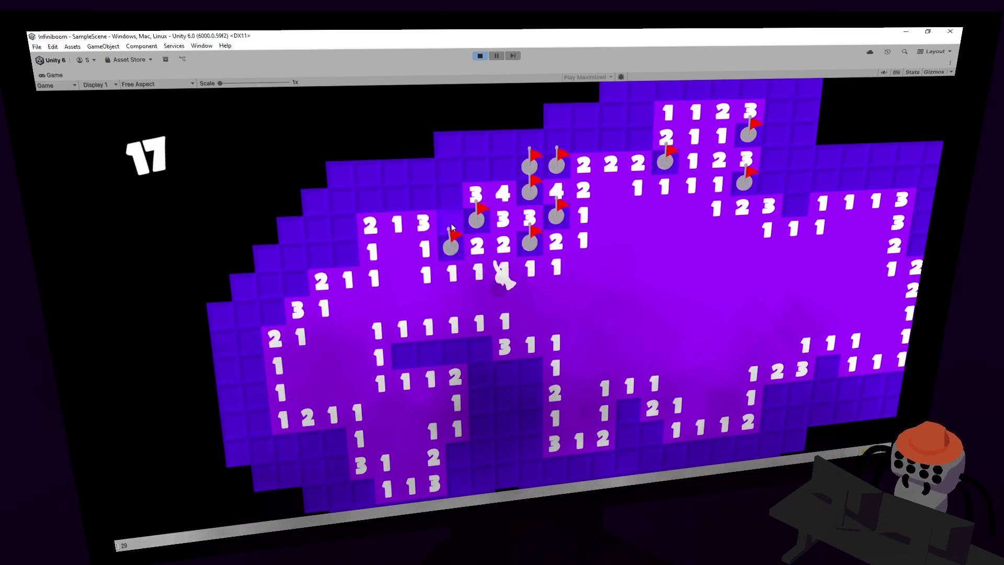
click(449, 230)
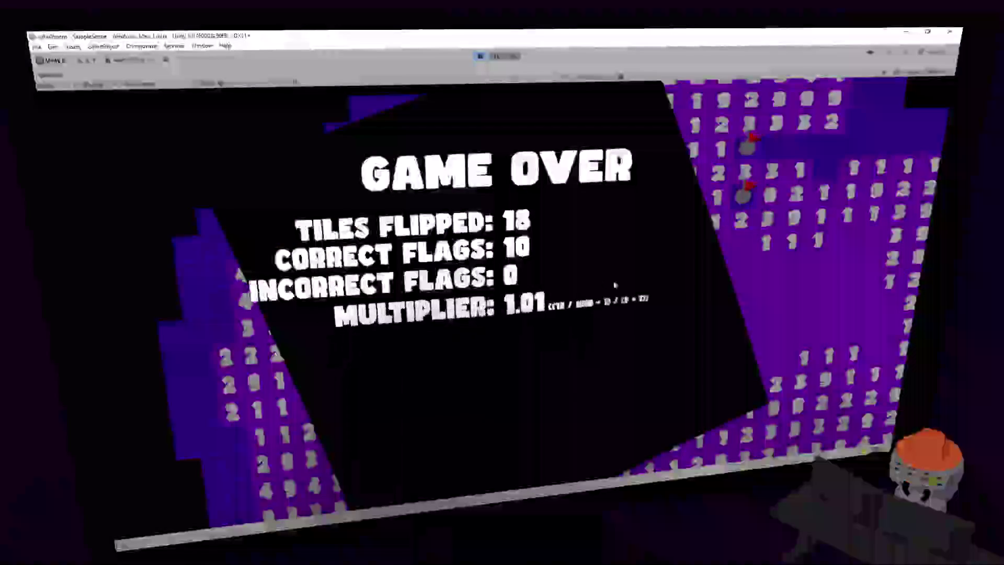
click(480, 55)
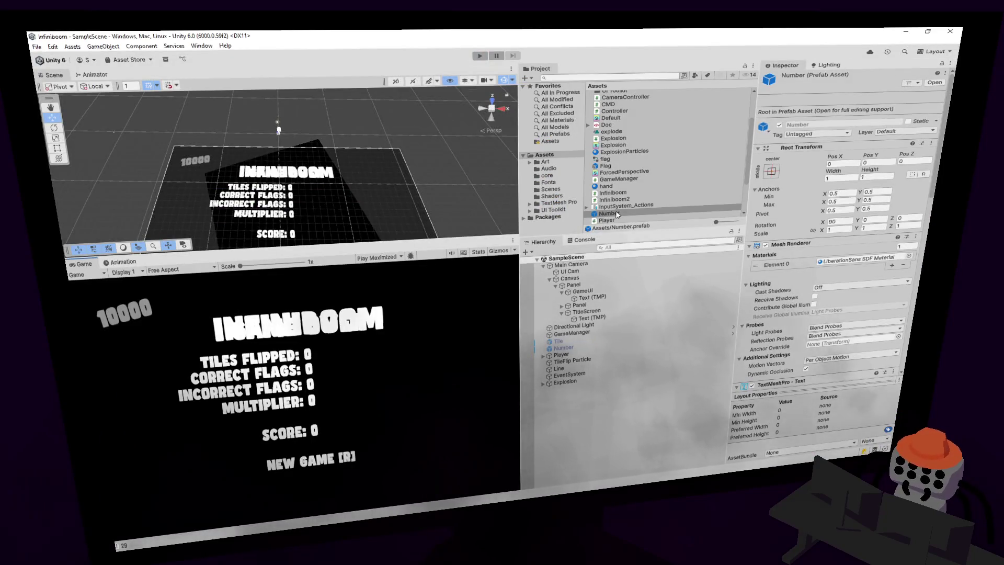
- Resize the panels, open Assets > Fonts and view Zyzol's import settings (size 16, Smooth, Dynamic)
drag(627, 231, 652, 344)
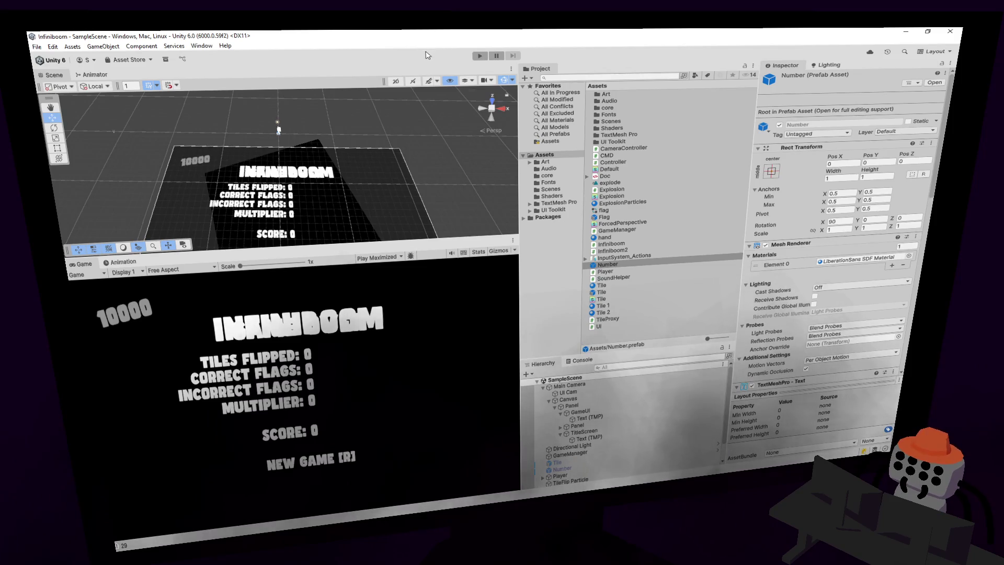
click(549, 400)
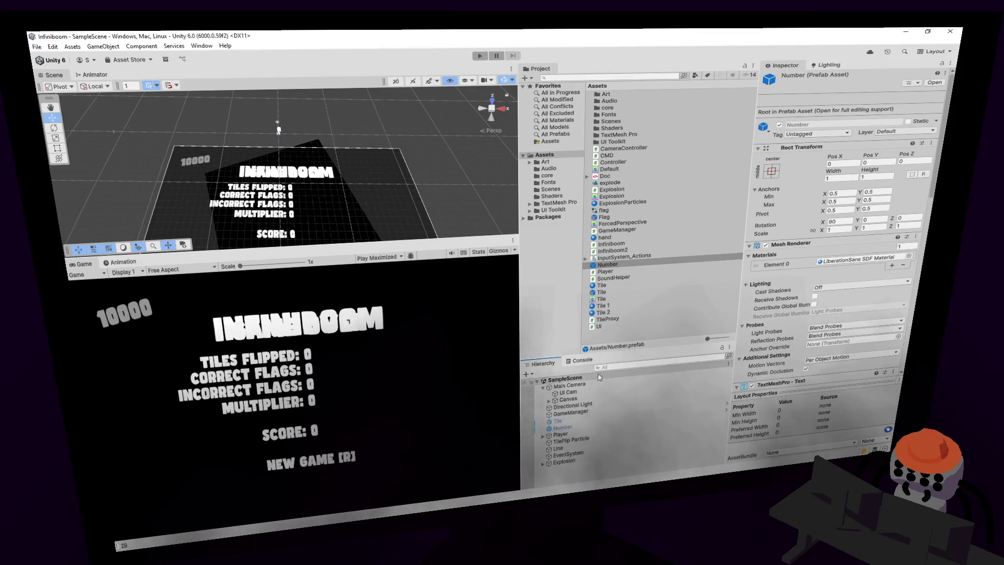
drag(617, 355, 616, 292)
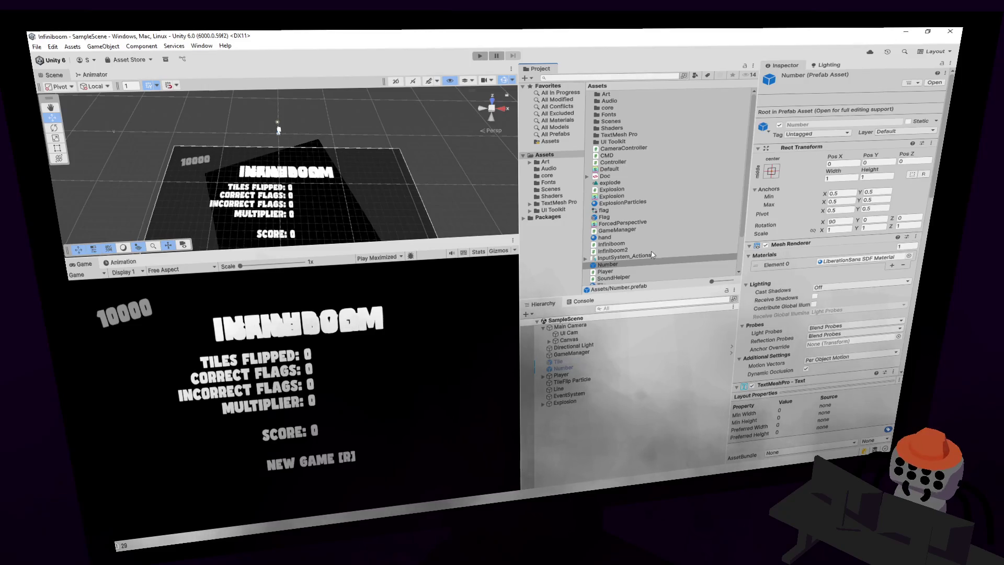
click(555, 181)
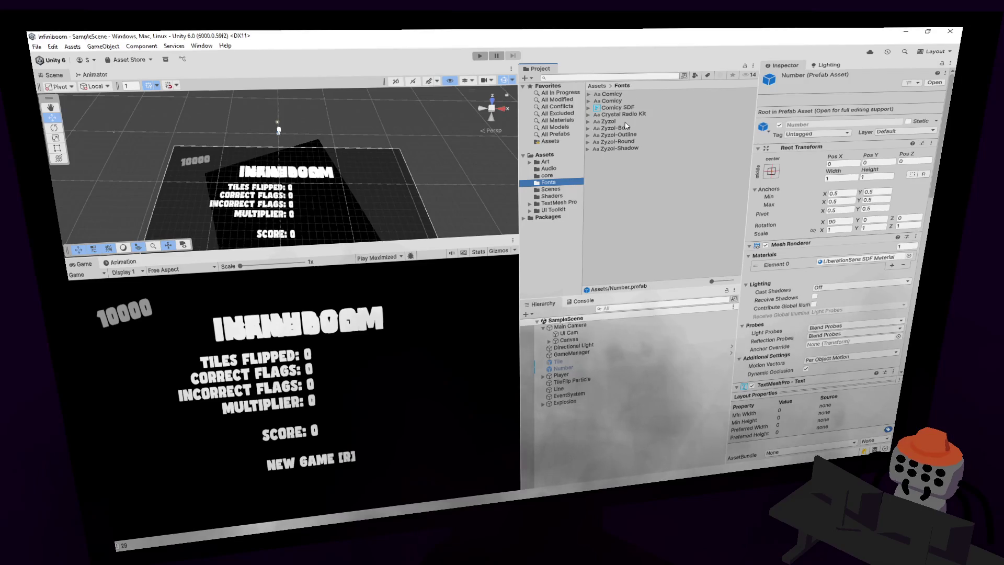
click(624, 114)
click(622, 120)
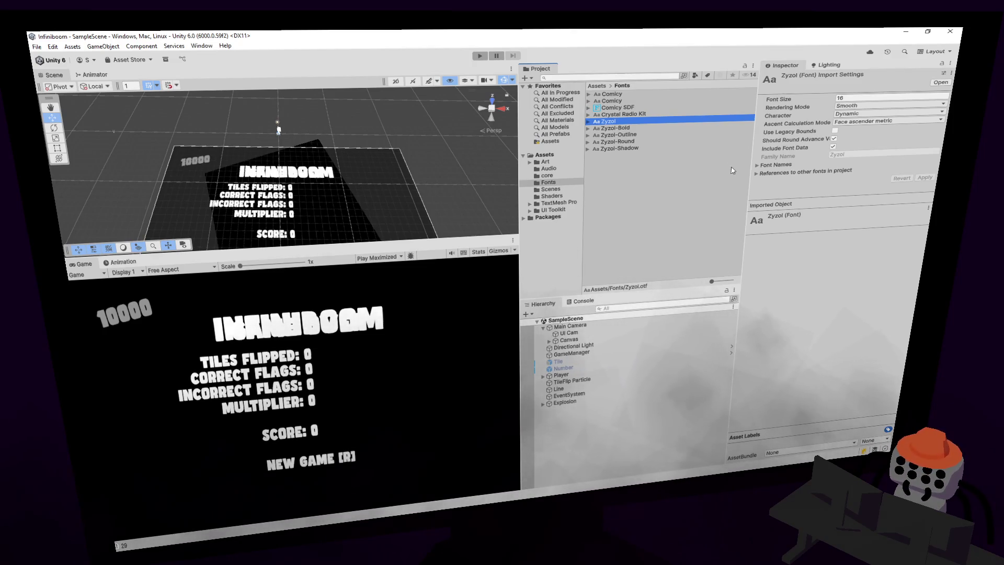
- Create a TextMeshPro SDF font asset from the Zyzol font via Create > TextMeshPro > Font Asset
right_click(622, 123)
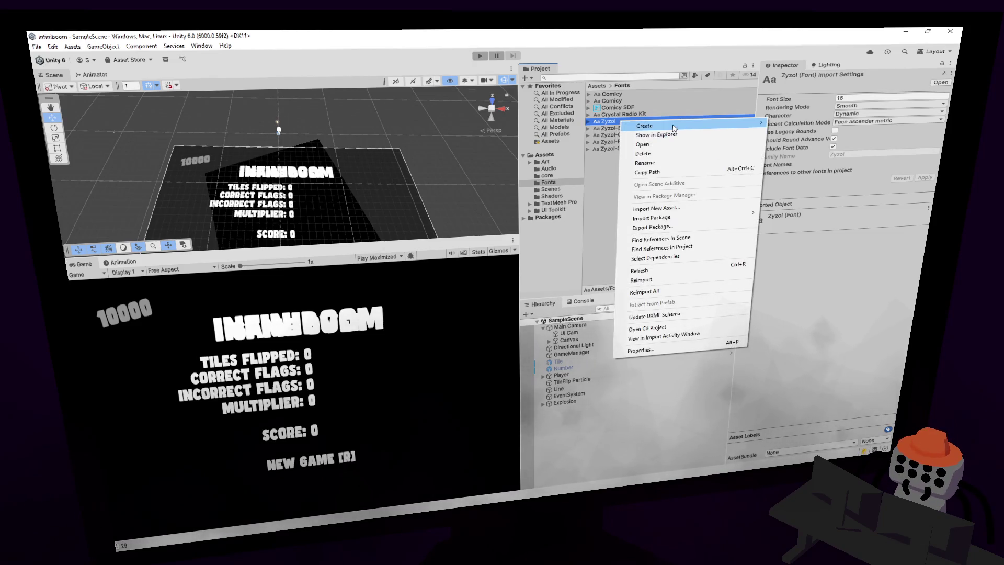
mouse_move(732, 126)
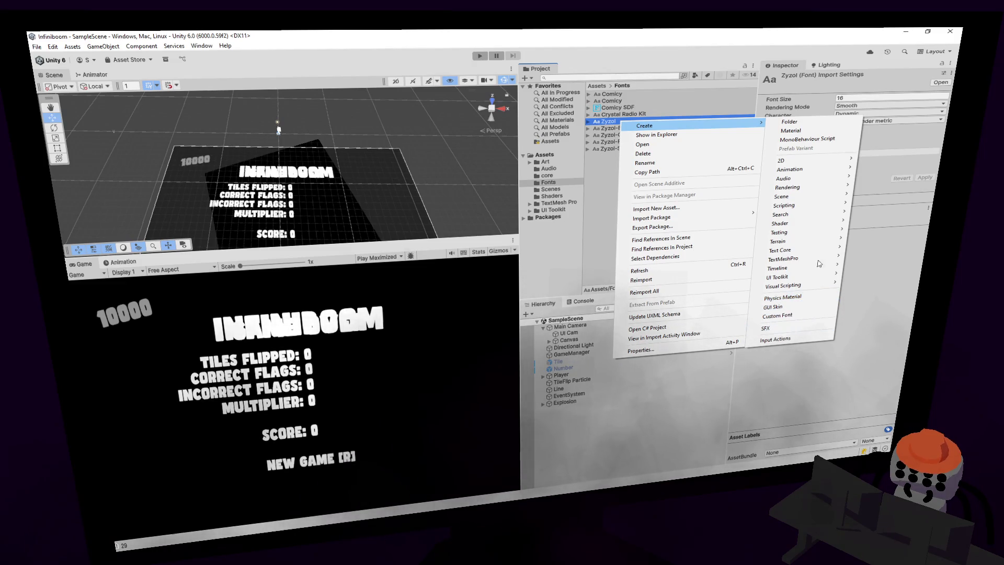
mouse_move(805, 258)
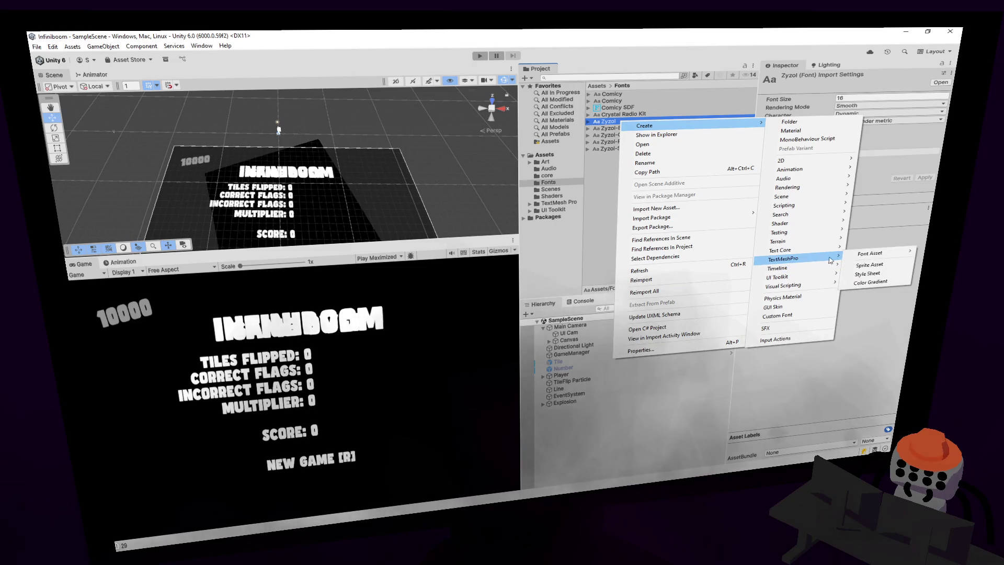
mouse_move(873, 255)
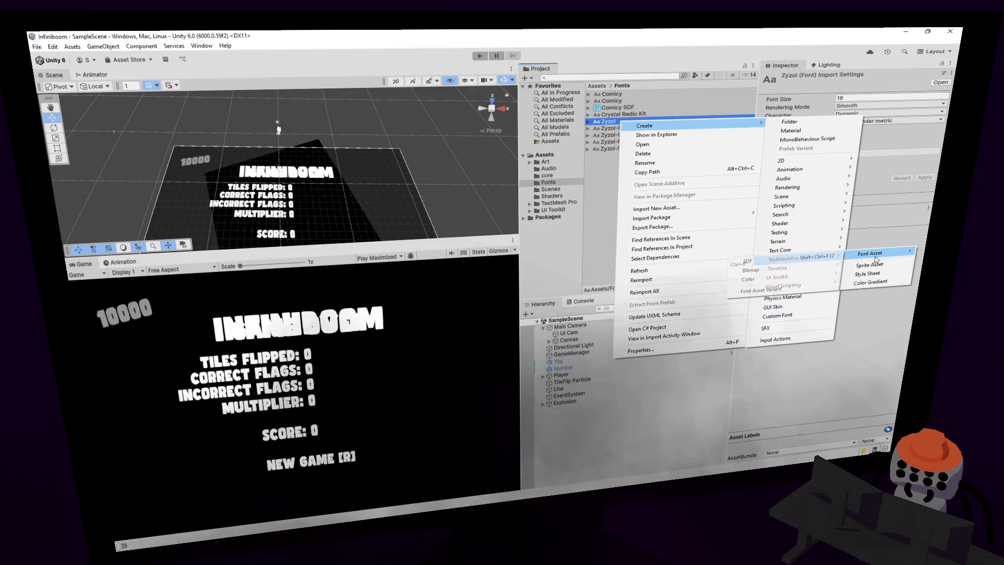
click(761, 270)
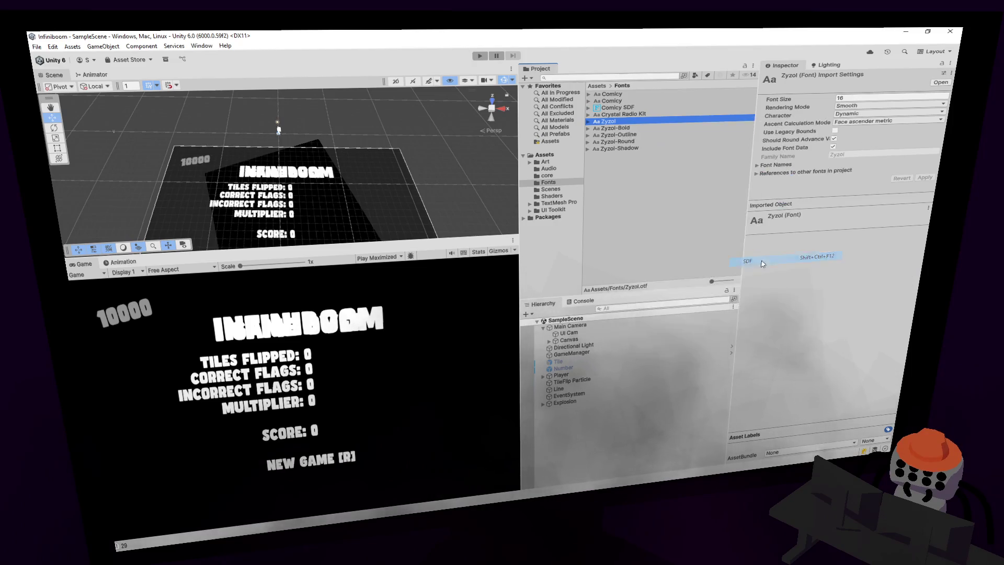
- Assign the new Zyzol SDF font asset to the Number text object
click(619, 128)
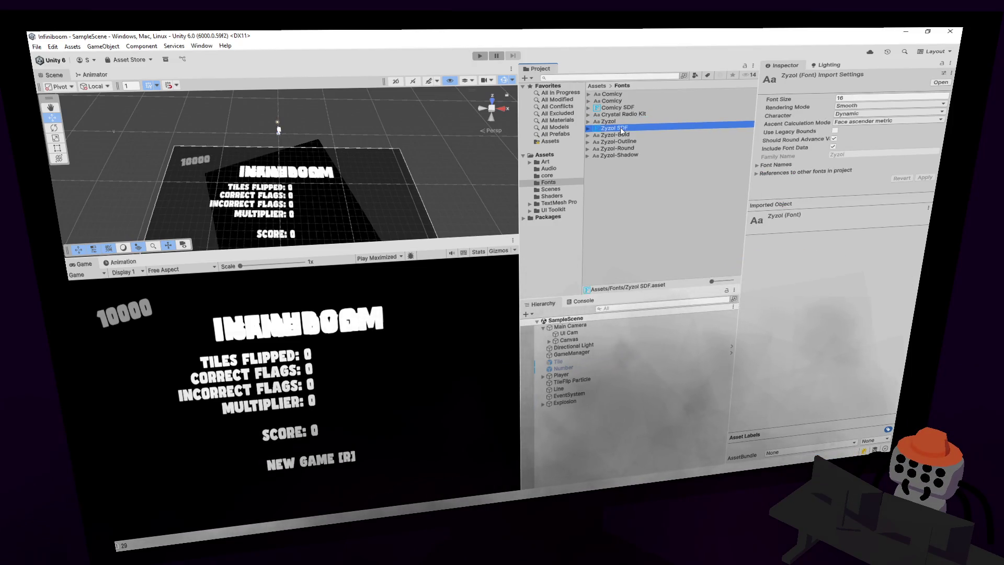
click(565, 368)
mouse_move(612, 126)
mouse_down()
mouse_move(869, 68)
mouse_move(876, 93)
mouse_up()
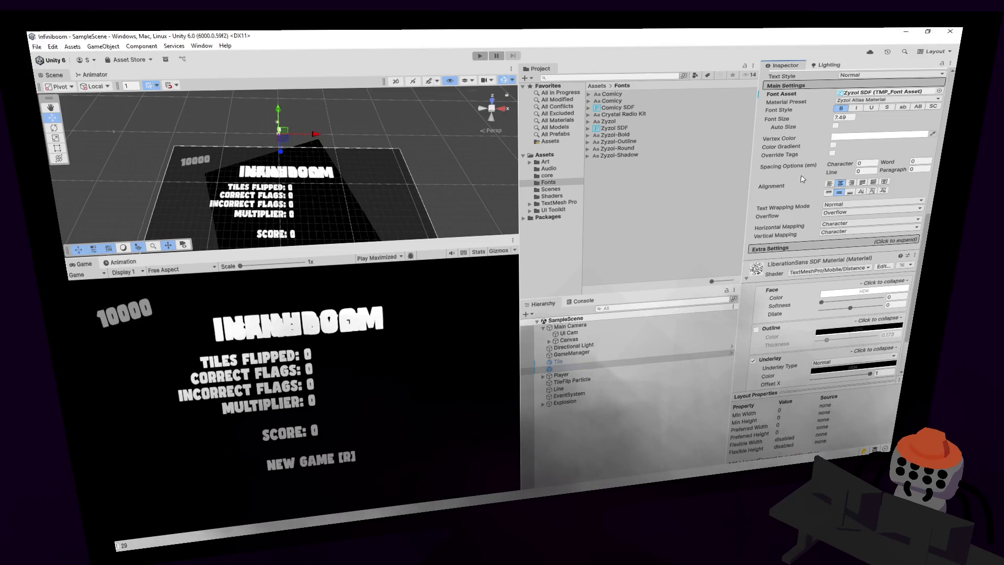
- Use Overrides > Apply All to push Zyzol SDF into the Number prefab, then run the game
scroll(789, 285, up, 3)
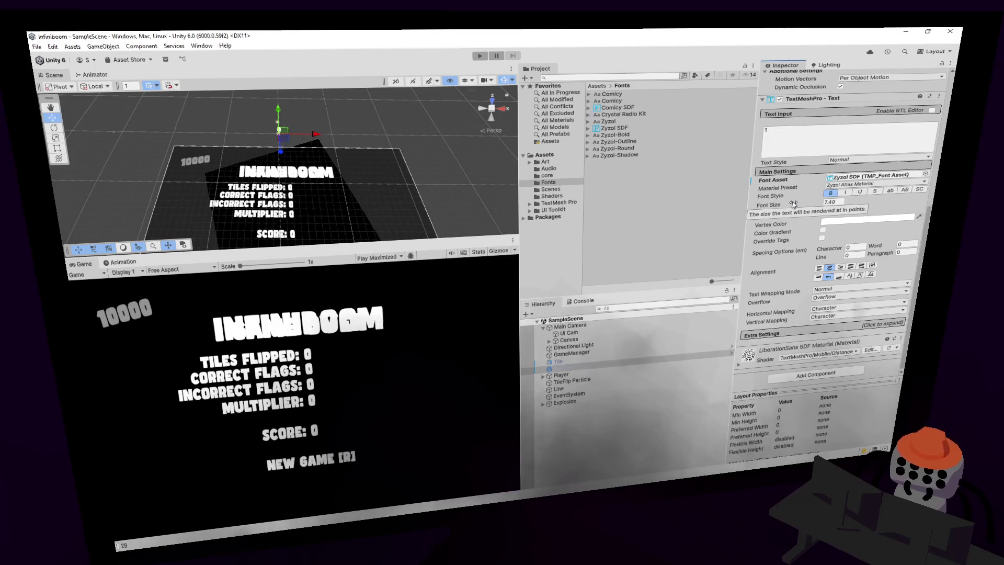
scroll(870, 215, up, 10)
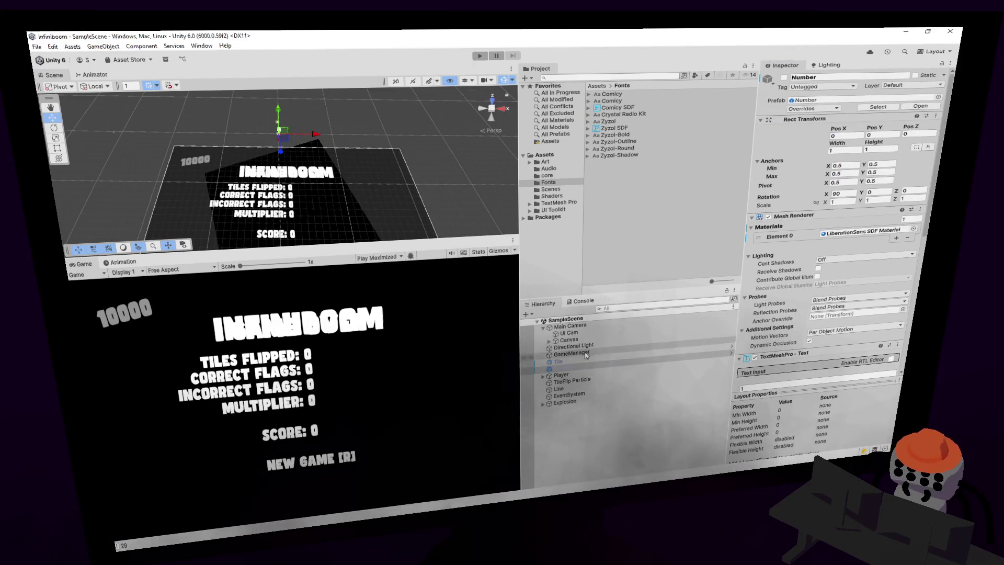
click(813, 108)
click(889, 162)
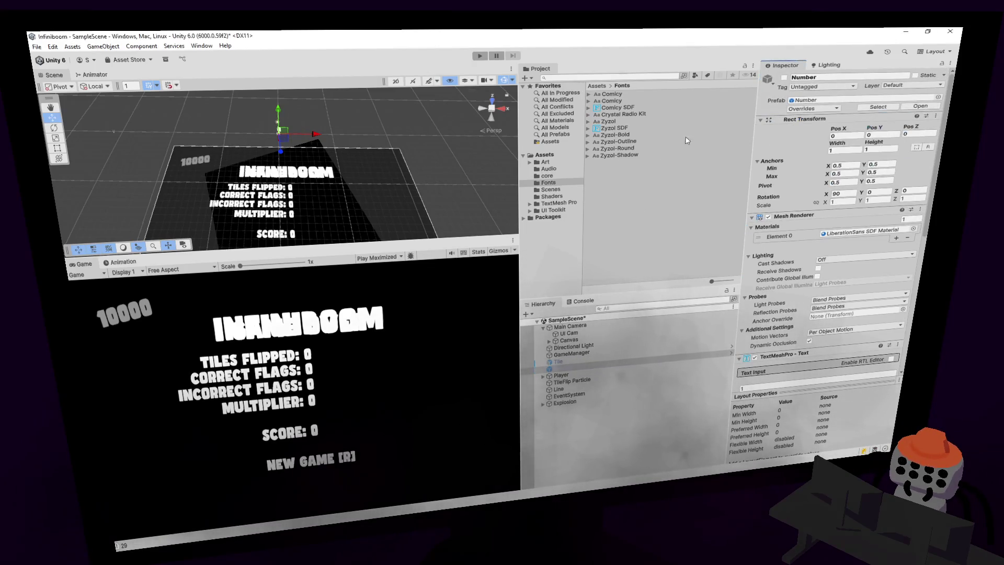
click(479, 56)
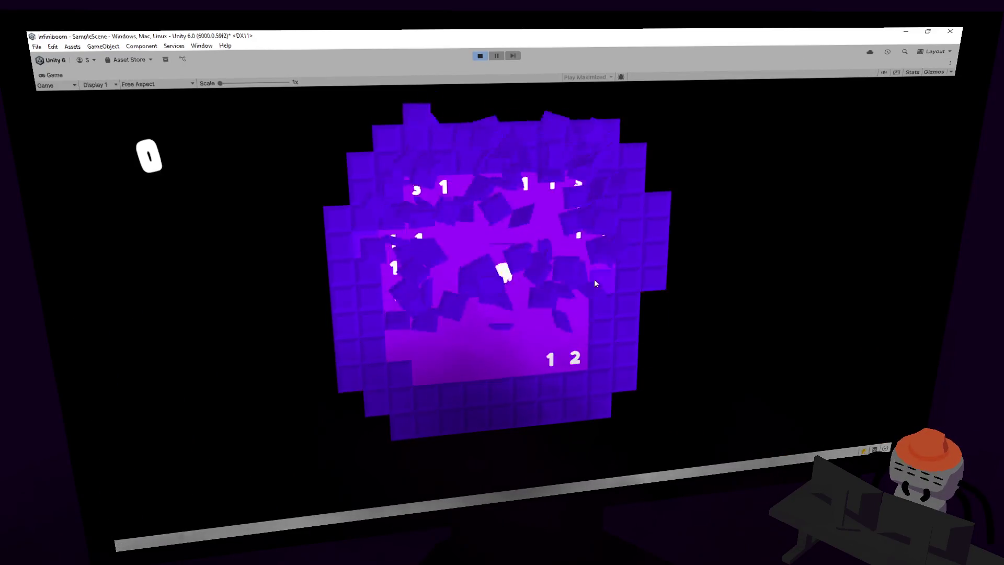
- Reveal and flag tiles beside the existing flags to check the Zyzol-styled numbers
key(d)
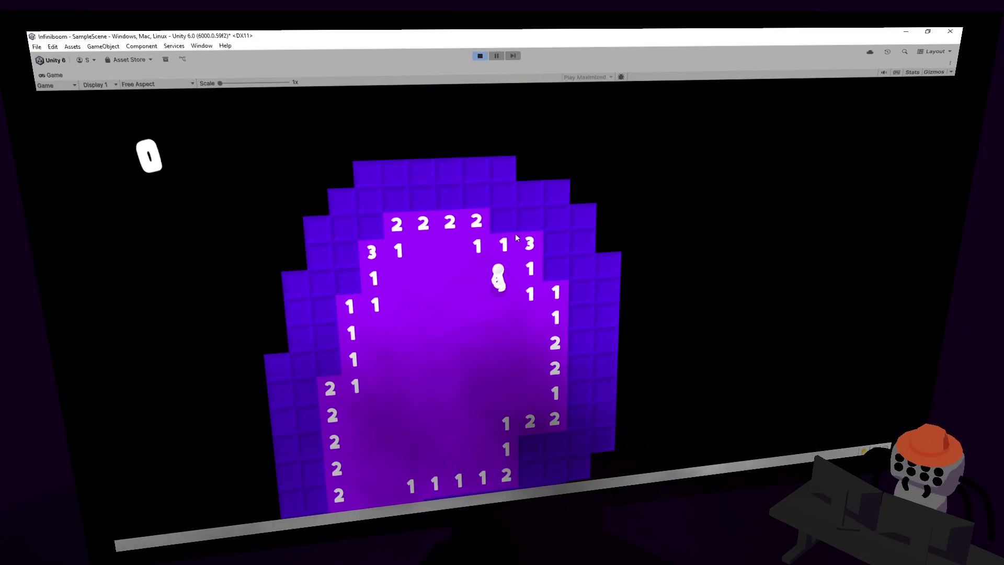
click(527, 221)
right_click(536, 240)
click(533, 219)
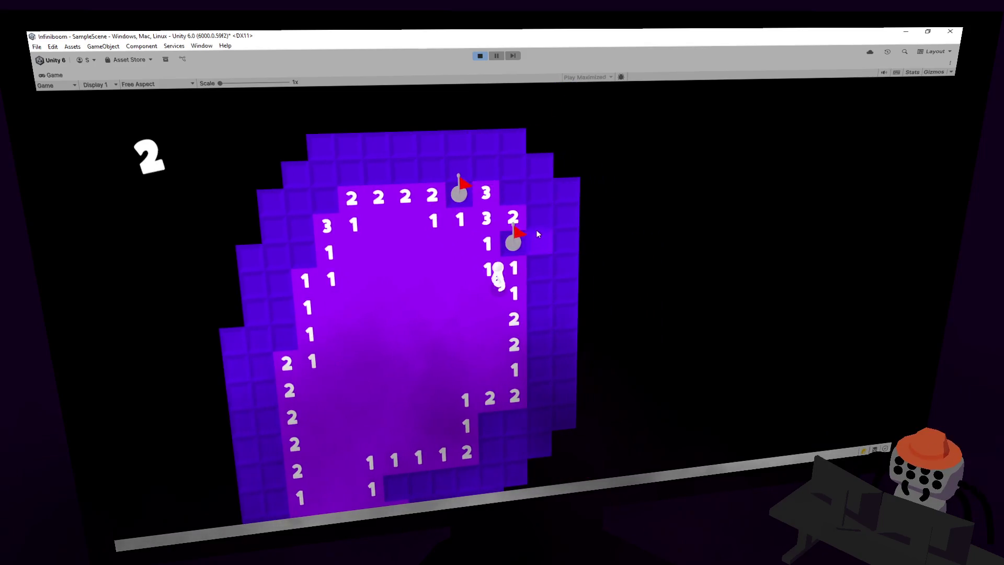
click(538, 242)
click(539, 265)
click(534, 287)
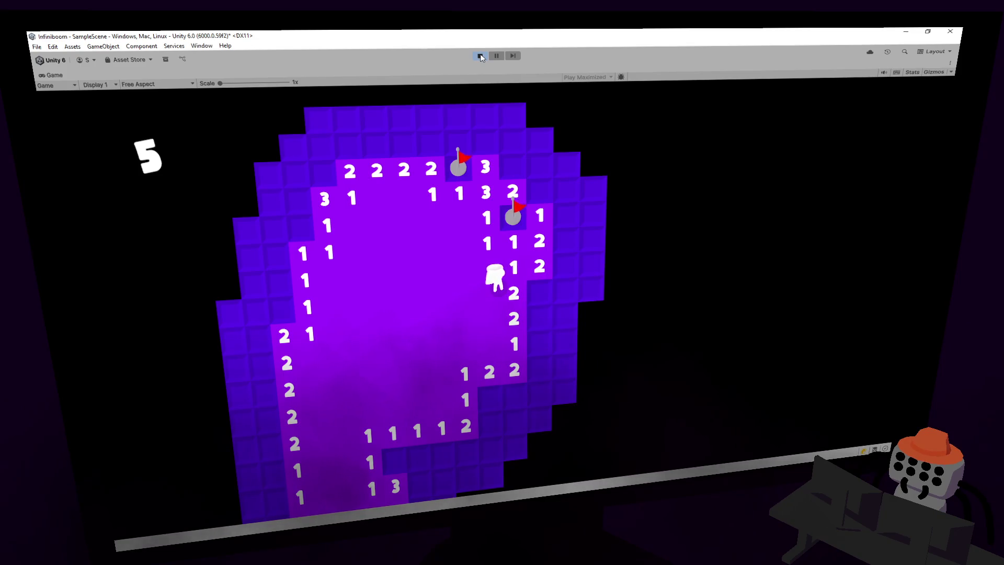
- Flag and reveal more tiles down and to the right until a 4 appears, then stop with Ctrl+P
right_click(543, 286)
key(s)
right_click(538, 293)
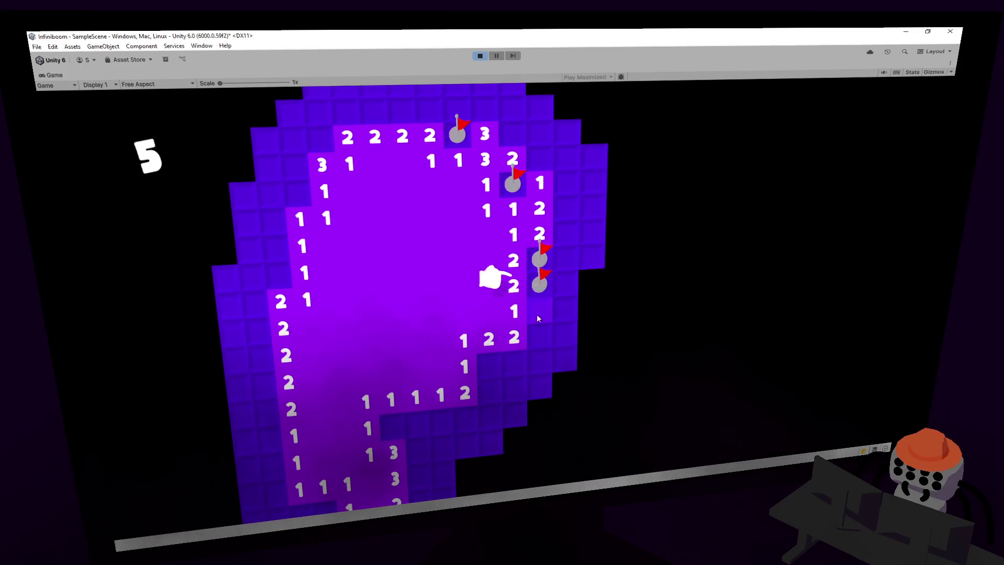
click(536, 311)
right_click(491, 325)
click(511, 325)
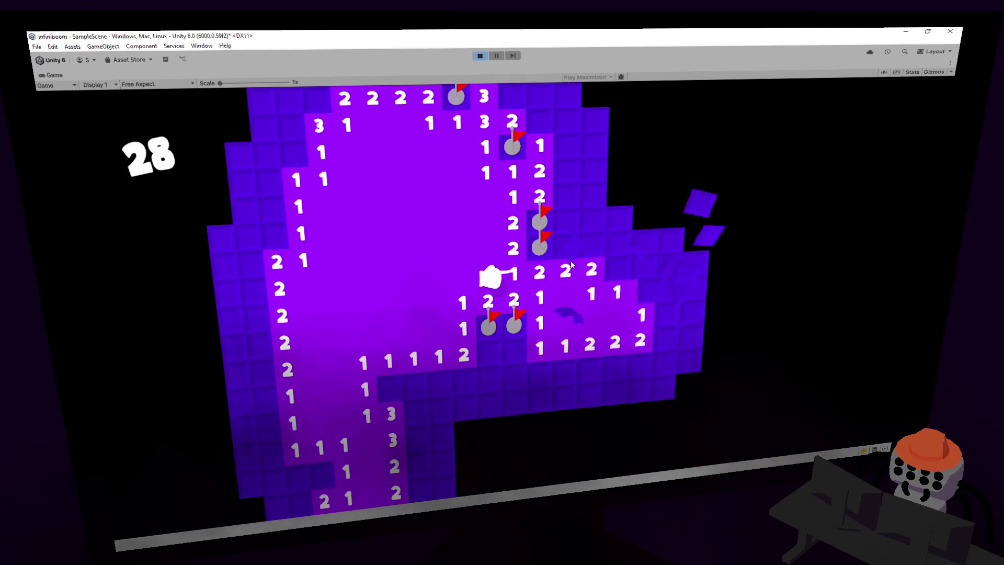
right_click(534, 224)
click(534, 221)
right_click(543, 243)
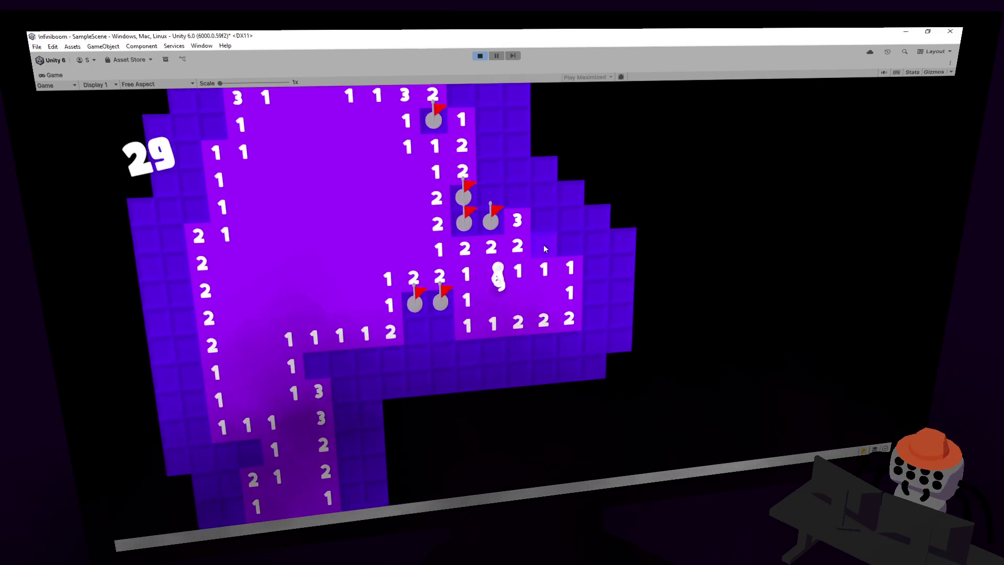
click(566, 243)
click(596, 269)
click(596, 285)
key(ctrl+p)
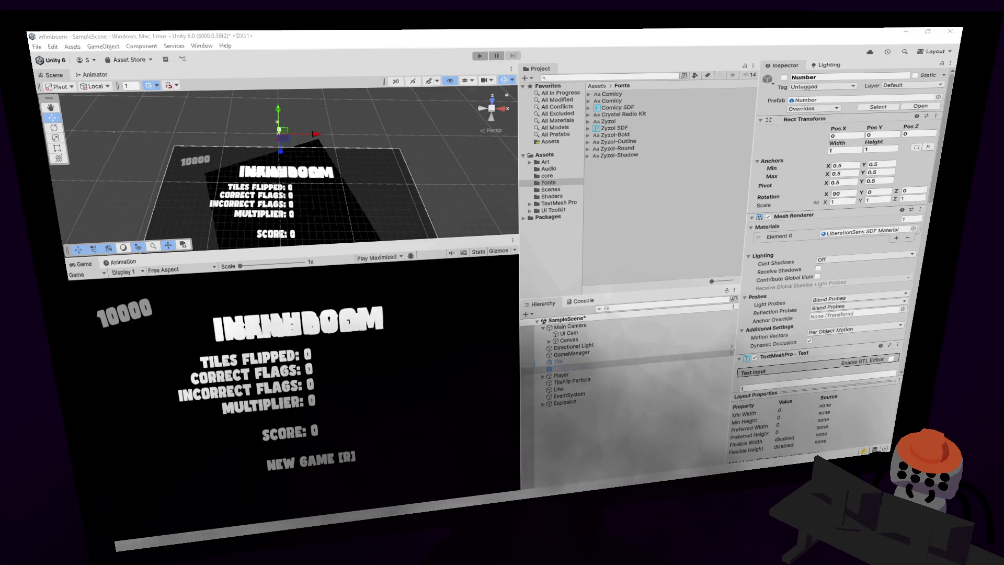
- Switch Number's material to LiberationSans SDF Drop Shadow, test it briefly, then browse other materials
key(Up)
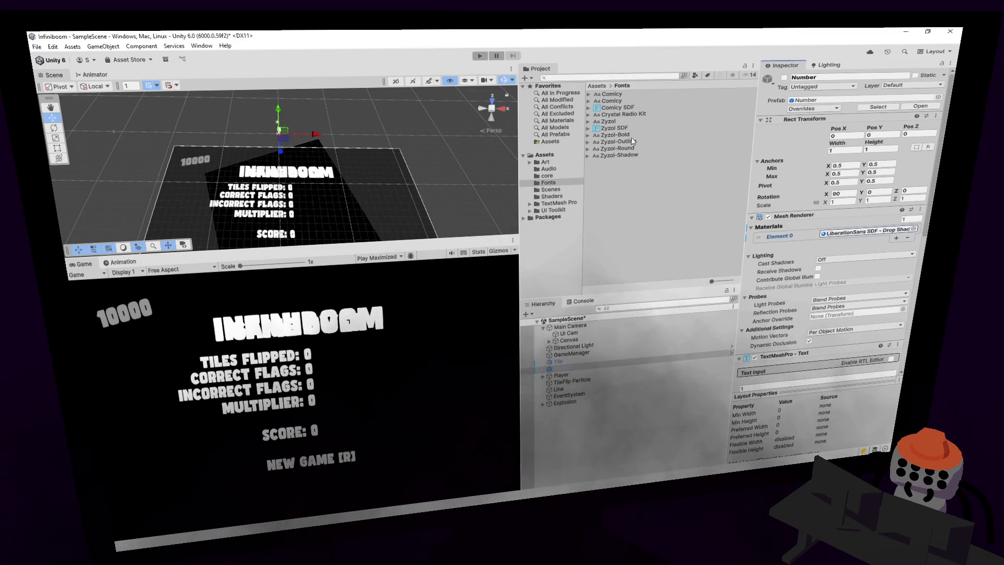
click(480, 57)
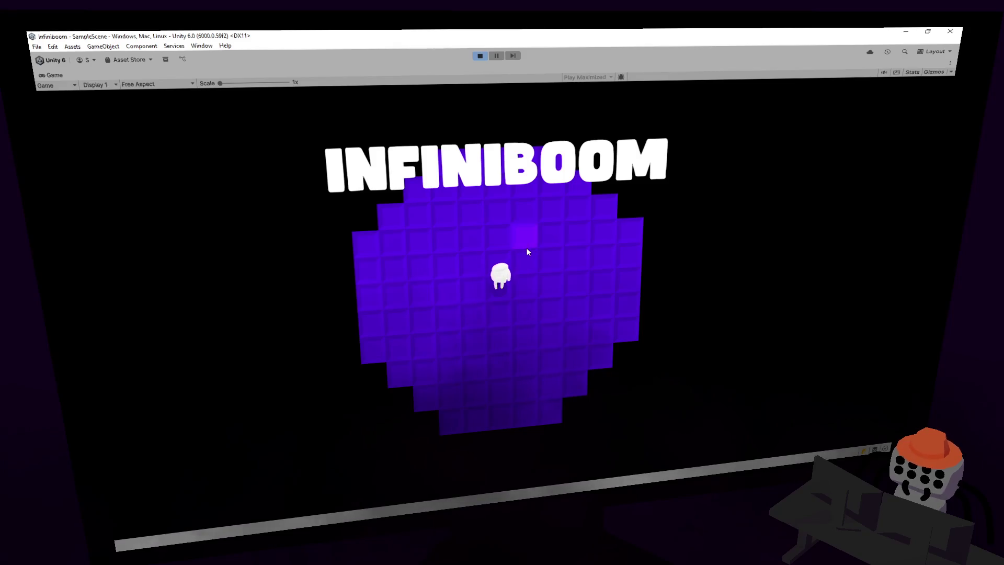
click(527, 252)
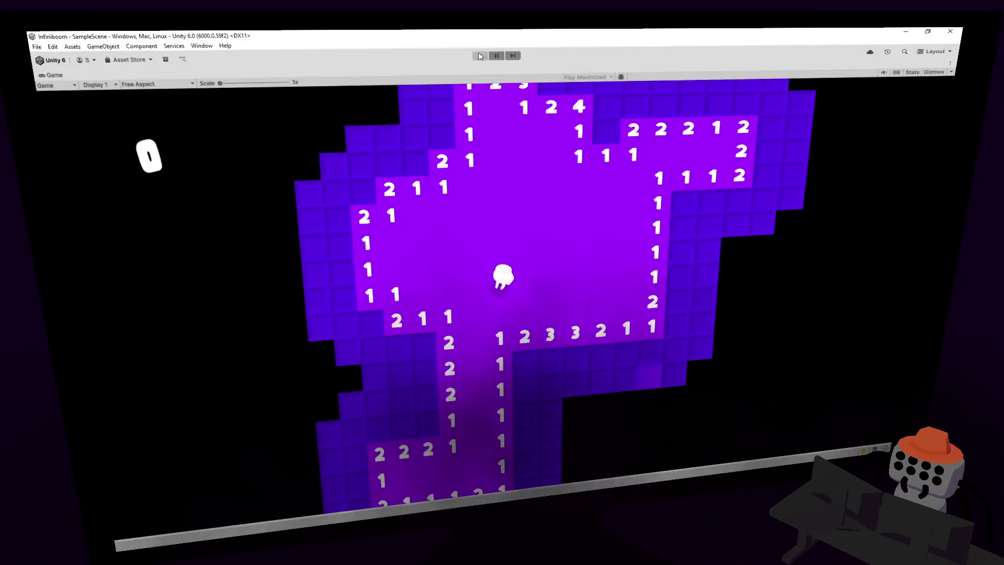
click(478, 56)
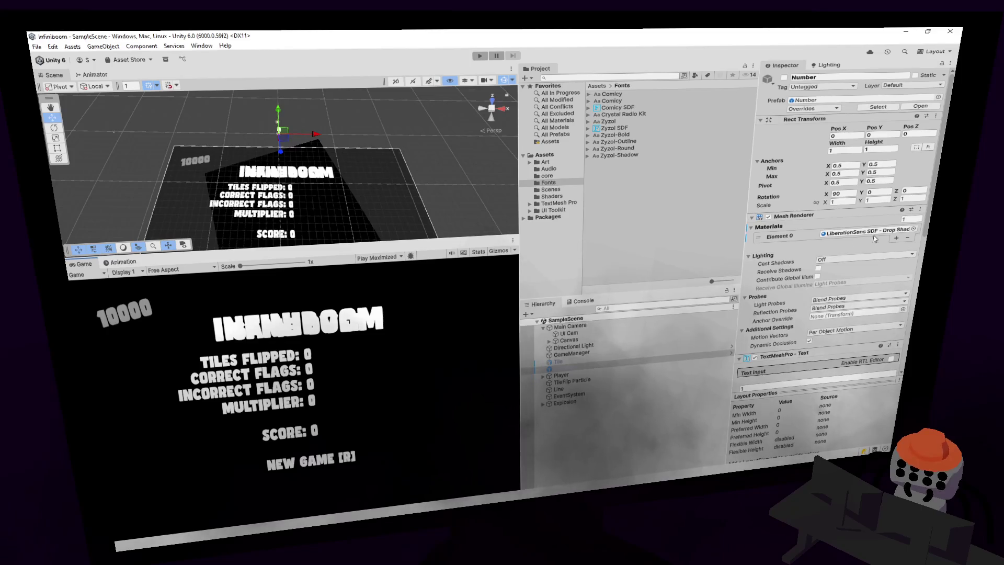
click(913, 230)
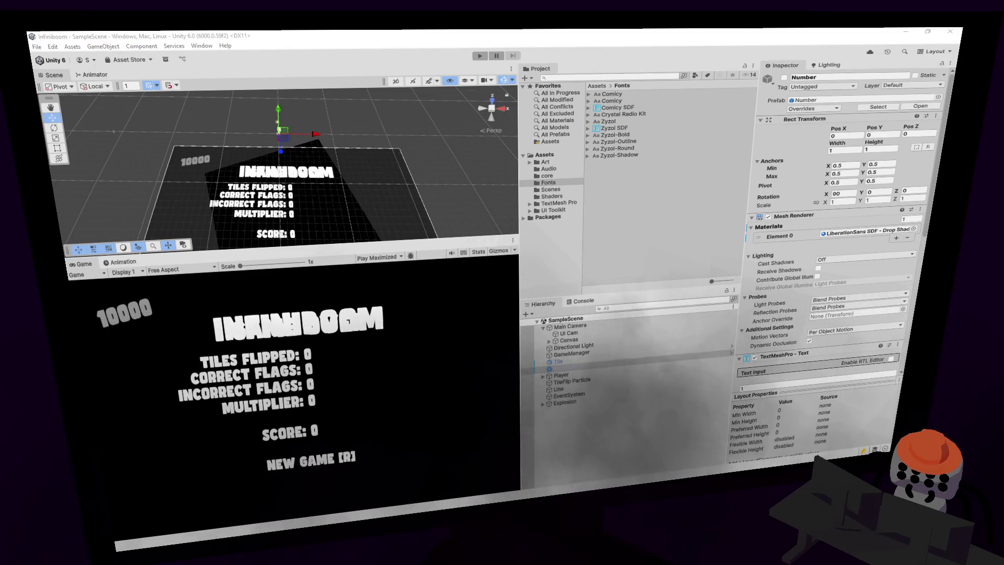
click(531, 426)
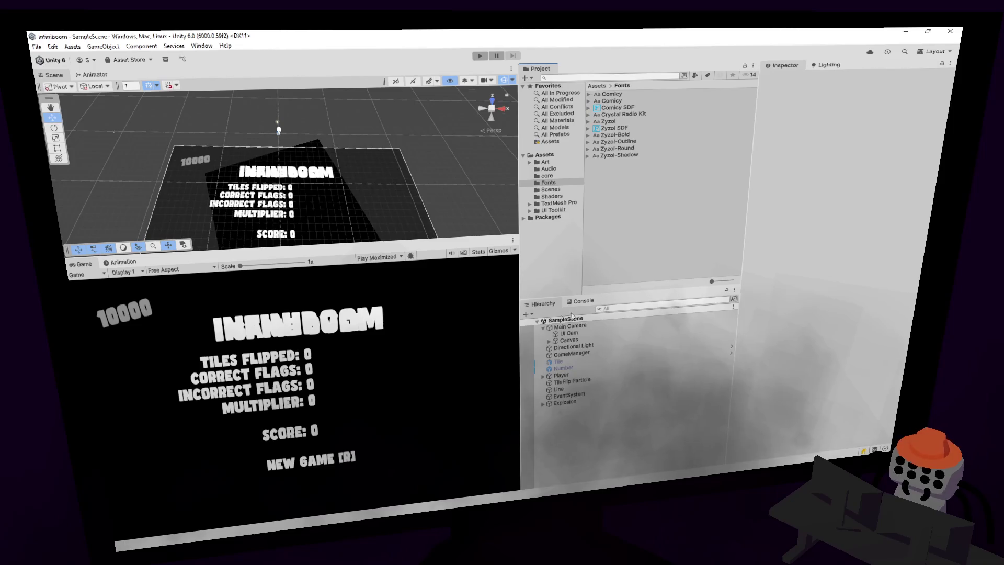
- Select the Number object and assign the Zyzol SDF font to its text
click(571, 353)
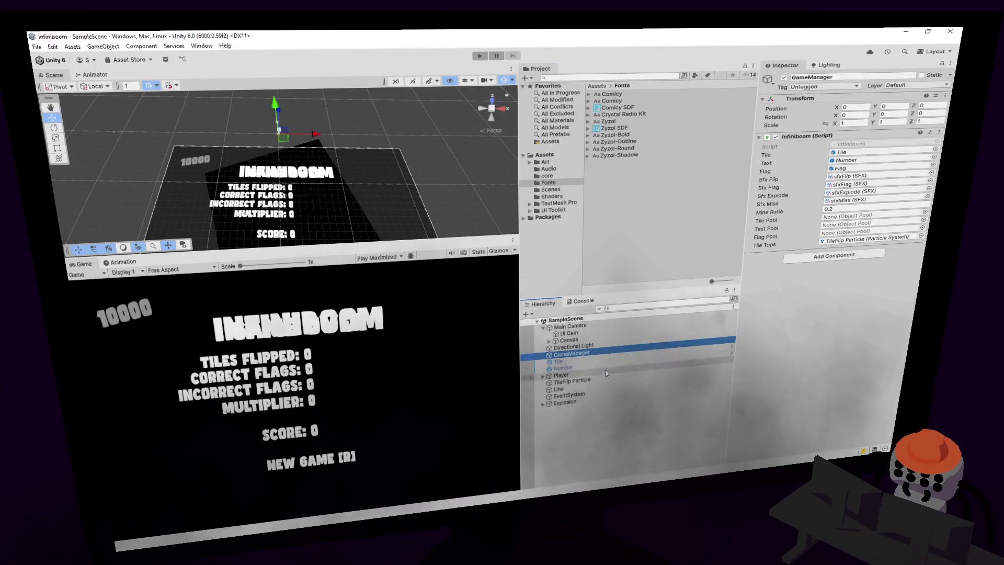
mouse_move(564, 368)
mouse_down()
mouse_move(653, 345)
mouse_move(858, 256)
mouse_move(732, 173)
mouse_up()
mouse_move(608, 129)
mouse_down()
mouse_move(906, 246)
mouse_move(862, 273)
mouse_up()
- Expand the Number text's material section to show its Face, Outline and Underlay settings
scroll(866, 270, down, 5)
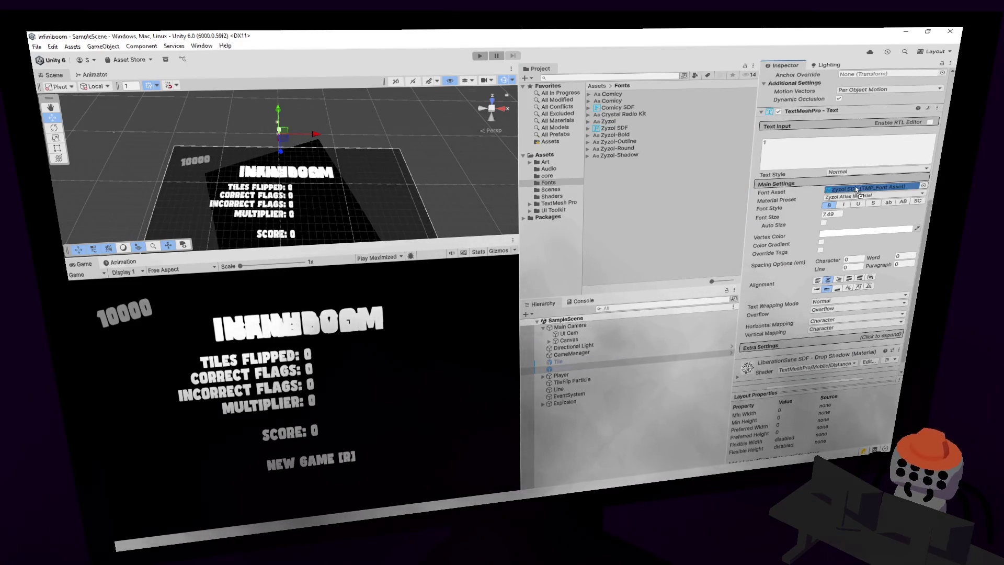
scroll(870, 200, up, 2)
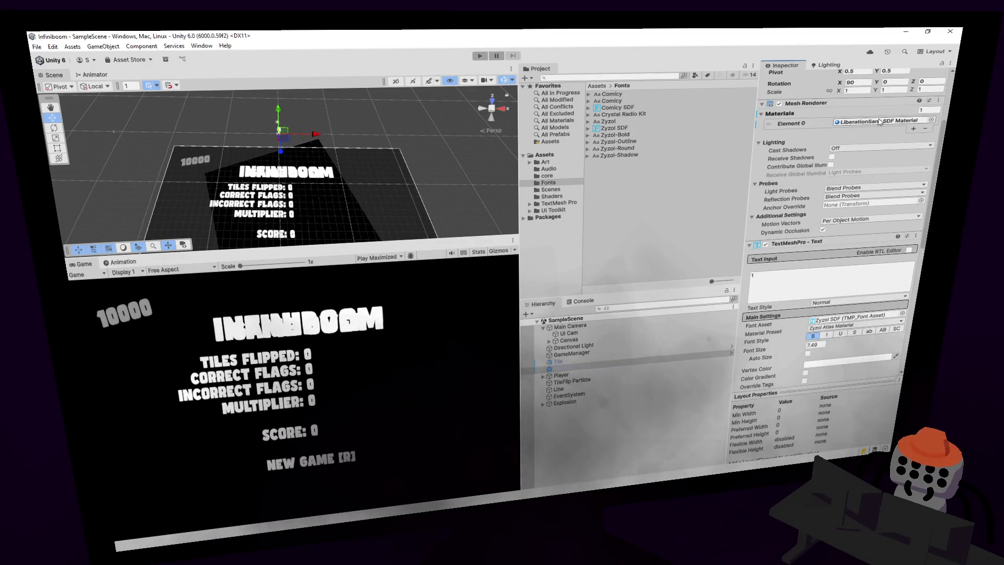
scroll(855, 352, down, 3)
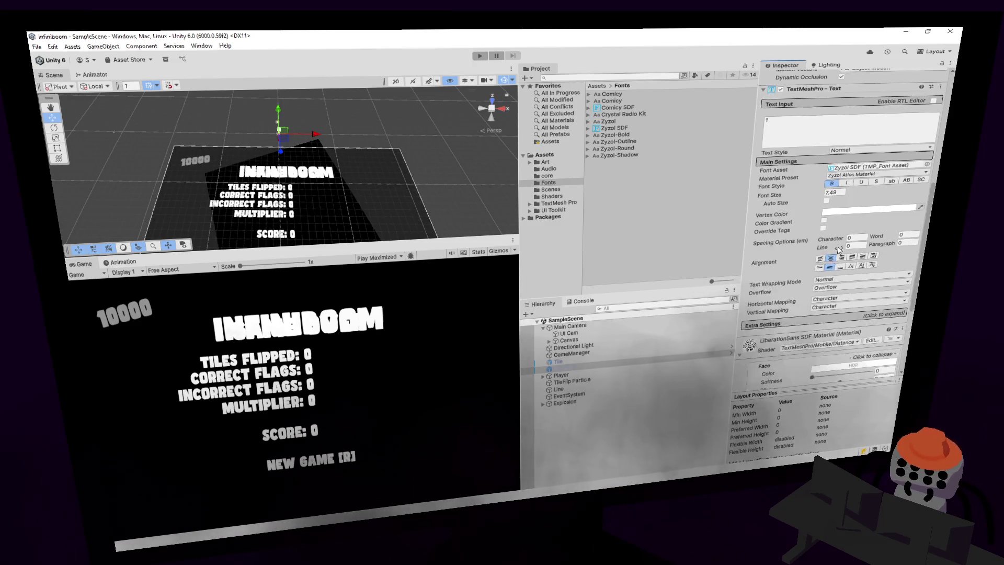
scroll(835, 235, down, 3)
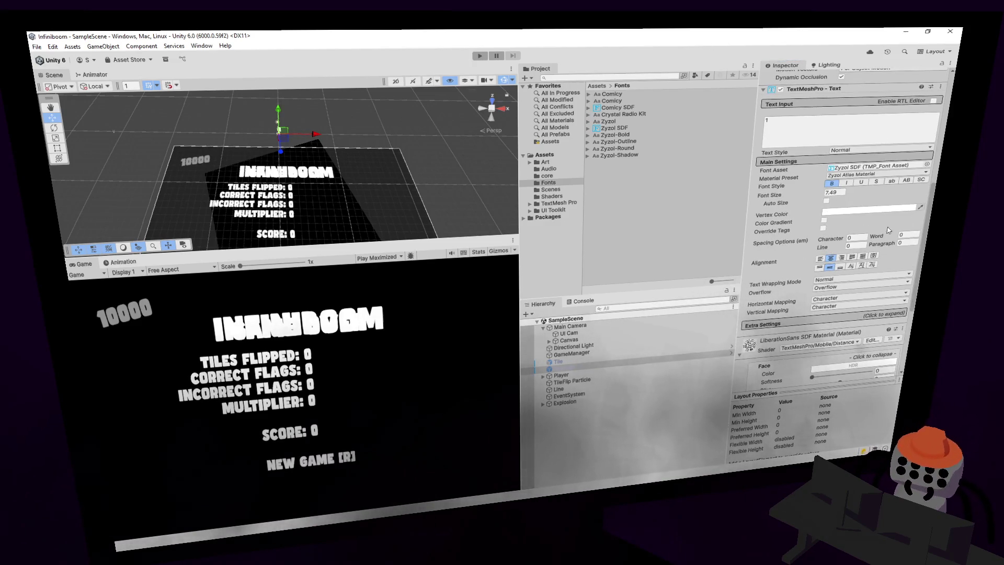
scroll(833, 277, down, 1)
click(826, 319)
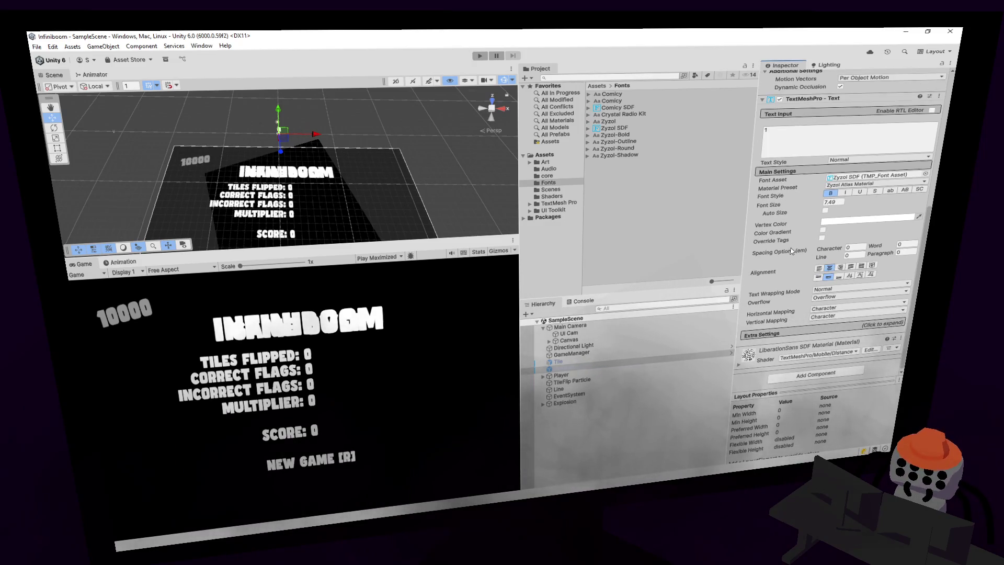
scroll(792, 251, up, 3)
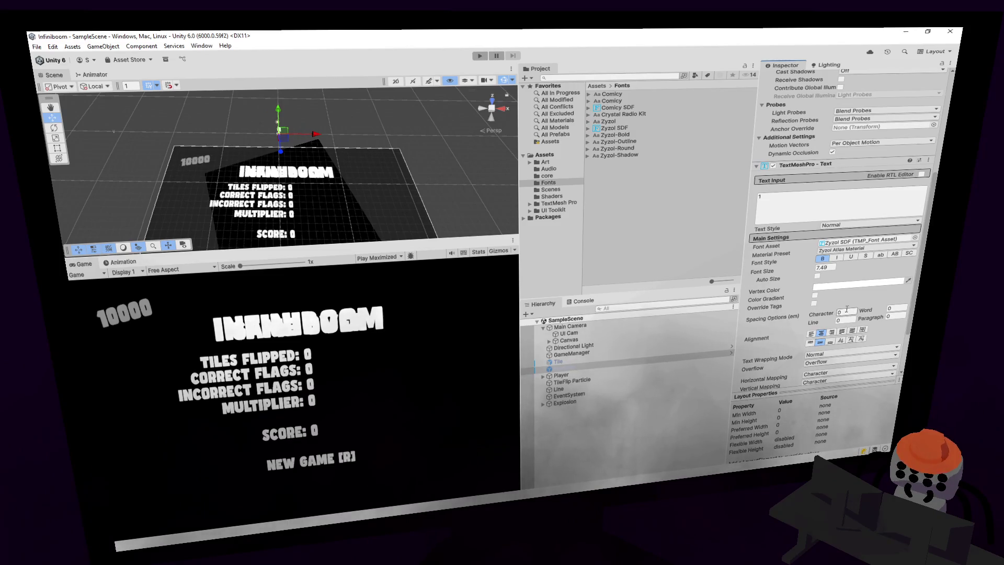
scroll(801, 267, down, 3)
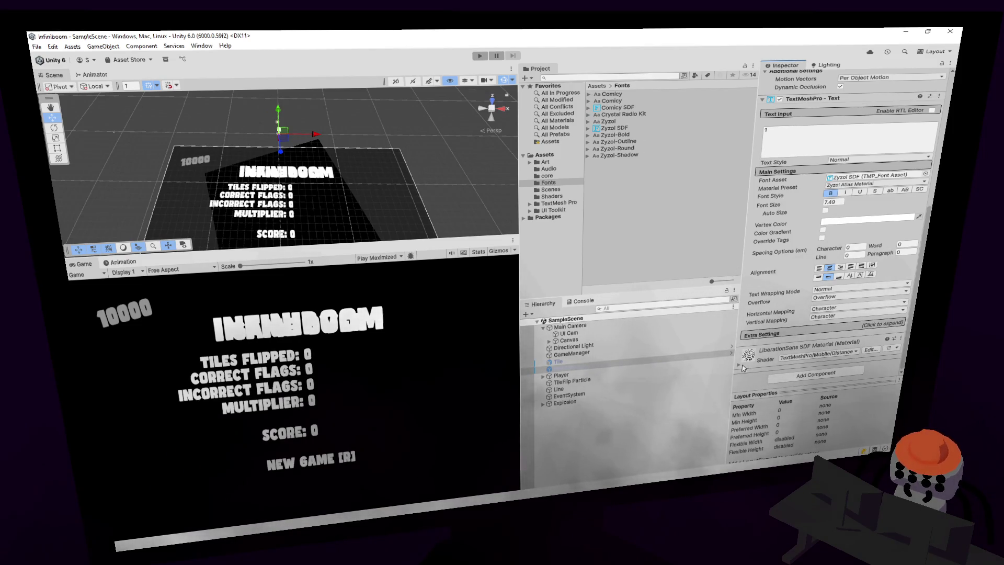
click(797, 351)
scroll(796, 293, down, 3)
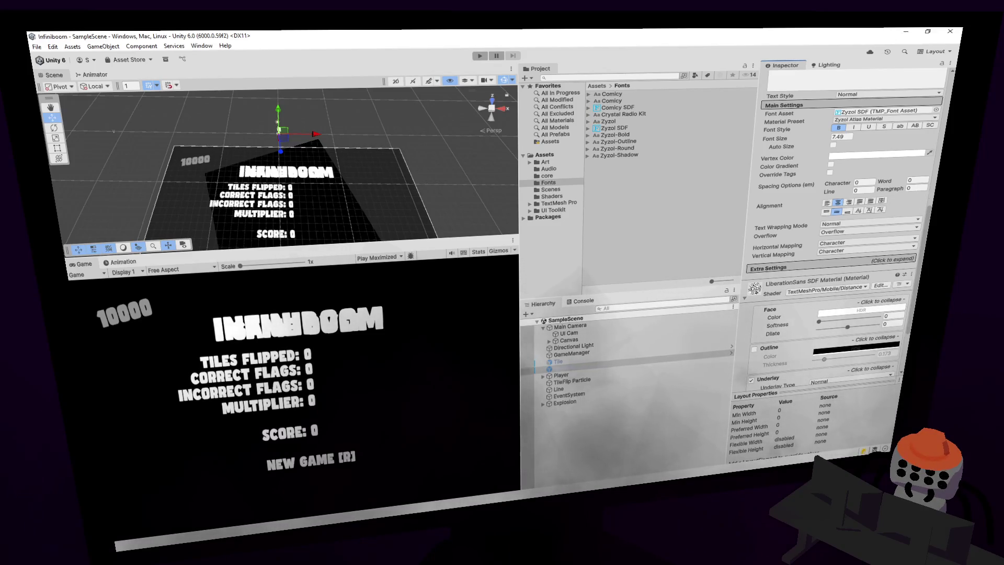
click(617, 129)
right_click(622, 130)
mouse_move(680, 136)
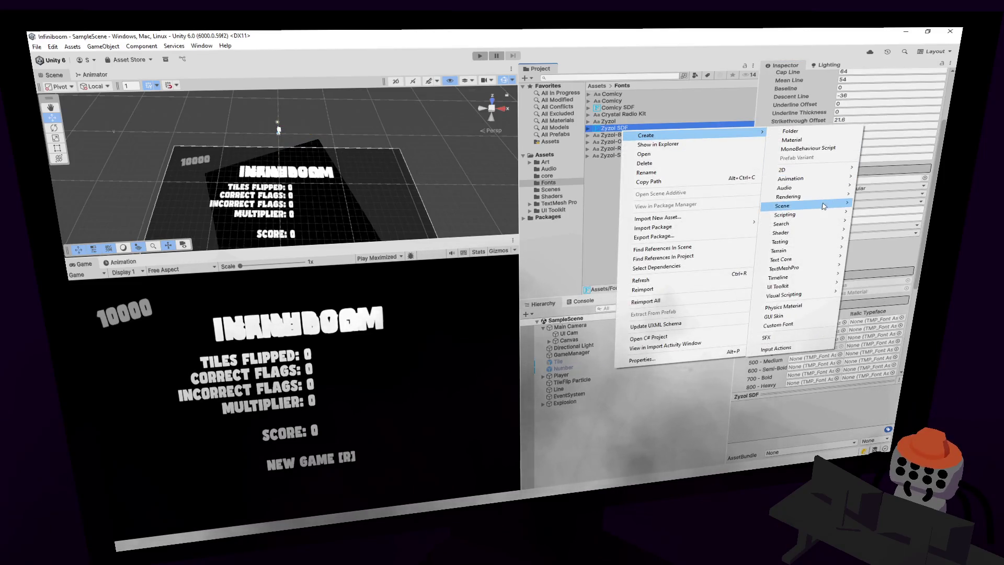
click(837, 140)
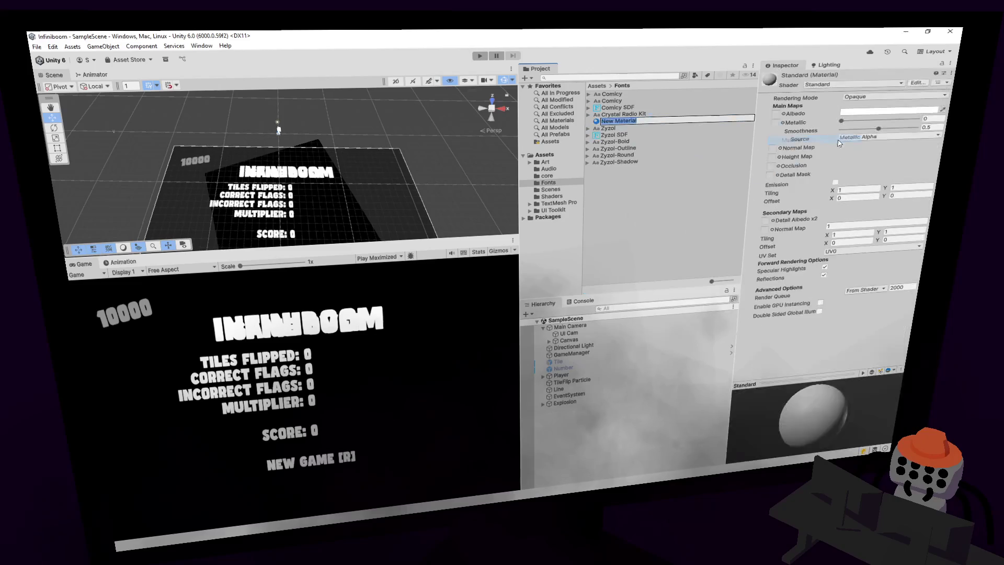
key(Return)
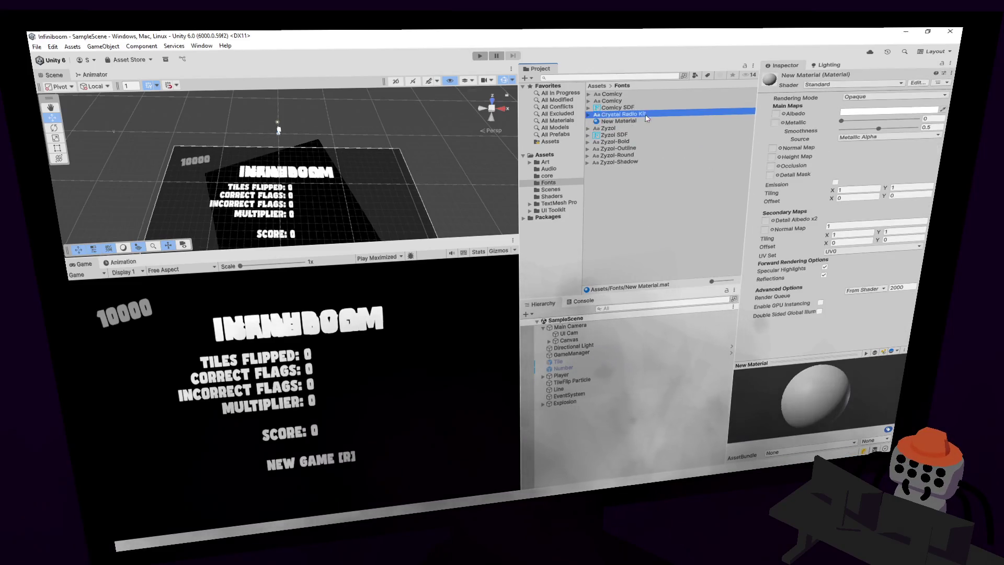
key(Delete)
click(518, 285)
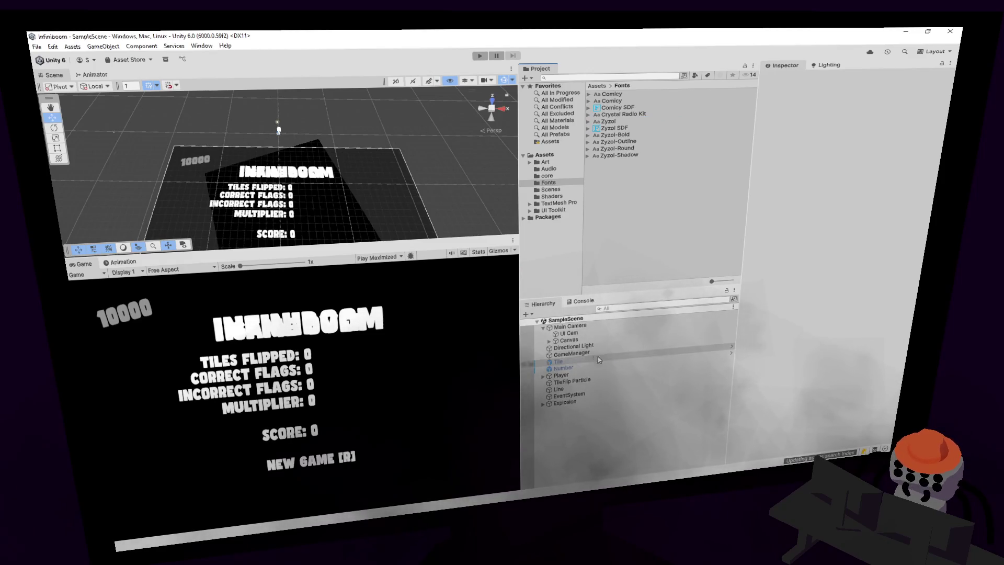
click(563, 368)
- Activate the Number object and locate the Zyzol Atlas Material its text uses
click(783, 78)
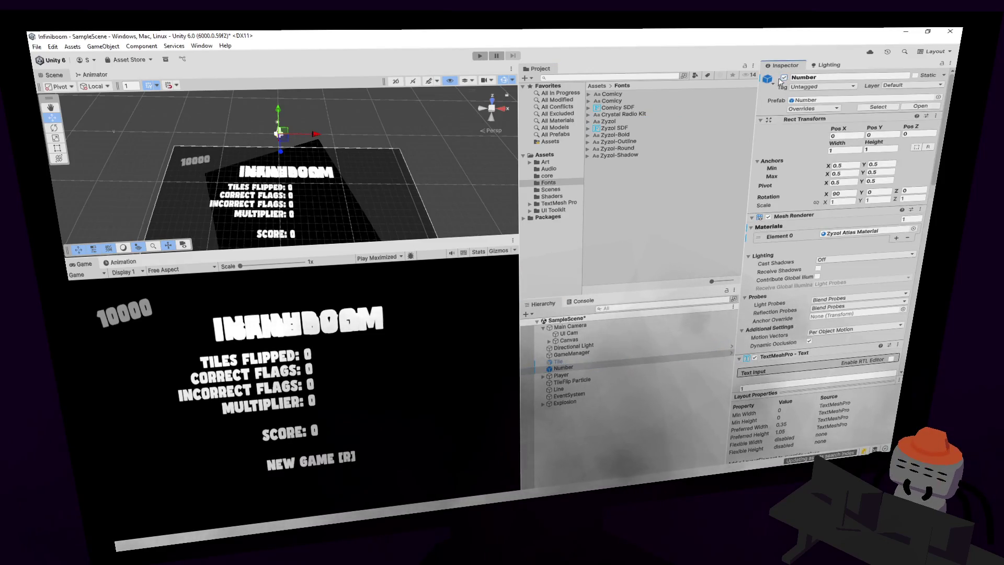
scroll(397, 109, up, 2)
mouse_move(385, 106)
mouse_down()
mouse_move(435, 128)
mouse_move(366, 191)
mouse_up()
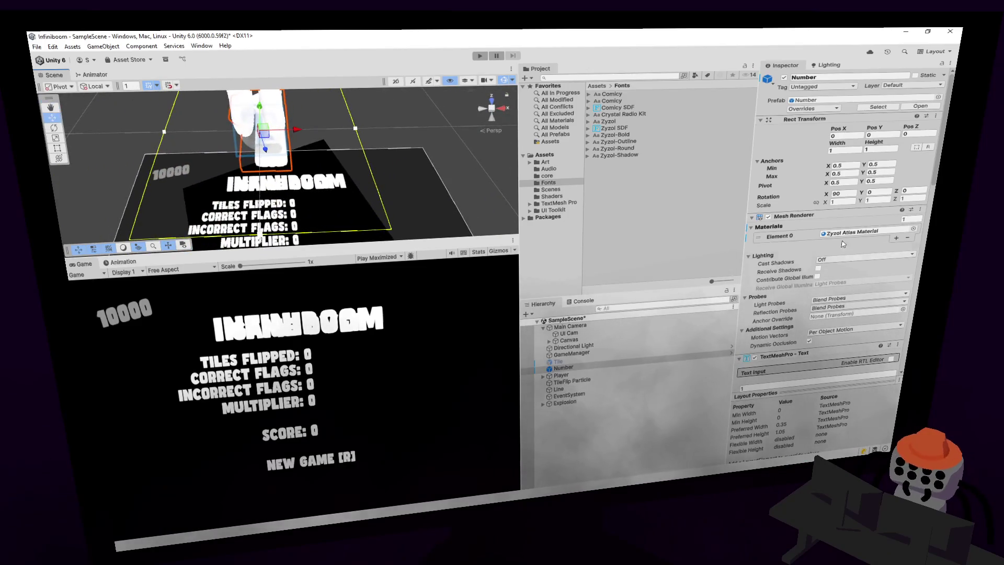
click(849, 237)
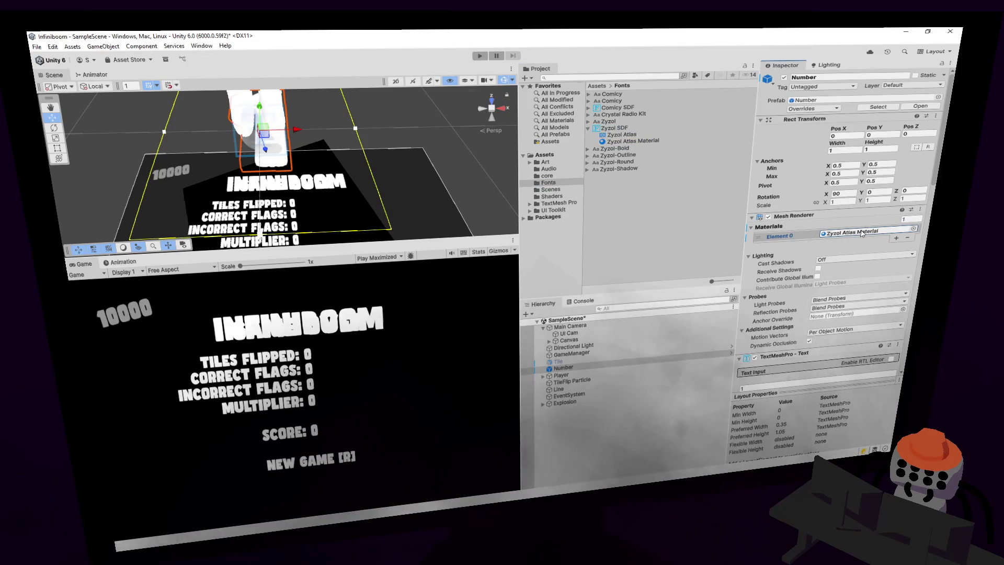
scroll(862, 236, down, 10)
scroll(797, 292, down, 2)
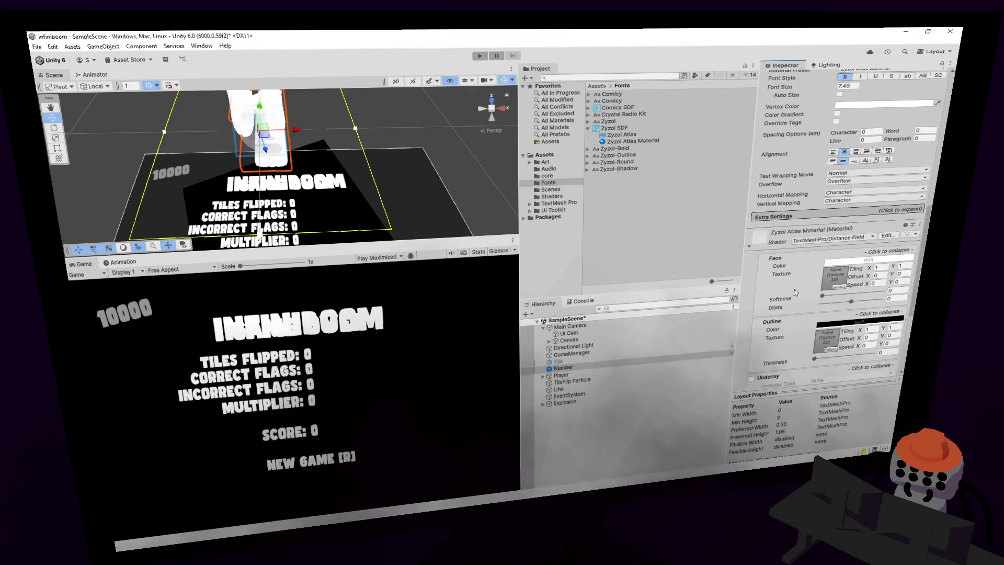
scroll(814, 307, down, 3)
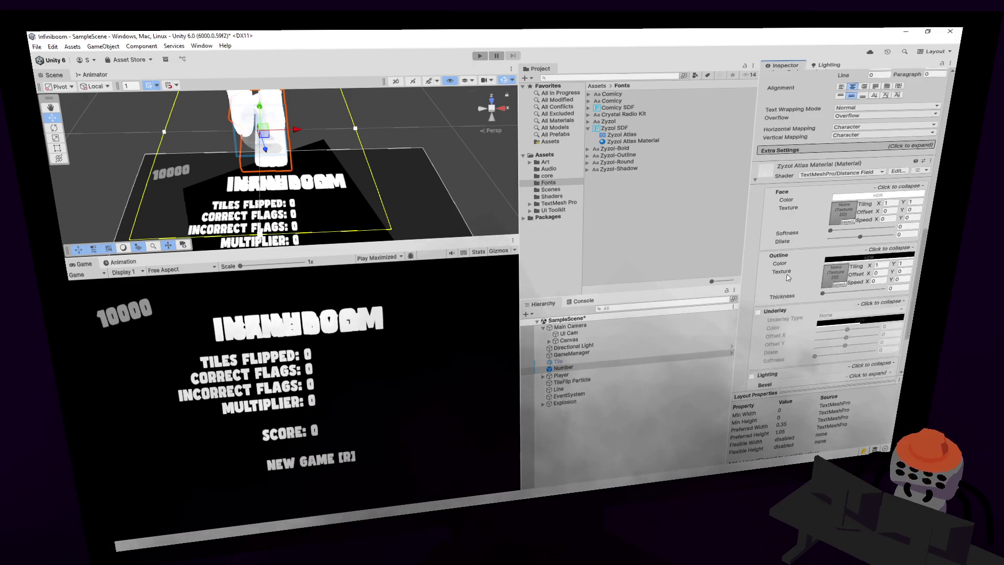
- Enable Underlay on Zyzol Atlas Material with offset -0.4, 0.6 and a softened edge
click(757, 312)
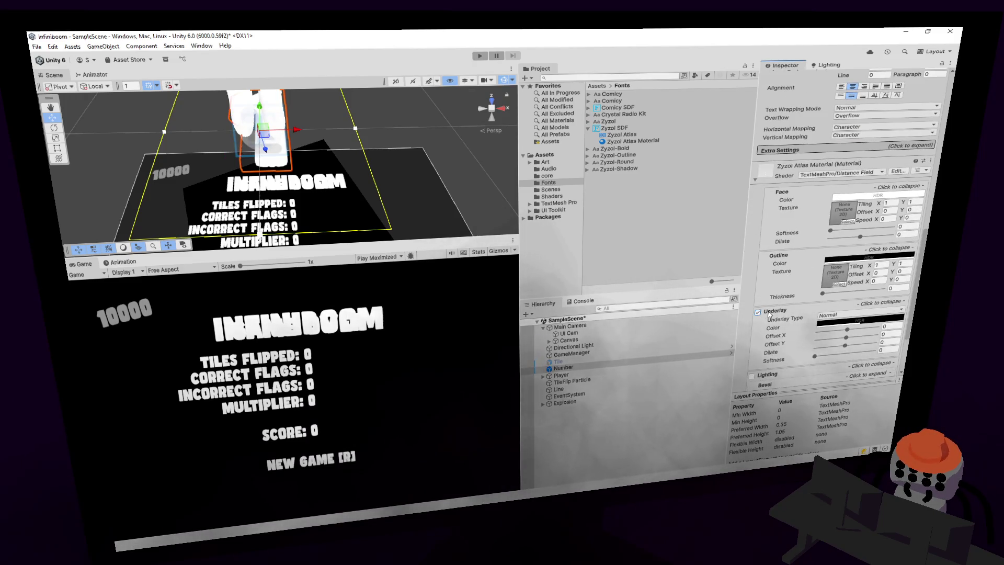
key(s)
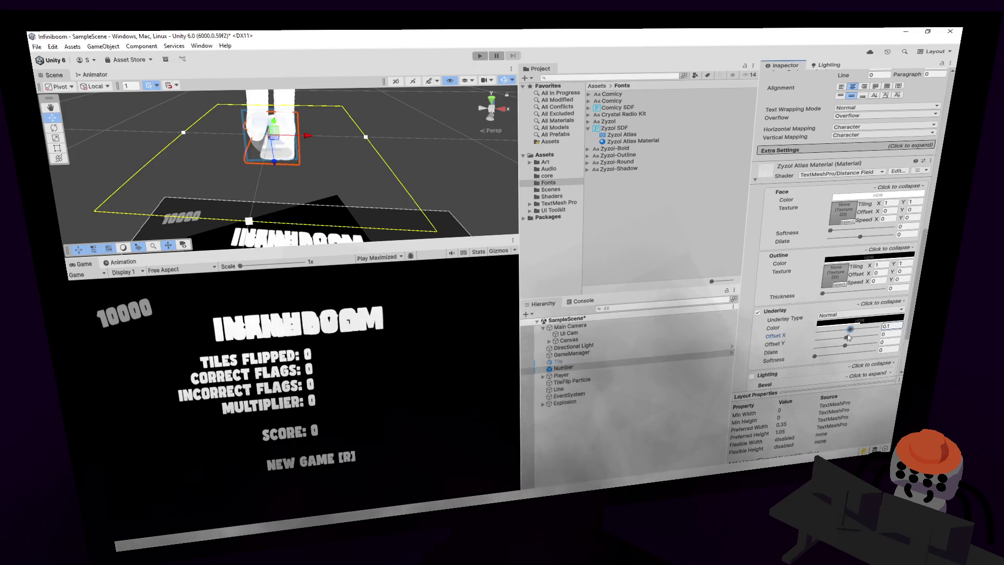
drag(849, 337, 853, 337)
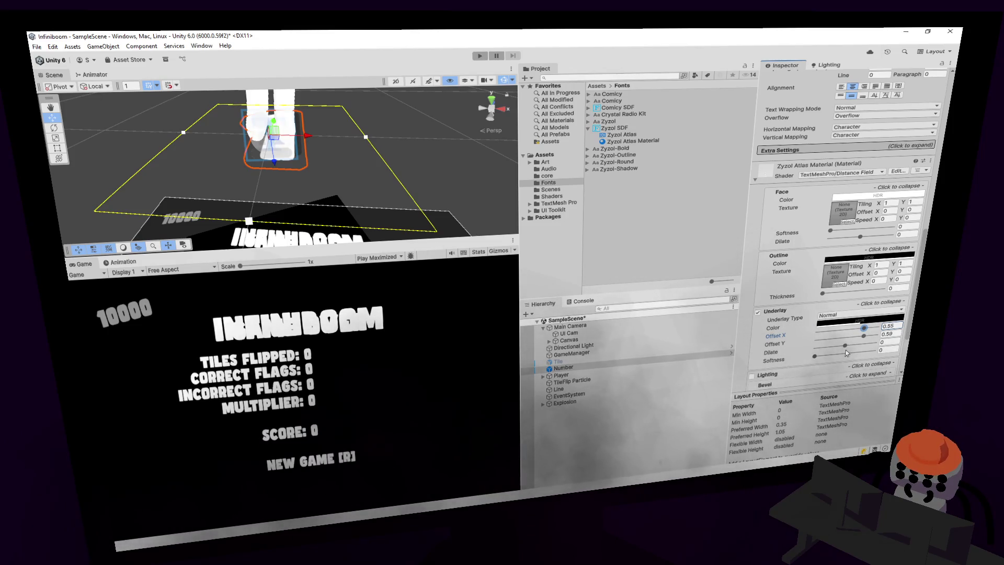
drag(844, 346, 863, 340)
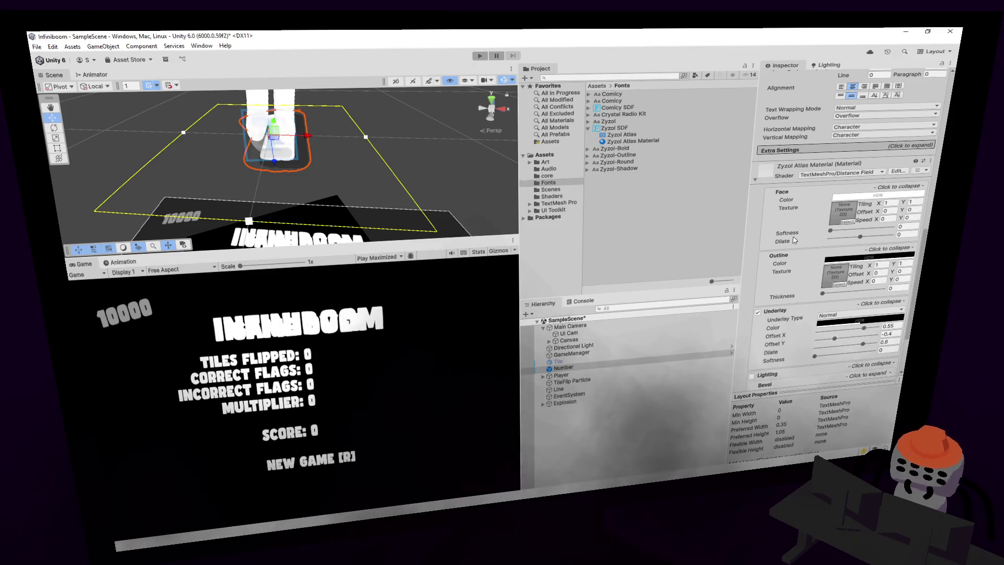
scroll(793, 239, down, 3)
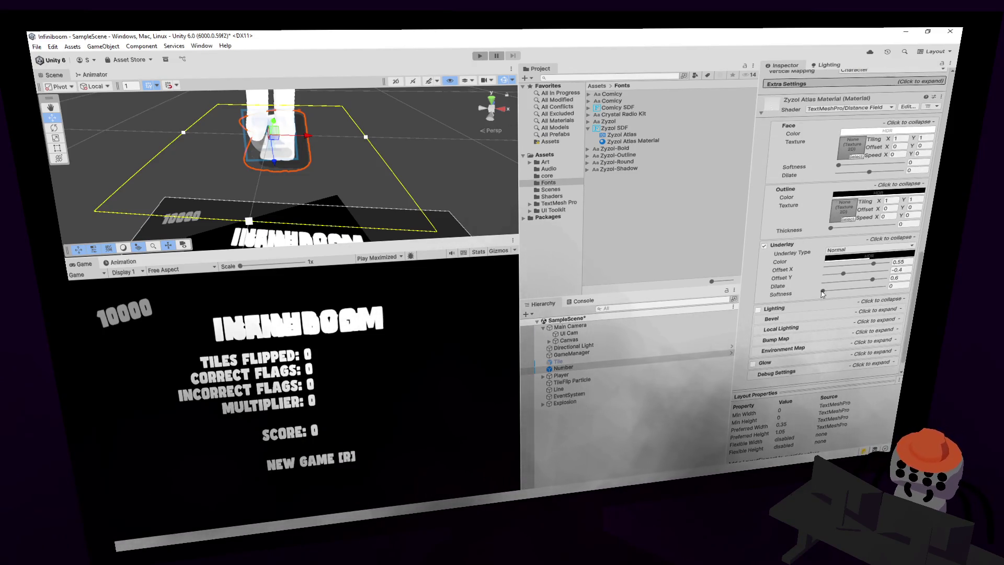
drag(822, 290, 837, 294)
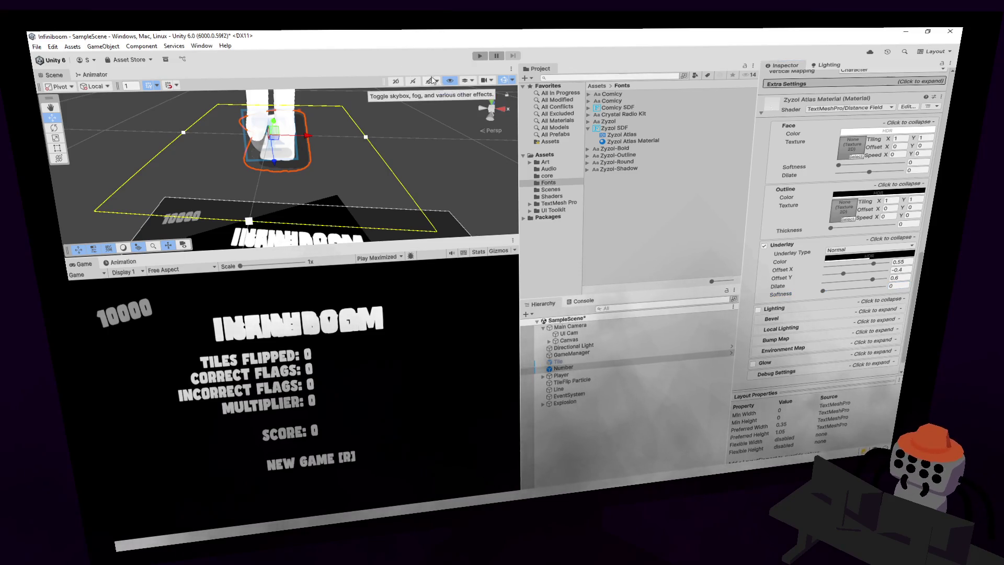
click(548, 341)
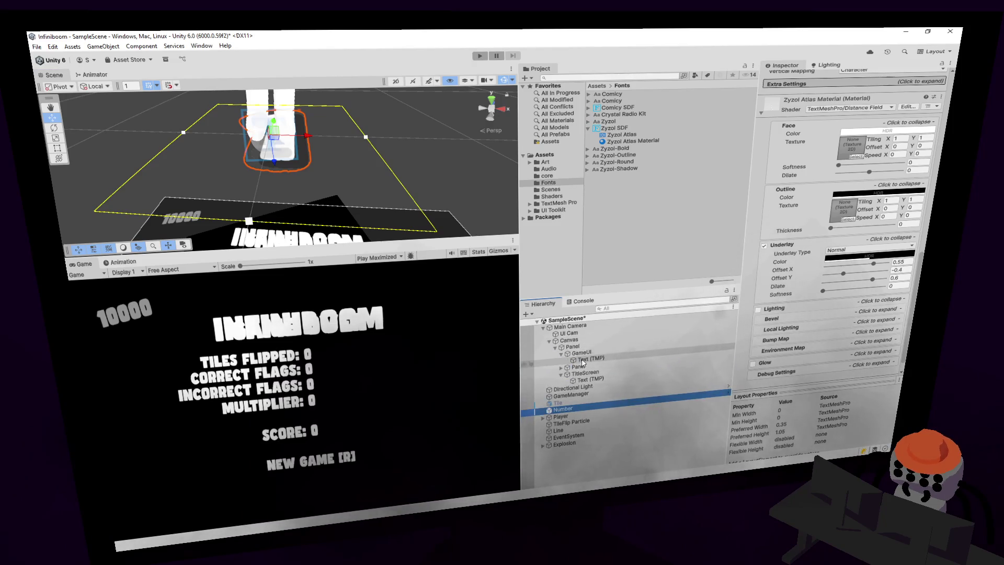
click(549, 341)
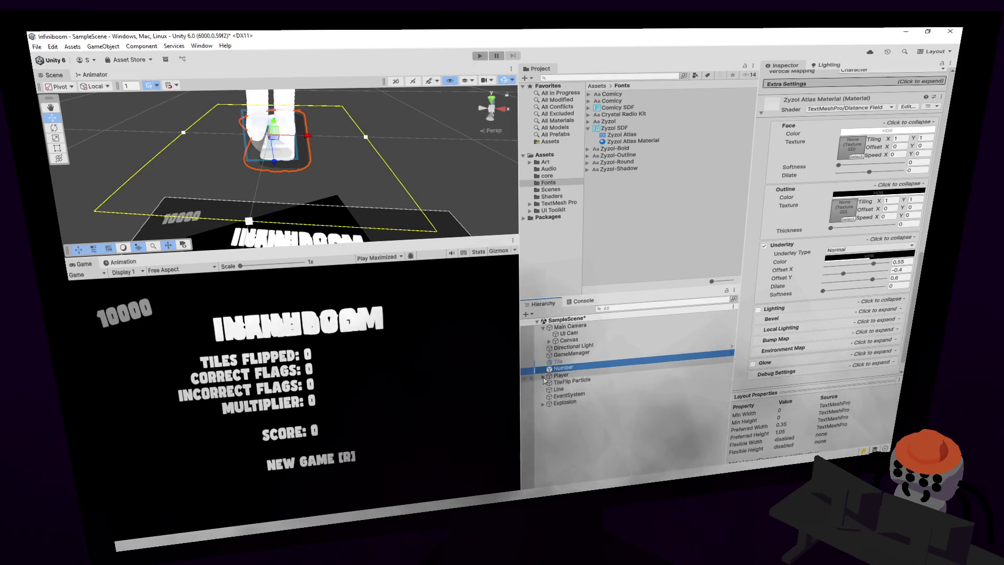
- Give the GameUI Text (TMP)'s Comicy Atlas Material a Normal underlay at offset -0.4, 0.35, then play
click(549, 341)
click(577, 359)
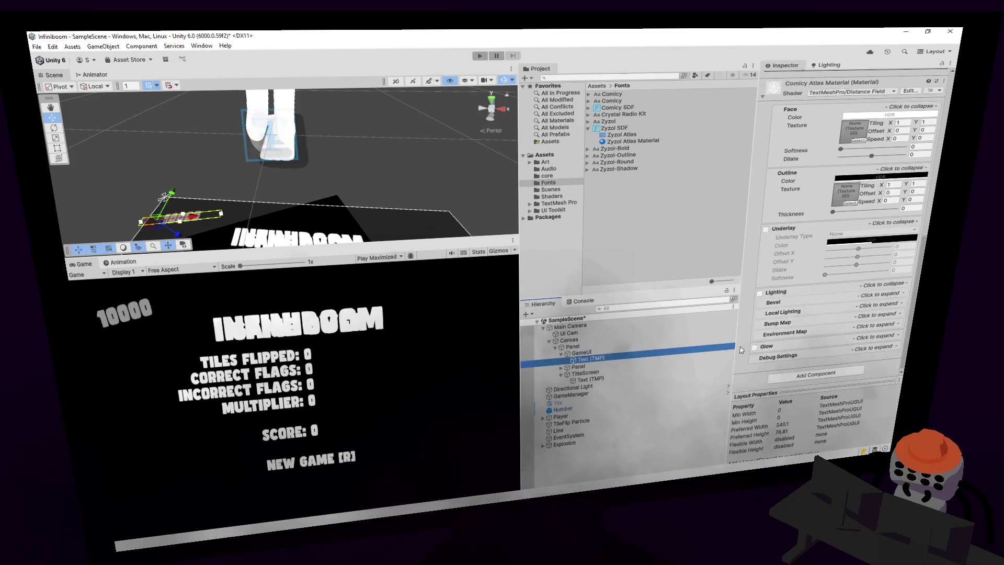
click(766, 230)
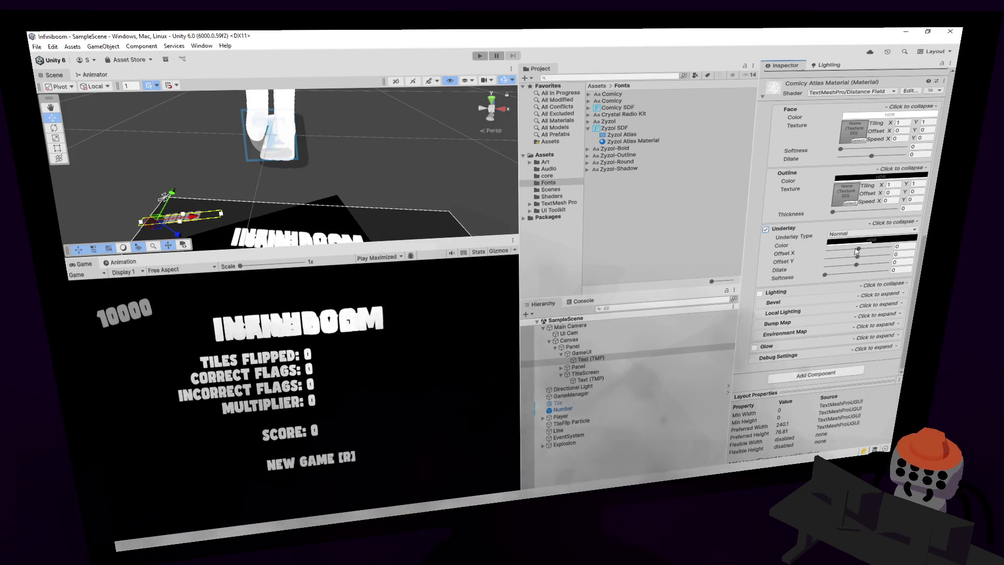
mouse_move(860, 250)
mouse_down()
mouse_move(868, 248)
mouse_move(853, 262)
mouse_up()
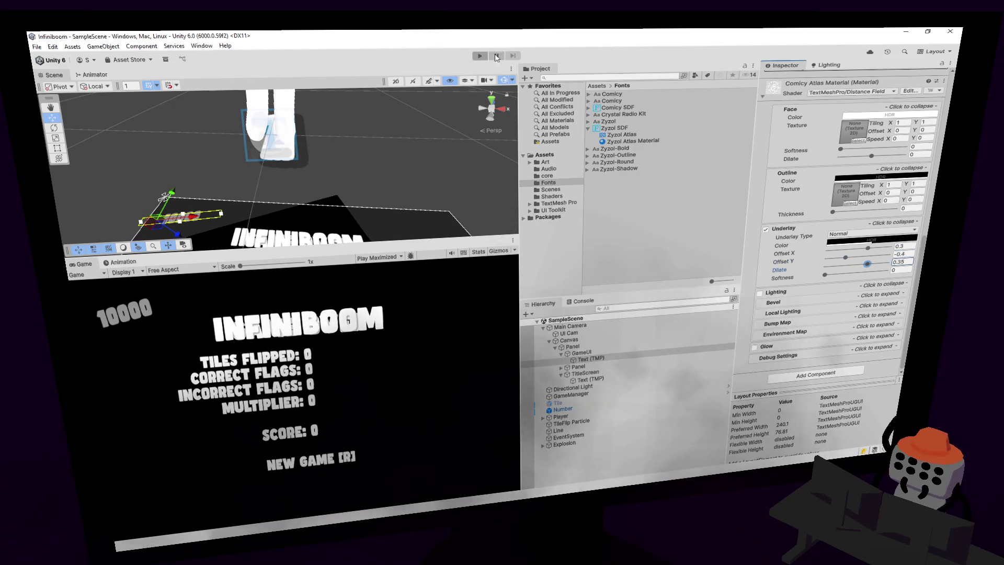
click(479, 56)
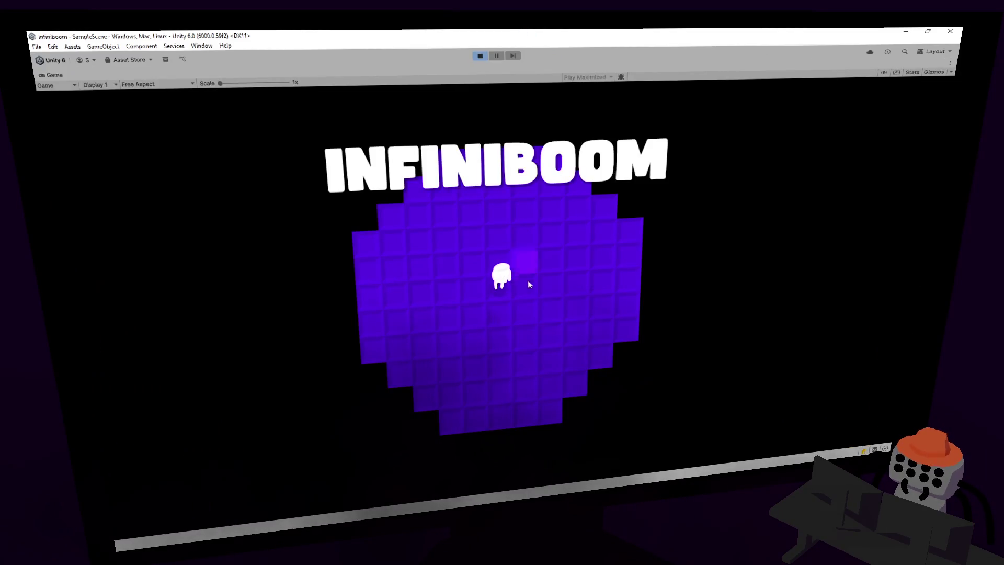
click(528, 280)
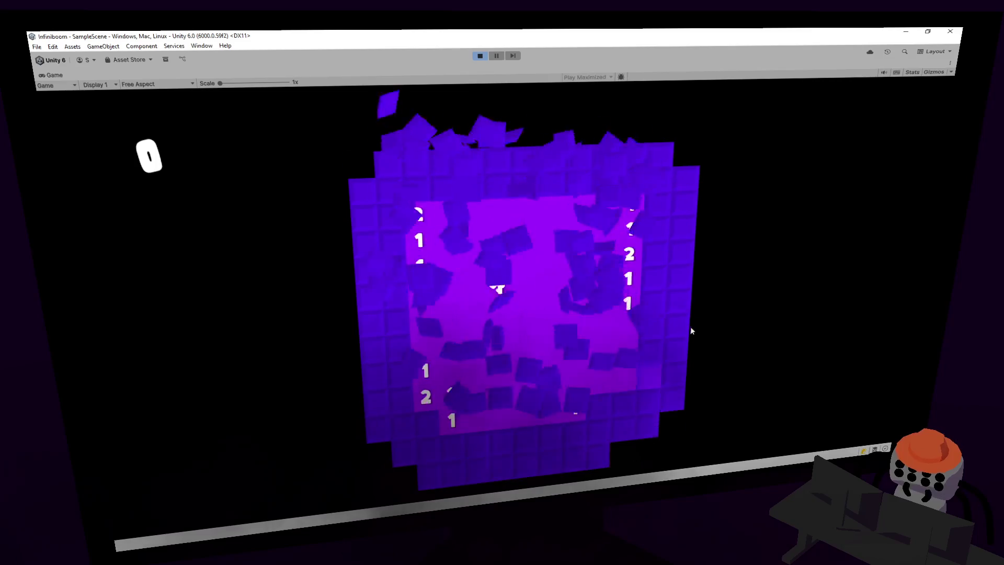
right_click(570, 231)
right_click(572, 281)
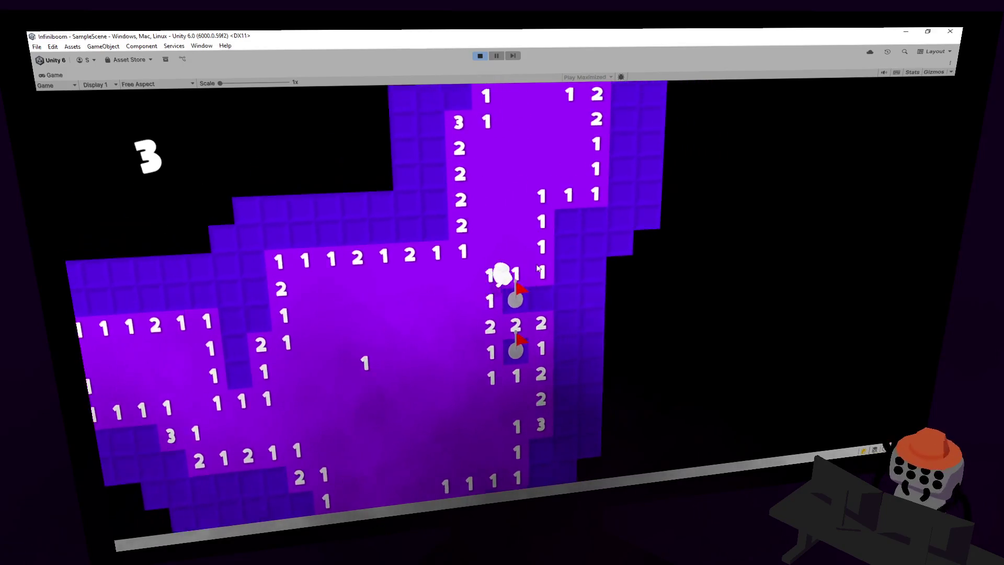
click(480, 57)
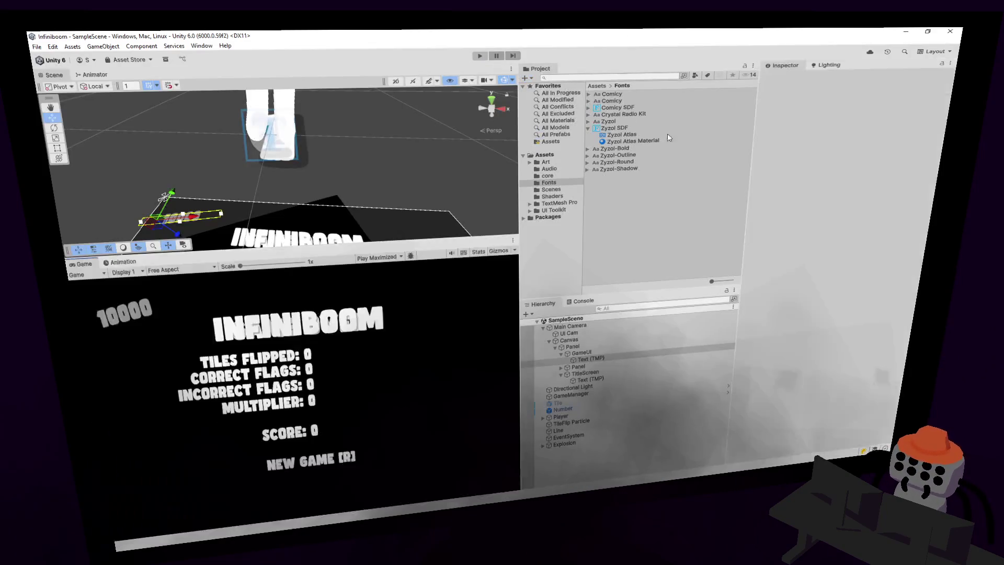
- Raise the outline thickness of the Number text's Zyzol Atlas Material
click(589, 410)
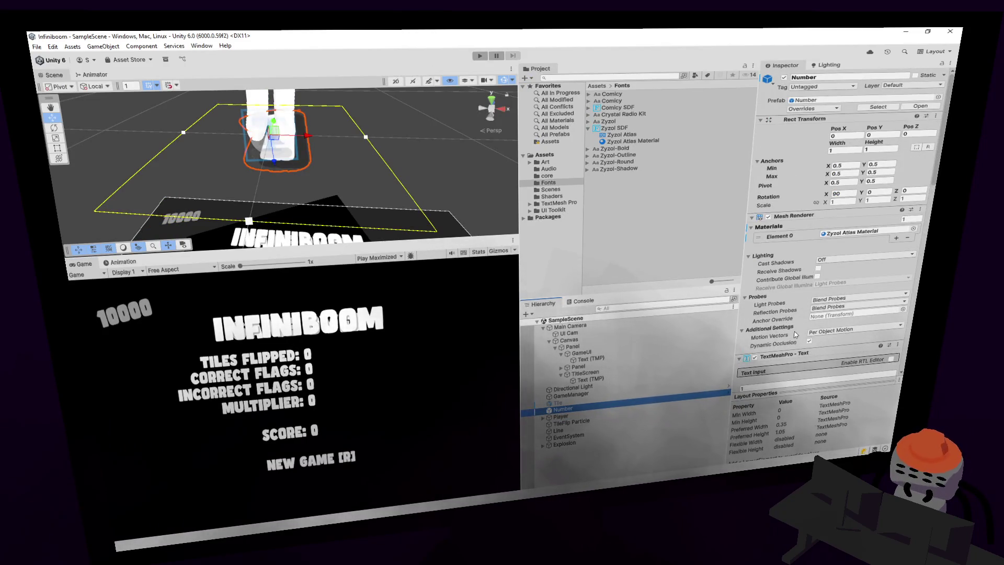
scroll(793, 329, down, 10)
scroll(798, 326, down, 6)
scroll(780, 282, down, 1)
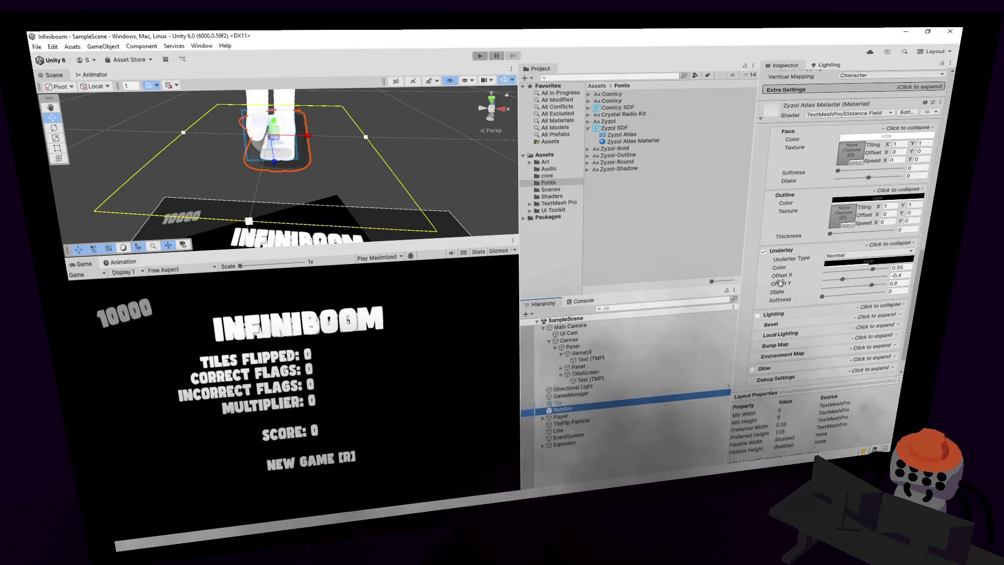
scroll(779, 330, down, 1)
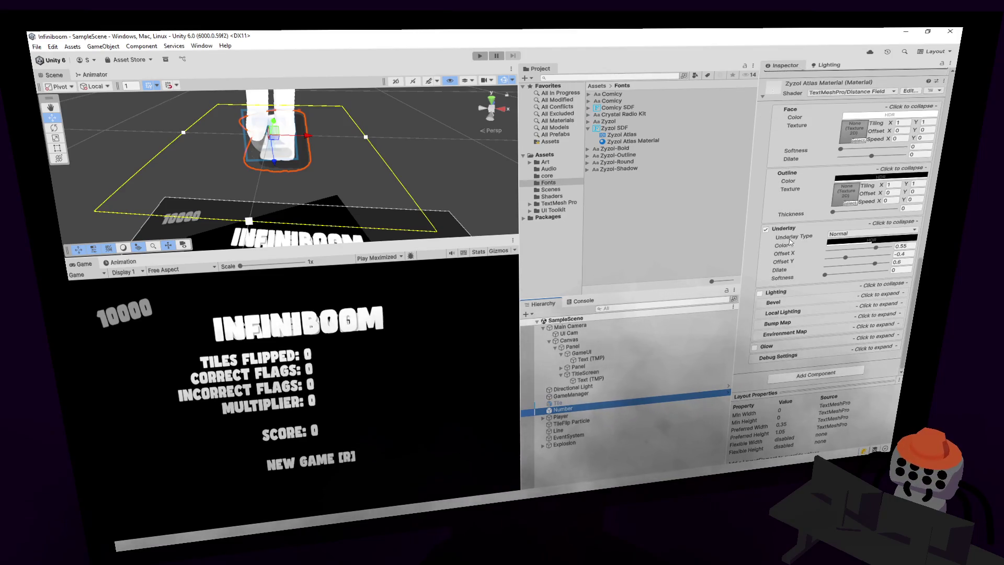
click(833, 212)
drag(833, 213, 840, 212)
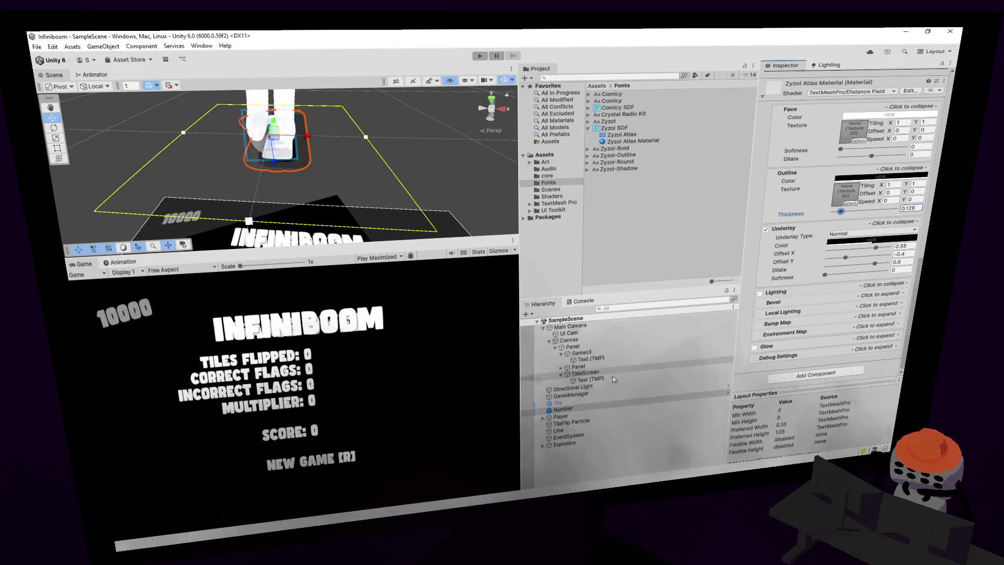
- Set the GameUI text's Comicy Atlas Material outline thickness to 0.129 and start the game
click(619, 107)
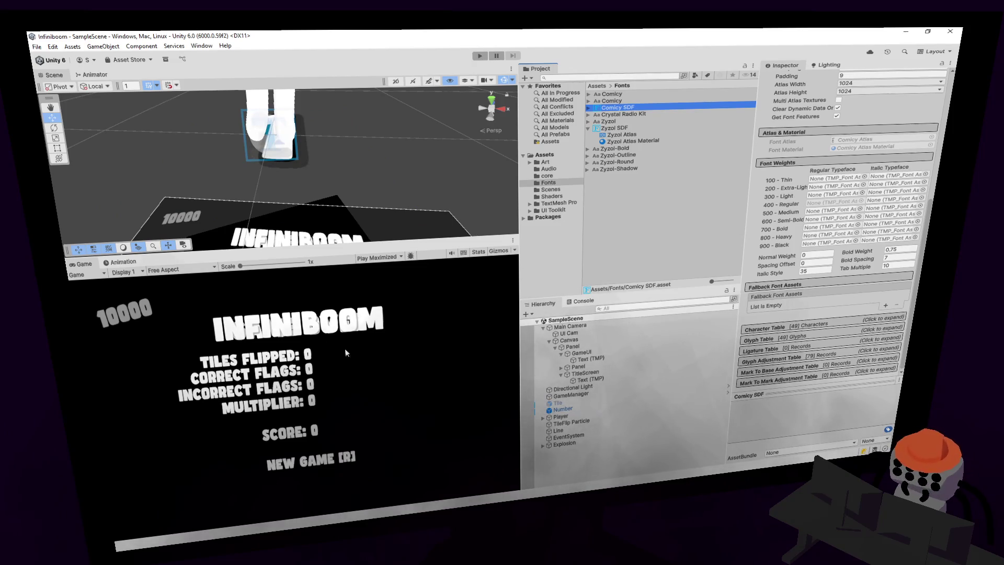
click(599, 358)
scroll(837, 299, down, 3)
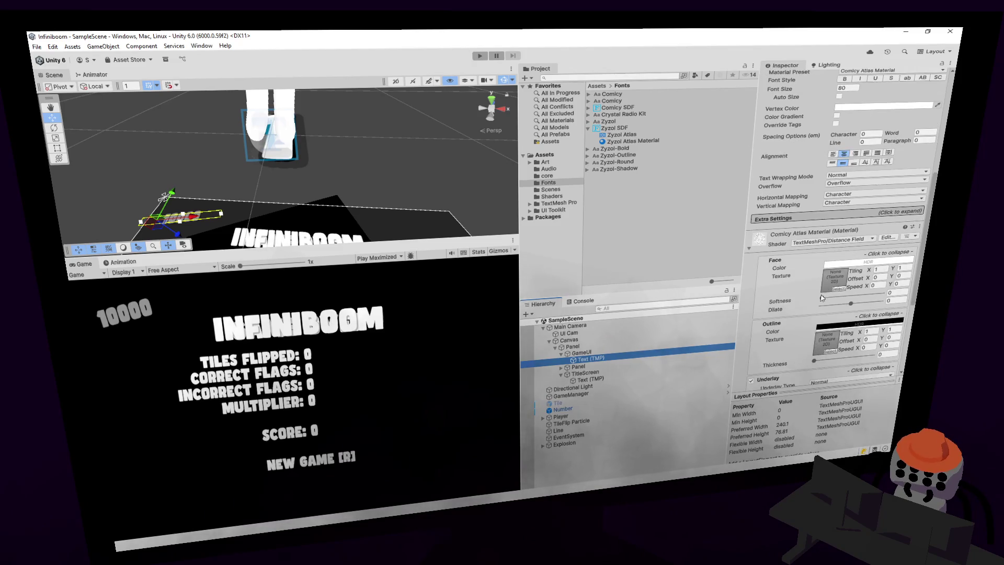
drag(830, 298, 831, 297)
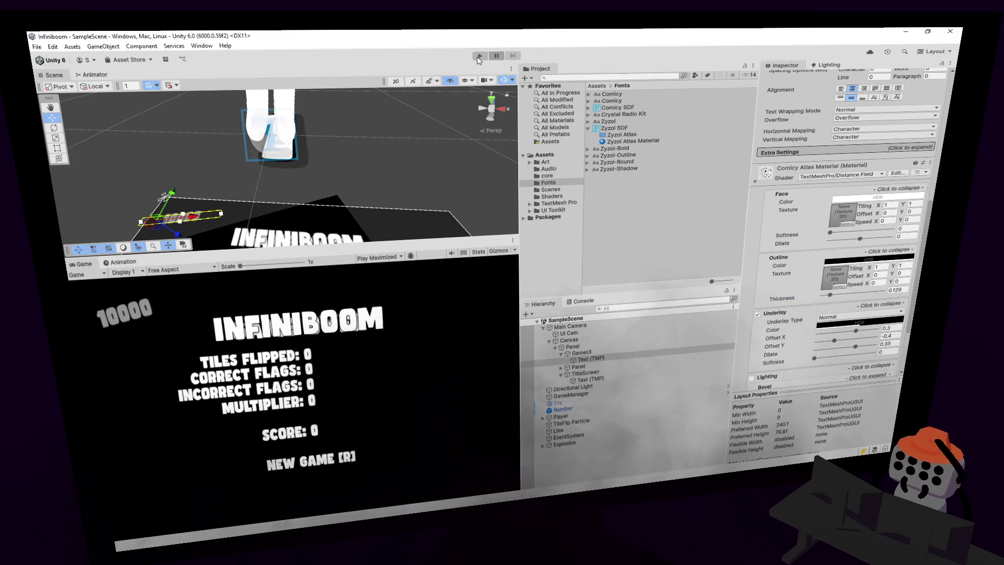
click(477, 56)
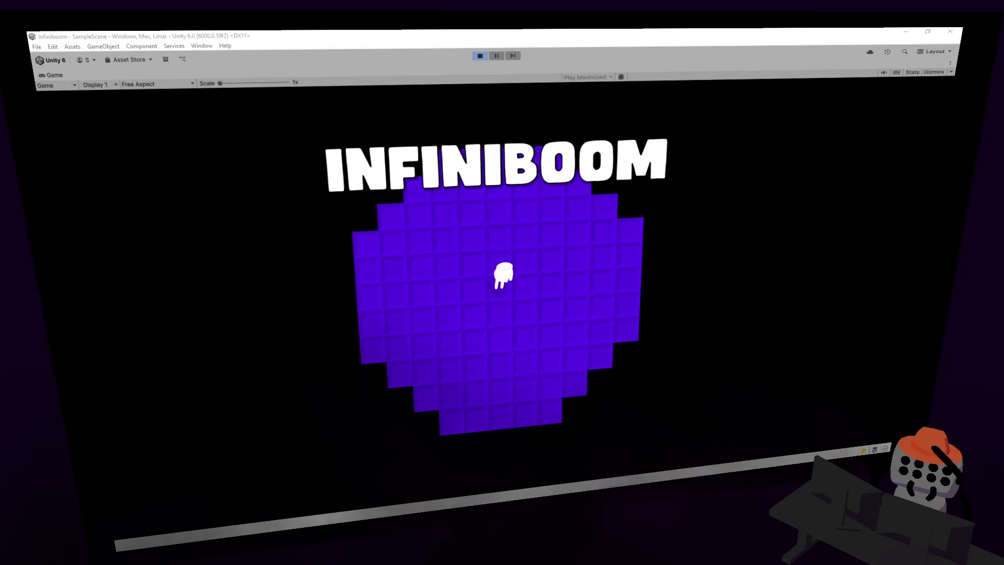
click(557, 261)
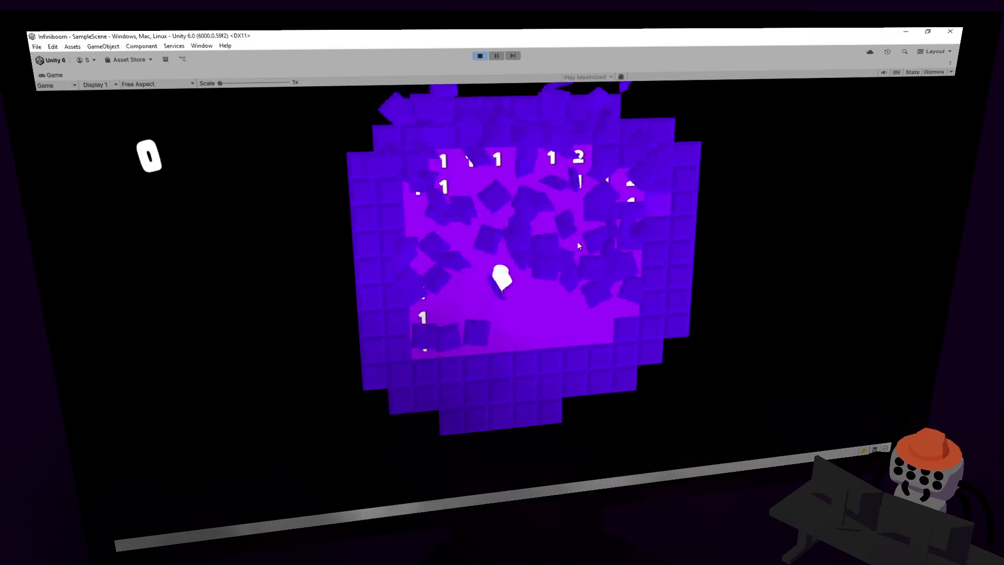
right_click(548, 200)
right_click(601, 239)
click(610, 247)
click(615, 185)
click(609, 222)
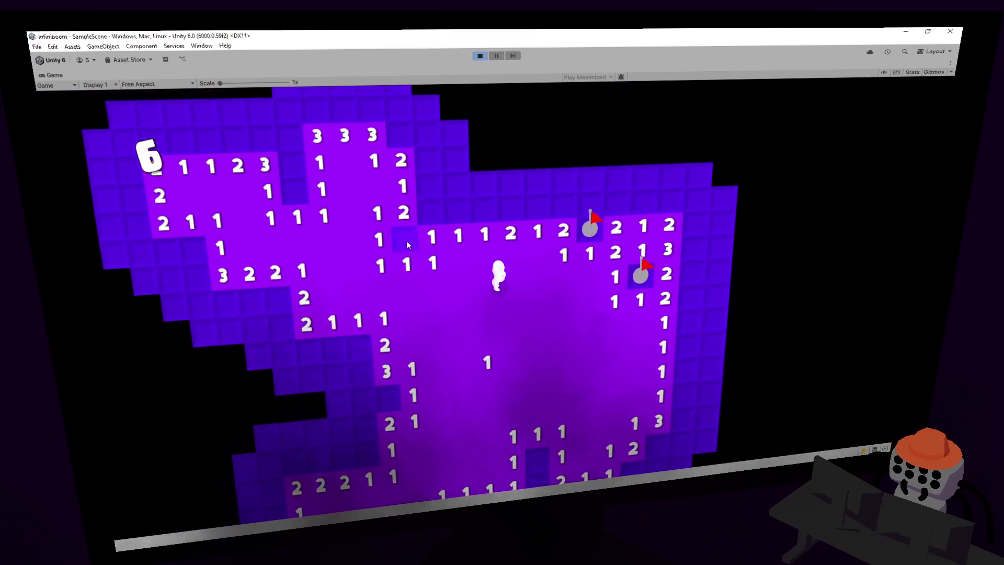
right_click(407, 243)
click(465, 209)
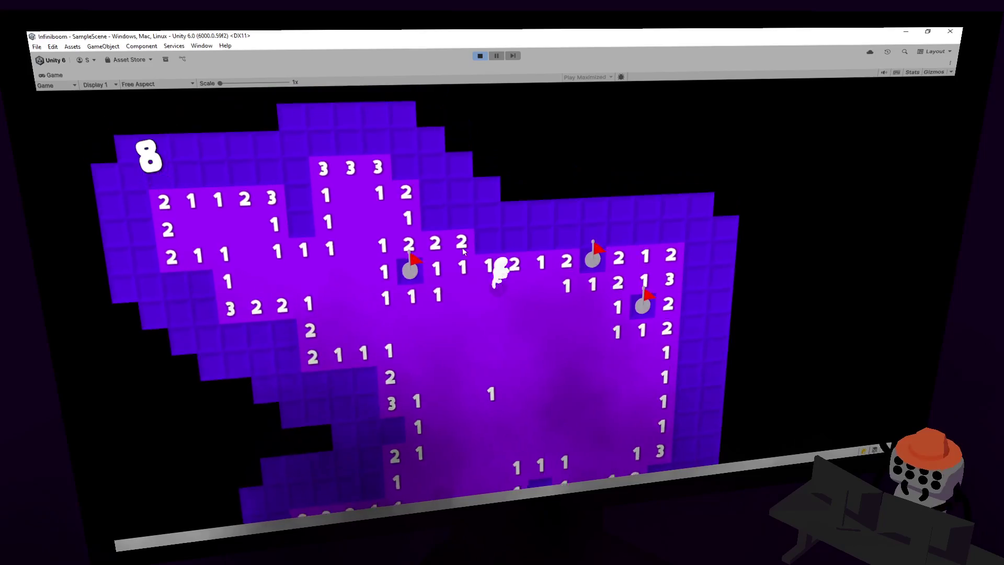
click(480, 55)
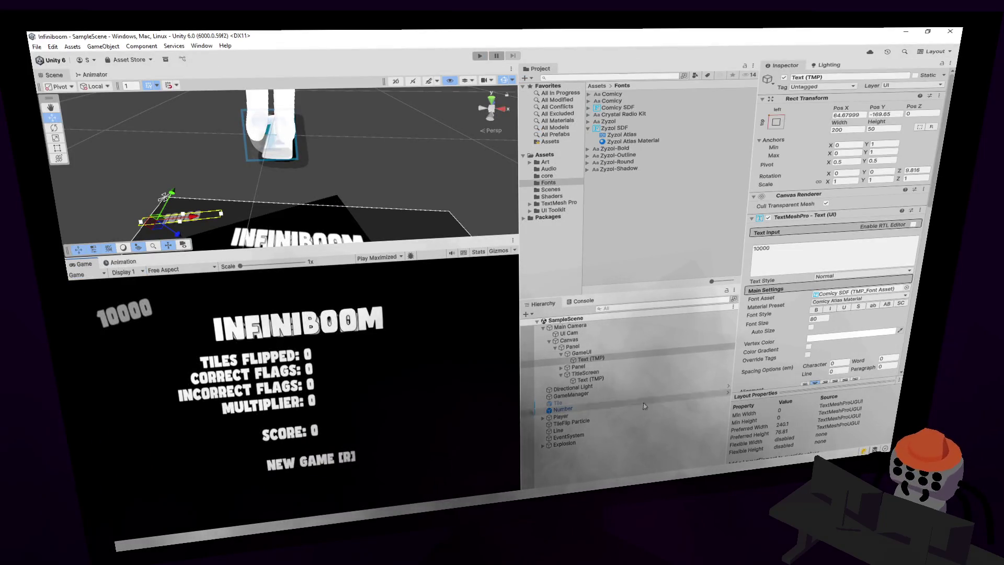
- Thicken the Zyzol outline on the Number text, save the scene and enter Play mode
click(588, 407)
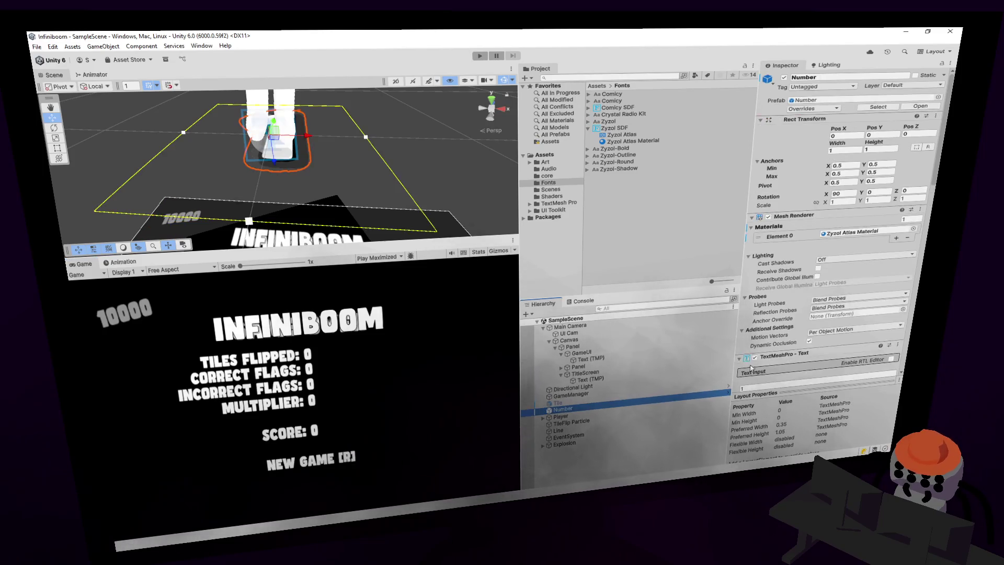
double_click(802, 78)
key(BackSpace)
scroll(835, 249, down, 5)
scroll(835, 250, down, 5)
scroll(836, 325, down, 1)
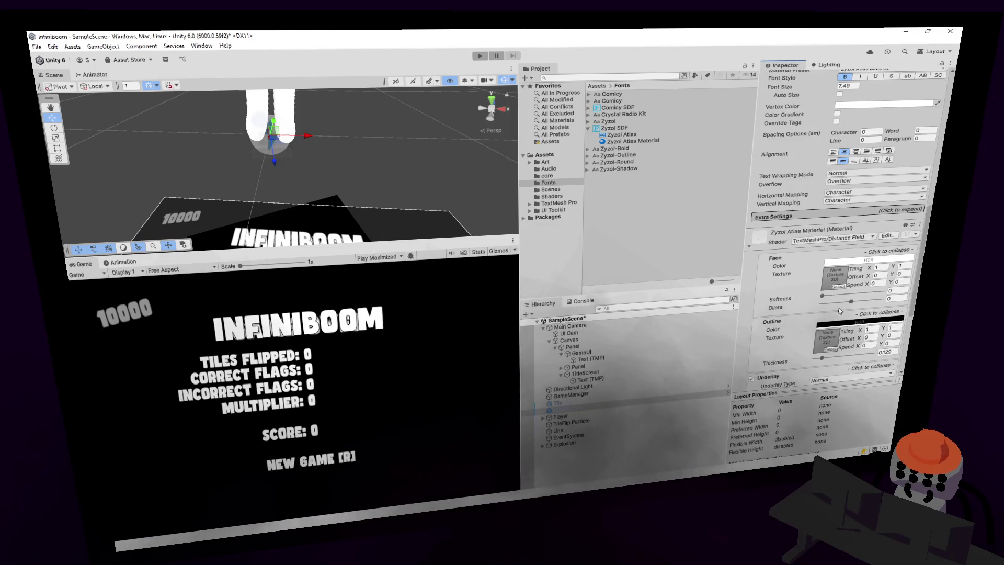
drag(834, 358, 835, 358)
key(ctrl+s)
key(ctrl+p)
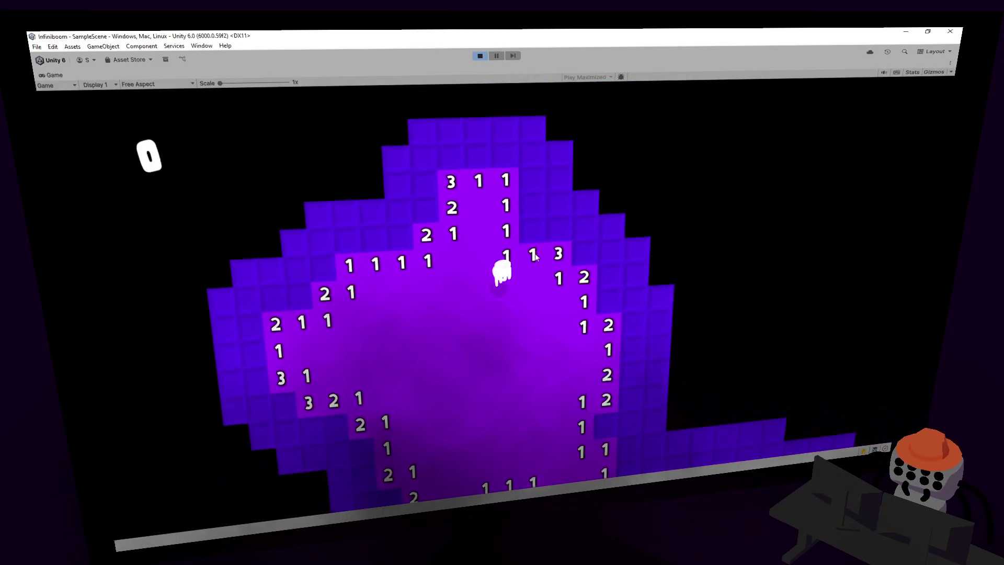
- Open the board, flag mines in the right column, and walk the player down and up
click(544, 230)
click(560, 258)
click(560, 227)
click(556, 180)
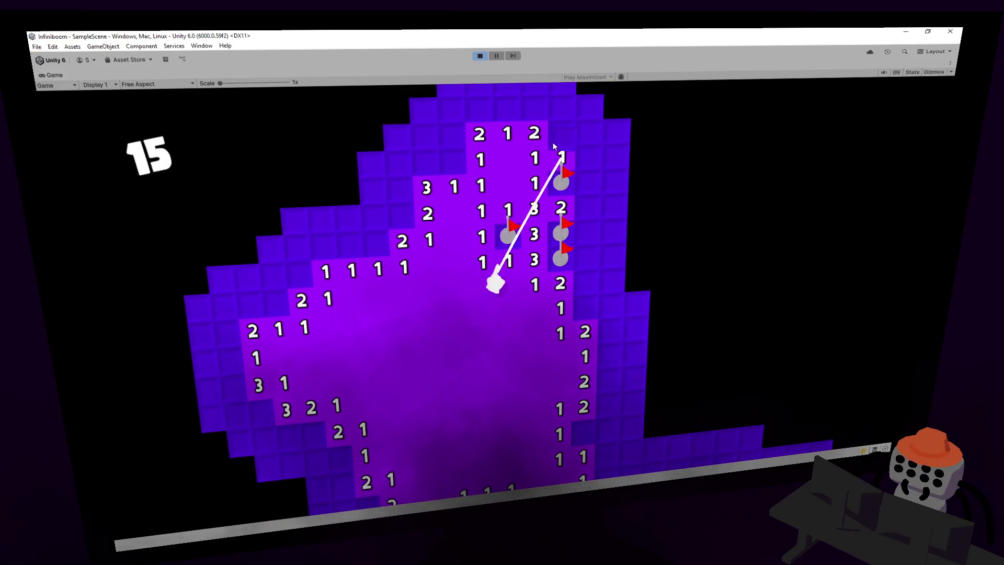
click(597, 182)
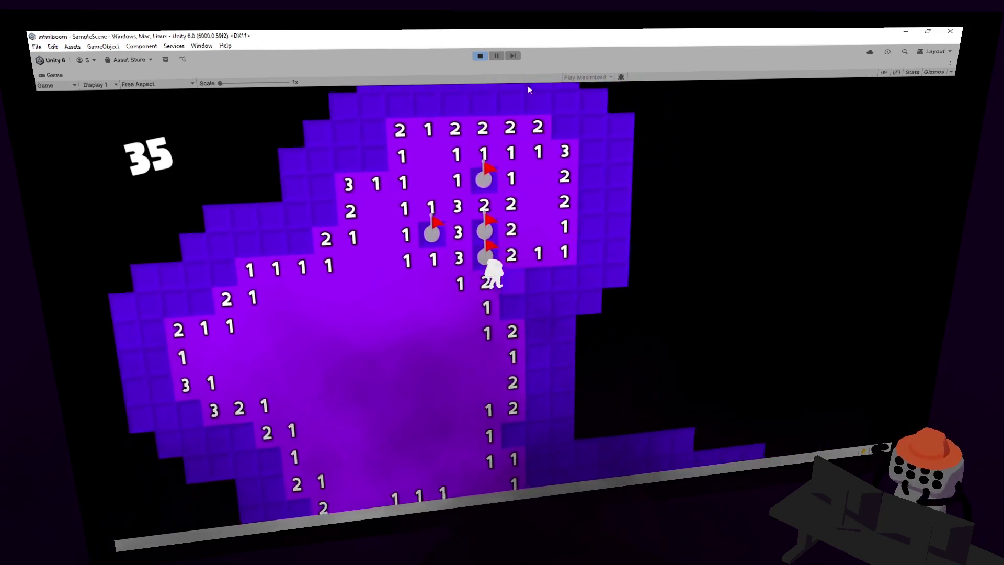
key(s)
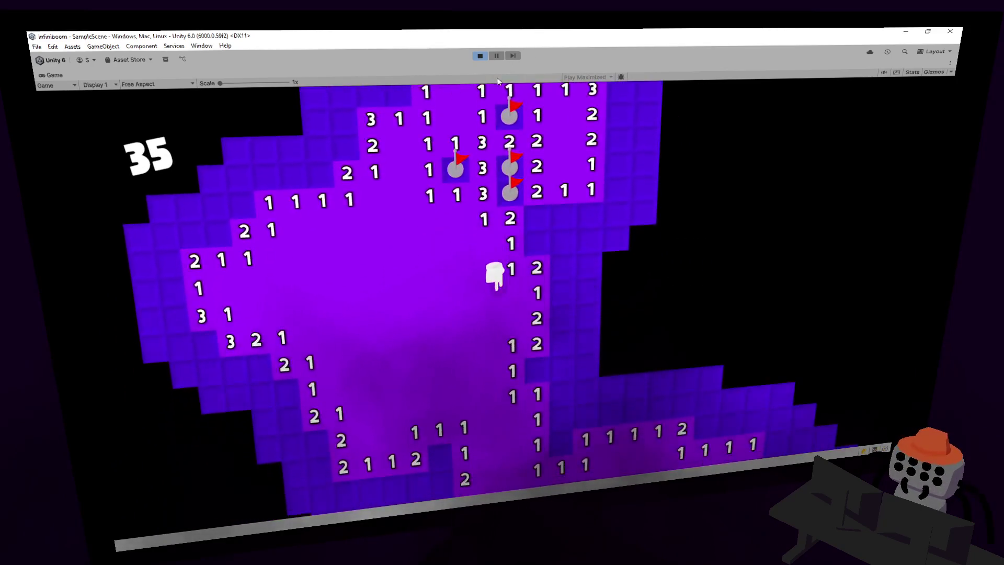
key(w)
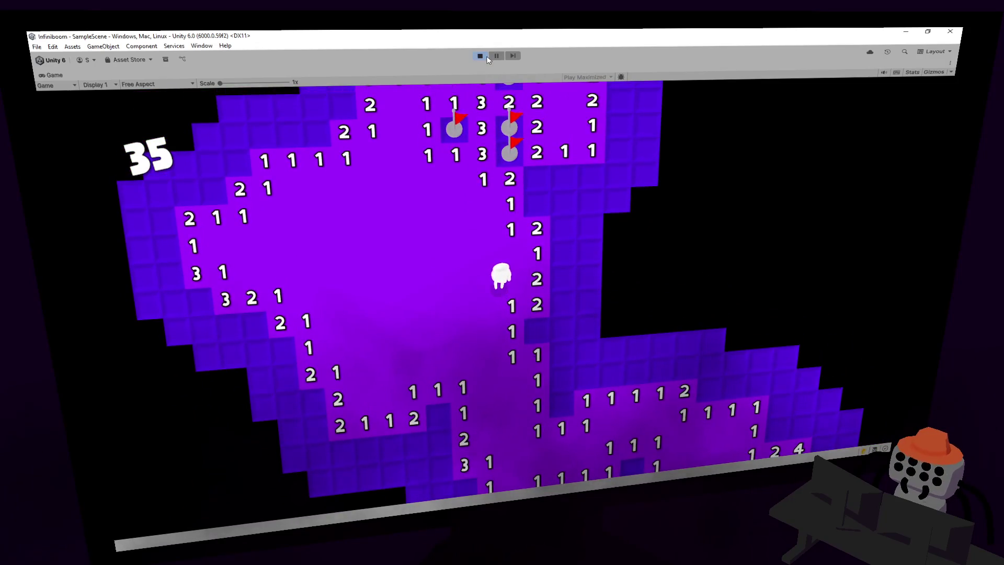
- Reveal and flag tiles across the middle and right of the board
click(533, 333)
right_click(563, 400)
click(598, 379)
right_click(601, 348)
click(592, 317)
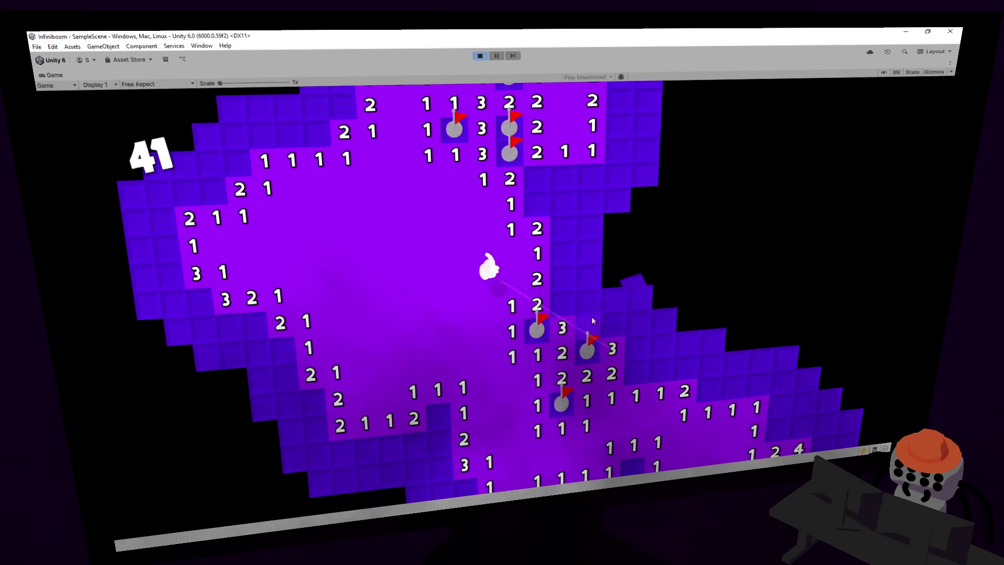
right_click(641, 353)
click(661, 368)
right_click(710, 360)
right_click(709, 387)
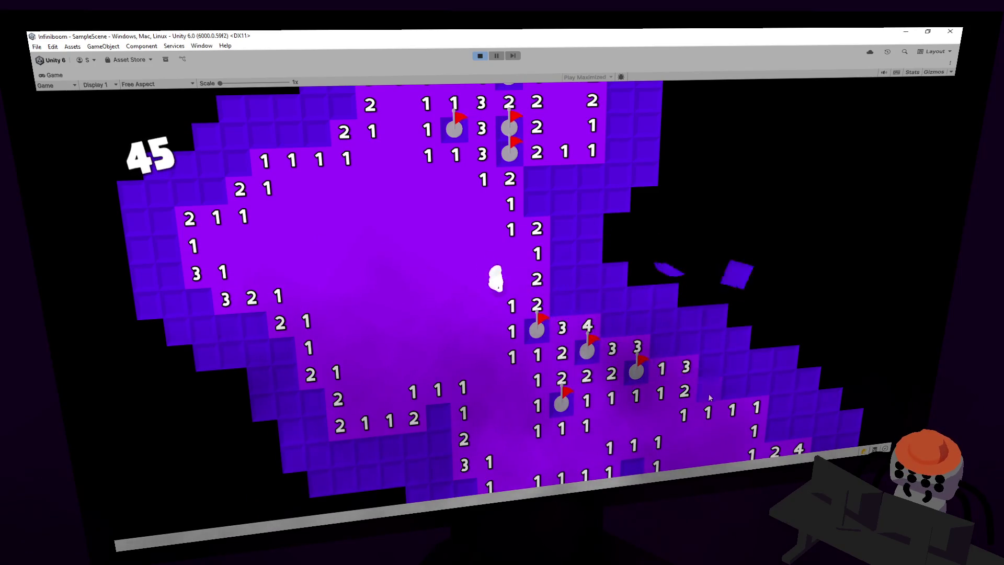
click(734, 375)
right_click(711, 337)
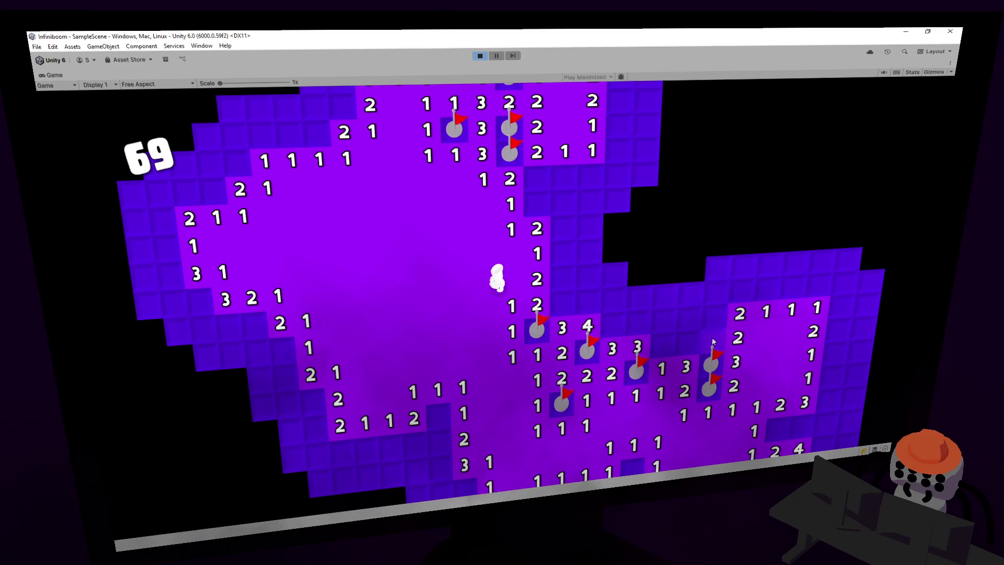
click(721, 302)
click(675, 329)
right_click(671, 323)
click(669, 285)
click(642, 325)
click(641, 298)
click(643, 275)
right_click(614, 298)
right_click(613, 322)
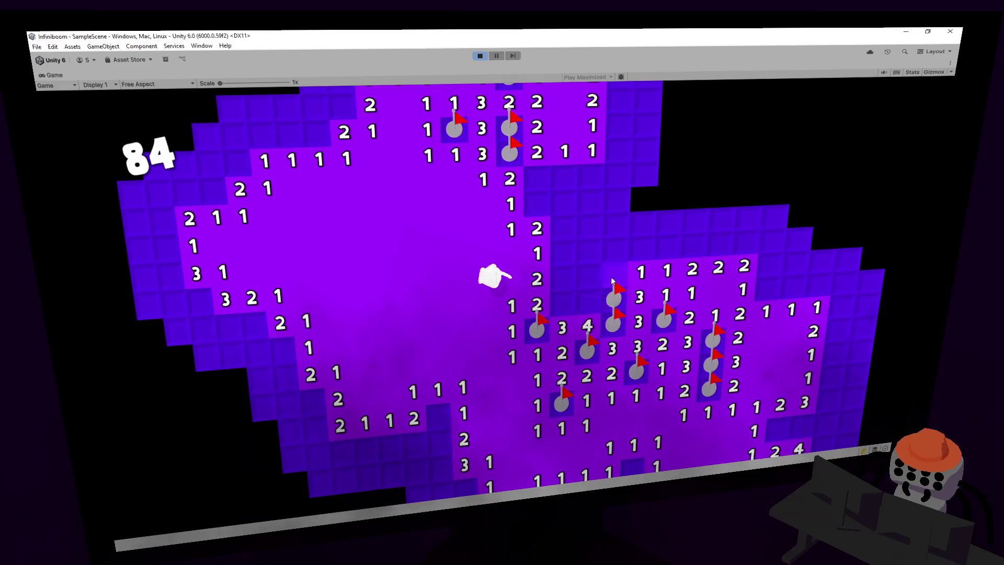
- Clear the upper-right area, bottom row and right edge, then stop the game
click(632, 252)
click(698, 205)
right_click(696, 239)
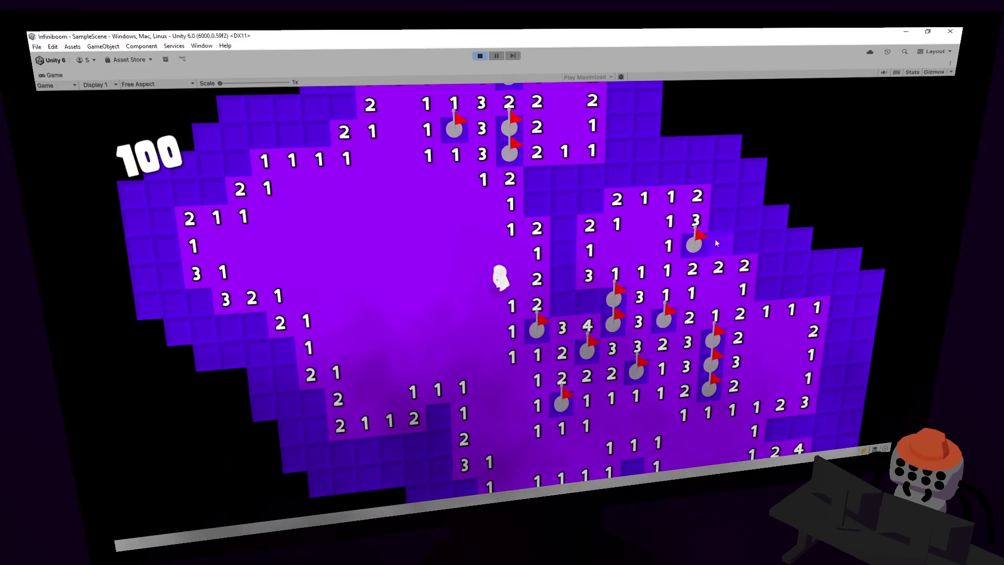
right_click(720, 238)
click(745, 242)
right_click(775, 286)
click(773, 264)
click(780, 250)
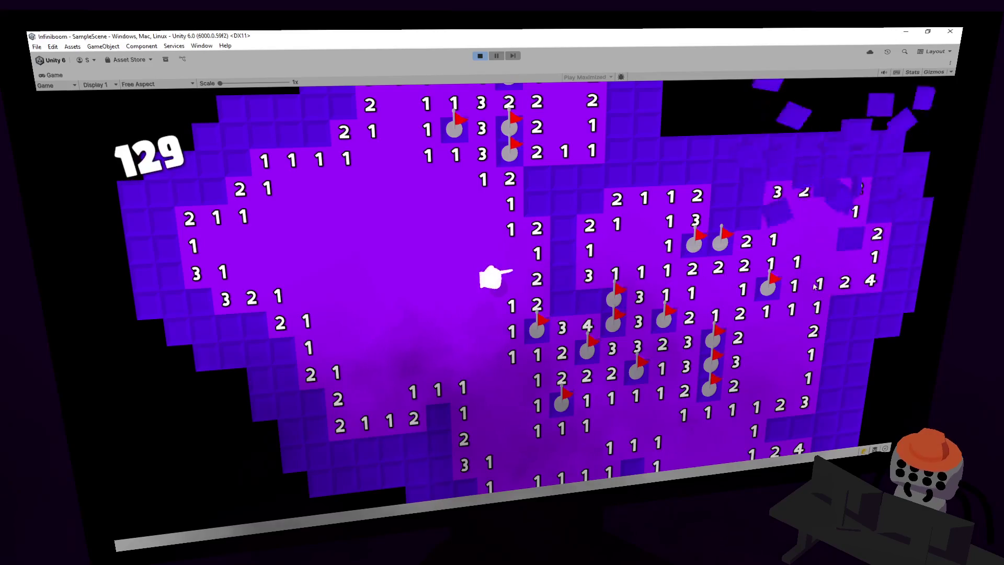
right_click(840, 306)
right_click(868, 303)
click(837, 329)
right_click(835, 349)
click(831, 376)
click(829, 400)
right_click(825, 423)
right_click(801, 425)
right_click(777, 426)
click(849, 419)
click(853, 395)
click(856, 375)
right_click(862, 350)
click(863, 327)
click(479, 56)
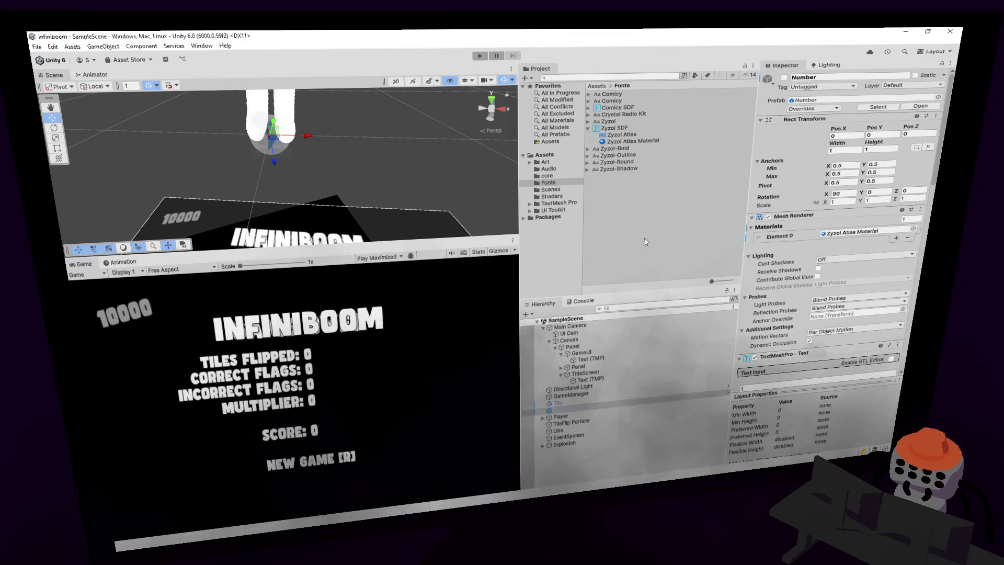
- Raise Comicy Atlas Material's outline thickness to 0.329 and start the game
click(589, 107)
click(636, 120)
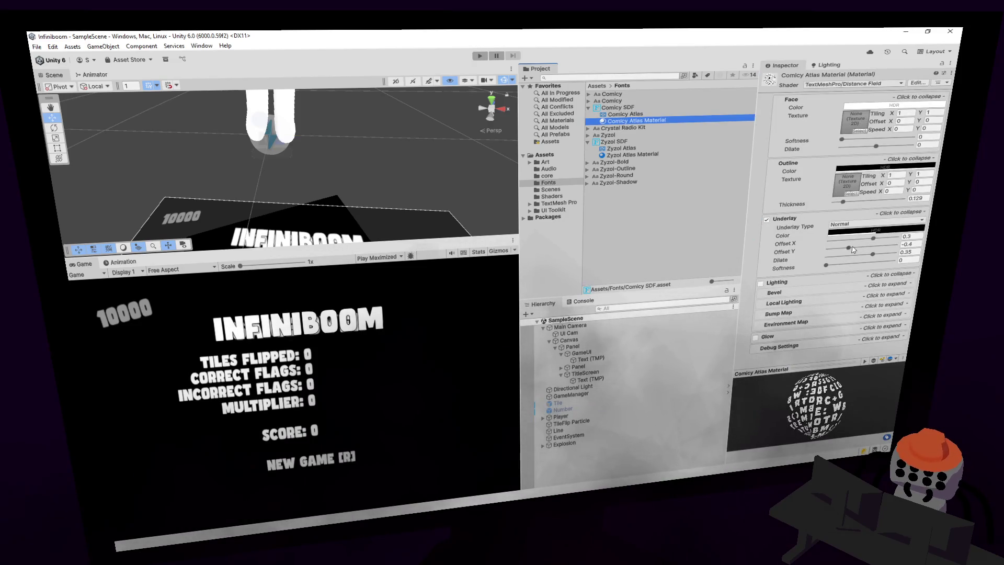
drag(866, 203, 857, 204)
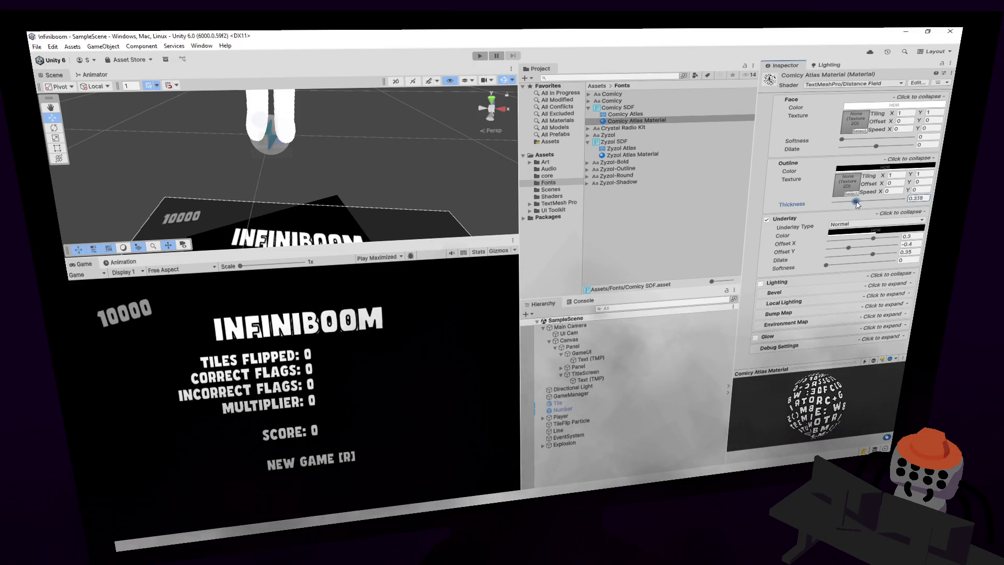
click(627, 155)
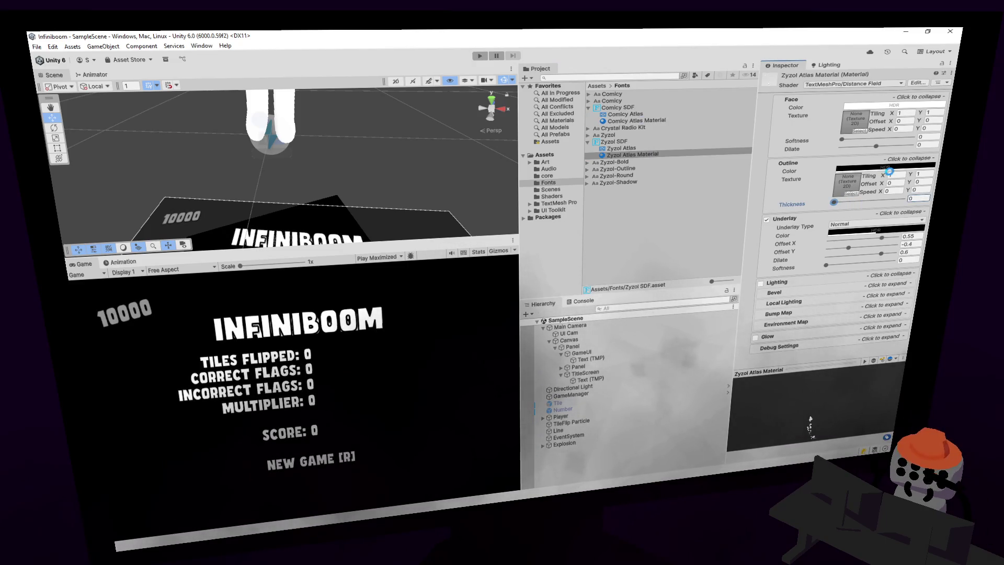
click(480, 56)
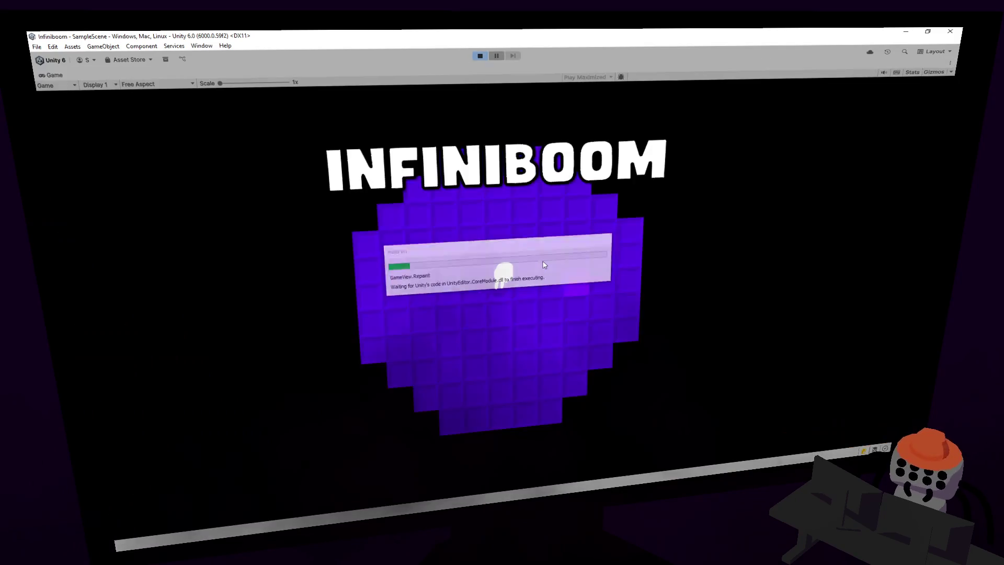
- Reveal tiles and flag three mines in a row, then exit Play mode
click(475, 287)
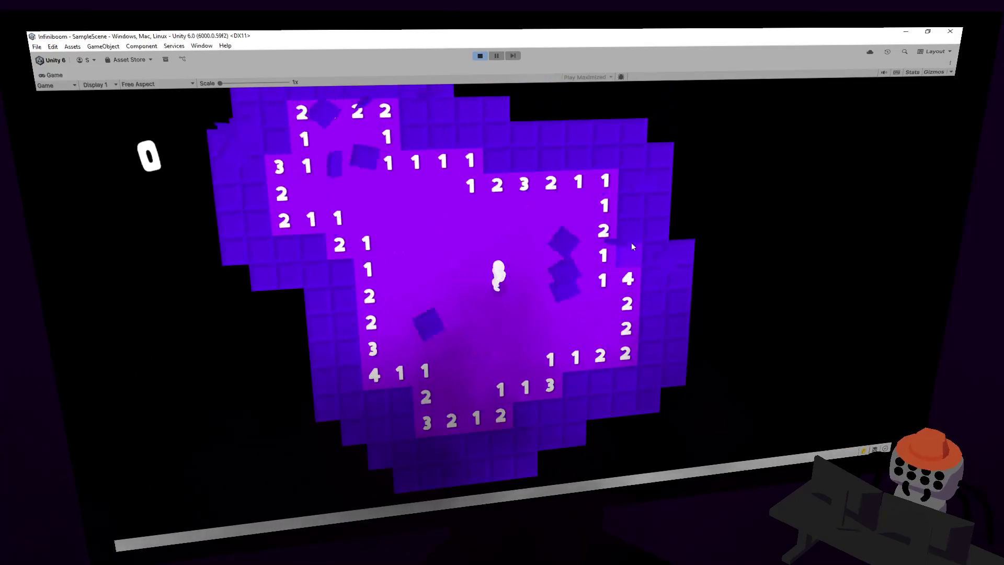
right_click(492, 228)
right_click(503, 230)
right_click(530, 229)
click(480, 56)
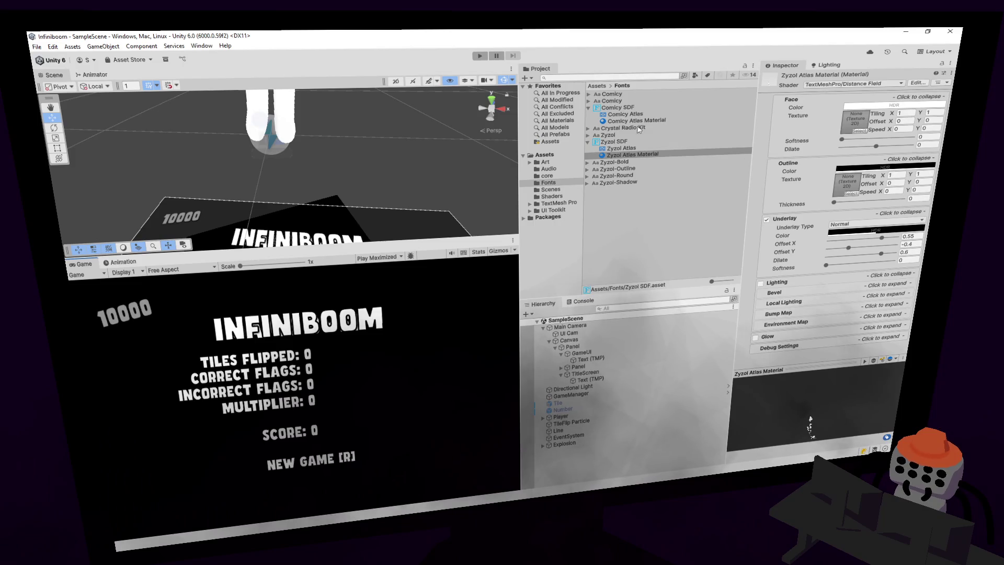
- Set Zyzol Atlas Material's underlay to Dilate 0.099 and Offset X -1, then relaunch the game
click(636, 120)
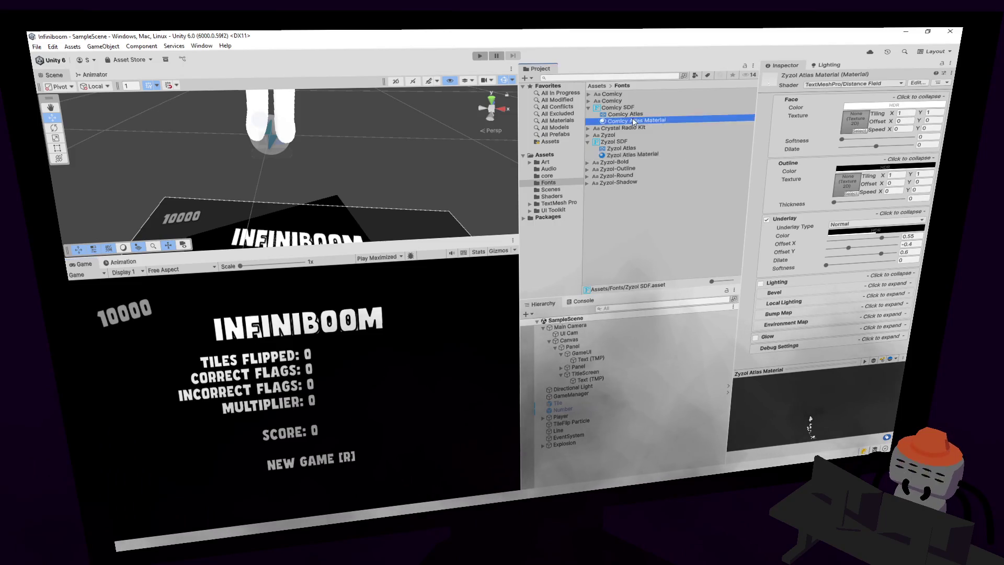
click(641, 152)
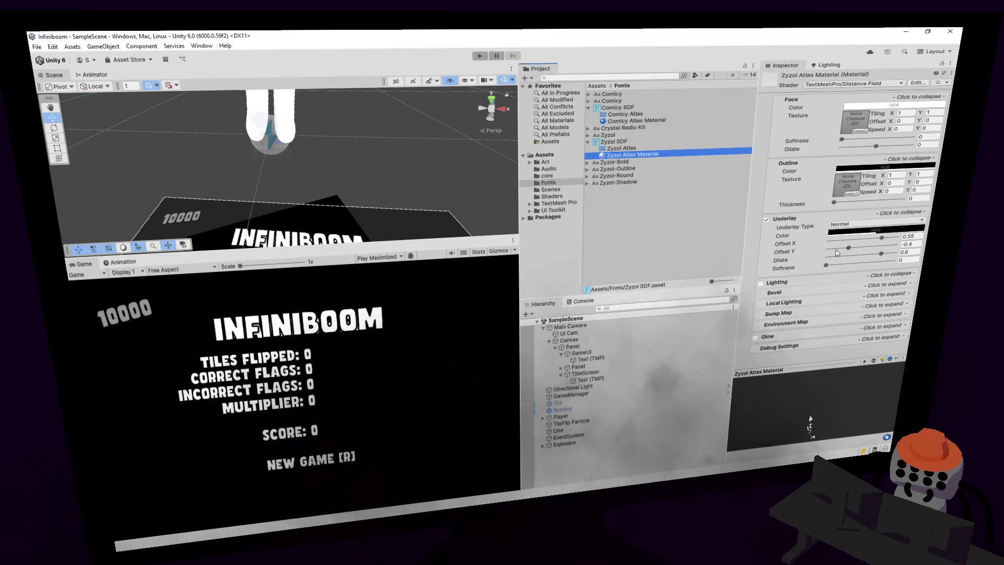
key(alt+Tab)
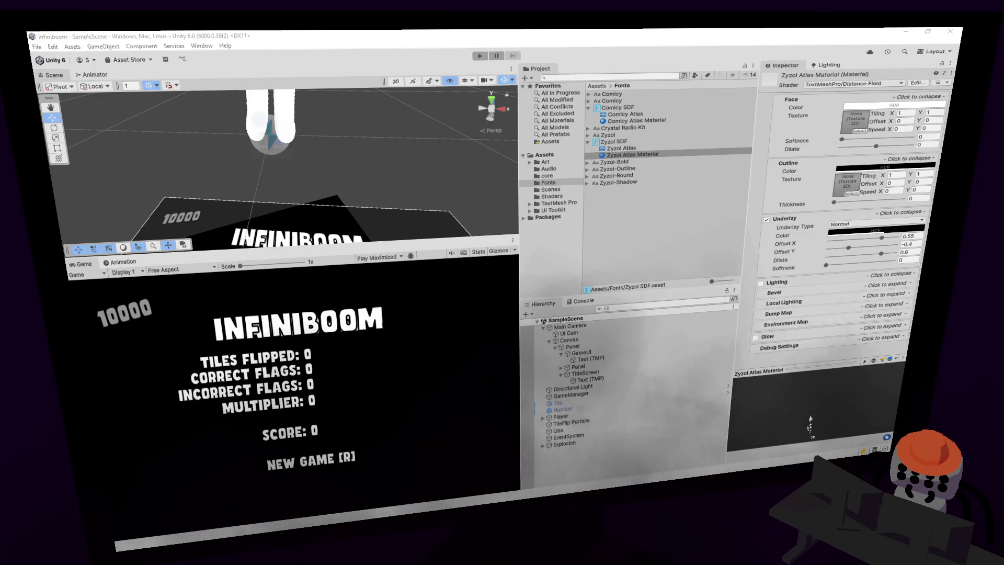
drag(826, 266, 831, 268)
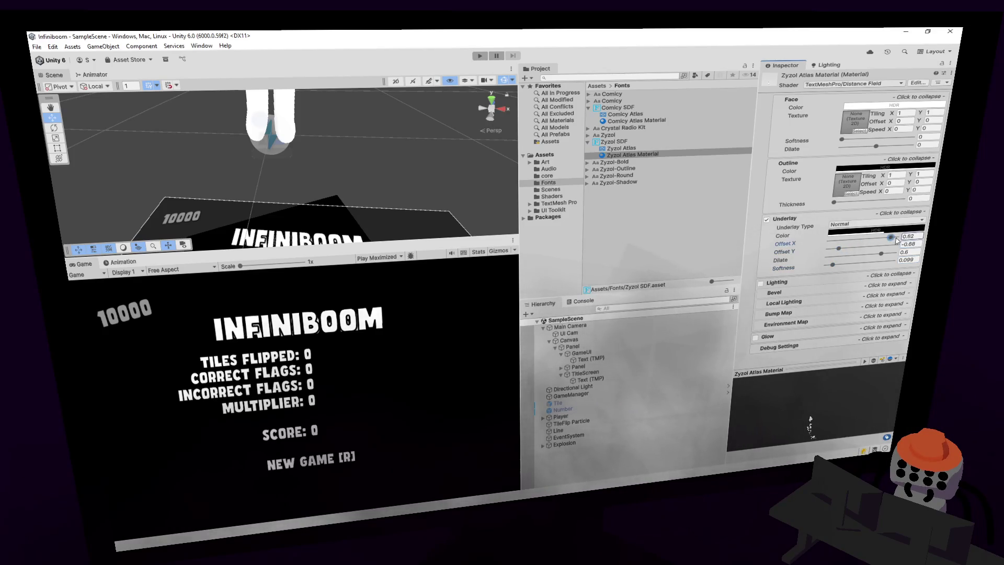
click(479, 56)
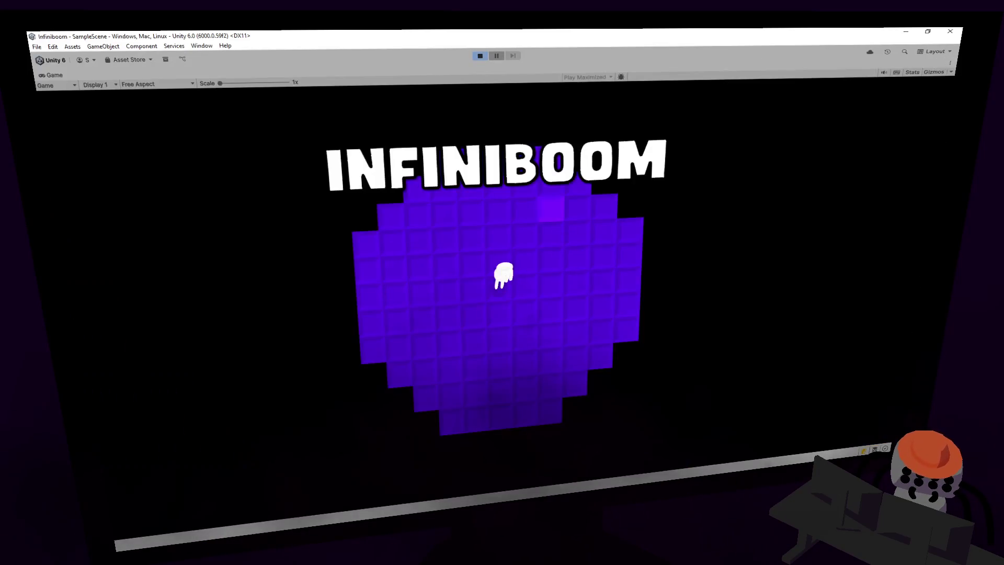
click(569, 271)
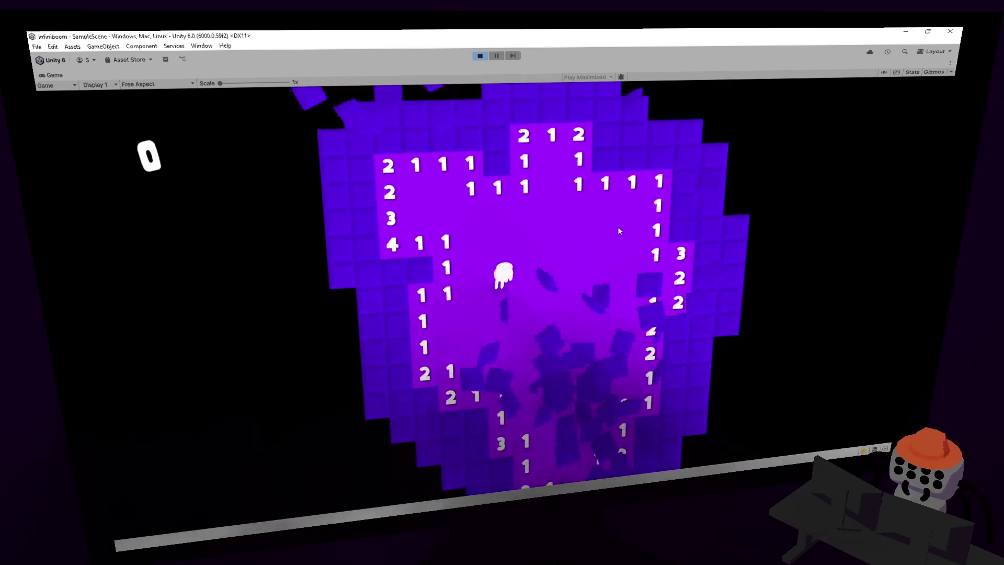
- Flag mines and clear safe tiles across the right side and top row of the board
right_click(535, 233)
click(563, 230)
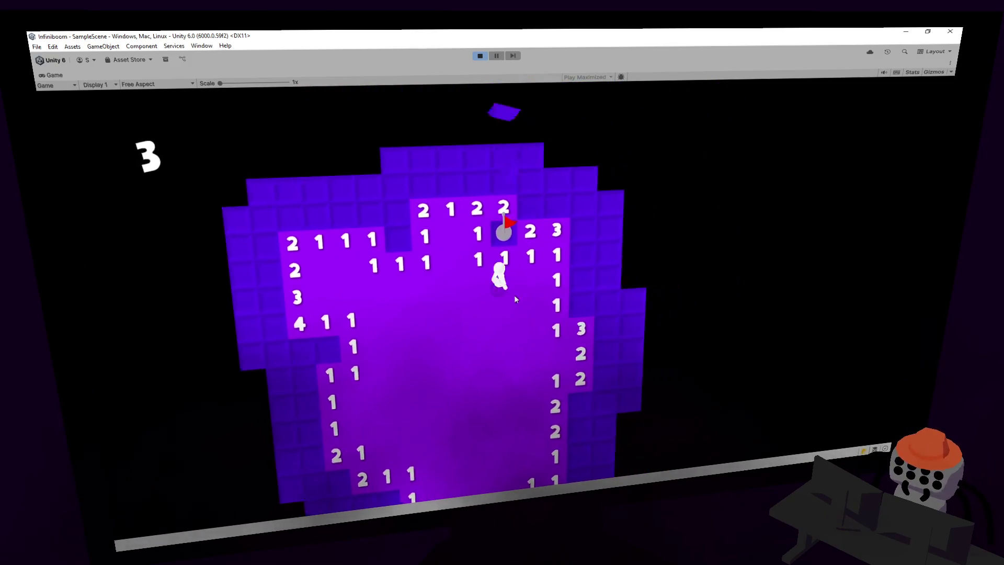
right_click(541, 276)
click(522, 261)
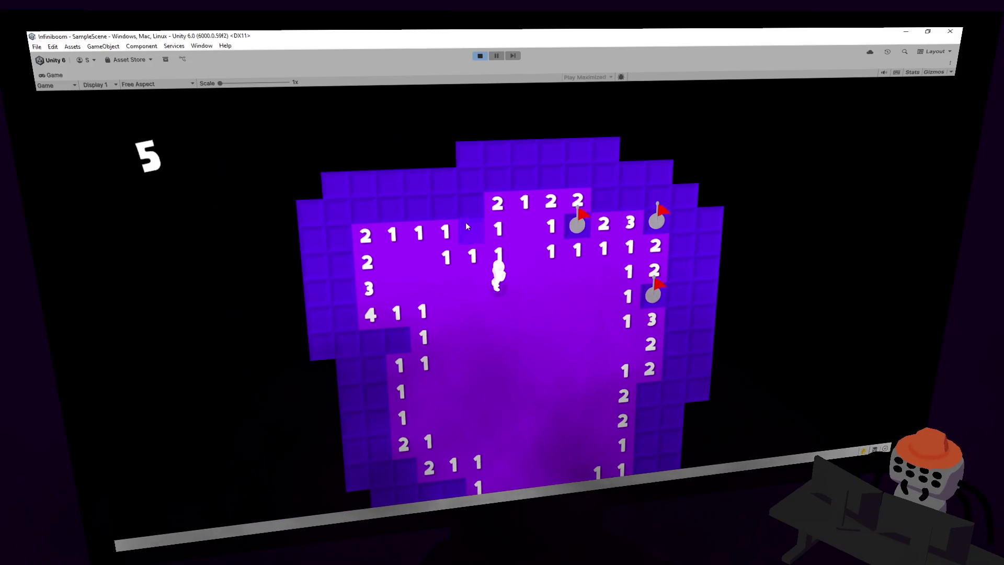
right_click(465, 222)
click(422, 202)
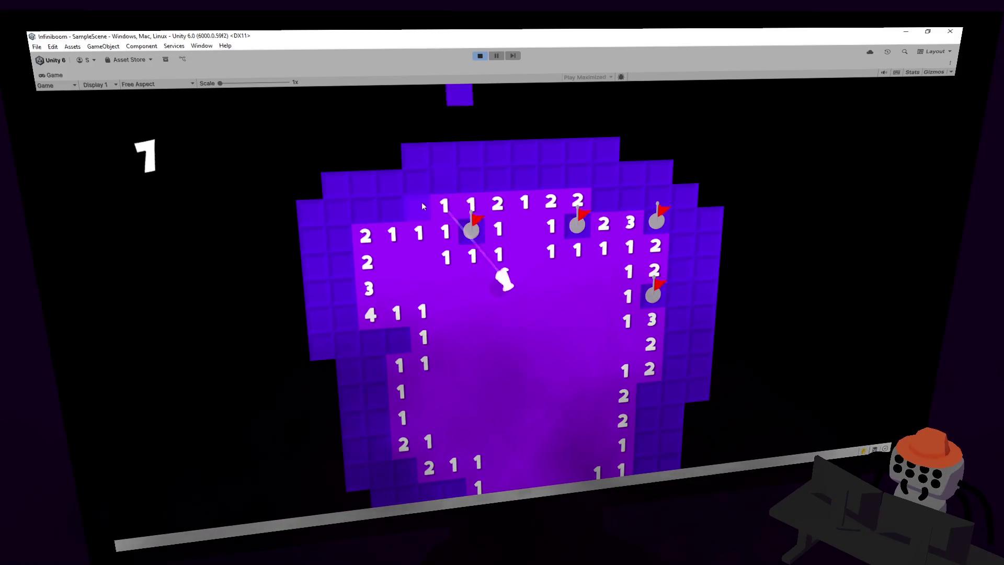
right_click(450, 234)
click(466, 221)
click(503, 219)
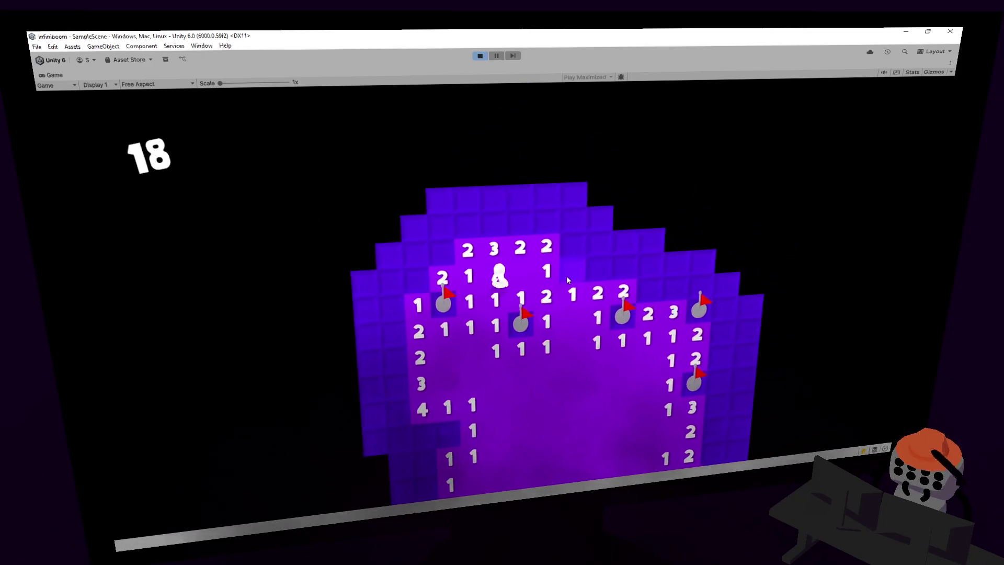
right_click(567, 275)
click(545, 249)
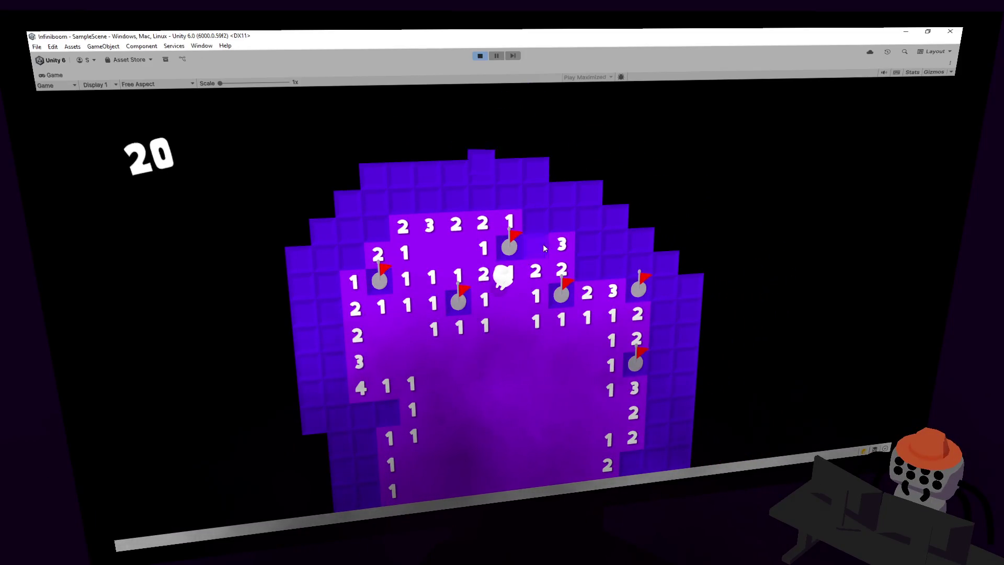
click(543, 244)
click(537, 215)
click(488, 199)
right_click(456, 197)
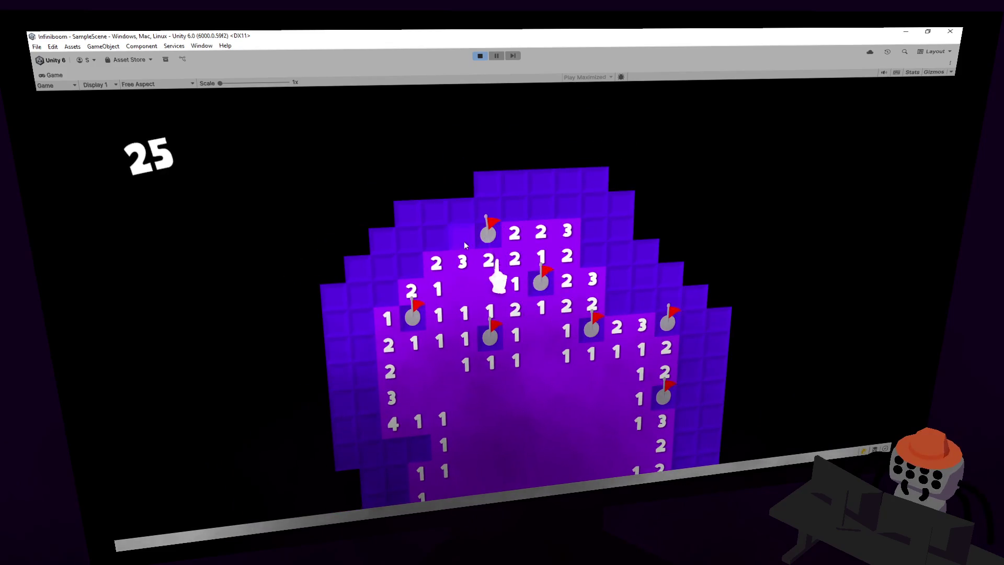
- Flag mines on the left side and clear safe tiles up along the top
right_click(427, 237)
click(427, 264)
click(430, 244)
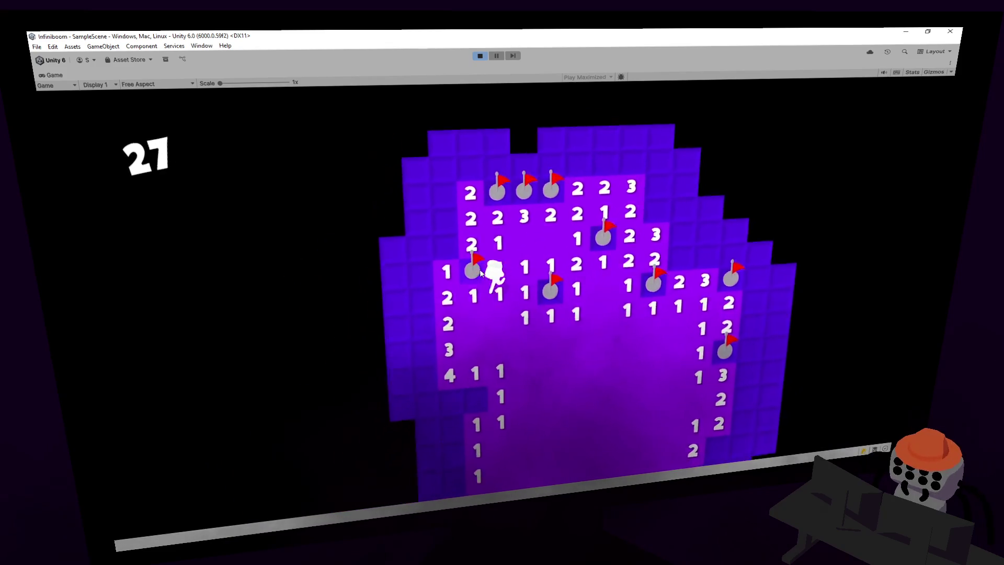
click(424, 242)
click(426, 268)
right_click(449, 214)
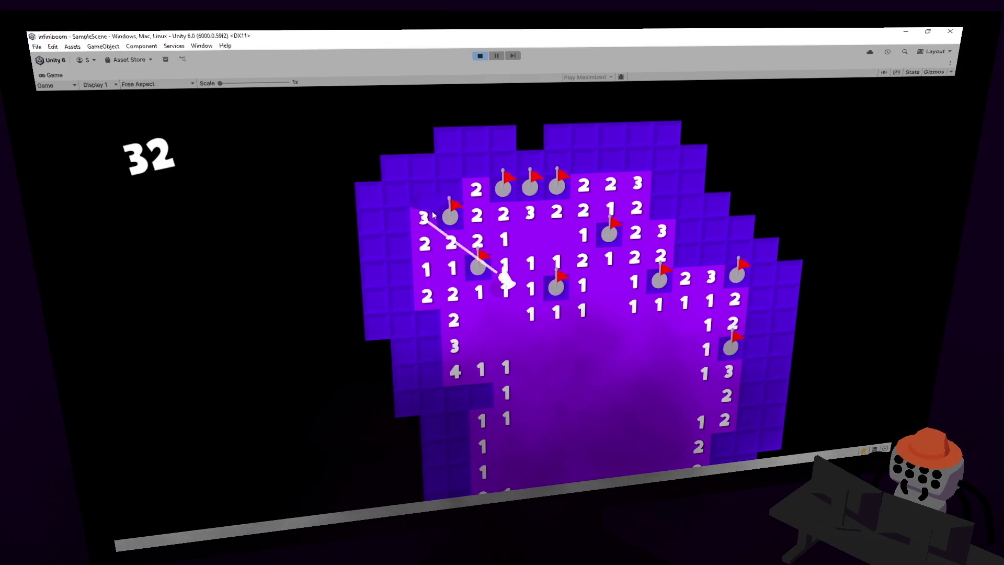
click(450, 188)
click(453, 170)
click(503, 172)
click(530, 177)
click(557, 196)
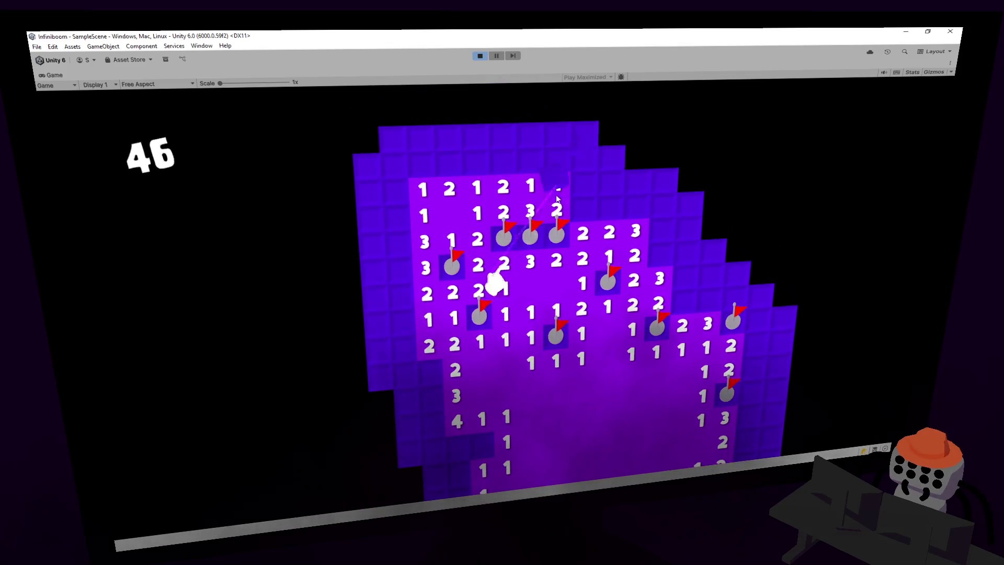
click(548, 209)
- Flag the top-right mines, clear the last tiles to reach 60, and stop play mode
right_click(553, 210)
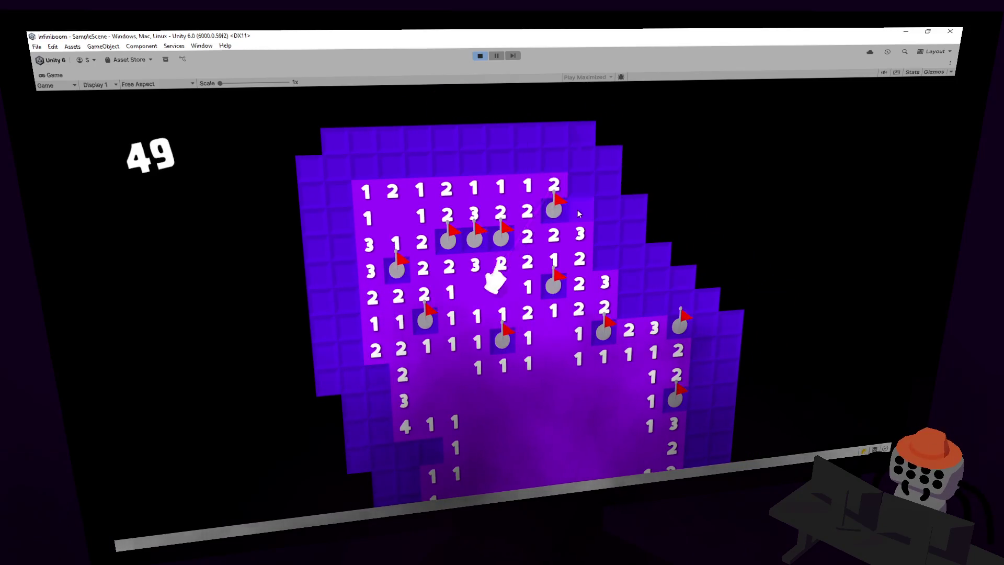
right_click(580, 210)
click(575, 165)
click(538, 159)
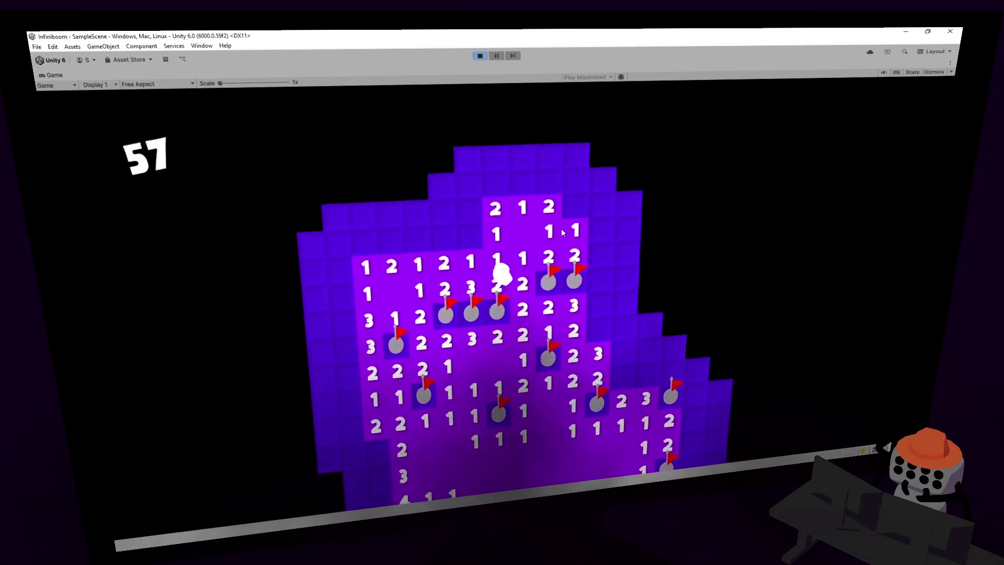
right_click(572, 208)
click(572, 230)
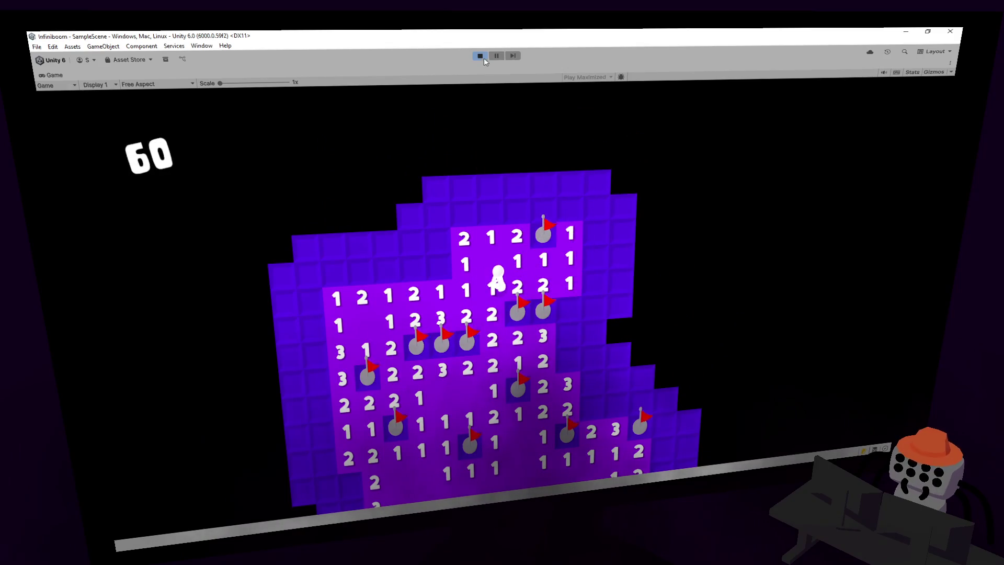
click(481, 57)
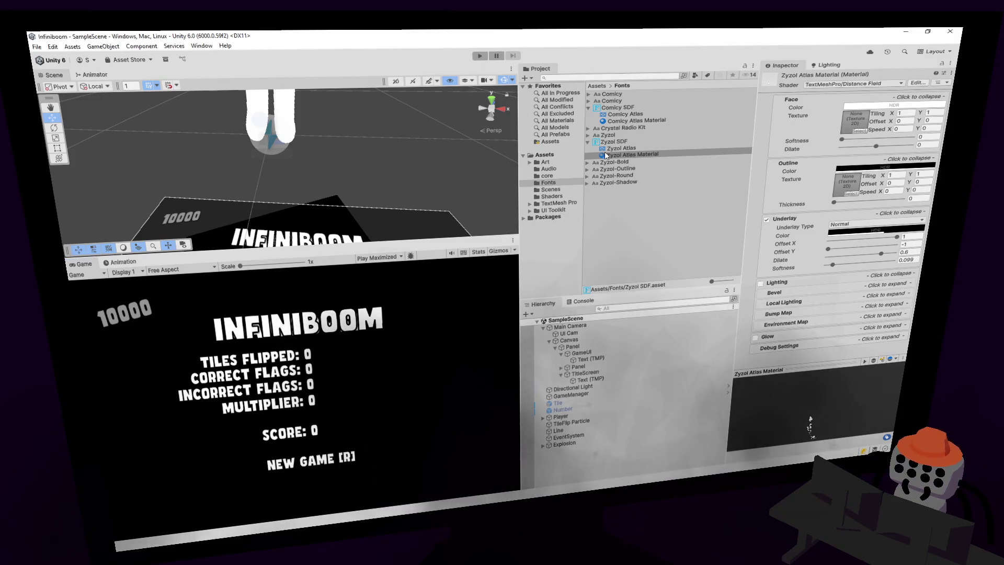
- Browse the Zyzol-Shadow, Zyzol-Round and Comicy font settings in the Fonts folder
click(621, 182)
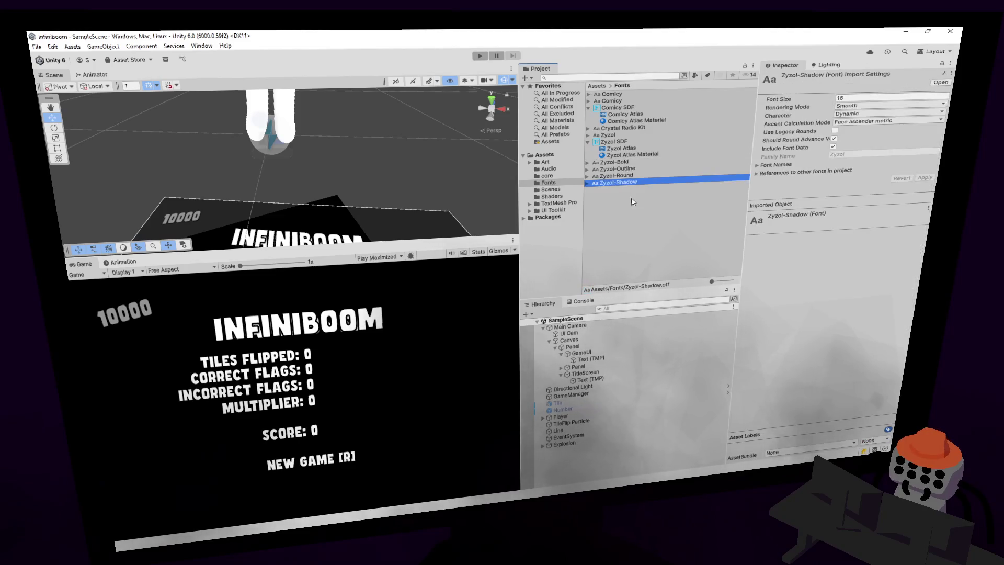
click(613, 176)
click(601, 189)
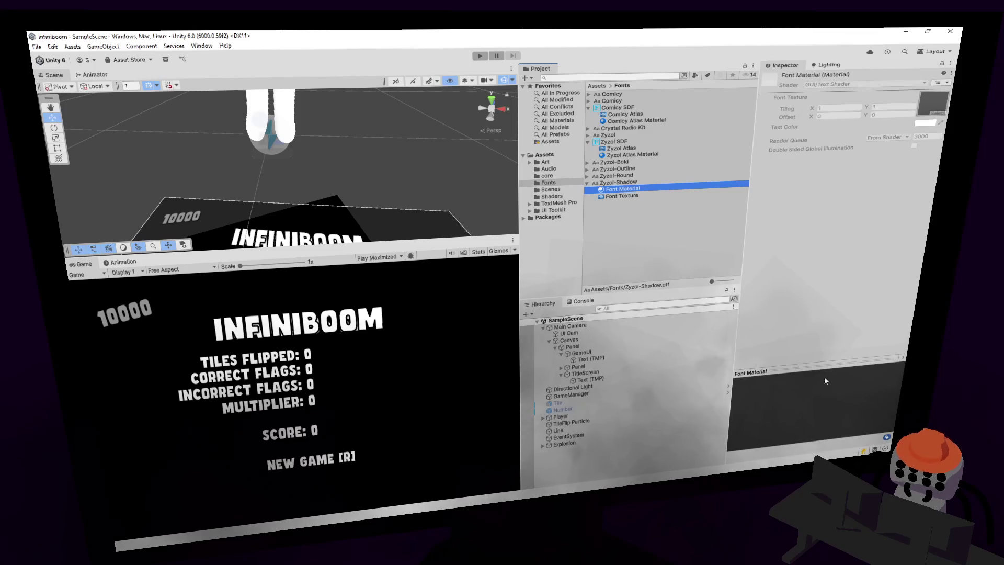
click(624, 94)
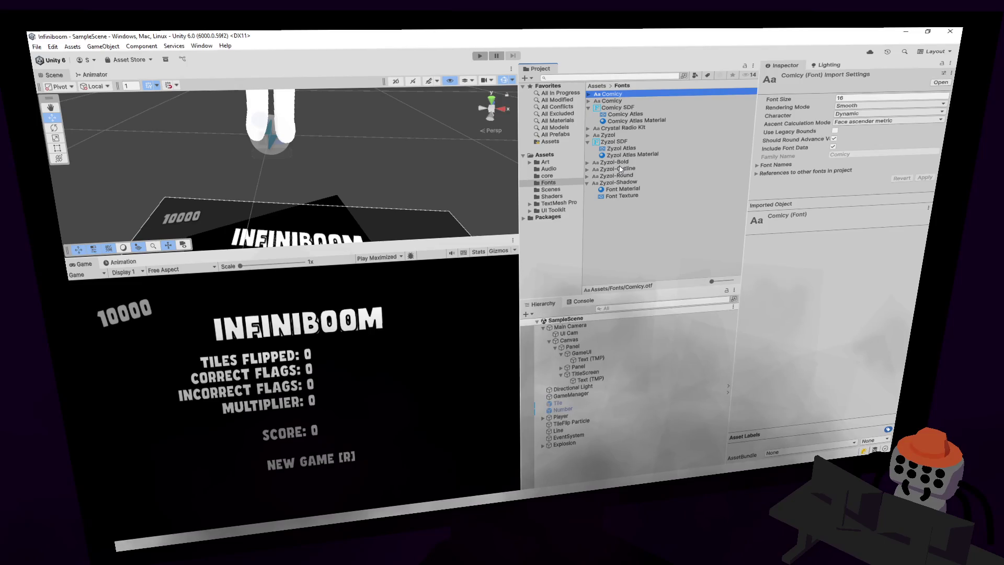
right_click(632, 127)
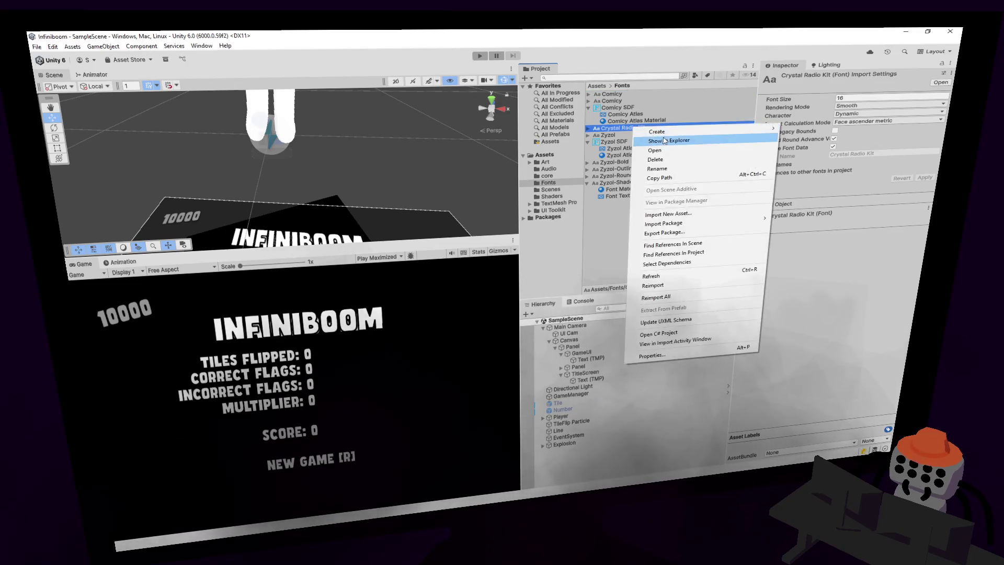
key(Escape)
click(632, 94)
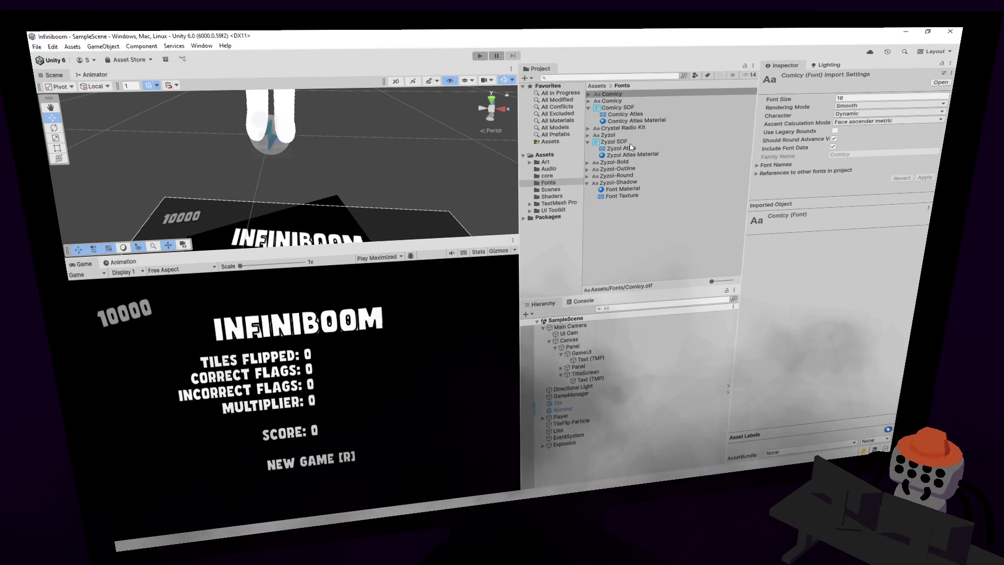
- Review Zyzol SDF, keeping Atlas Population Mode Dynamic and Render Mode SDFAA, then replay the game
click(648, 141)
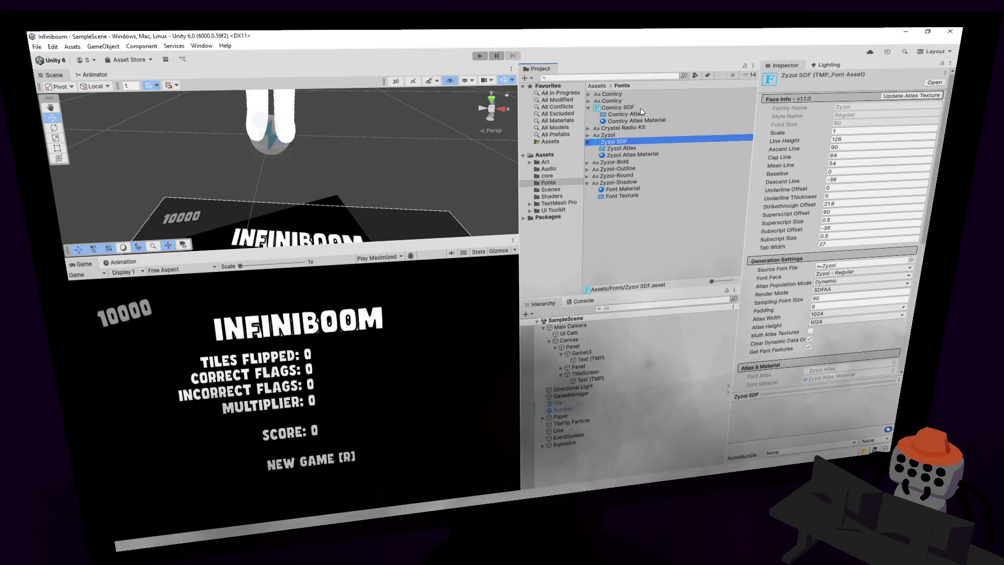
click(855, 273)
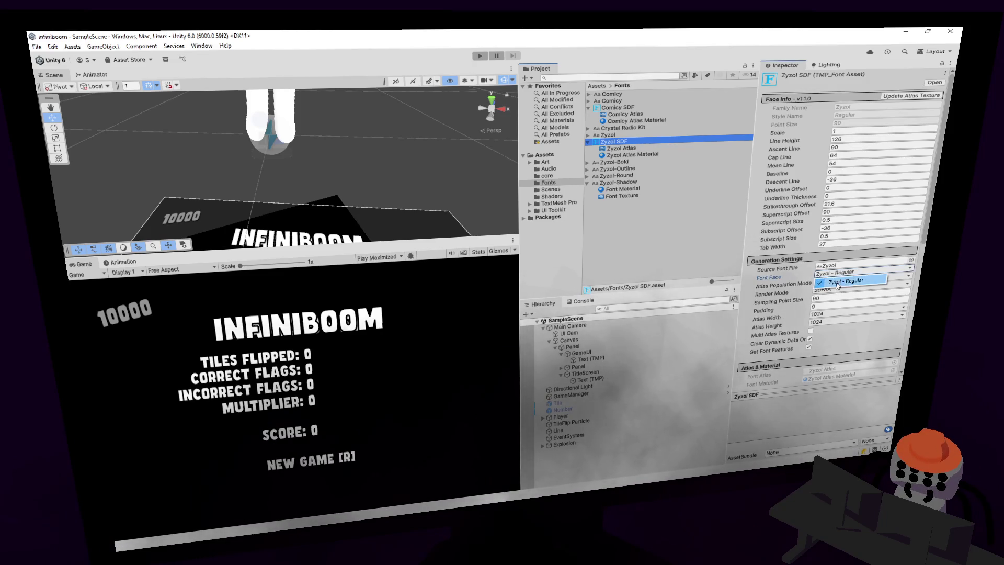
click(906, 277)
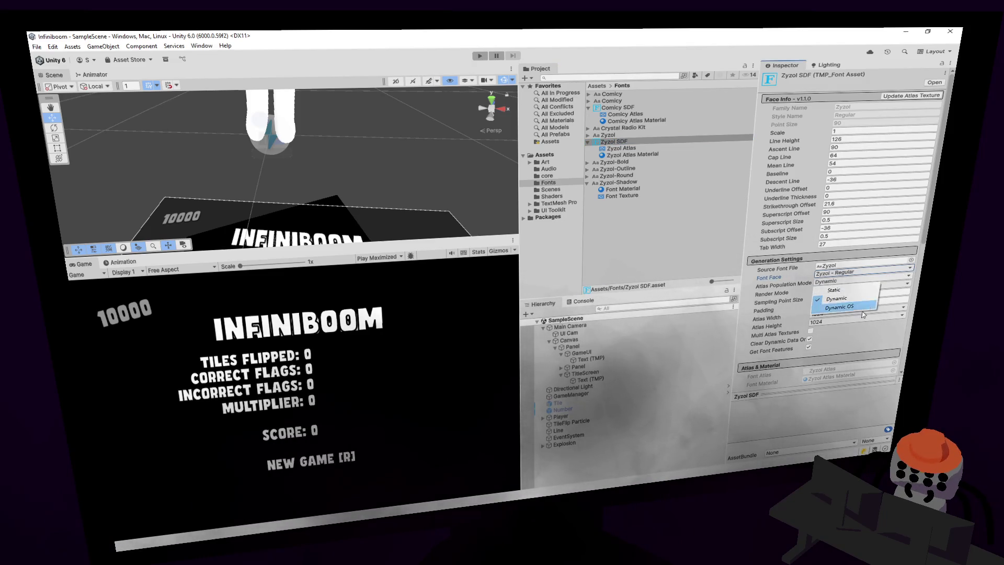
click(836, 298)
click(853, 291)
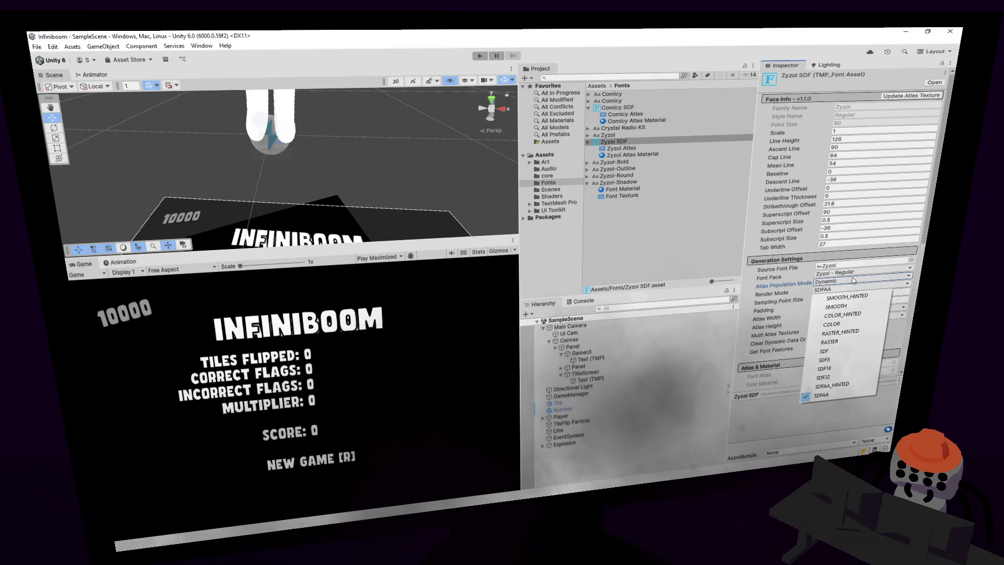
click(700, 65)
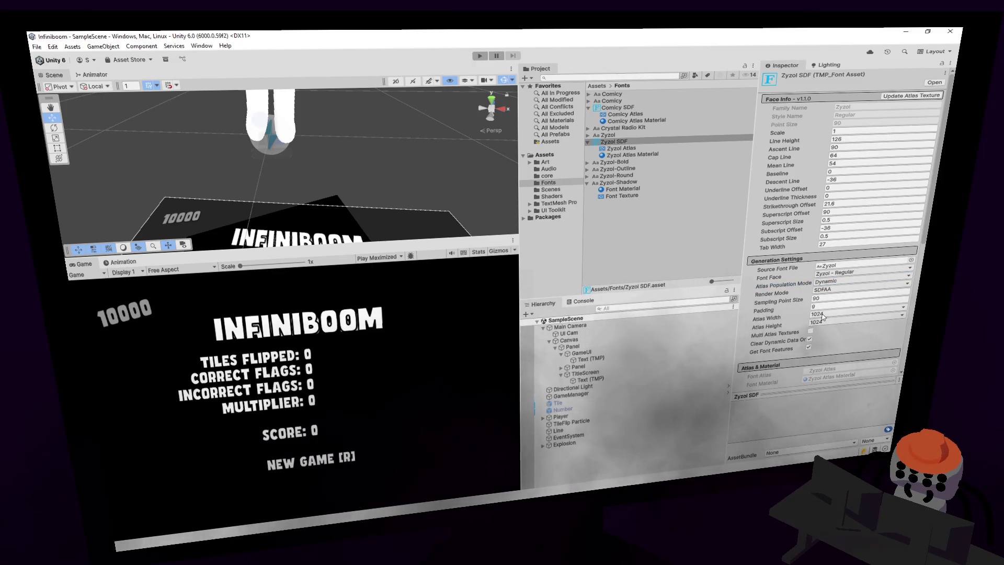
click(484, 56)
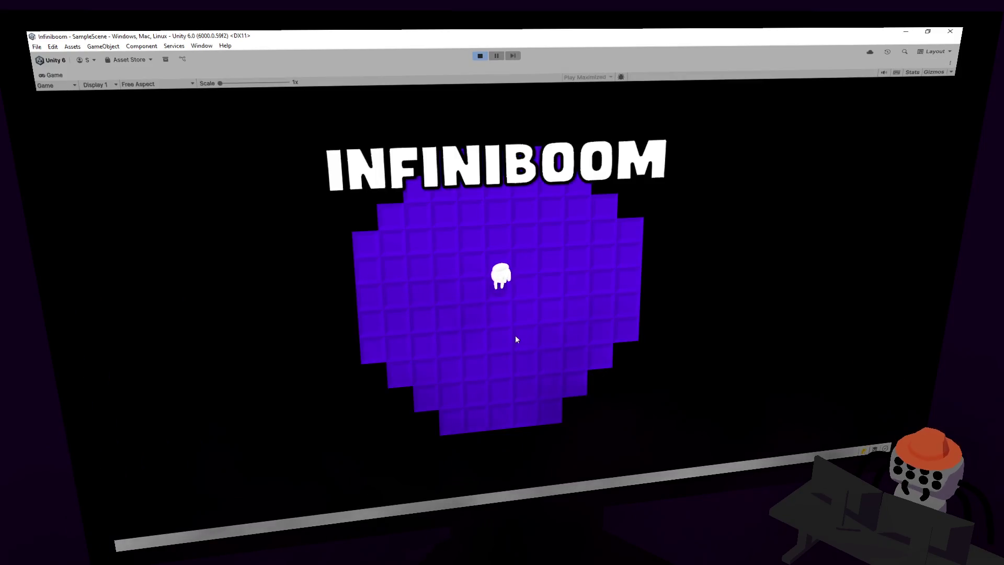
- Start a new round, flagging mines and clearing tiles along the right side of the board
click(550, 335)
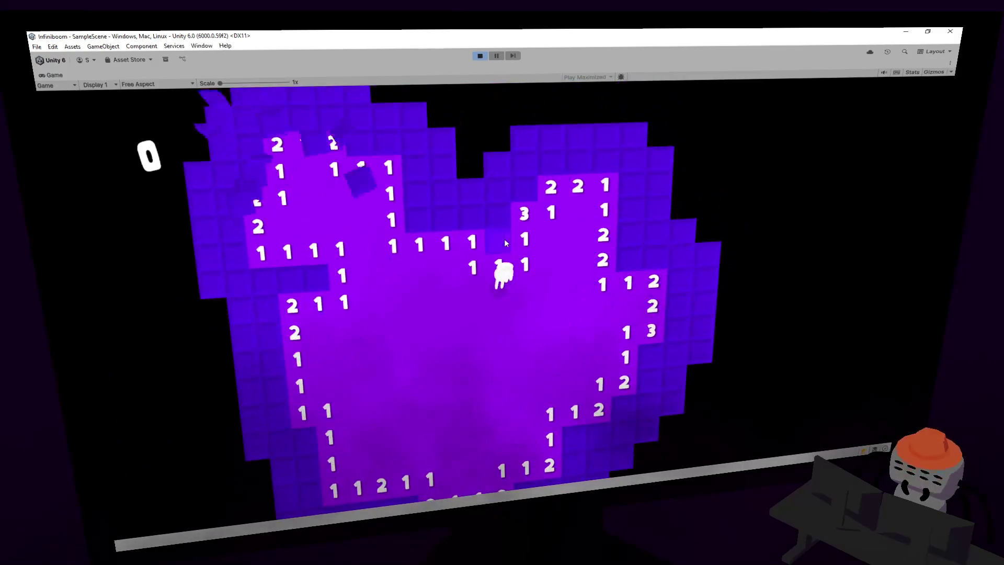
right_click(496, 243)
click(478, 215)
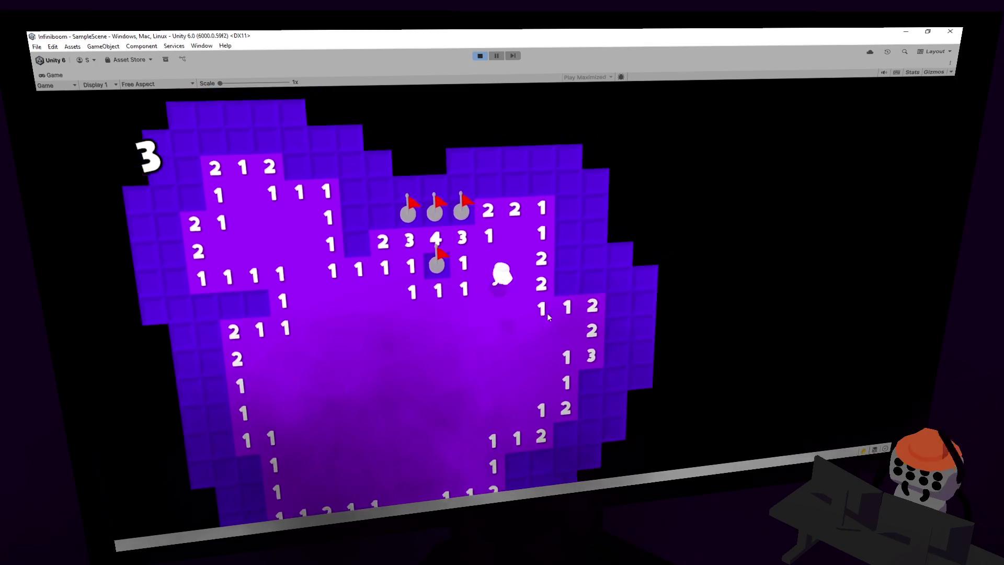
click(556, 241)
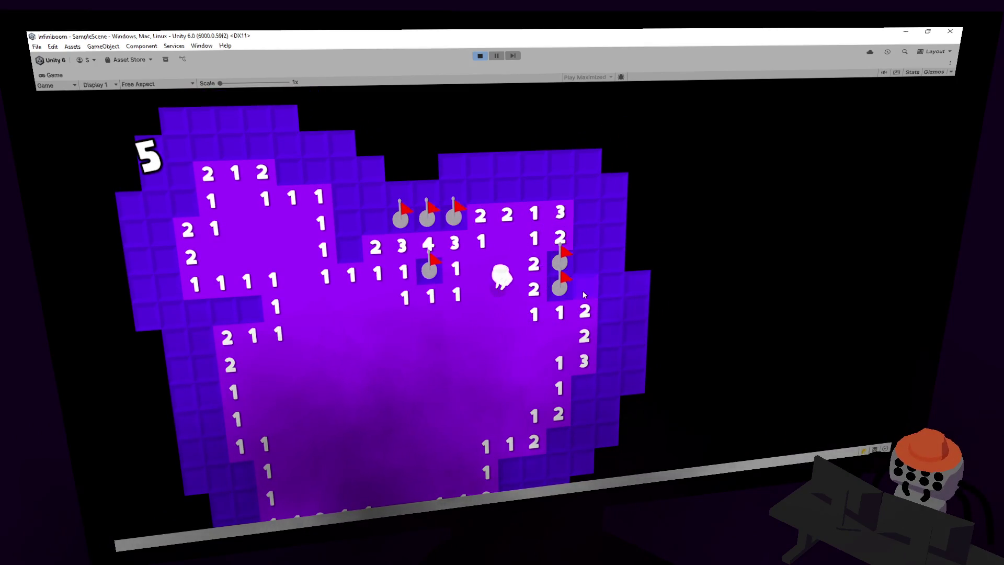
click(582, 290)
right_click(562, 314)
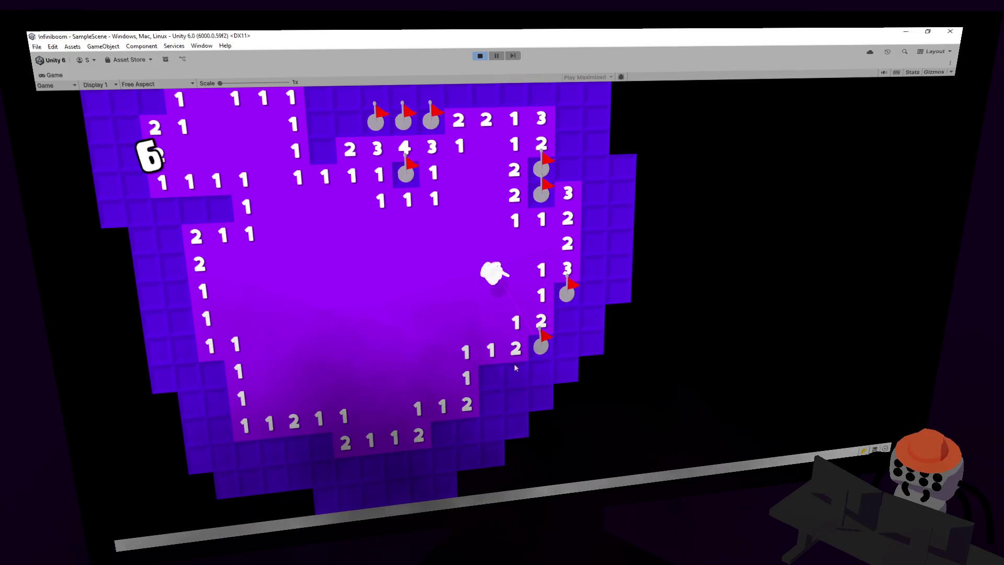
click(520, 377)
click(575, 335)
click(591, 287)
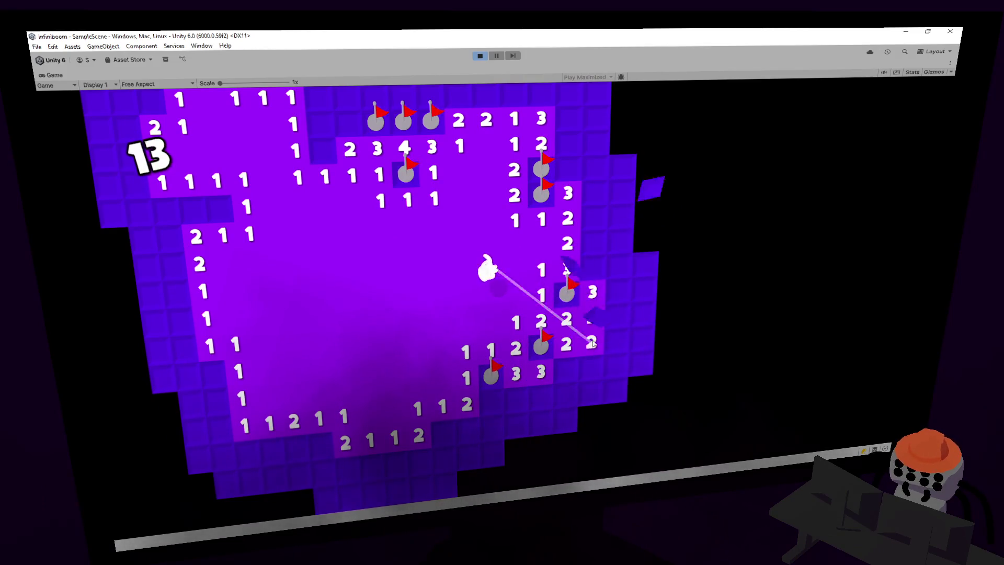
- Clear tiles near the bottom, walk up with W, and stop play at 16 with Ctrl+P
click(488, 399)
right_click(443, 433)
click(469, 432)
click(495, 429)
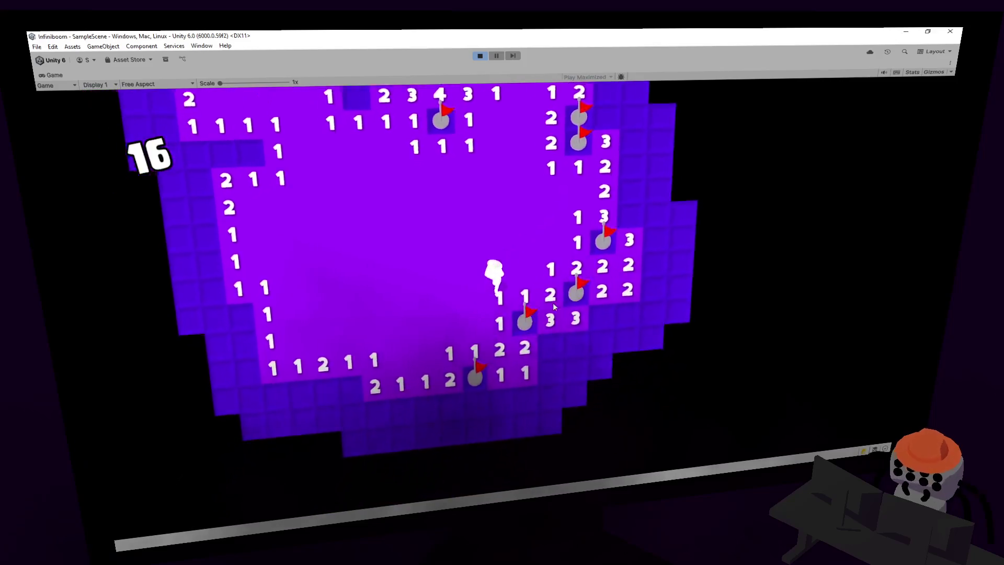
key(w)
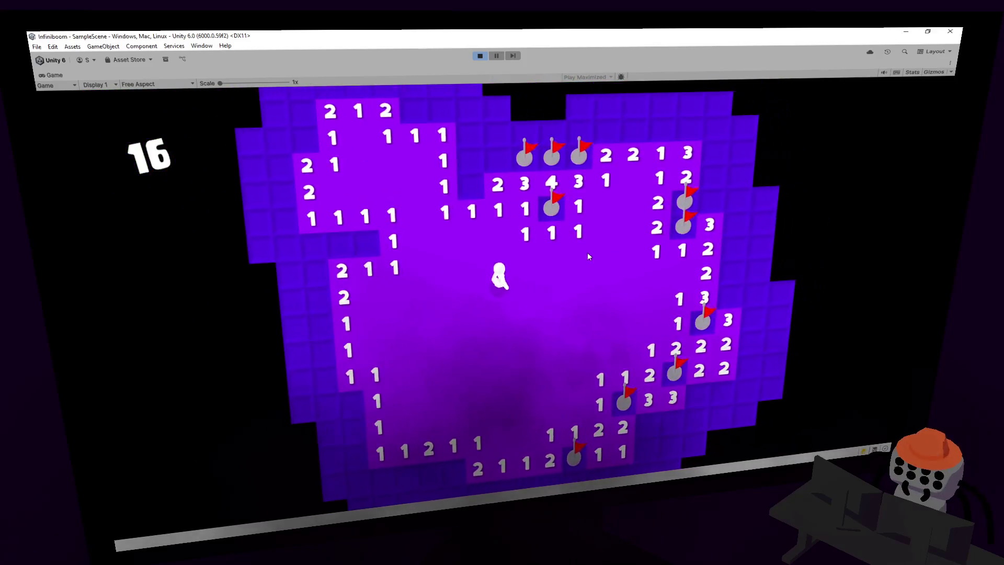
key(w)
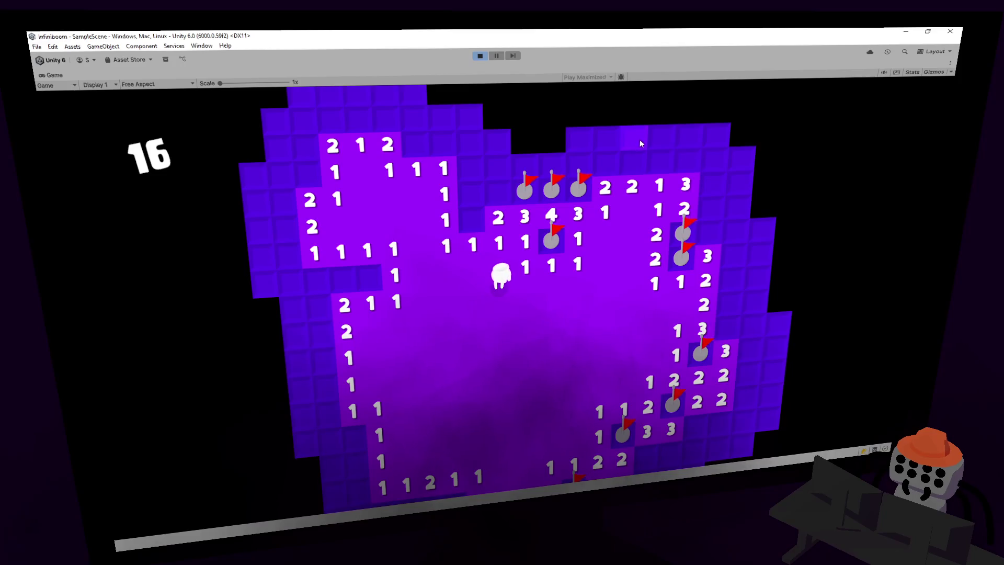
key(ctrl+p)
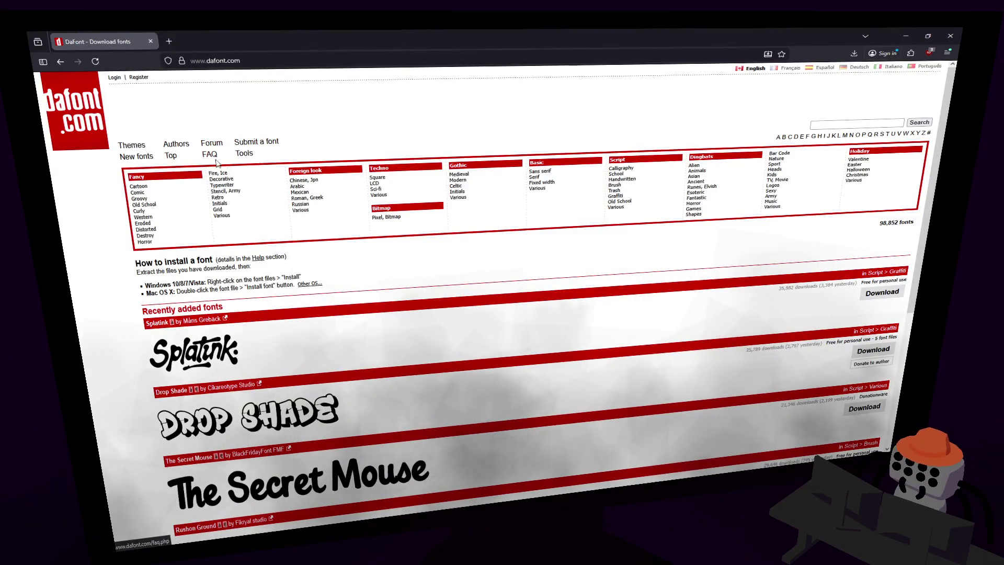
- Open DaFont's Fancy > Cartoon font category
scroll(166, 319, down, 5)
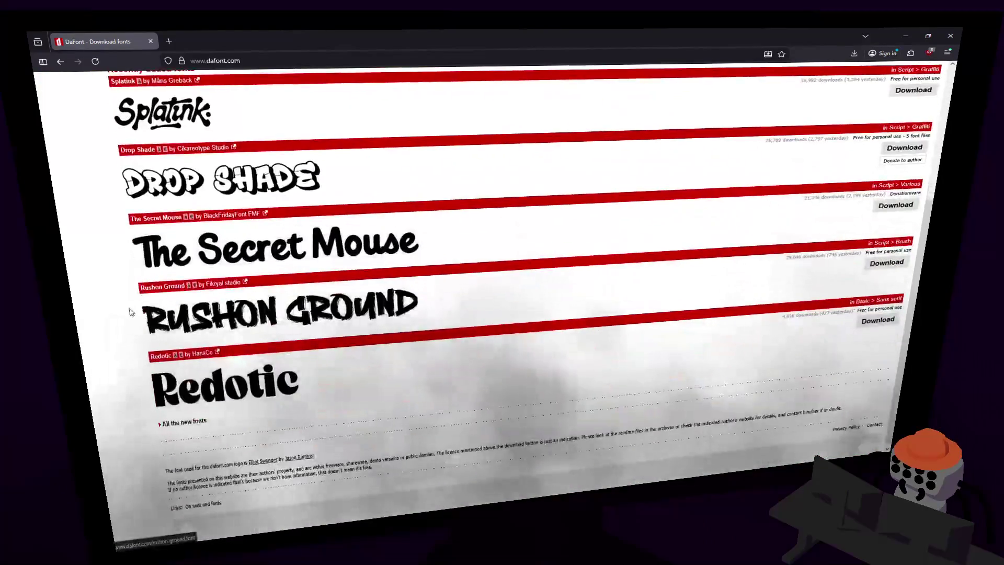
scroll(95, 296, up, 3)
scroll(95, 296, up, 4)
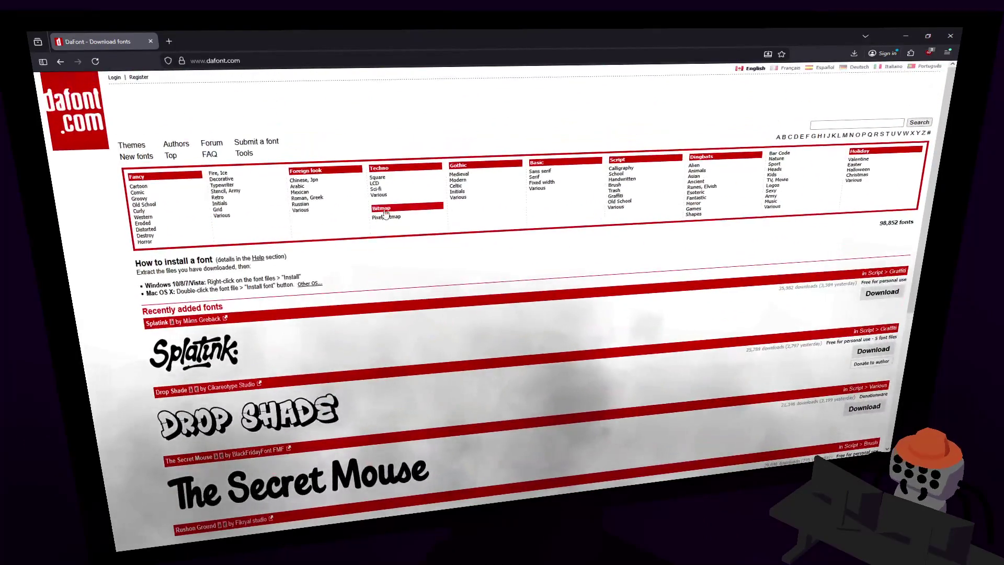
click(145, 195)
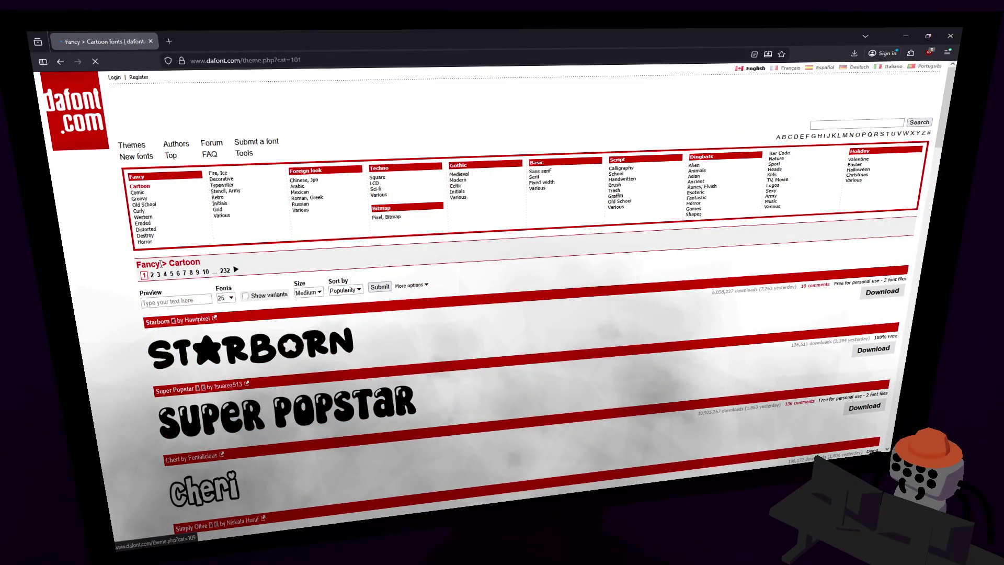
scroll(163, 256, down, 5)
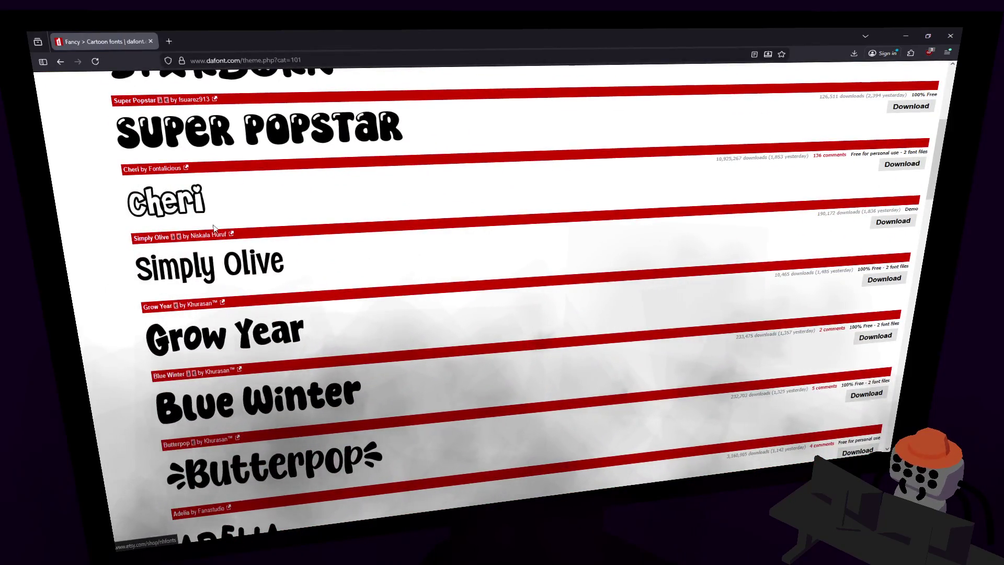
scroll(214, 229, up, 5)
- Set the preview text to 12345678 and scroll through the Cartoon font results
click(163, 204)
text(1)
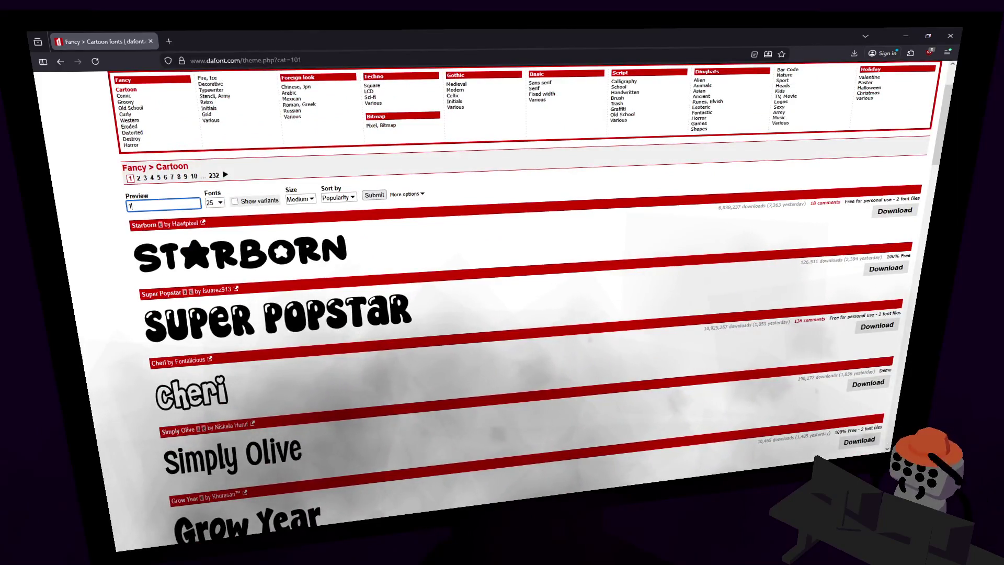
text(2345)
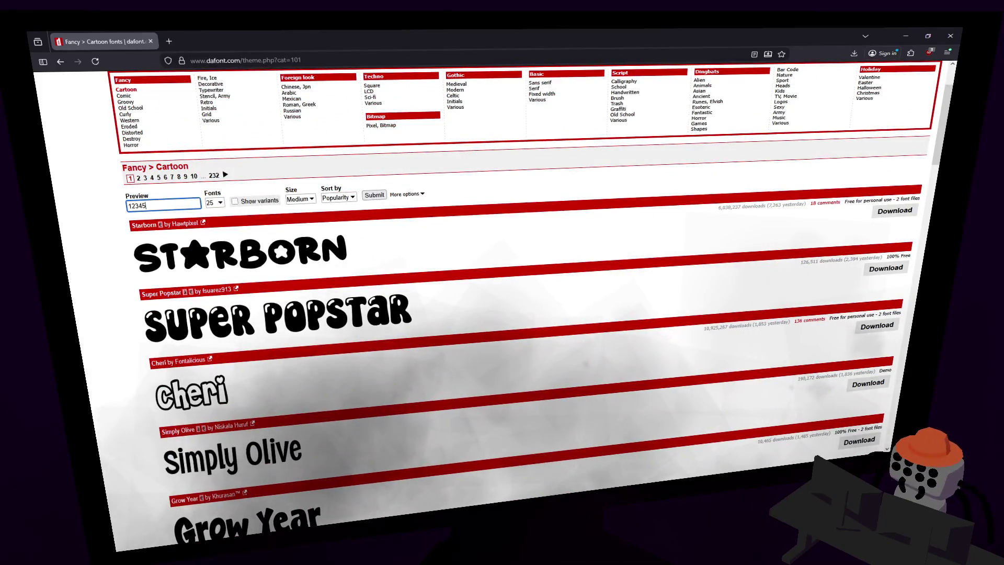
text(6789)
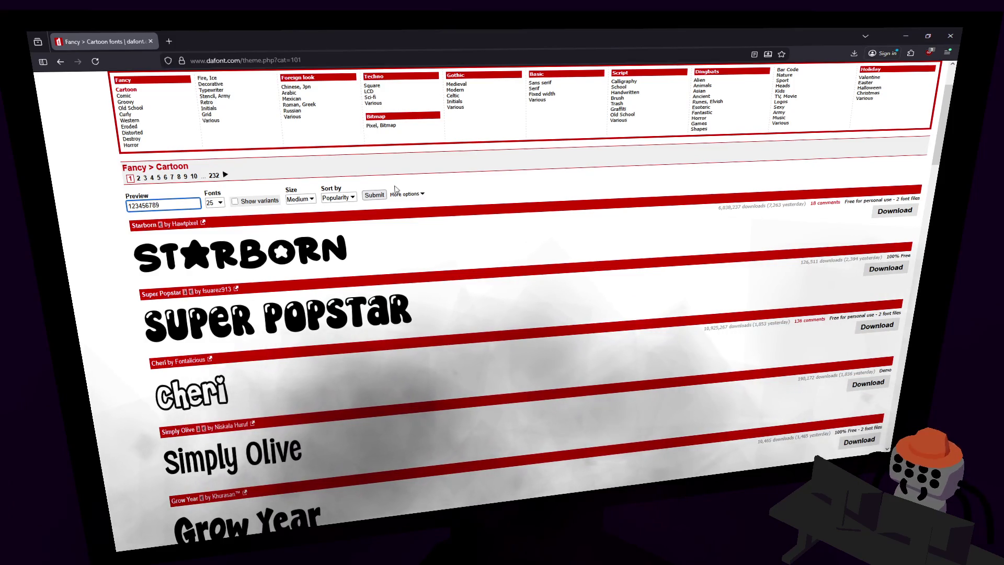
text(0)
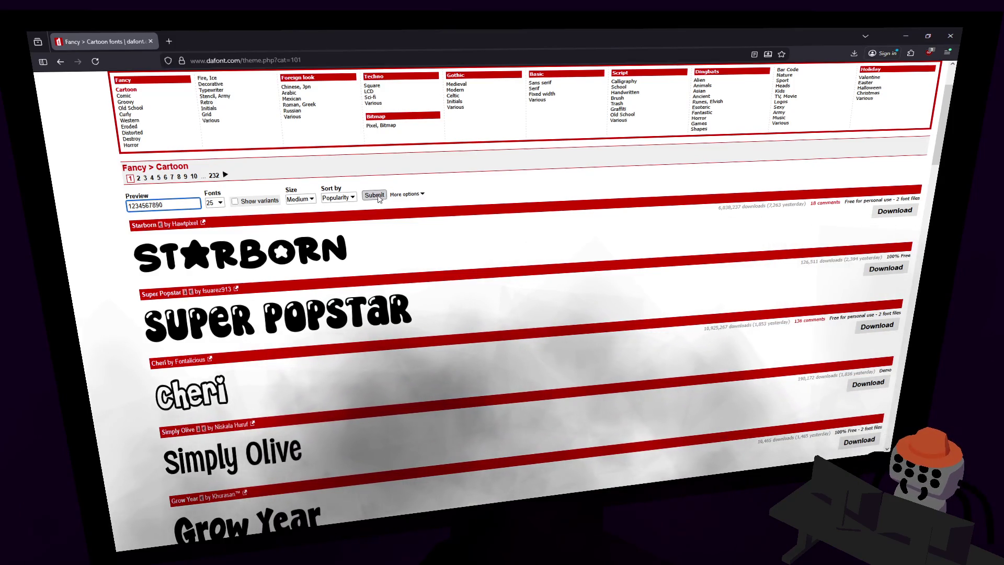
key(BackSpace)
key(BackSpace)
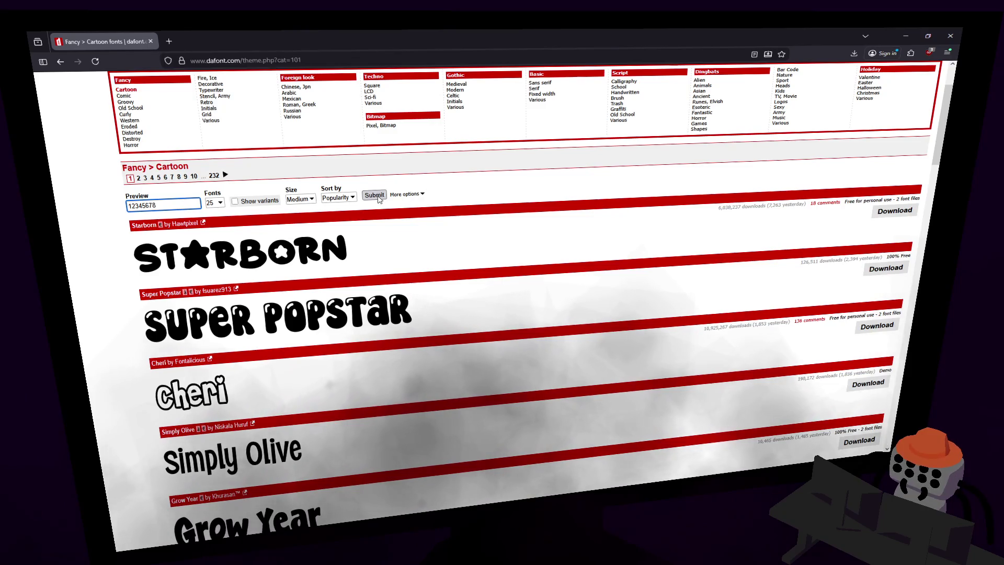
click(379, 196)
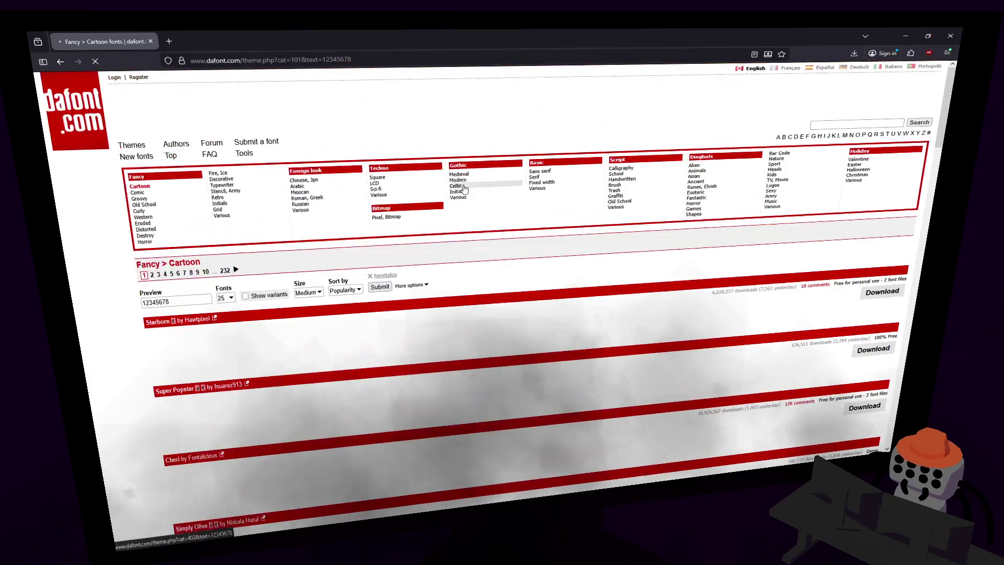
scroll(157, 253, down, 3)
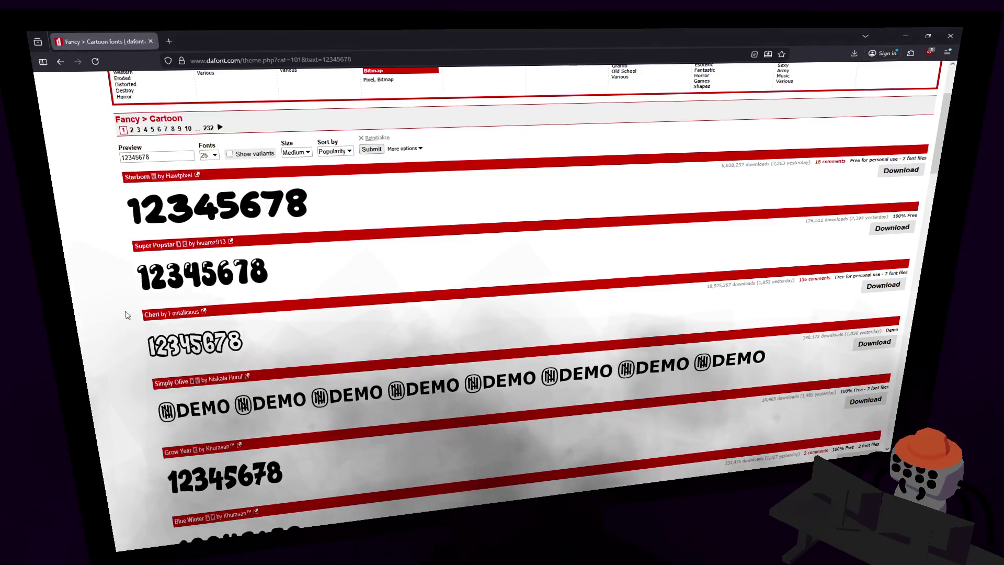
scroll(219, 302, down, 3)
scroll(219, 303, down, 5)
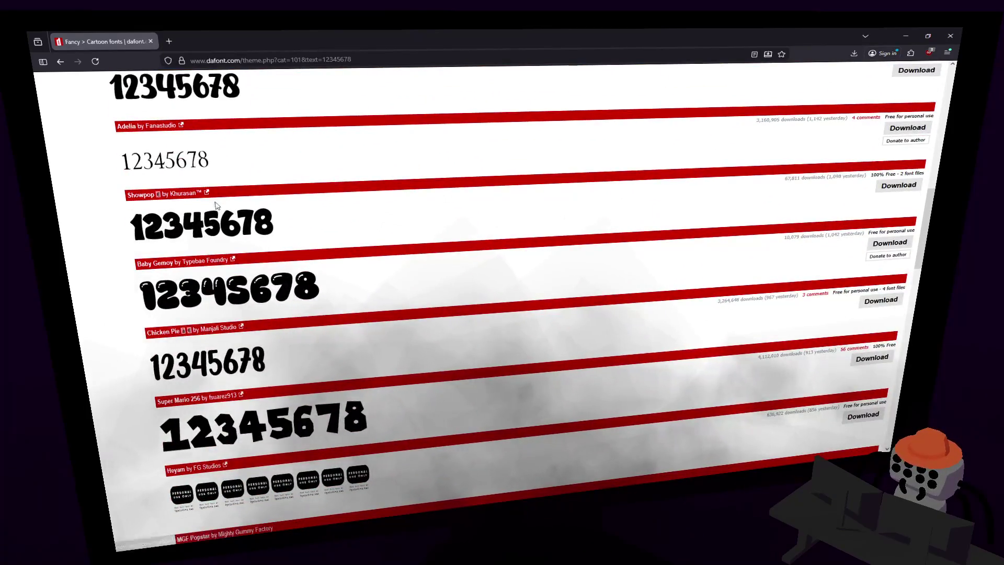
scroll(721, 361, down, 3)
scroll(883, 355, down, 1)
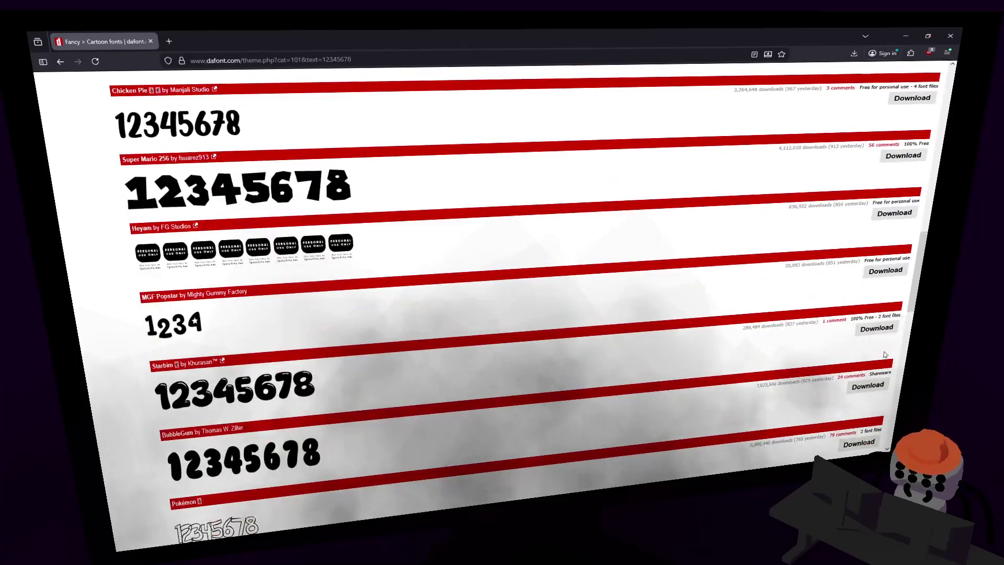
scroll(889, 375, down, 6)
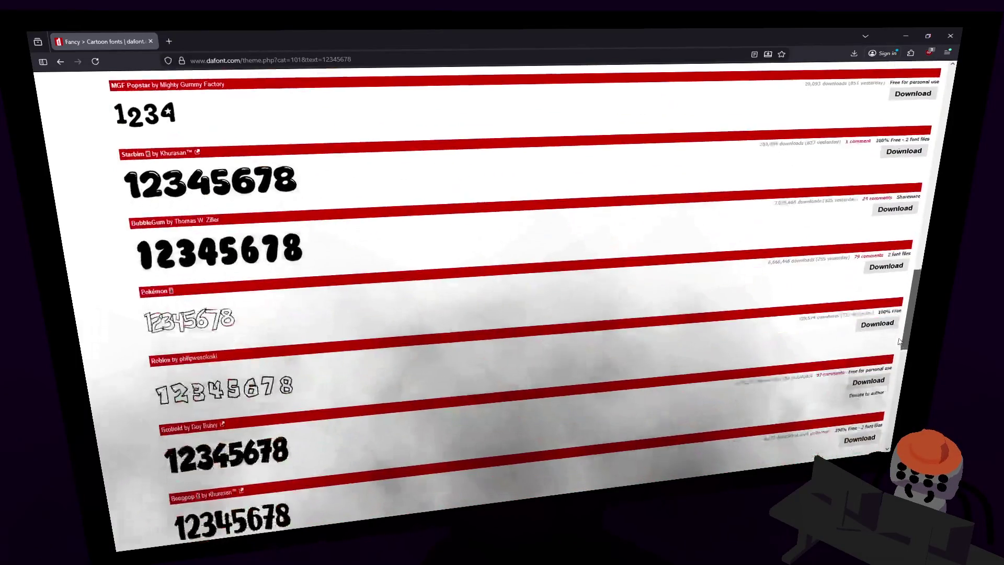
scroll(887, 379, up, 12)
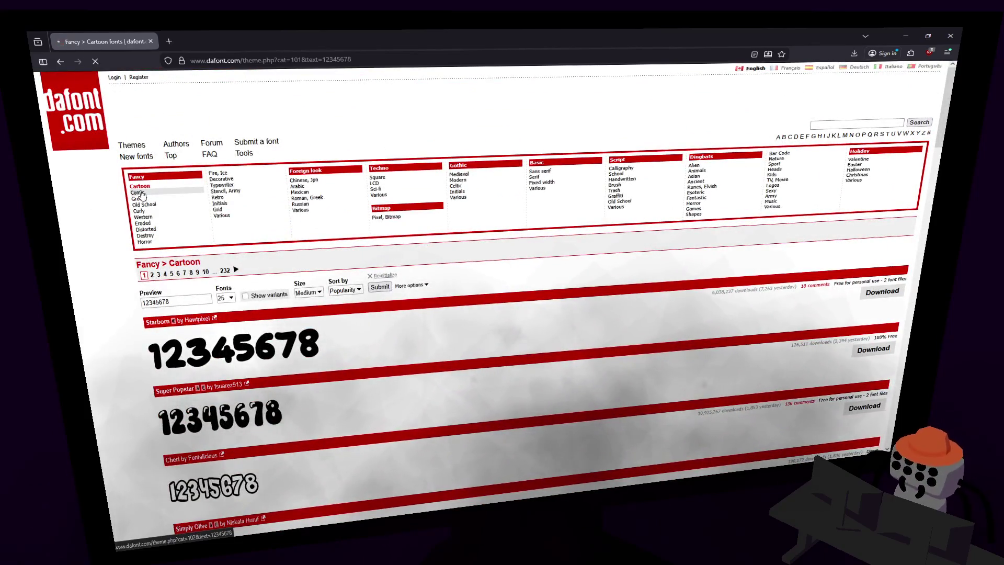
- Scroll through the Comic fonts previewing 12345678, then expand More options for licence filters
scroll(105, 240, down, 2)
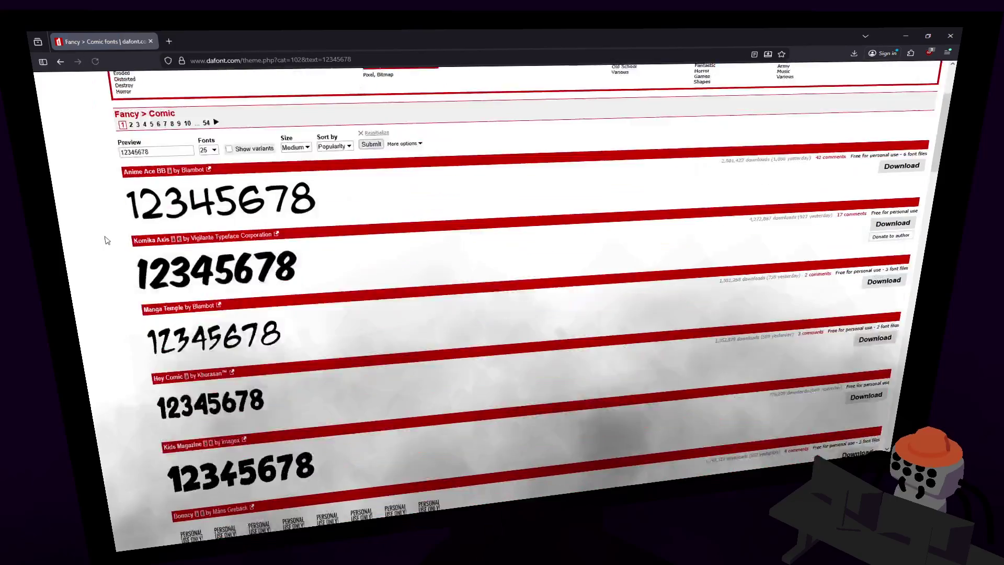
scroll(111, 238, down, 3)
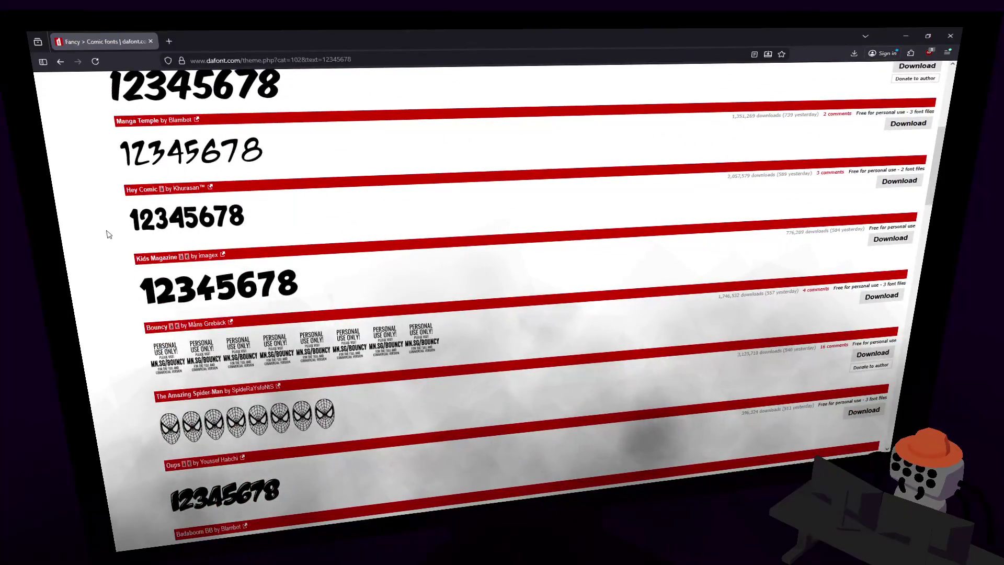
scroll(108, 234, down, 3)
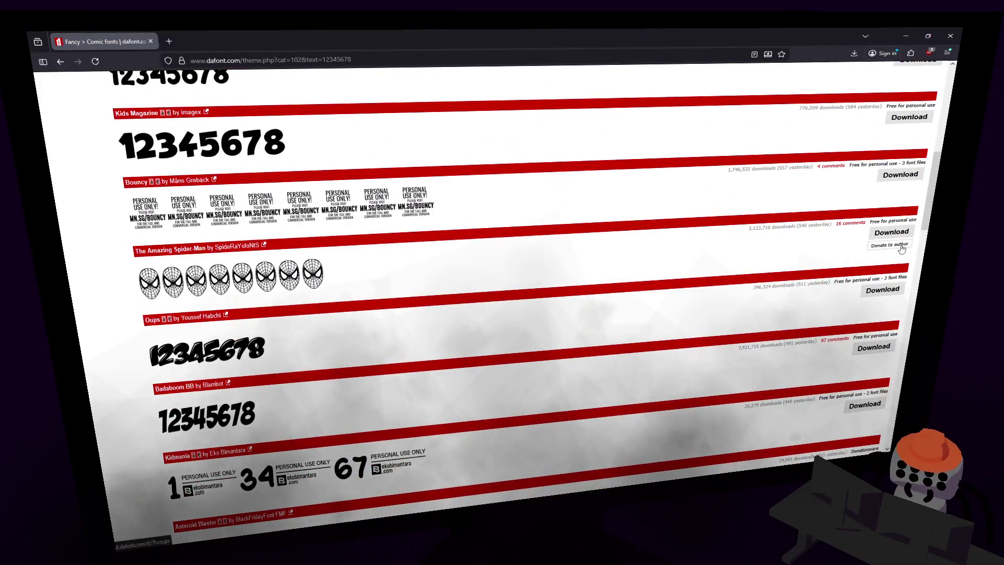
drag(923, 215, 899, 309)
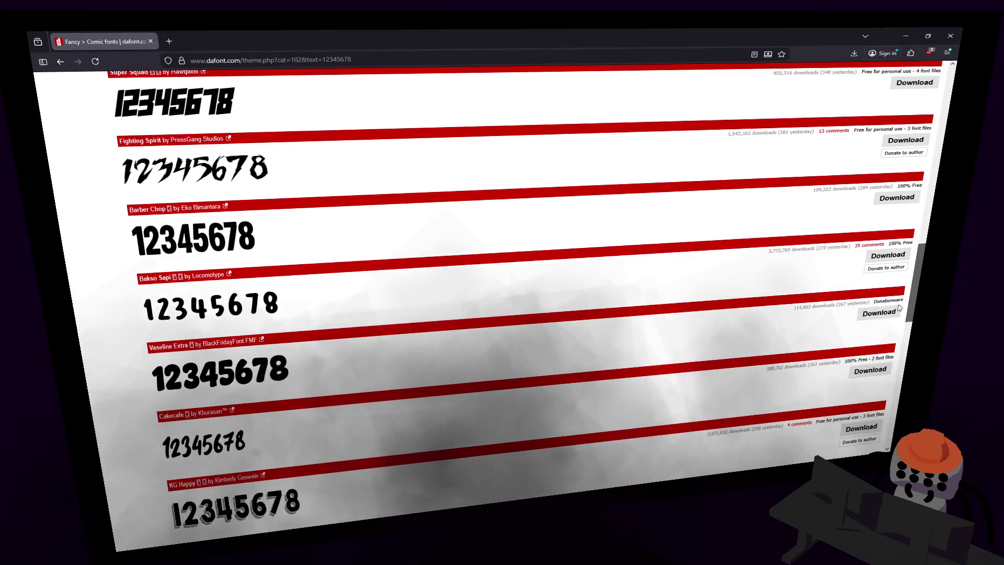
scroll(750, 213, up, 10)
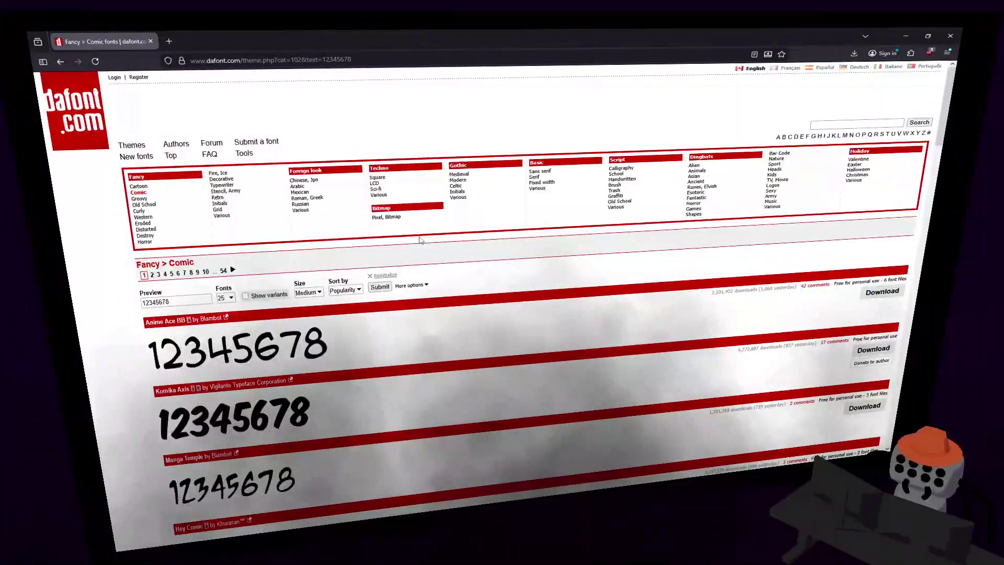
click(419, 287)
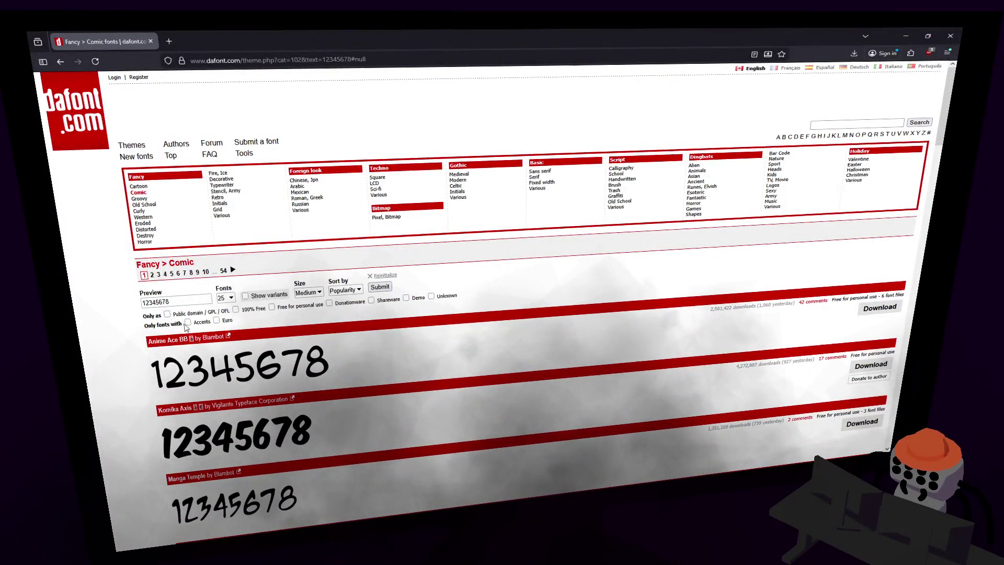
- Filter the Comic list to Public domain / GPL / OFL and 100% Free fonts, then browse results
click(167, 314)
click(236, 309)
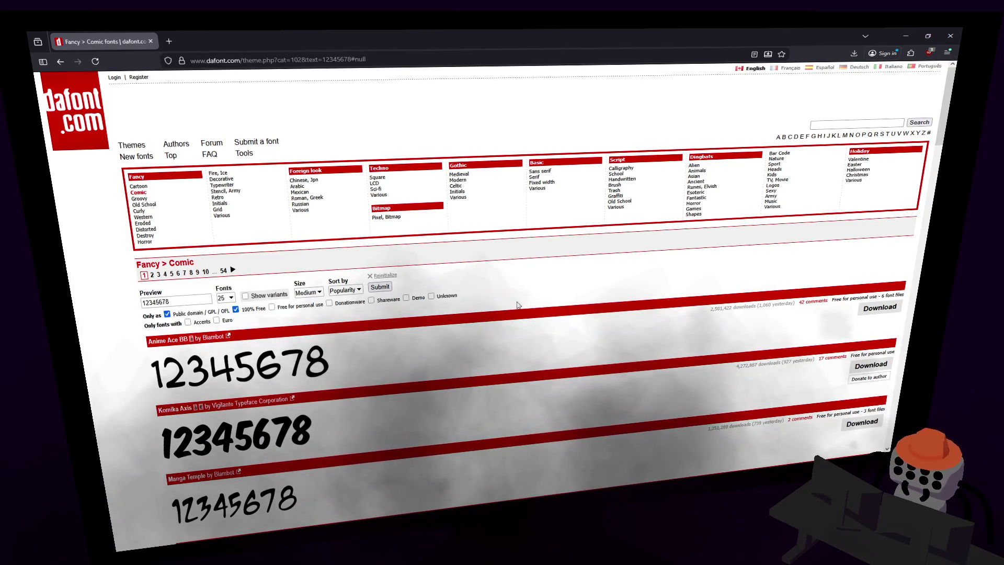
click(379, 286)
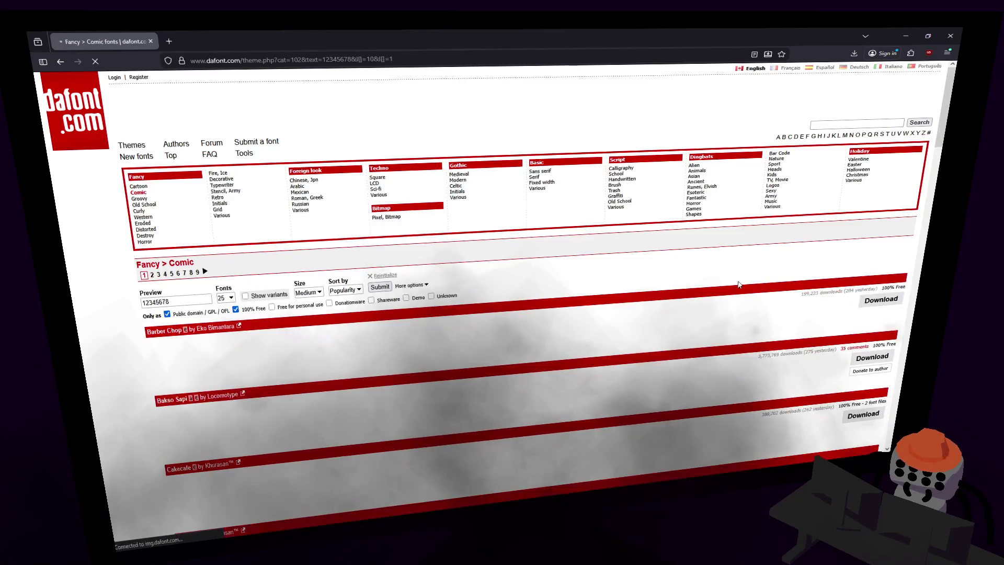
scroll(149, 313, down, 2)
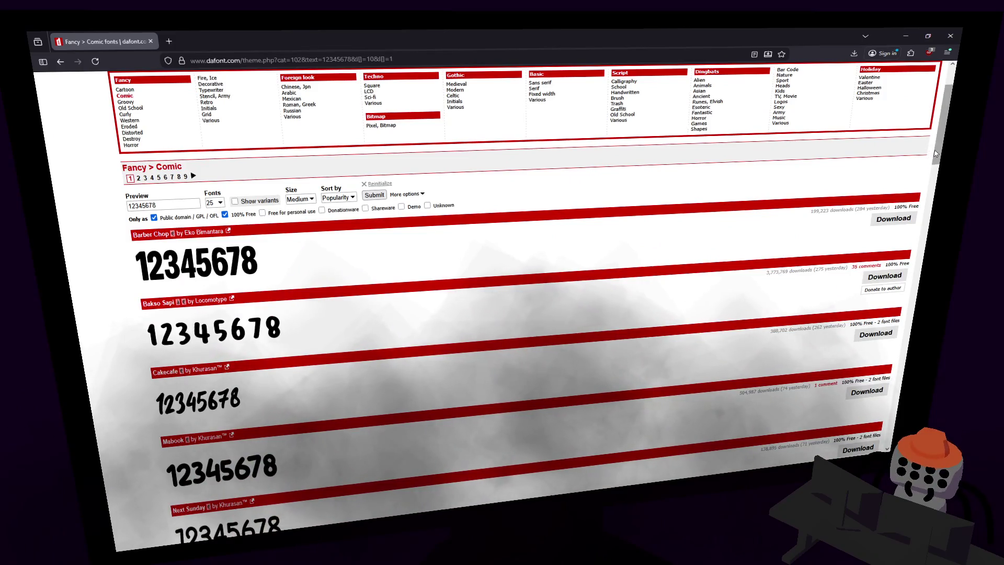
scroll(930, 171, down, 2)
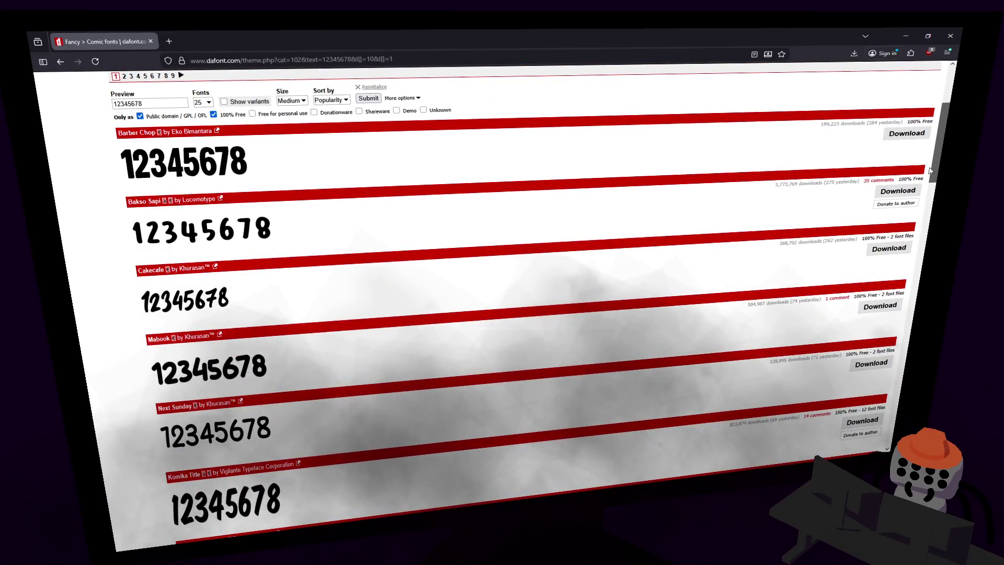
scroll(930, 170, down, 3)
scroll(933, 181, up, 2)
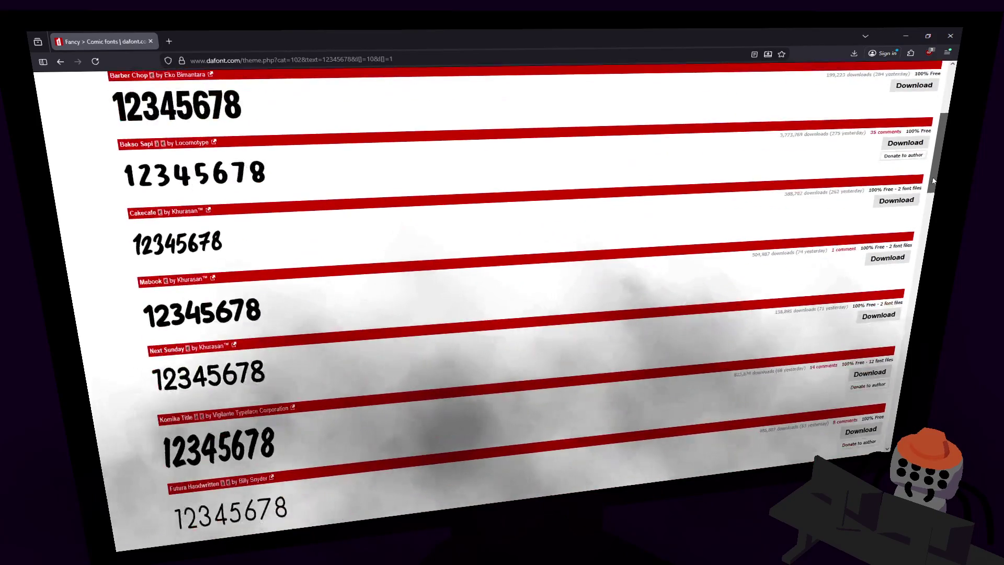
drag(933, 180, 921, 214)
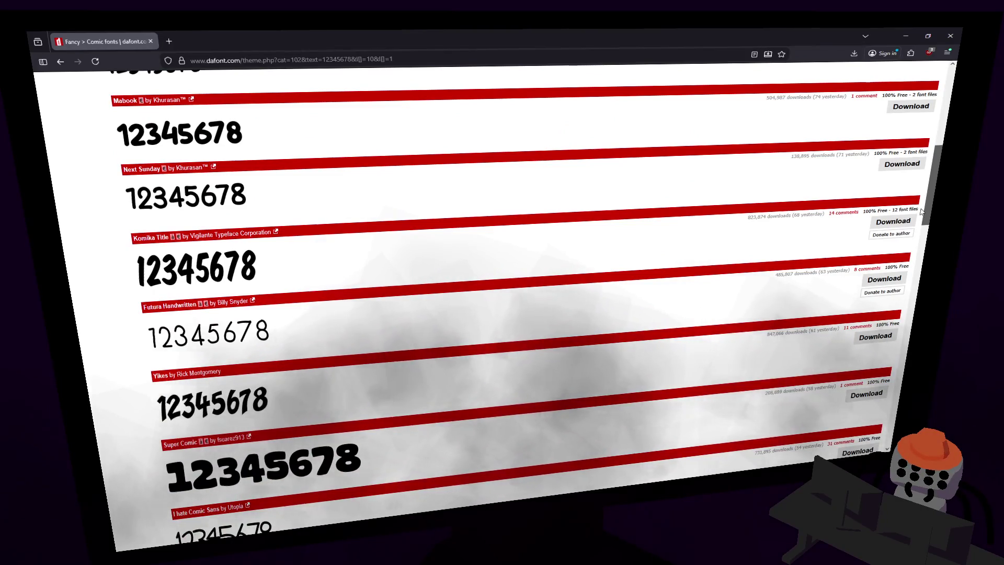
scroll(919, 180, up, 1)
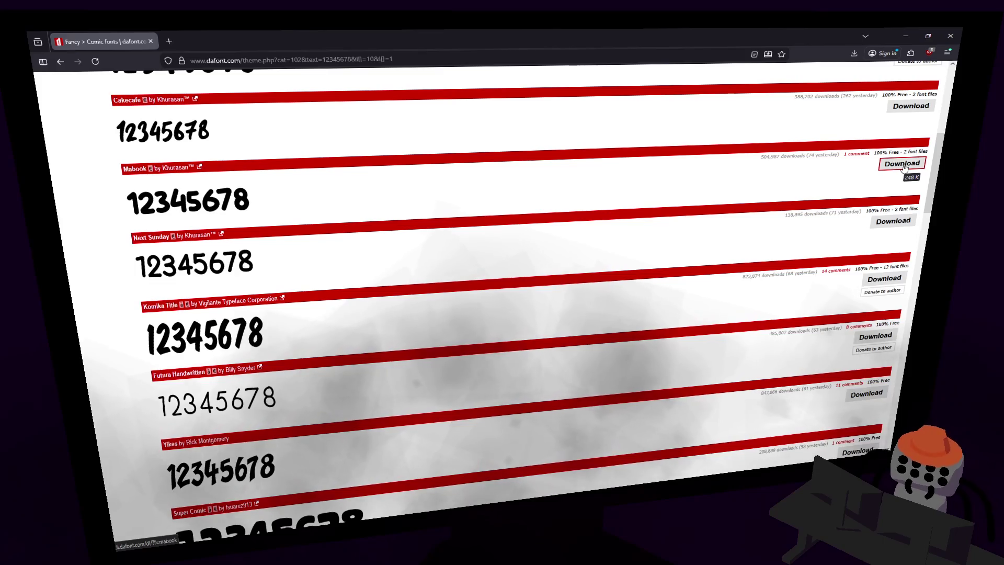
- Visit the Mabook font's page, then return to scroll the filtered Comic list
click(796, 195)
click(796, 195)
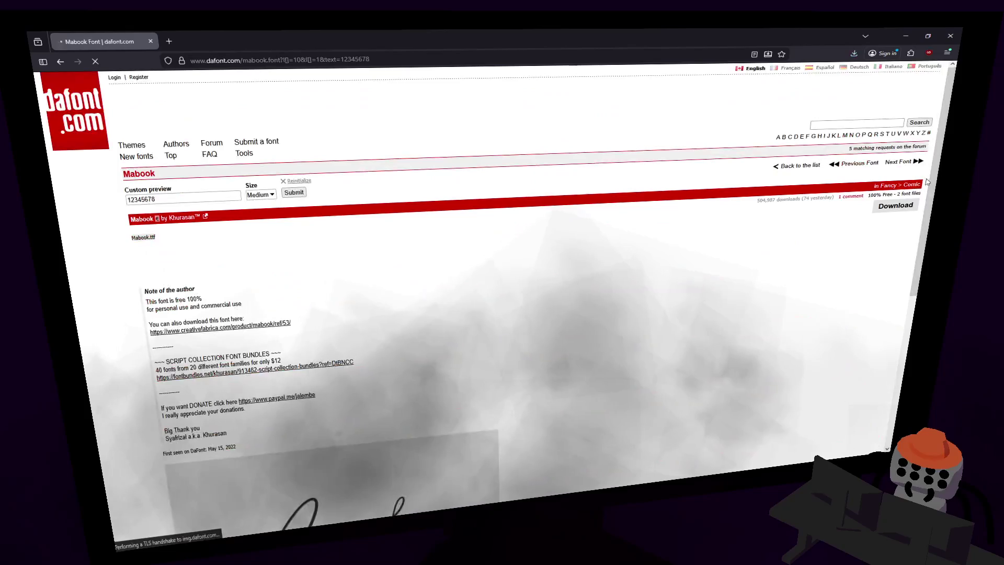
key(alt+Left)
drag(934, 150, 887, 244)
scroll(887, 243, down, 1)
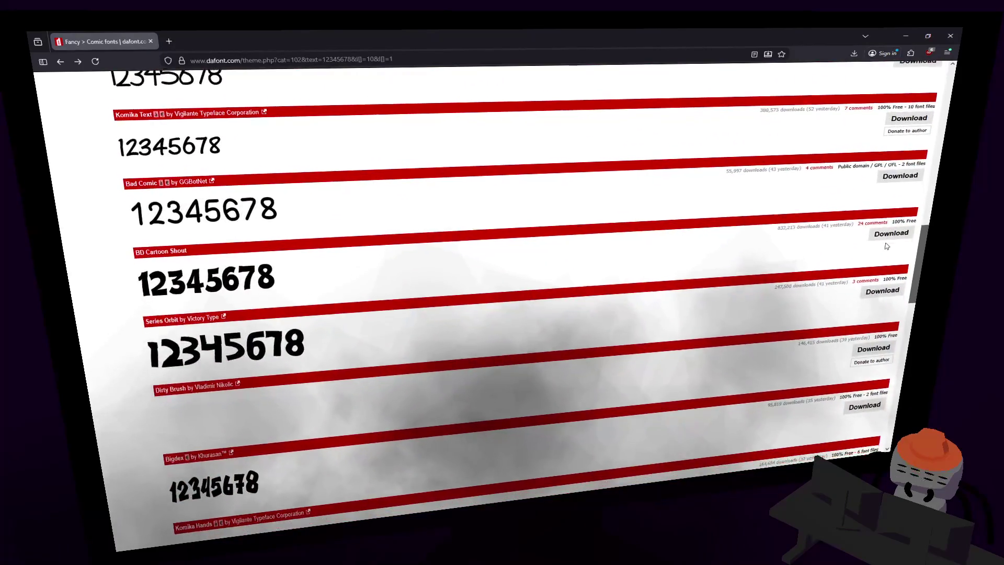
scroll(885, 248, down, 8)
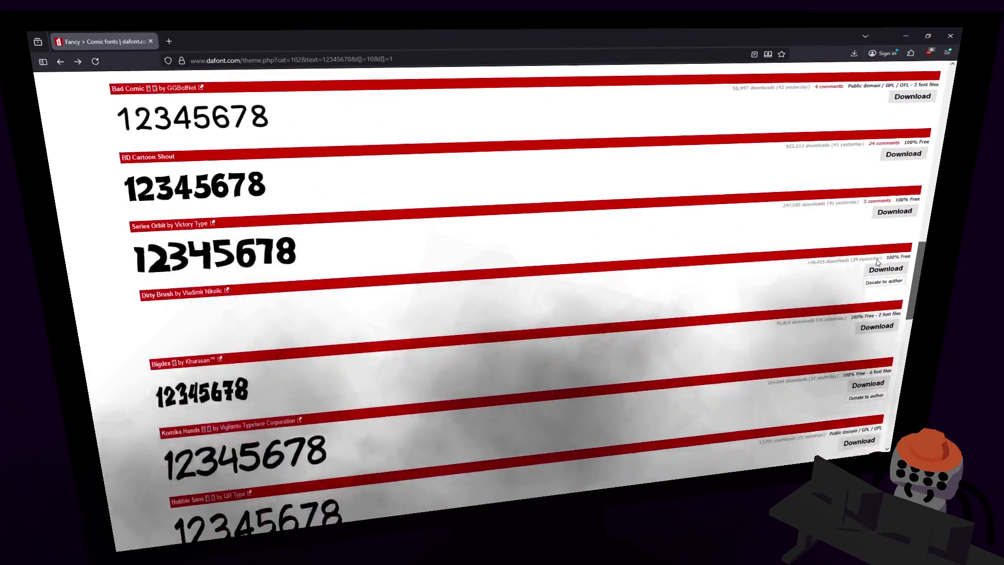
scroll(873, 284, down, 20)
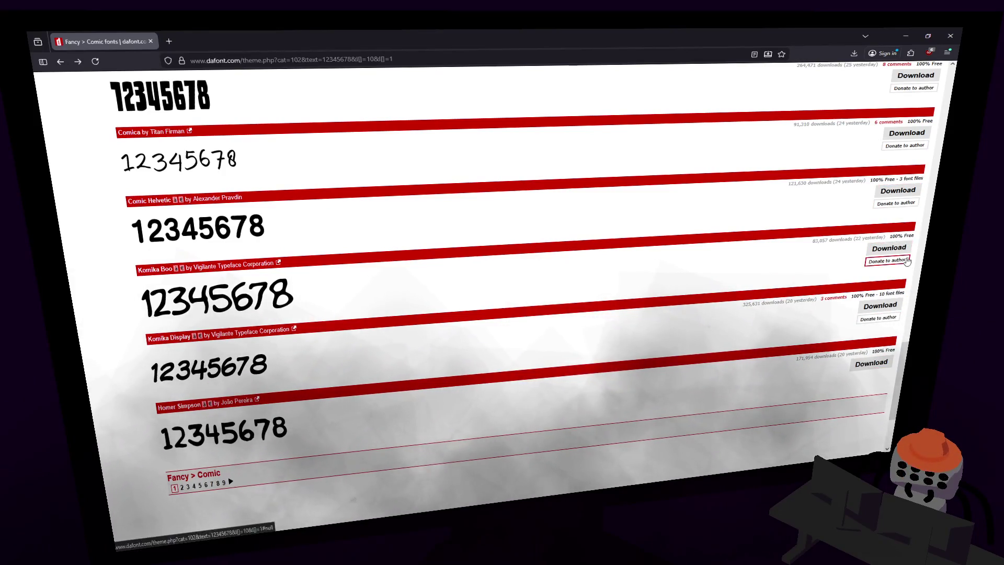
scroll(905, 357, up, 20)
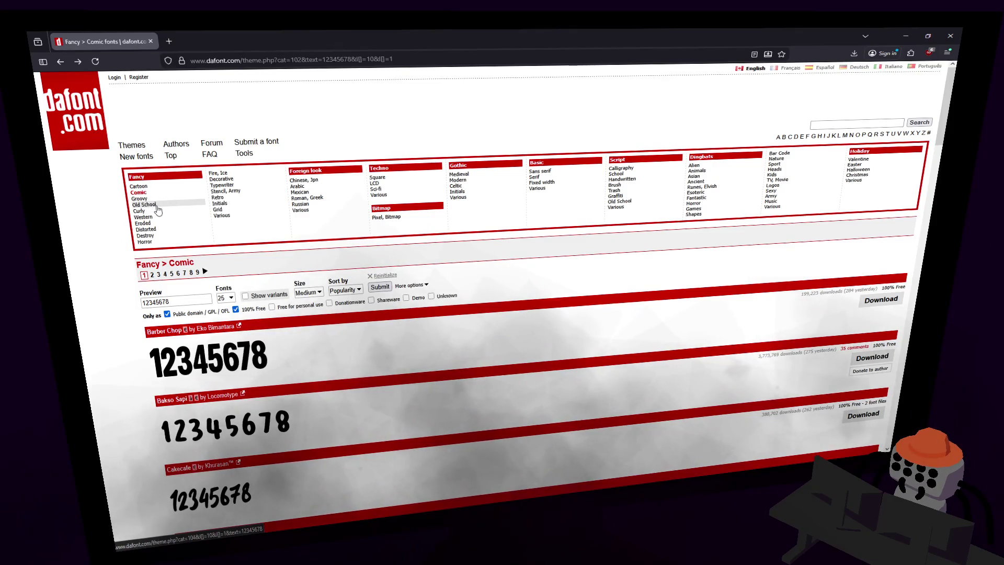
- Browse the free Curly, Western, Eroded, Distorted and Destroy font lists, then Alt+Tab to Unity
scroll(396, 299, down, 2)
mouse_move(937, 148)
mouse_down()
mouse_move(874, 268)
mouse_move(894, 360)
mouse_move(887, 416)
mouse_move(326, 234)
mouse_up()
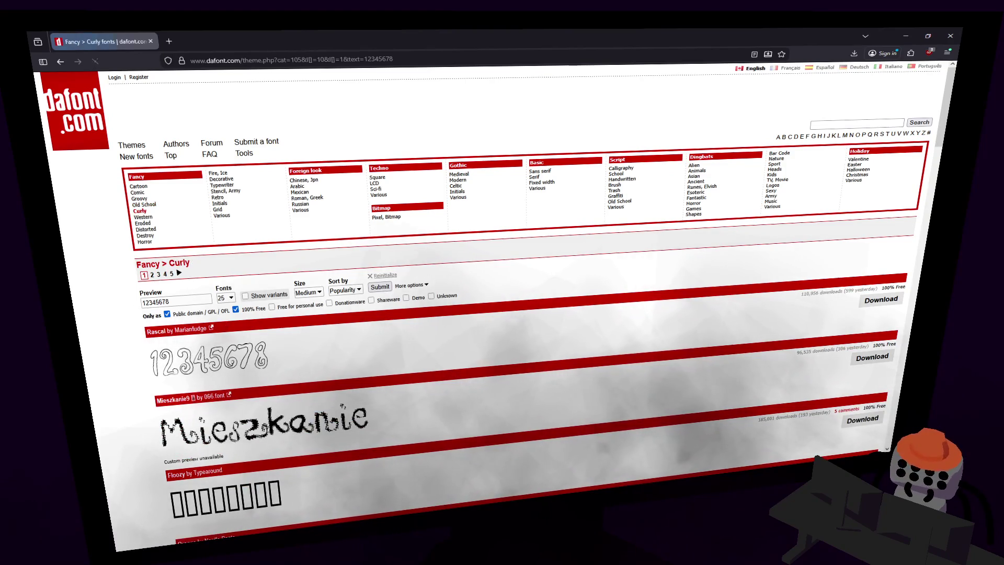
mouse_move(939, 141)
mouse_down()
mouse_move(927, 233)
mouse_move(938, 114)
mouse_up()
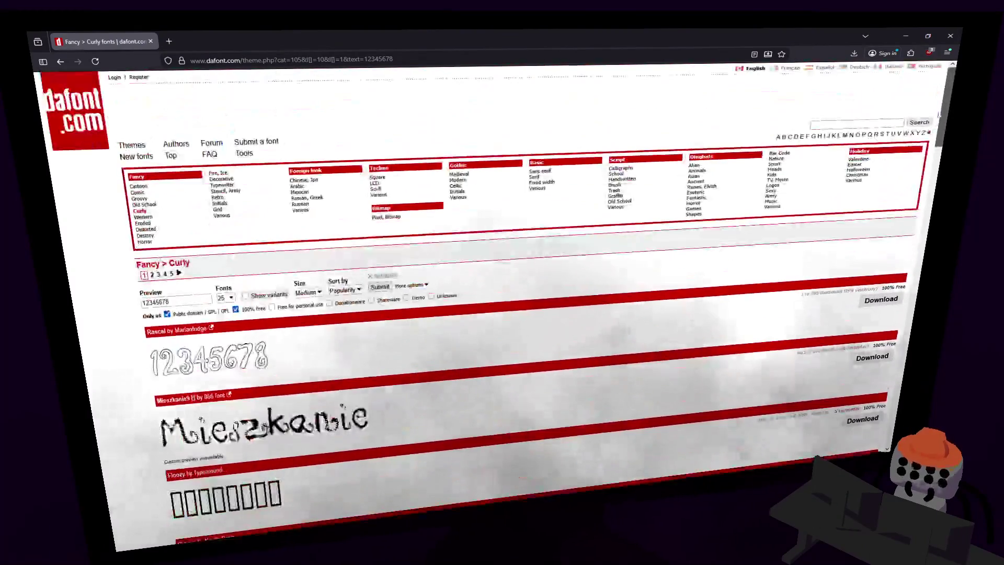
click(156, 219)
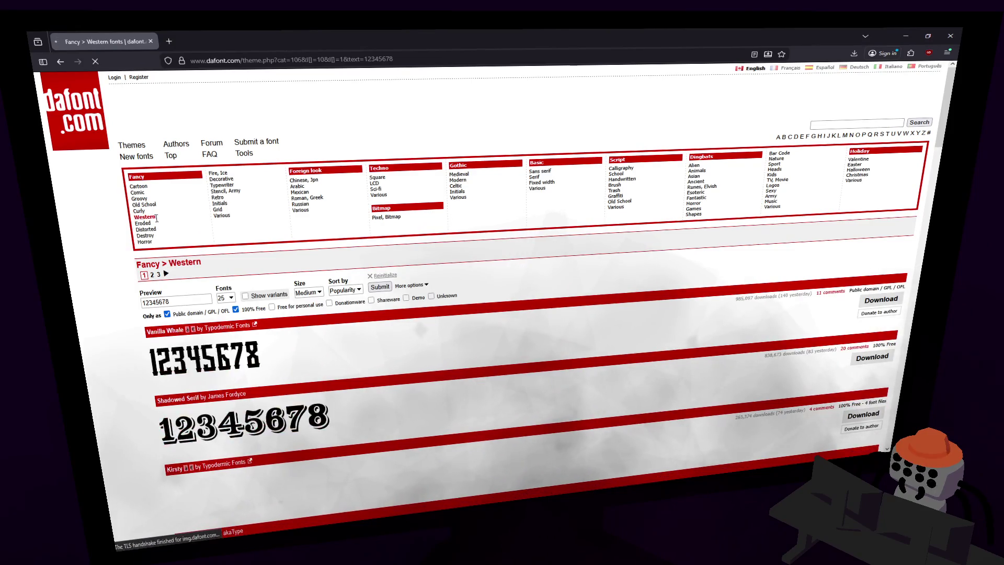
click(160, 224)
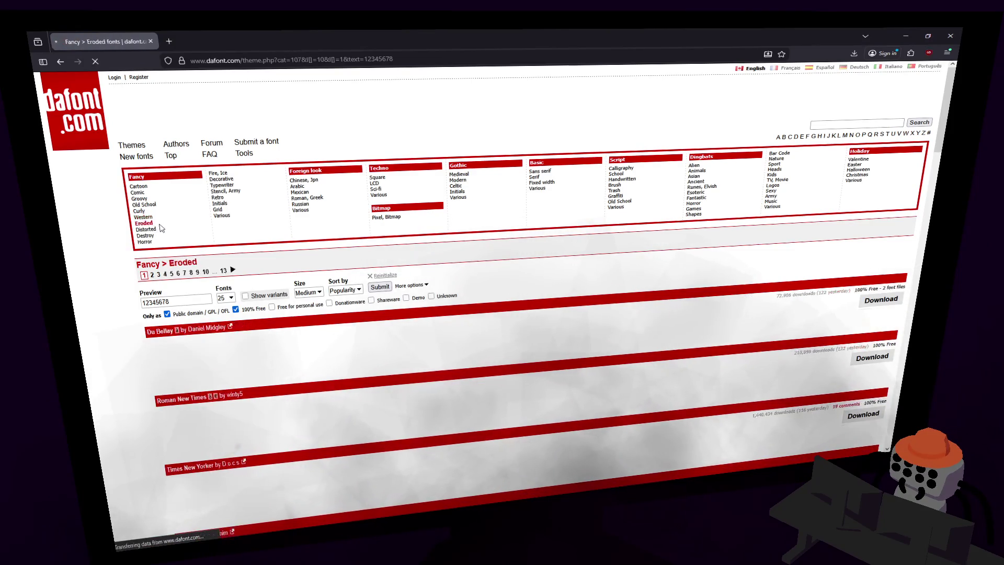
click(160, 230)
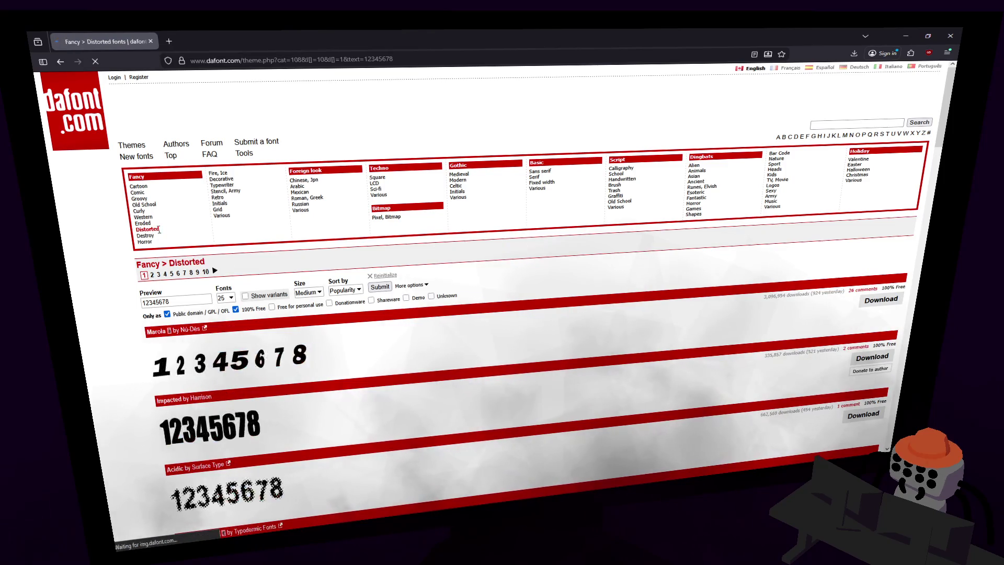
click(156, 236)
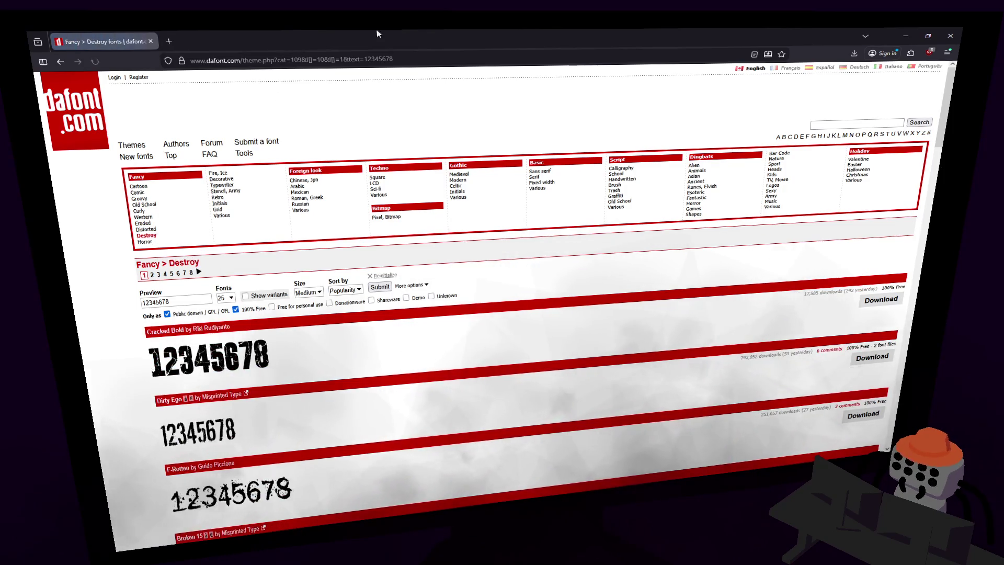
key(alt+Tab)
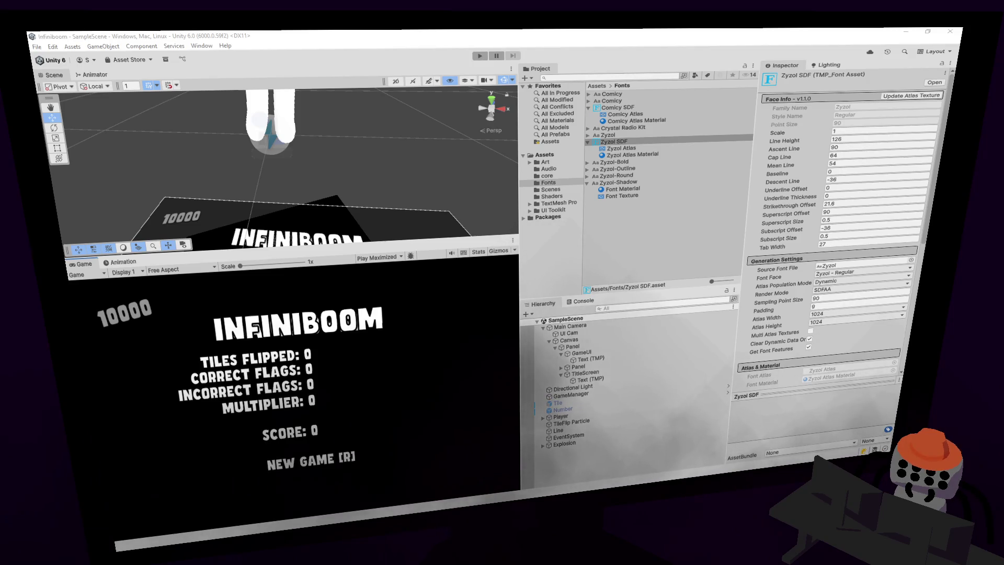
- Create a Mabook SDF font asset from the Mabook font via Create > TextMeshPro > Font Asset
click(631, 239)
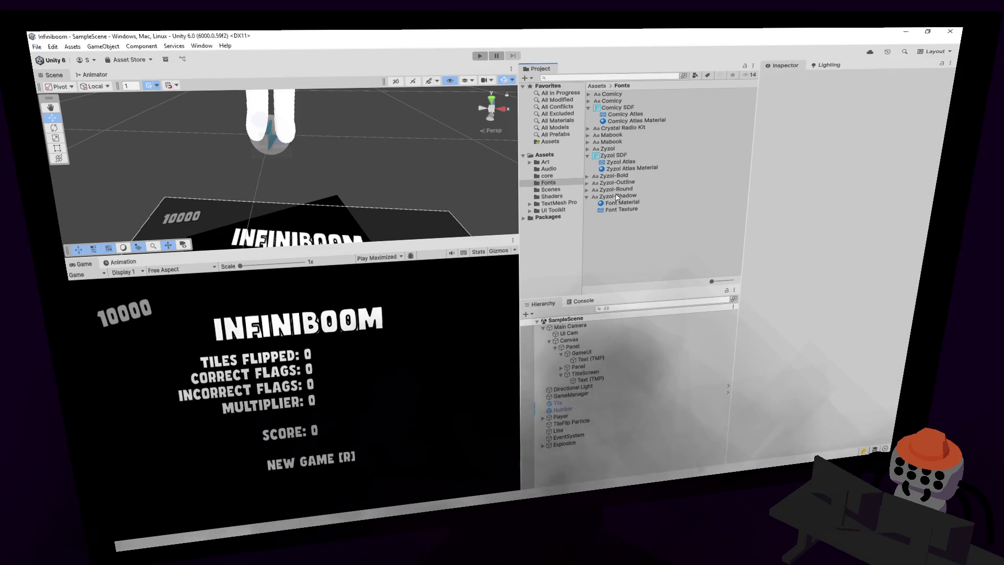
click(613, 137)
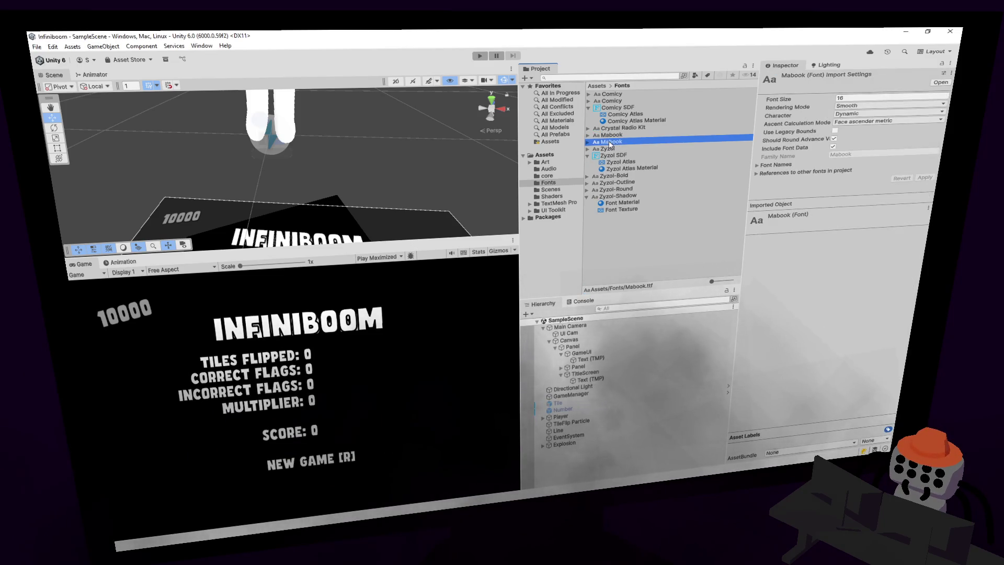
right_click(612, 137)
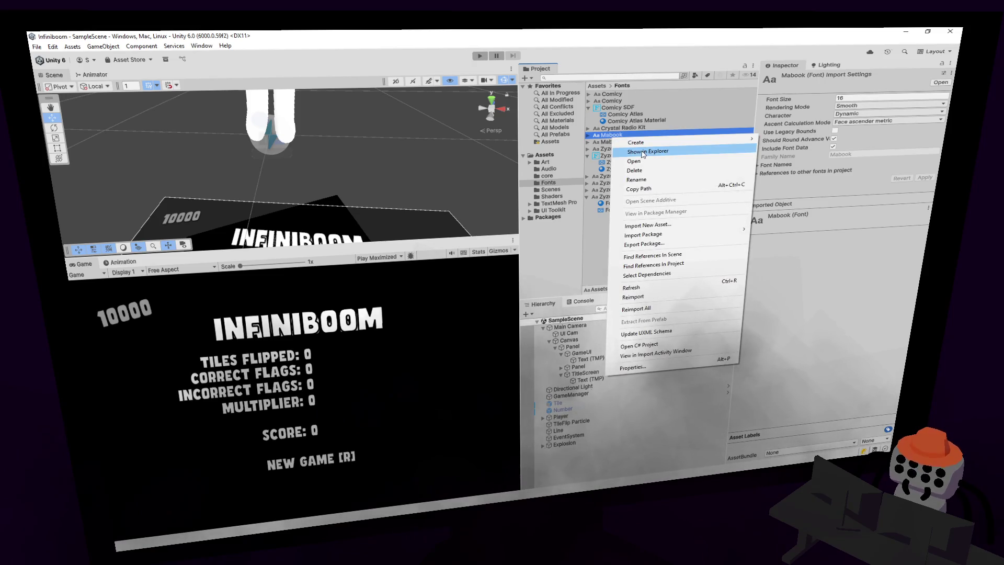
mouse_move(679, 141)
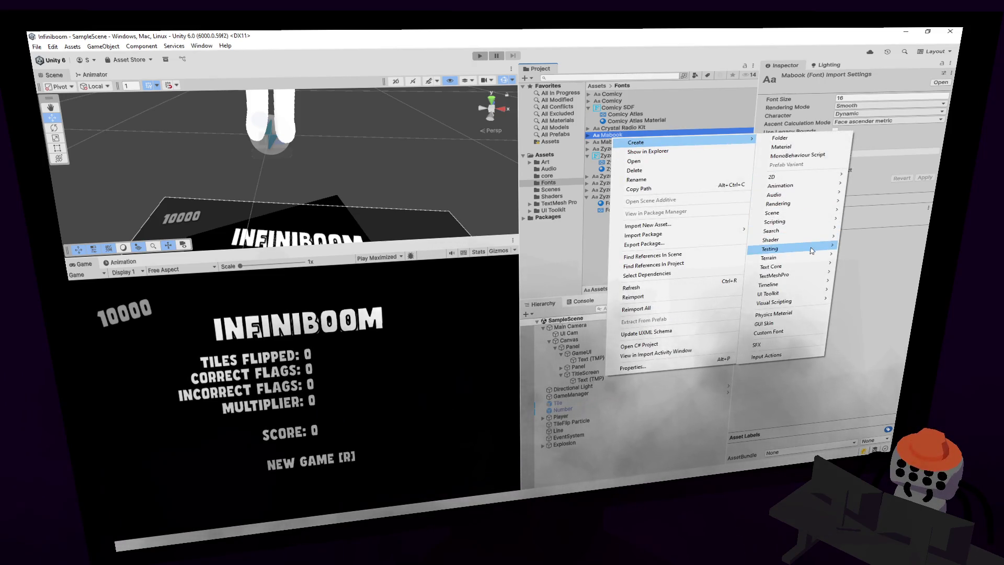
mouse_move(806, 265)
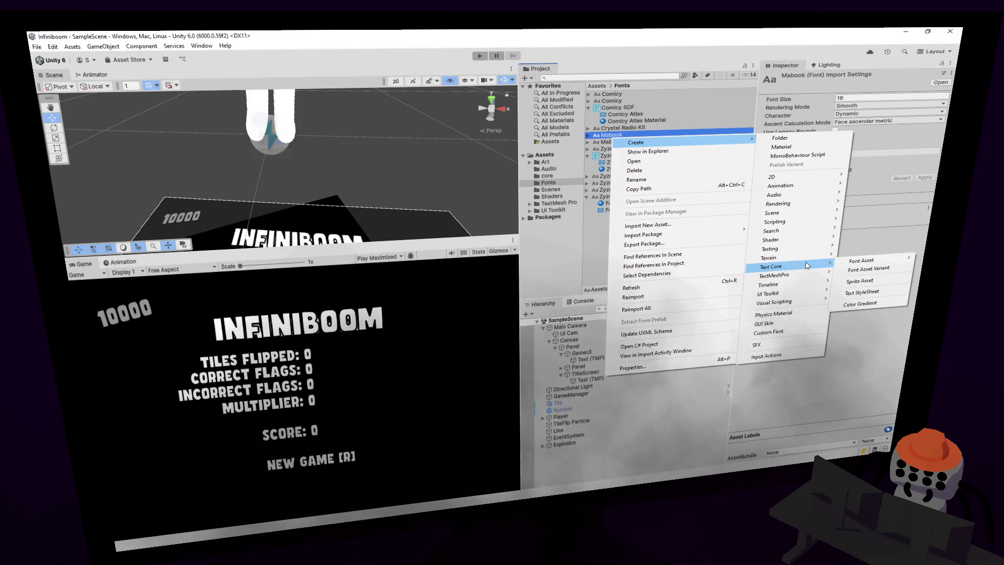
mouse_move(775, 277)
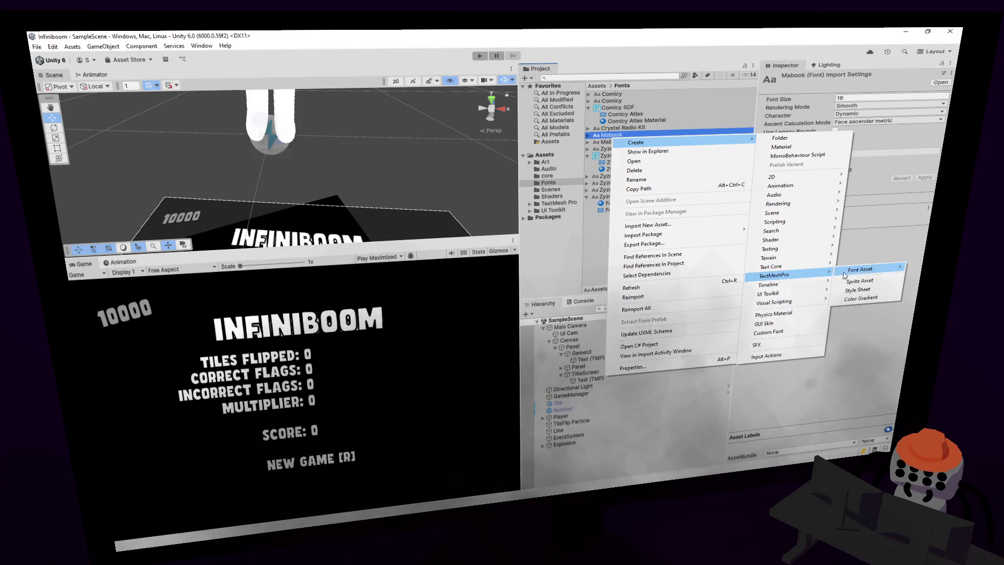
click(788, 275)
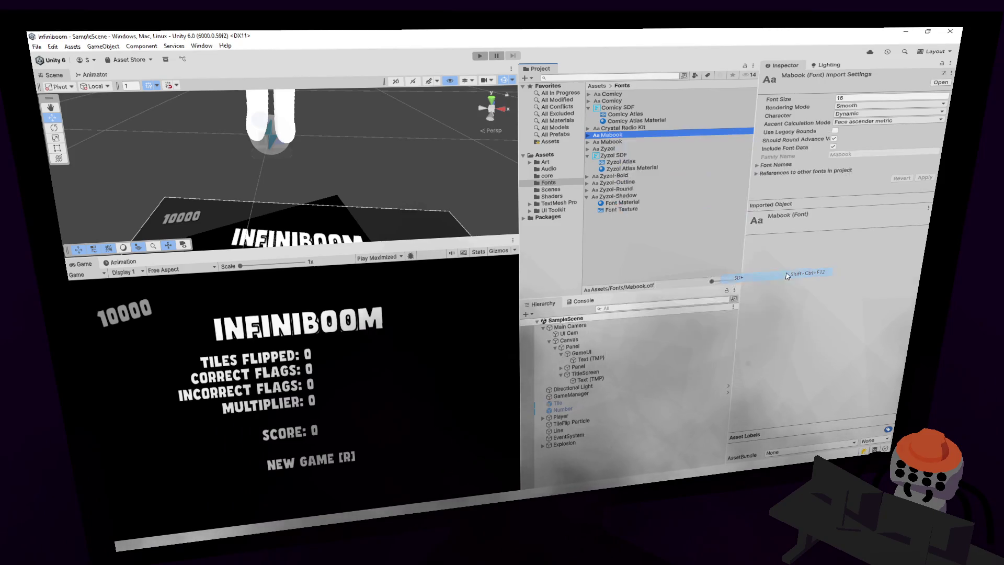
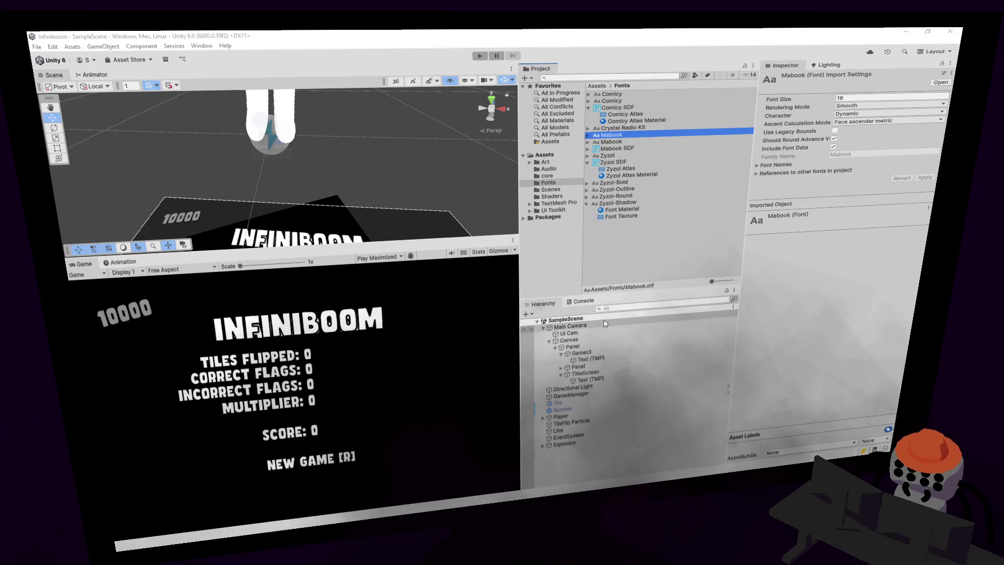
- Assign the Mabook SDF font asset to the Number object's TextMeshPro Font Asset field
right_click(626, 134)
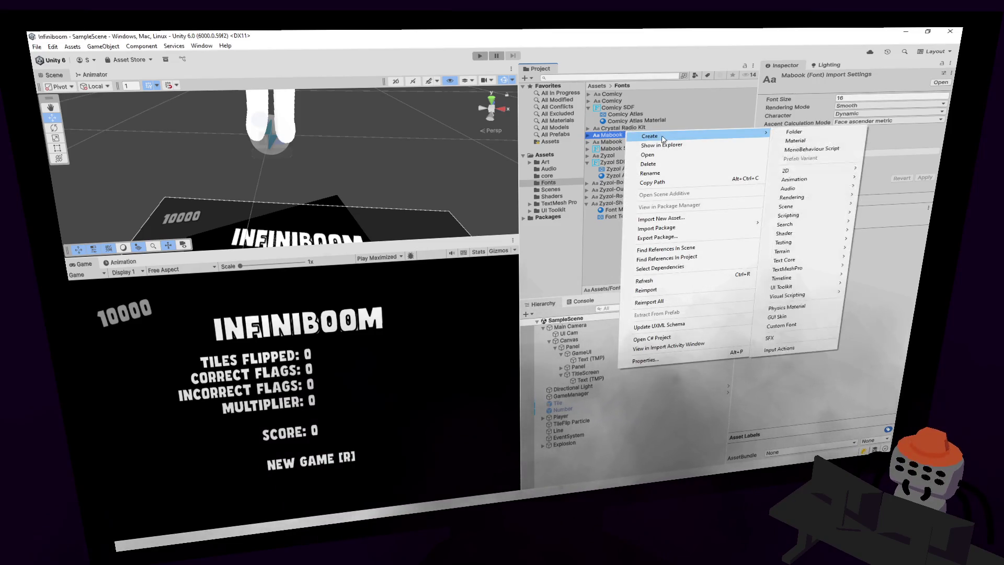
click(612, 148)
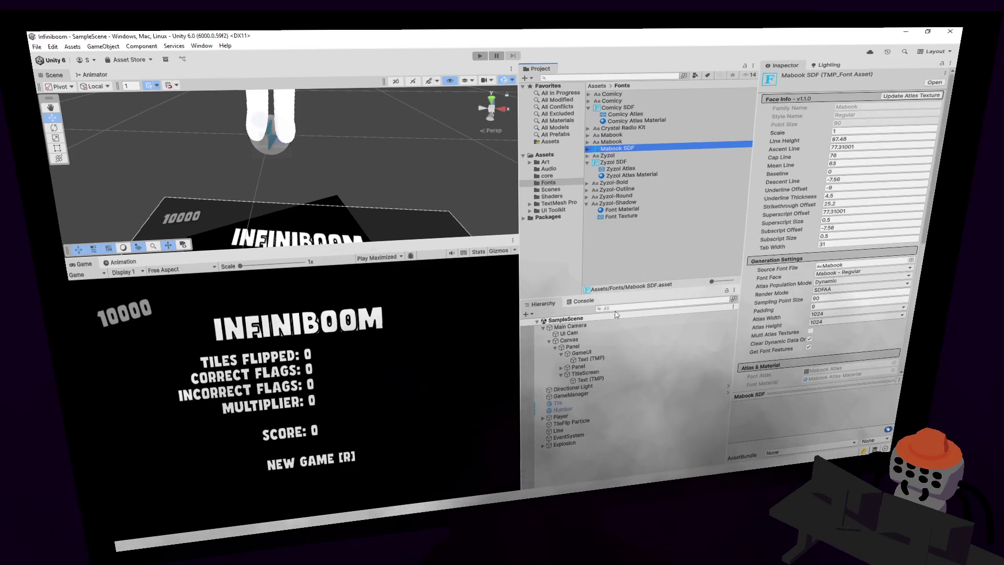
click(562, 409)
scroll(776, 409, down, 3)
scroll(776, 409, down, 3)
drag(776, 409, 866, 124)
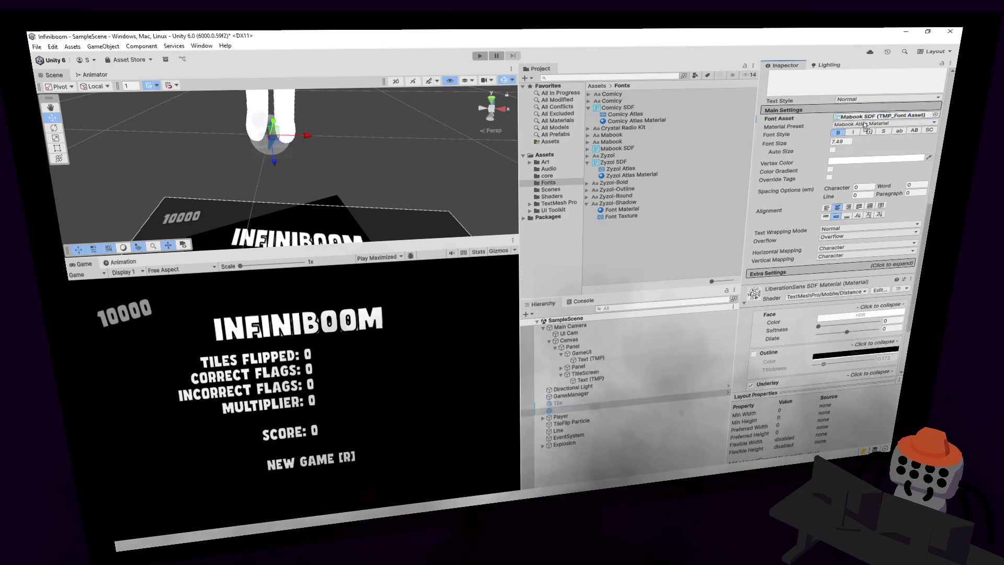
scroll(836, 209, up, 10)
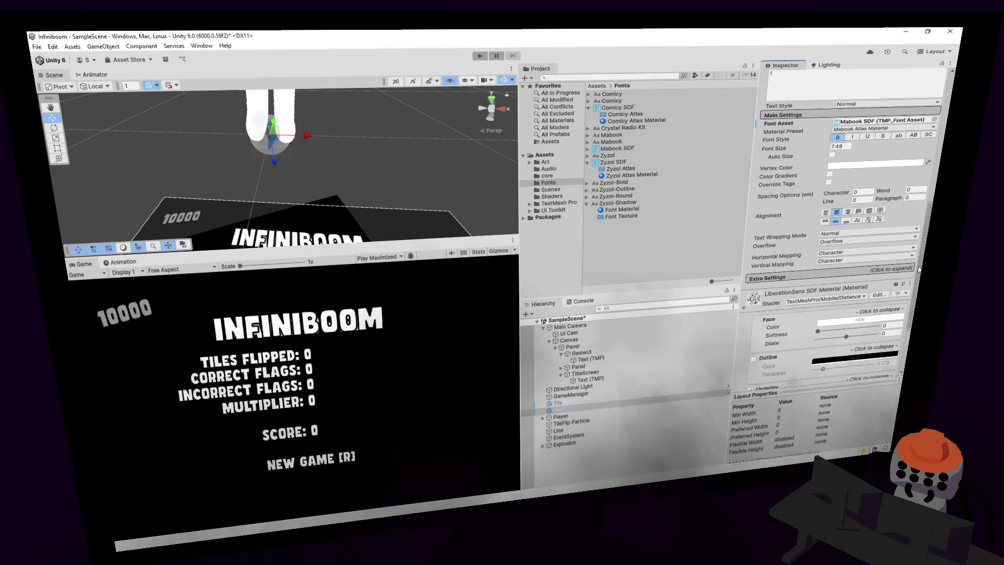
- Apply all overrides to the Number prefab and start a playtest
click(812, 109)
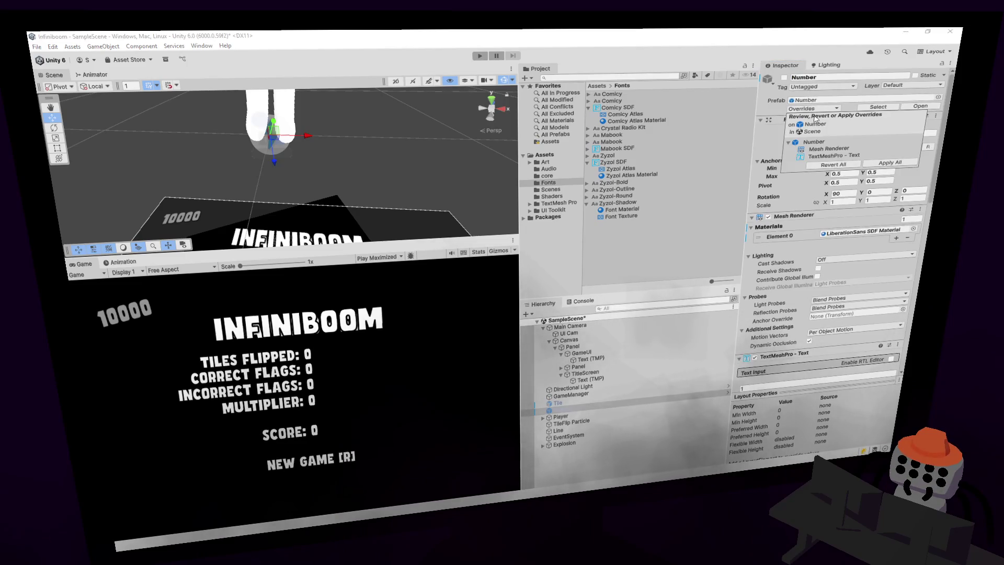
click(883, 163)
key(ctrl+p)
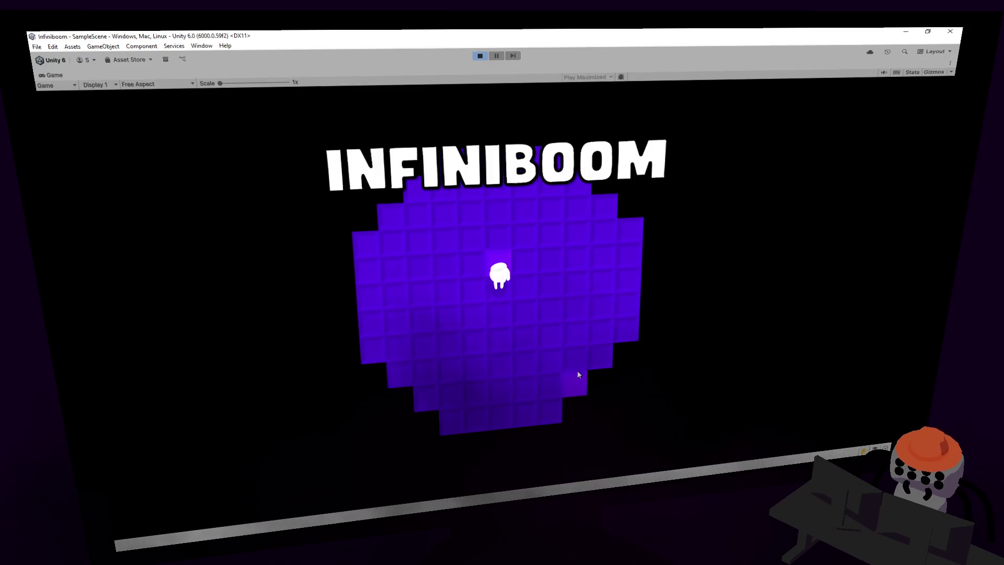
- Play a round by revealing tiles and flagging one until a mine goes off
click(548, 265)
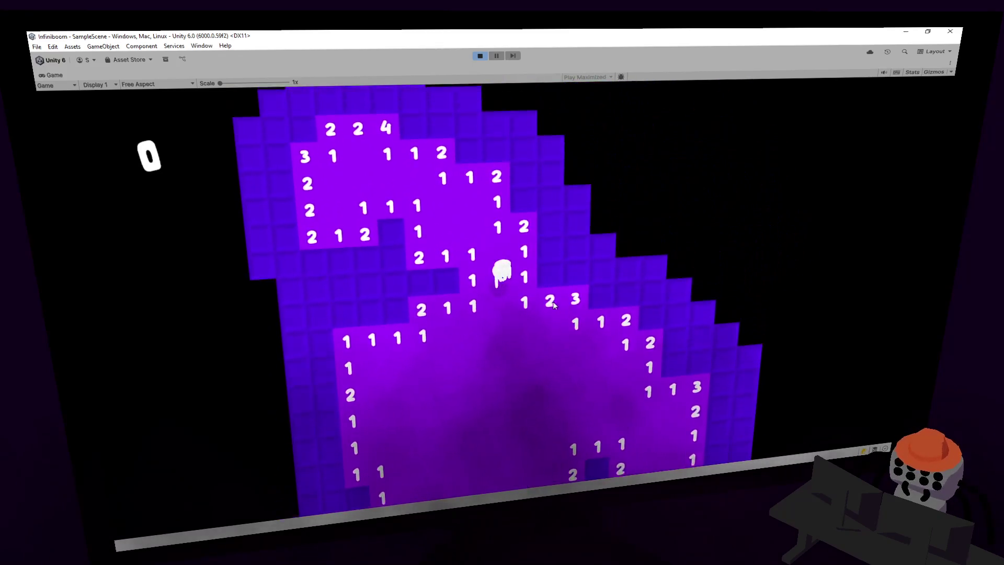
right_click(552, 299)
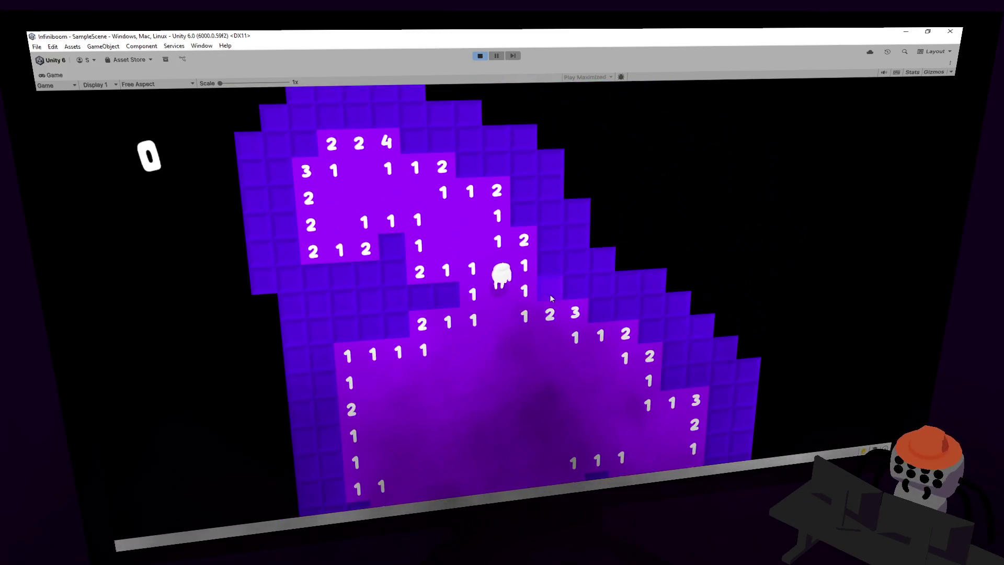
click(543, 235)
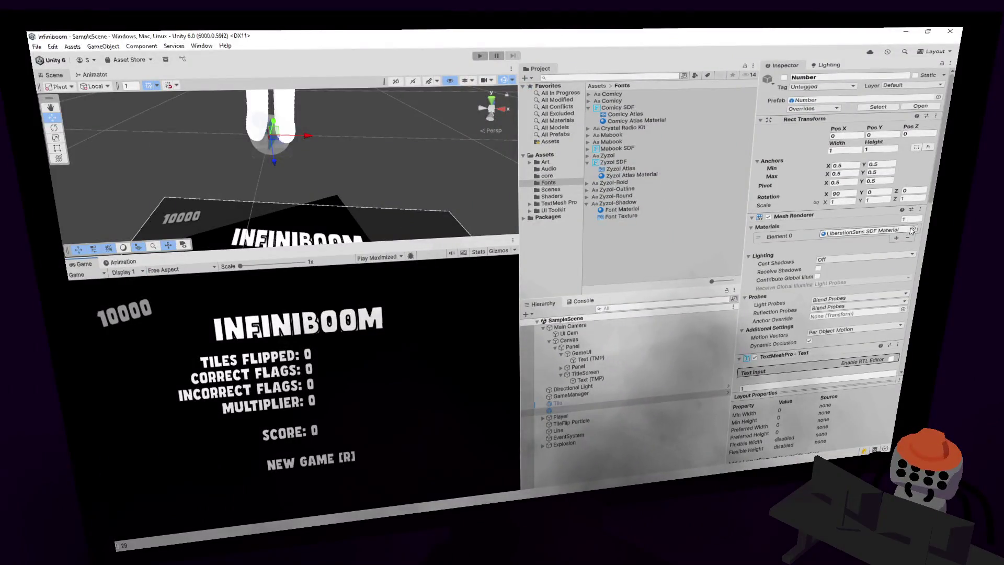
- Undo the font change so the Number text reverts to LiberationSans SDF
scroll(918, 244, down, 6)
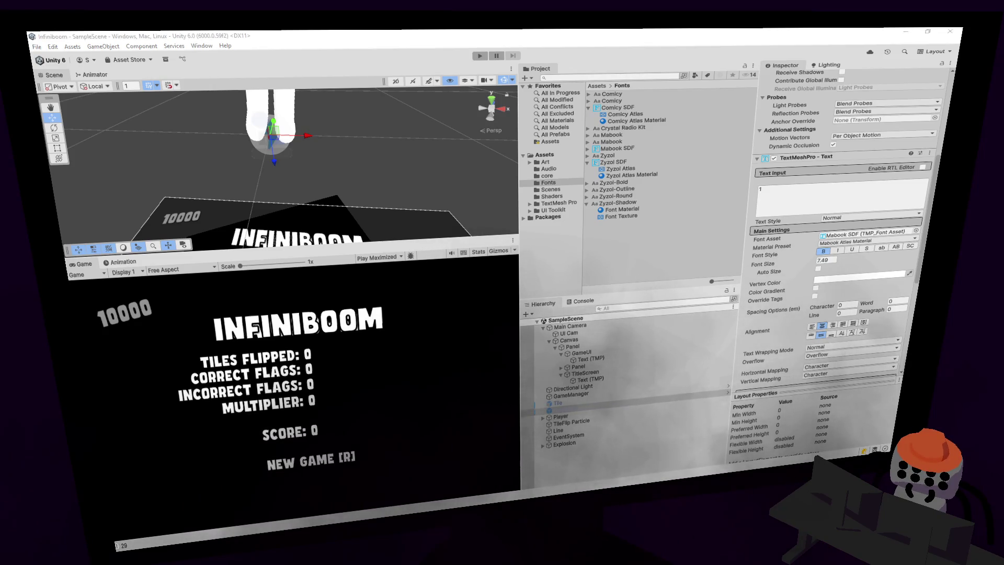
key(ctrl+z)
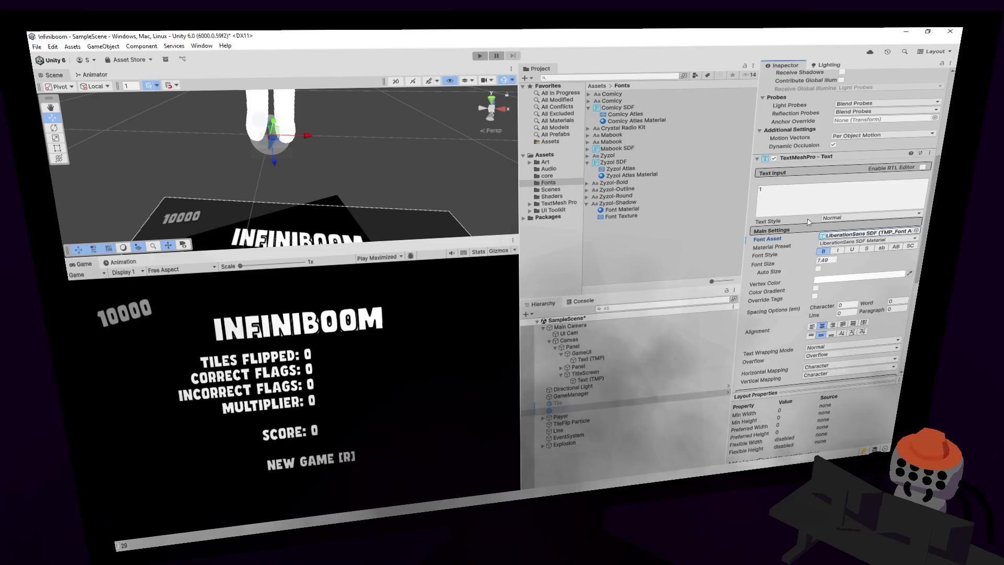
scroll(807, 224, up, 6)
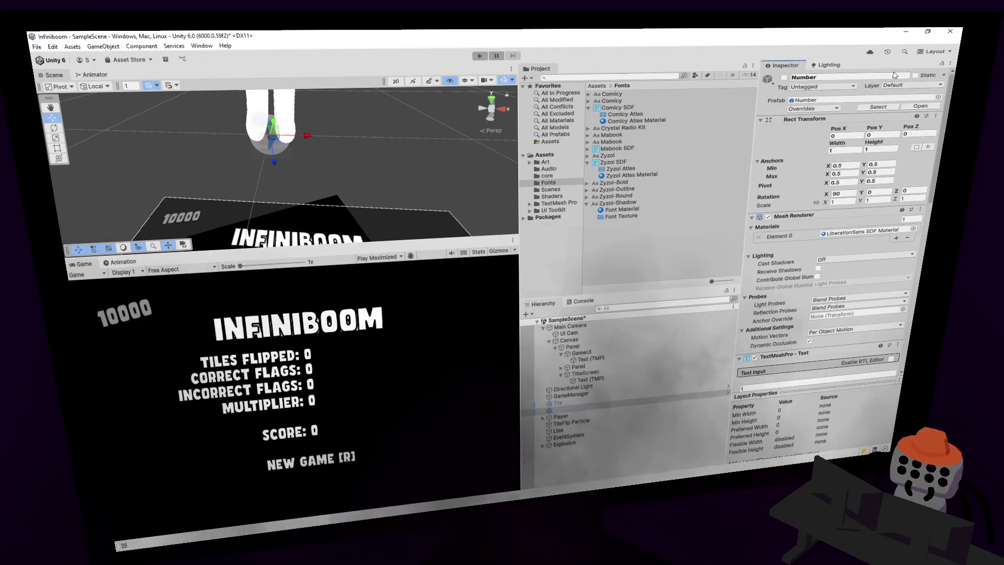
click(813, 107)
- Playtest again, revealing the starting area and moving right and up, then stop
click(477, 56)
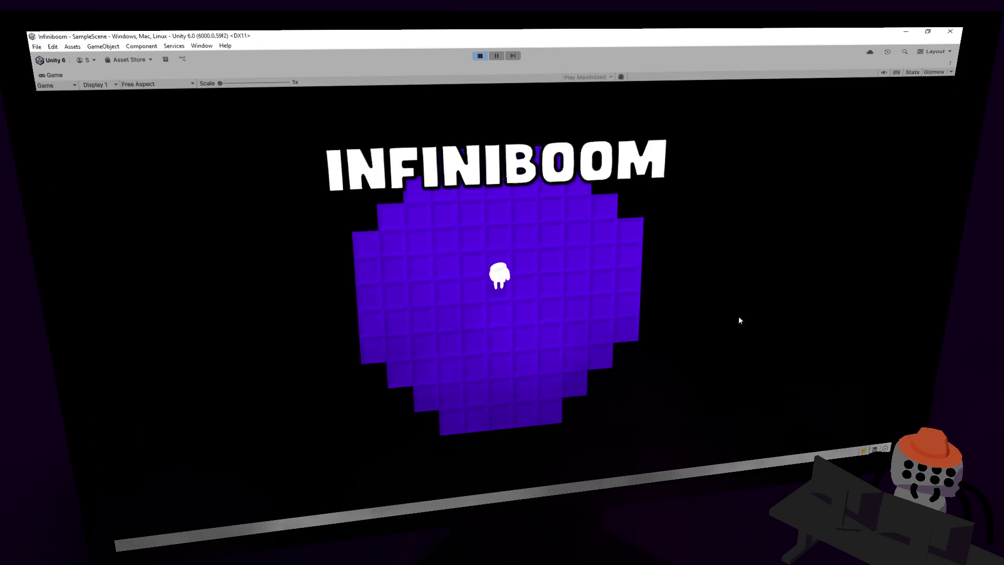
click(540, 277)
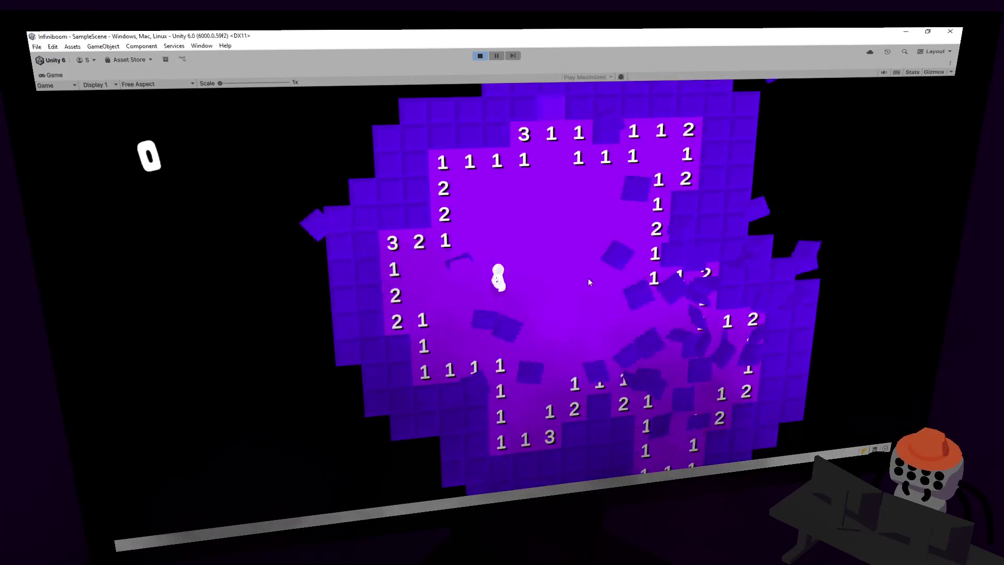
key(d)
key(w)
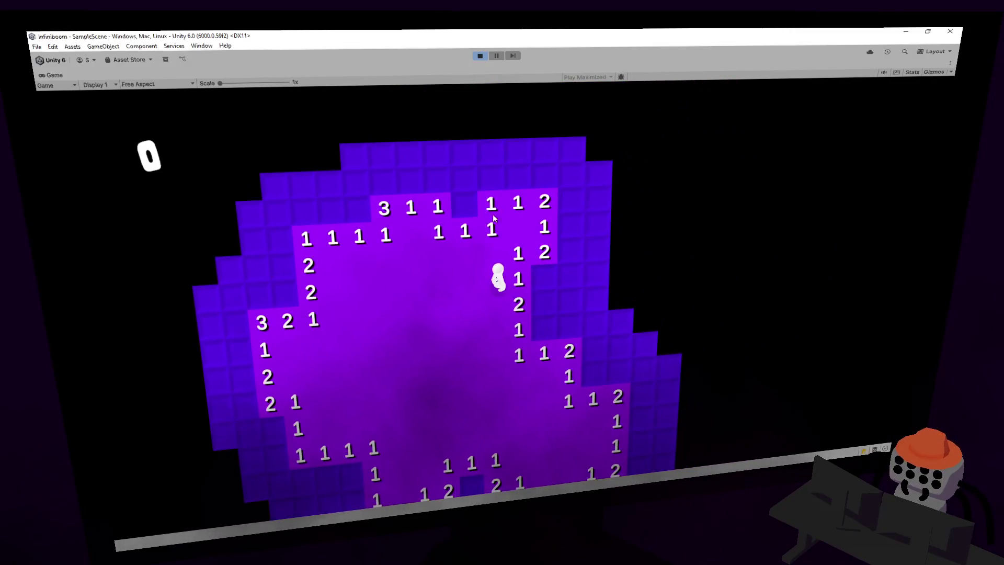
click(484, 56)
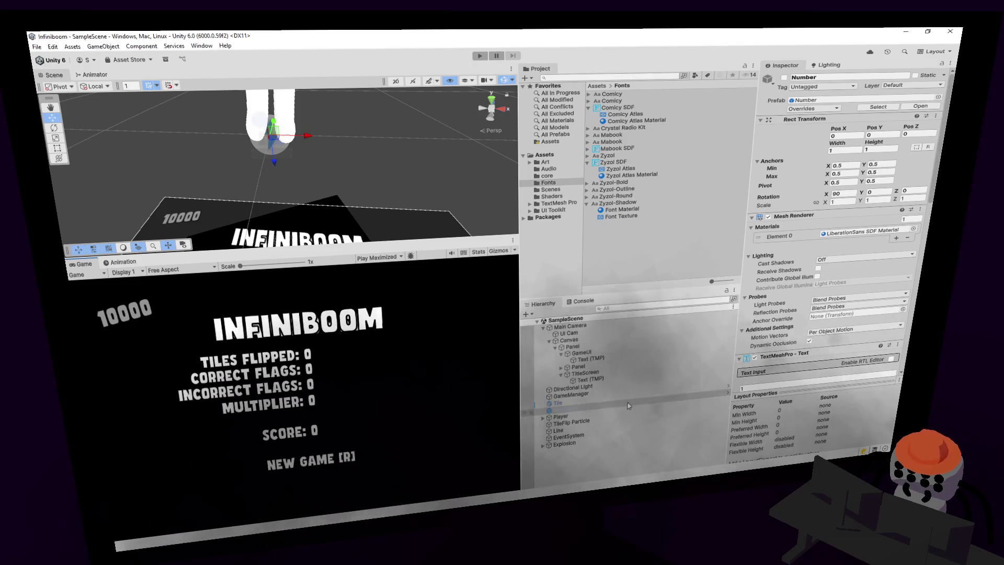
- Pick Mabook SDF as the Number font through the object picker and save the scene
scroll(818, 326, down, 2)
scroll(818, 326, down, 3)
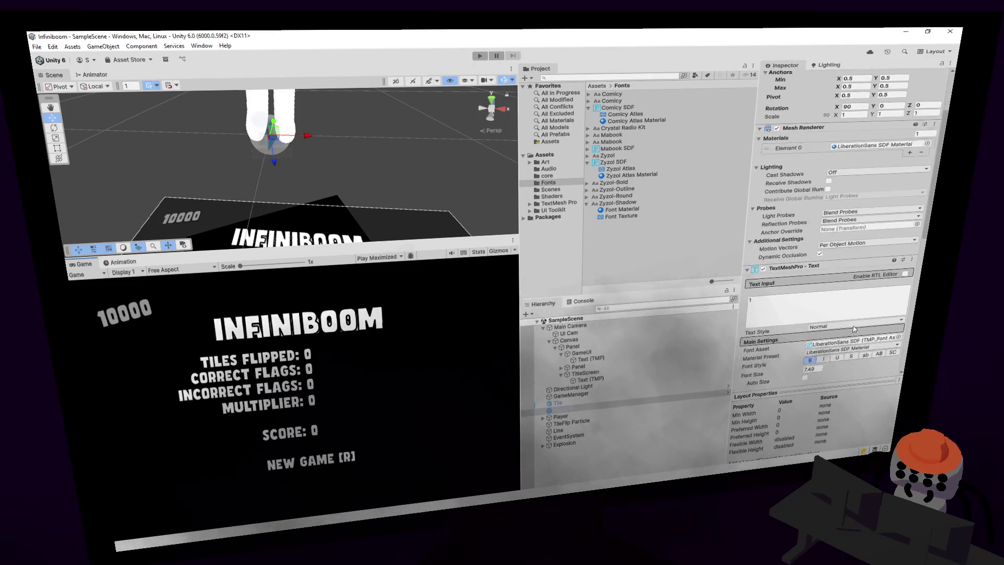
click(902, 316)
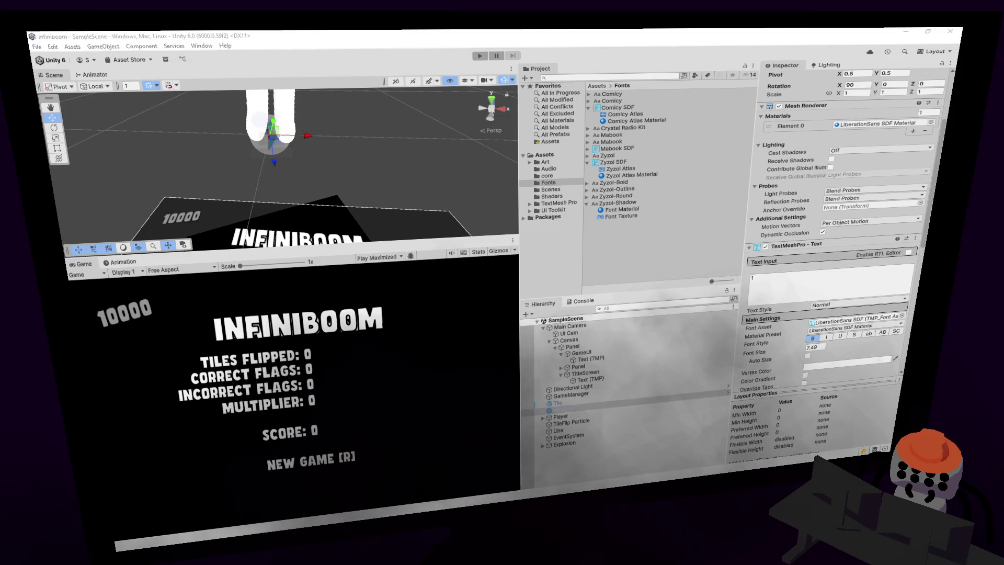
key(Return)
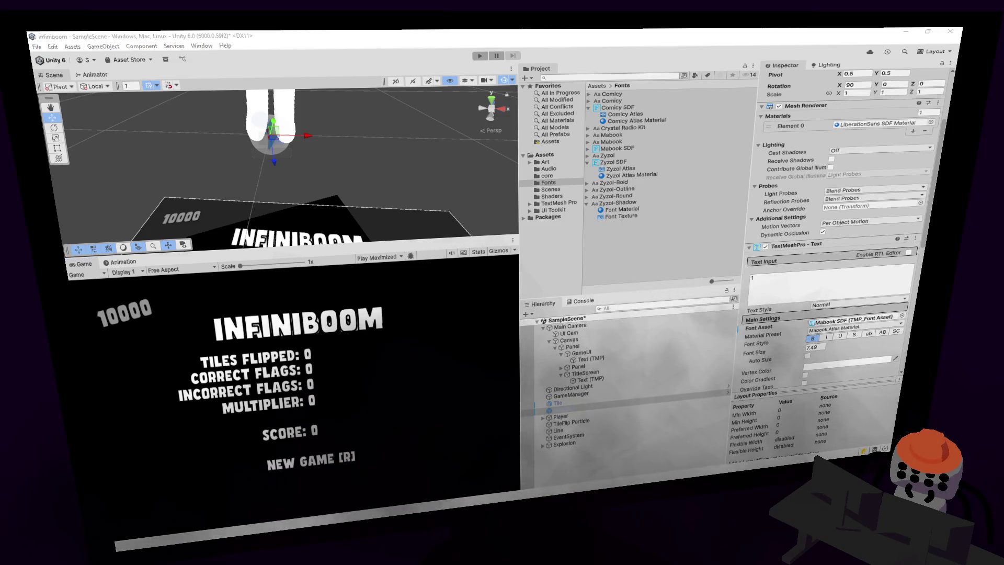
key(ctrl+s)
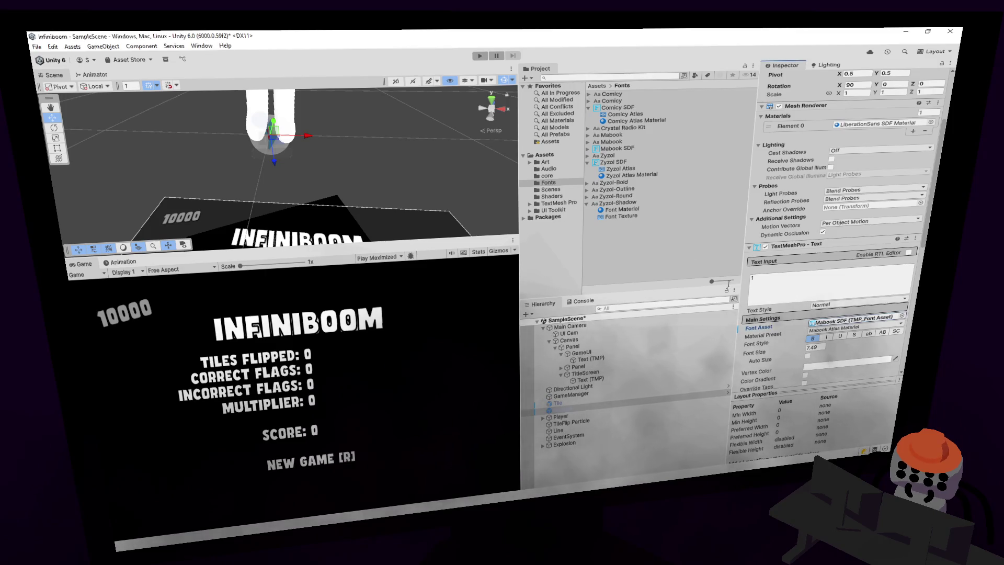
- Run a brief playtest, then apply the font override to the Number prefab
click(480, 57)
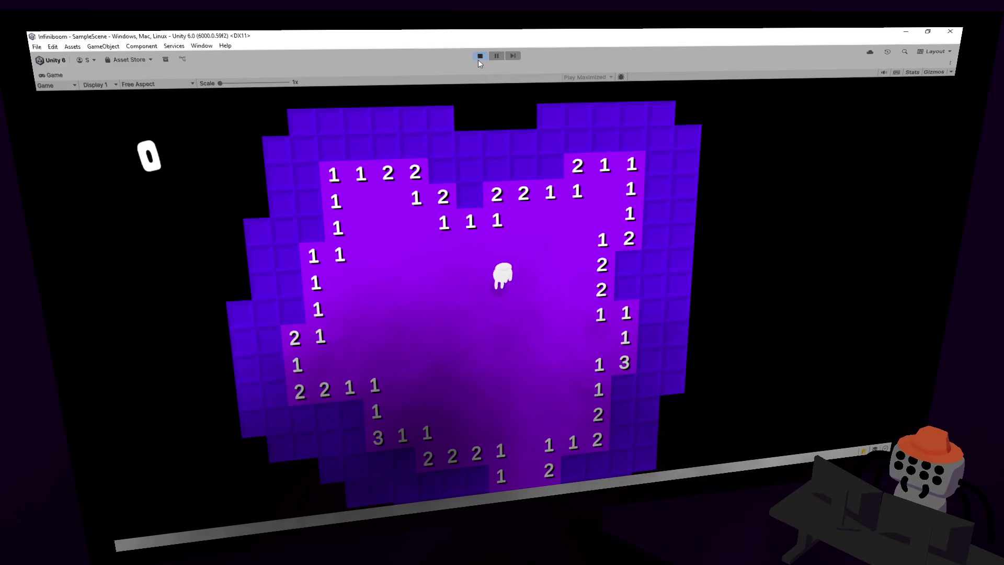
click(478, 57)
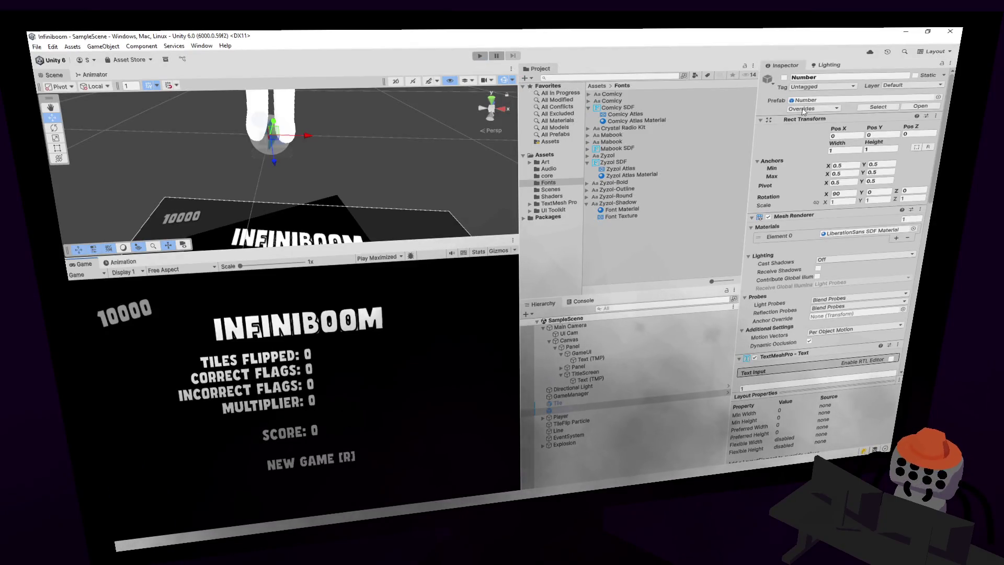
click(810, 109)
click(879, 155)
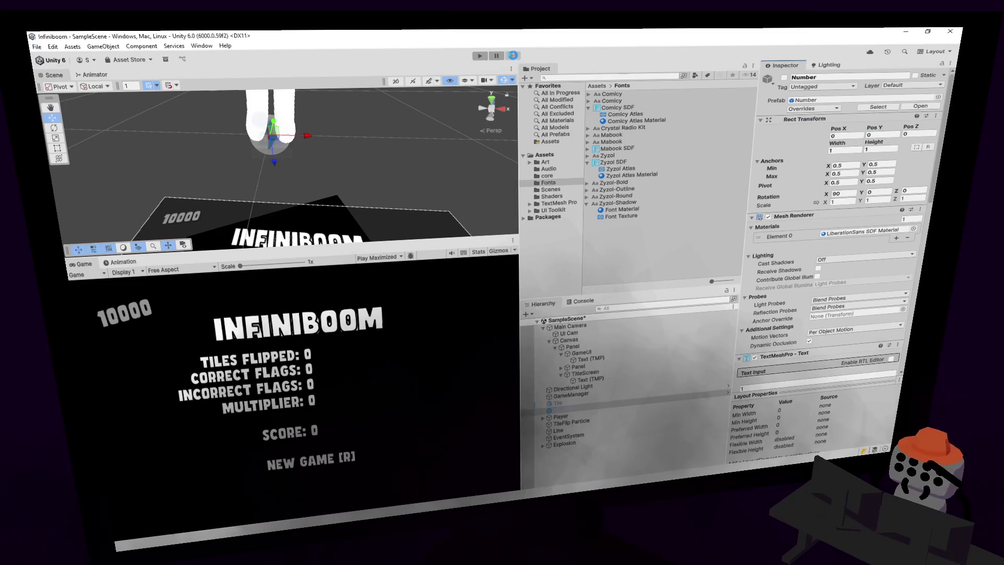
- Playtest again and restart the round with R, then select the Zyzol Atlas Material
key(ctrl+p)
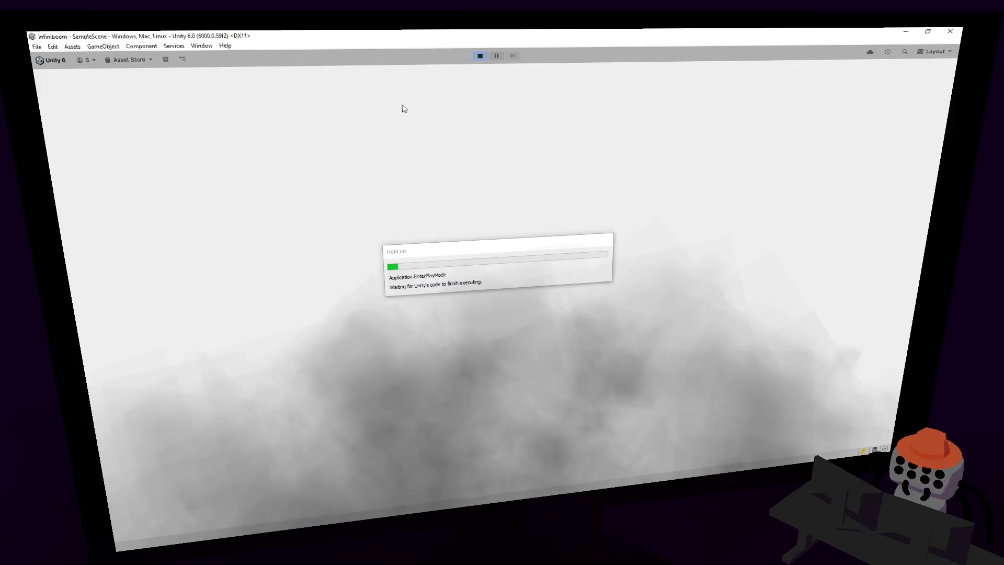
key(r)
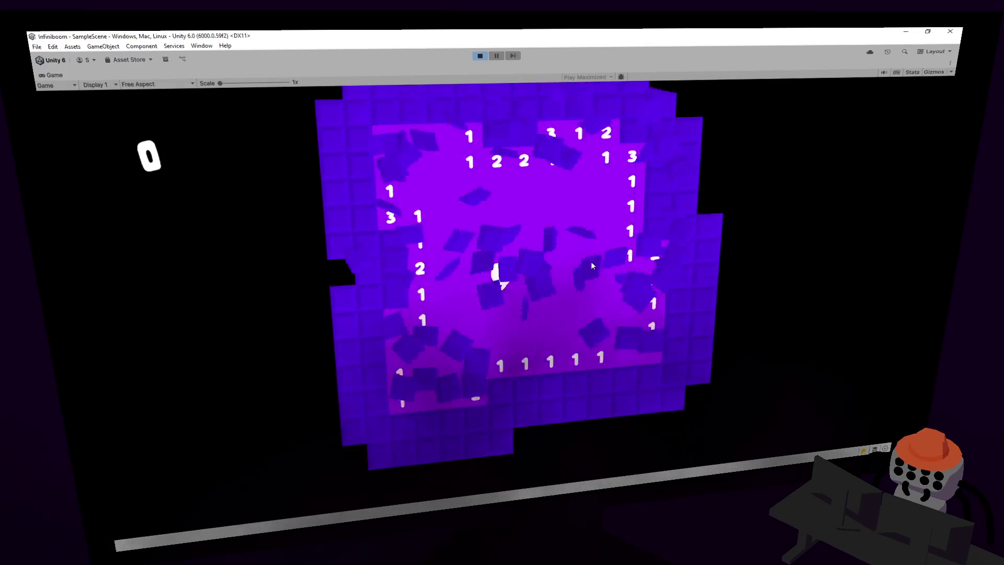
click(479, 55)
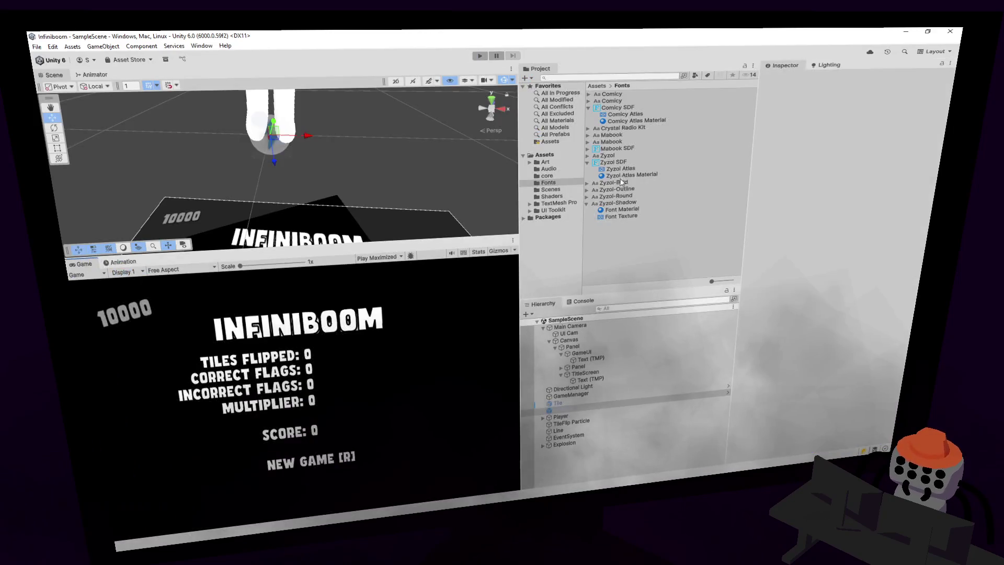
click(625, 176)
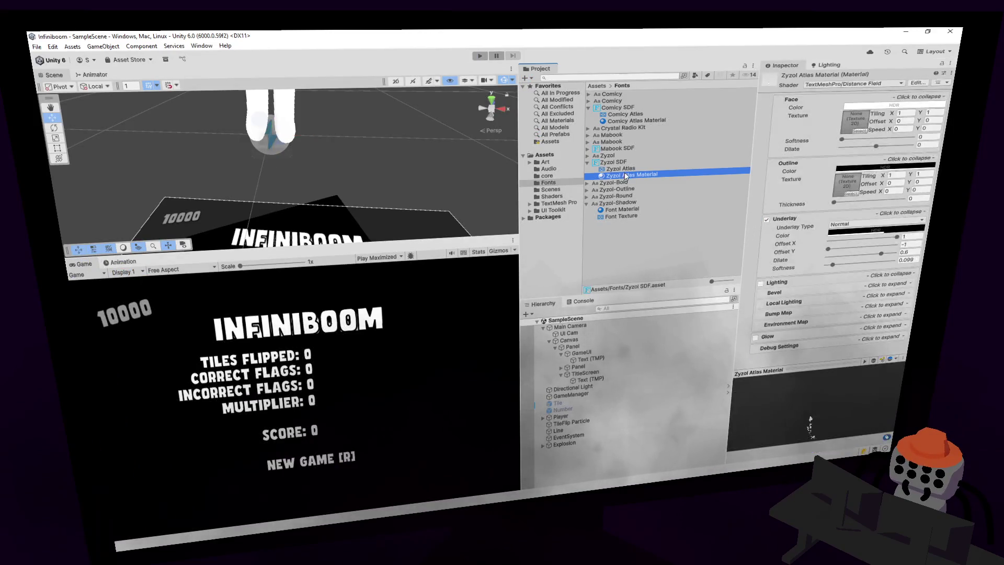
- Enable Underlay on the Mabook Atlas Material with offset X -0.76 and Y 0.64, then playtest
click(589, 148)
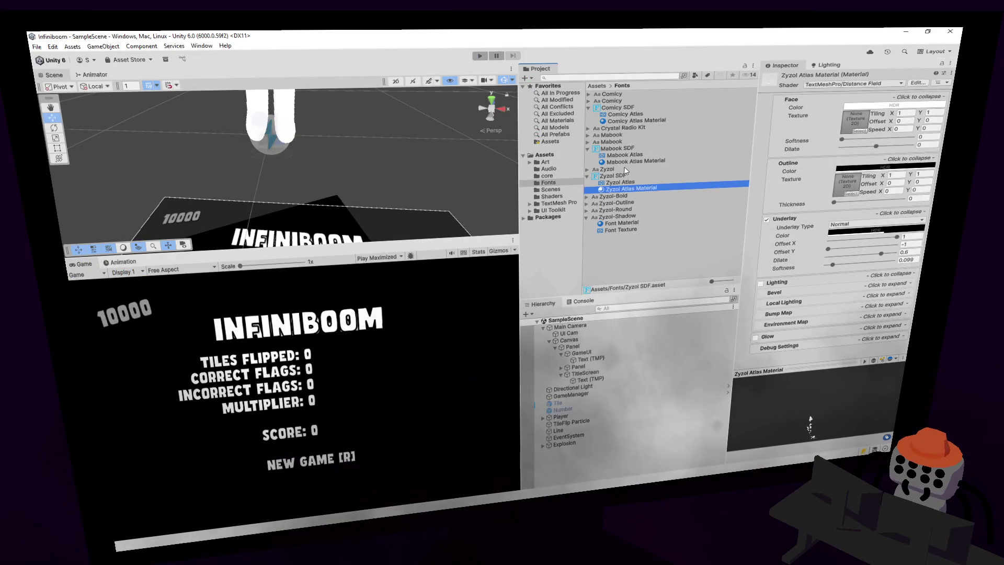
click(635, 162)
click(766, 219)
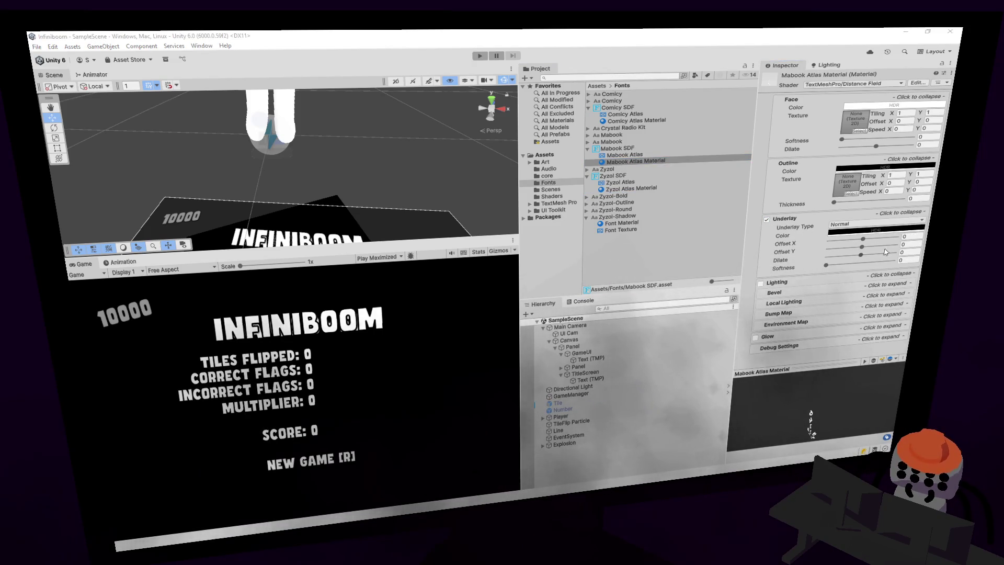
drag(866, 241, 872, 244)
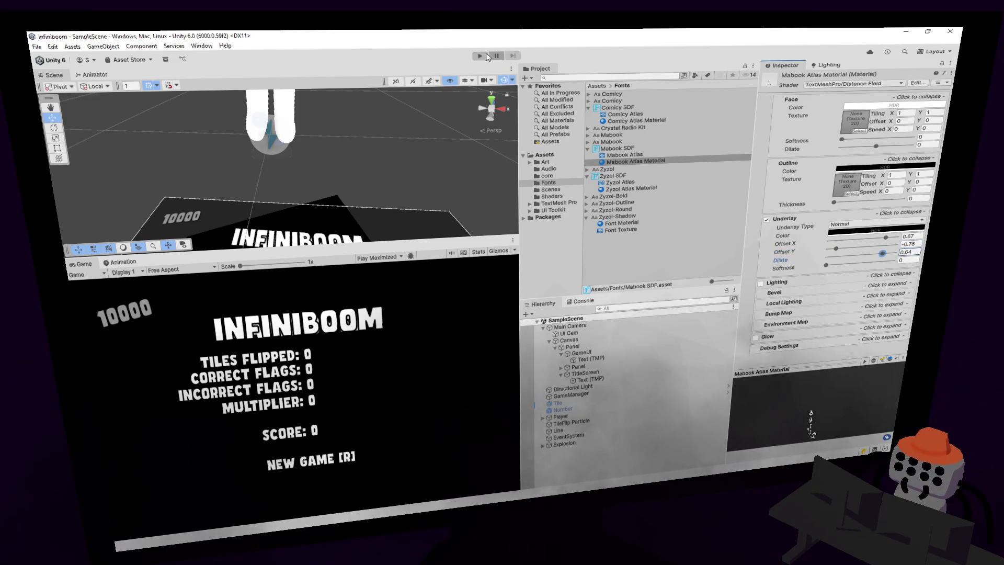
click(486, 55)
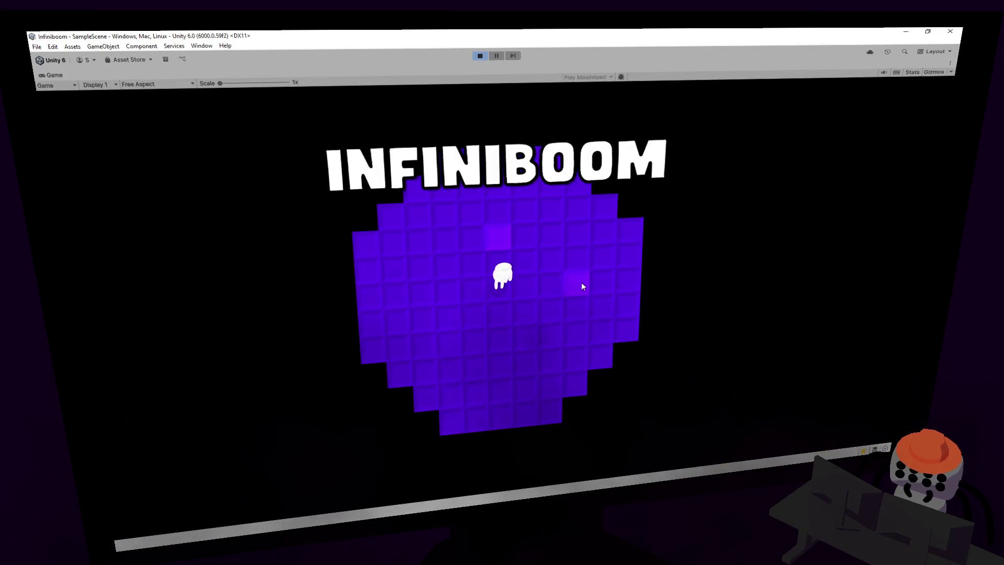
- Start the minefield, flag the first suspected mine and reveal the tiles around it
click(561, 290)
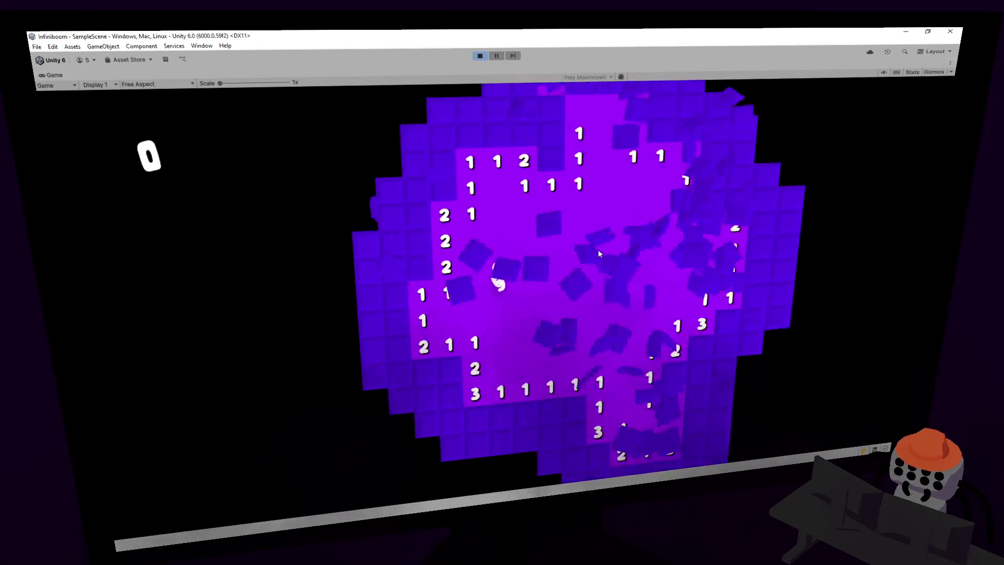
right_click(550, 240)
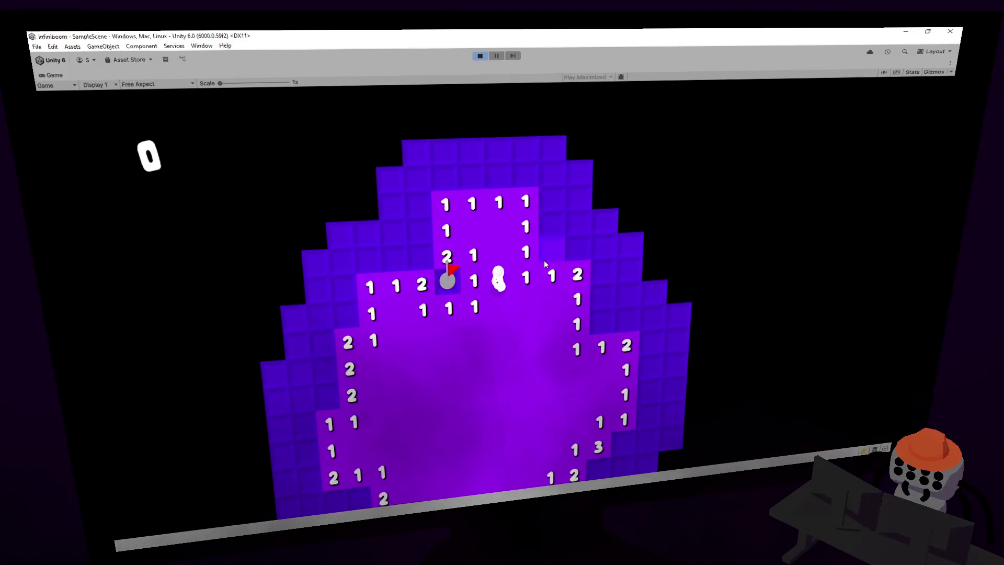
click(562, 253)
click(556, 225)
click(557, 201)
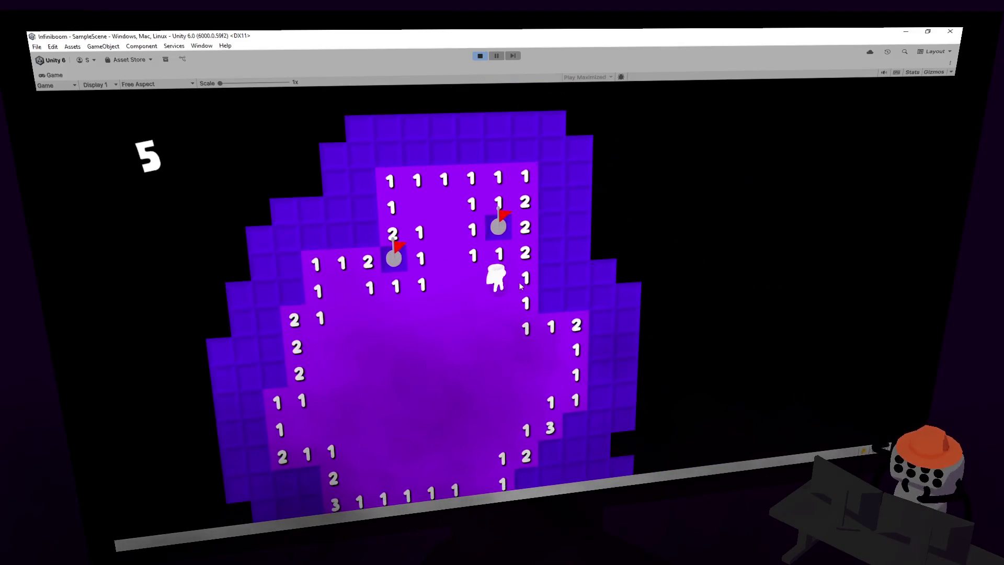
click(552, 276)
click(553, 269)
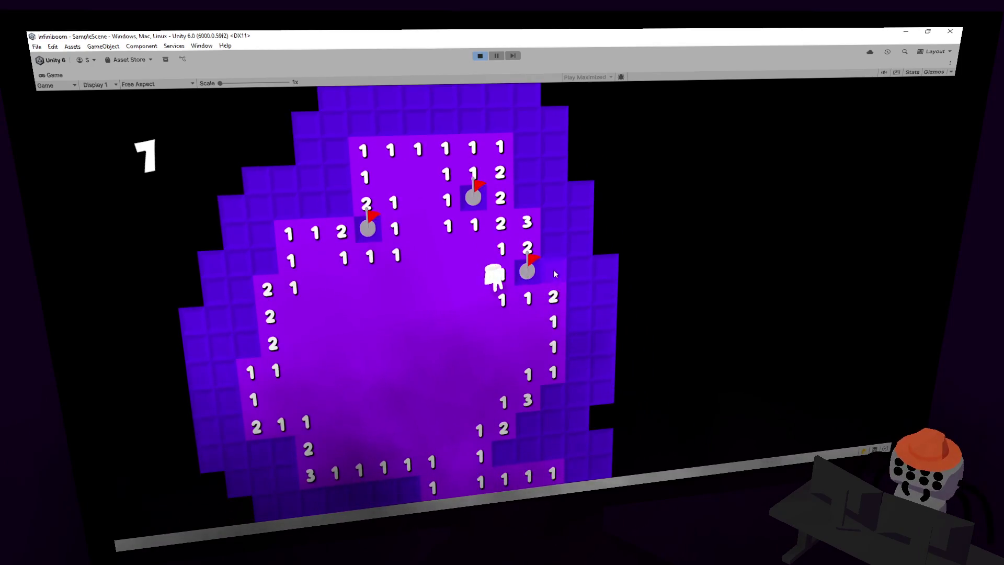
click(553, 269)
- Flag the four mines around the 3 and reveal nearby tiles until a mine is hit
right_click(544, 334)
right_click(525, 347)
right_click(502, 349)
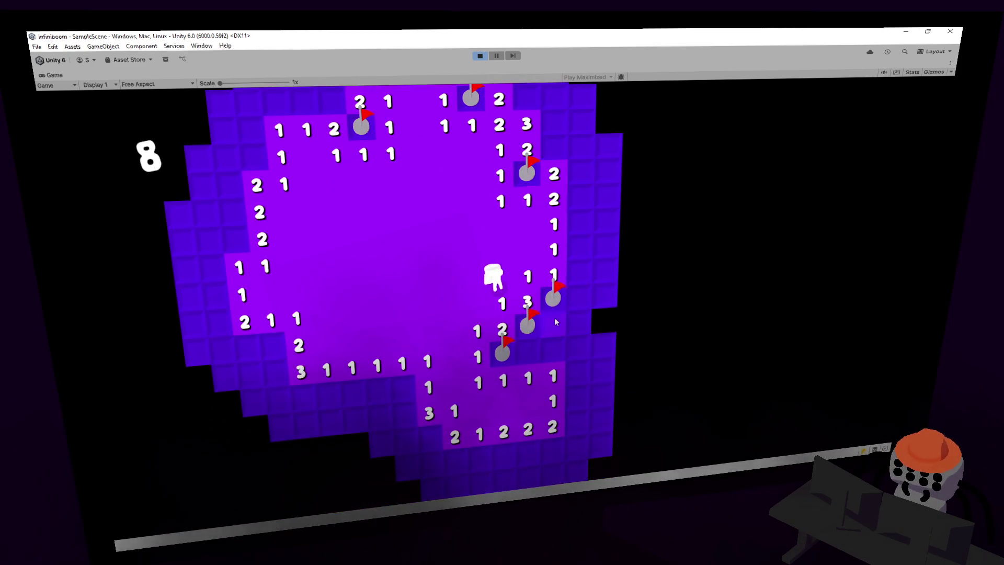
right_click(554, 318)
click(576, 256)
click(602, 249)
click(591, 274)
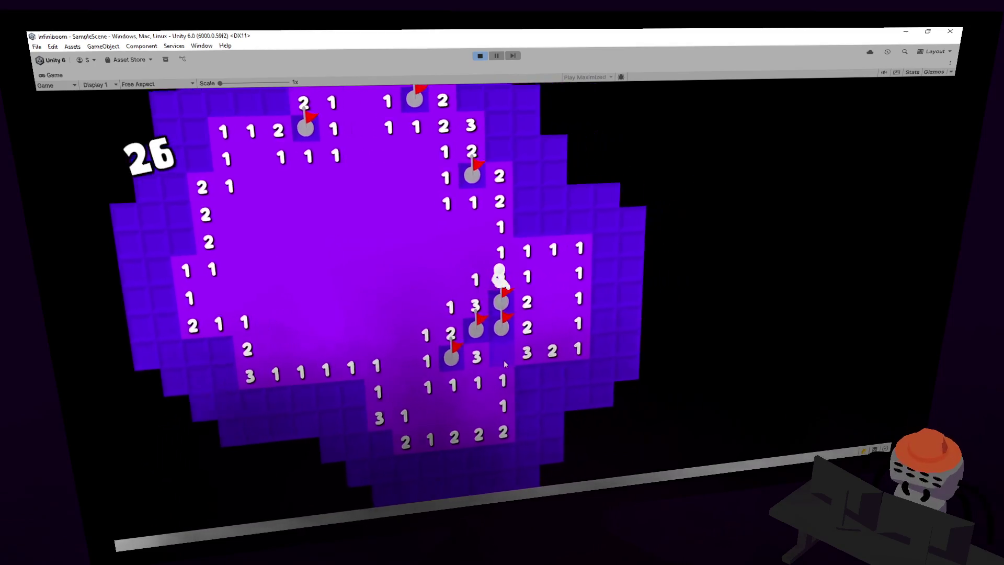
click(503, 361)
right_click(540, 271)
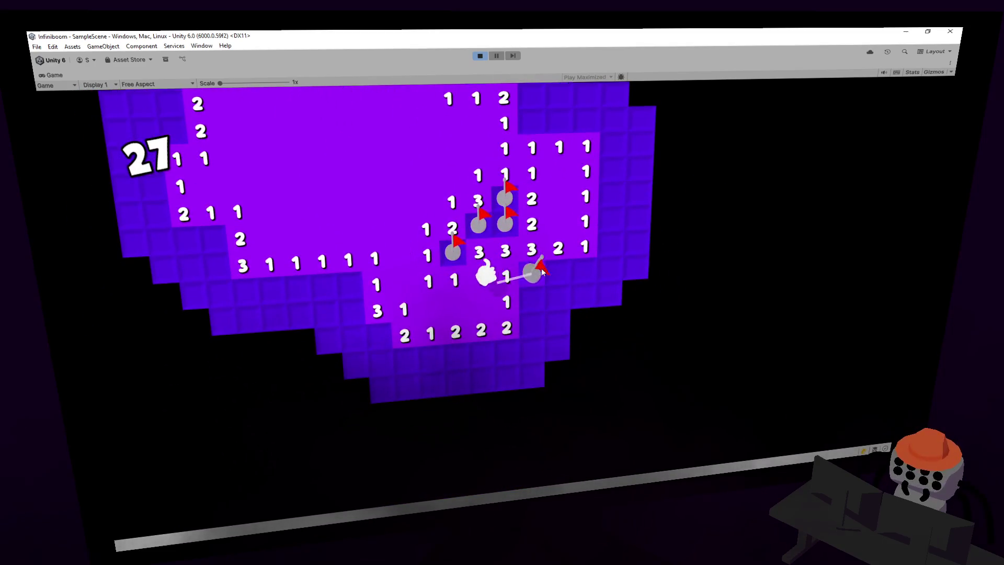
click(532, 299)
click(537, 326)
click(579, 274)
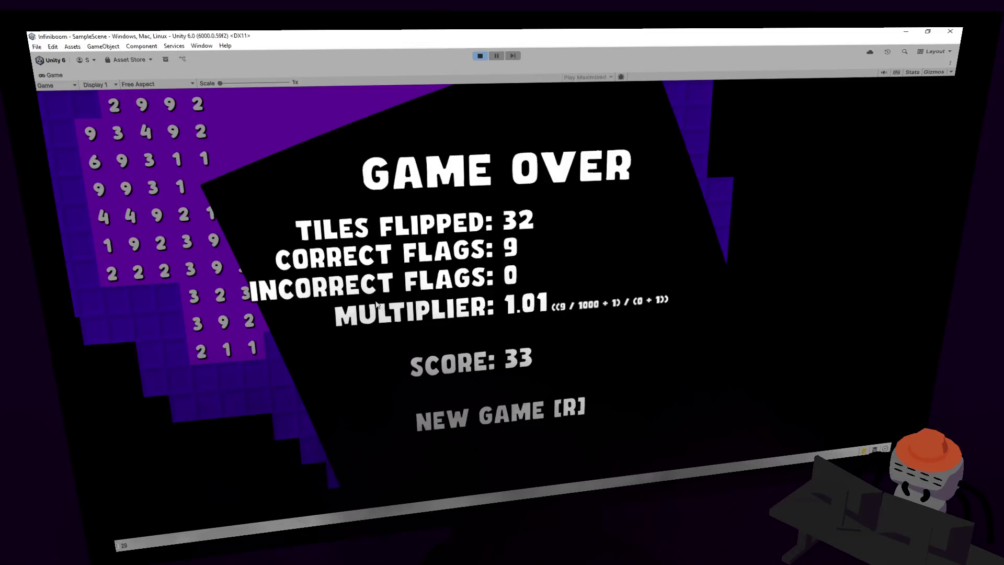
- Skip the game-over screen with R, then open a new board with three flags
key(r)
click(507, 300)
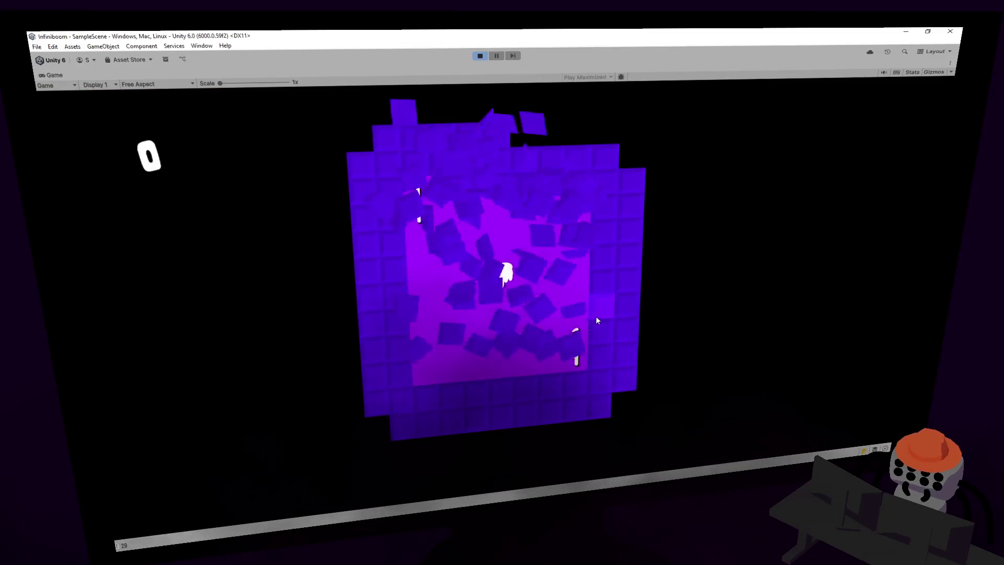
right_click(435, 272)
right_click(357, 276)
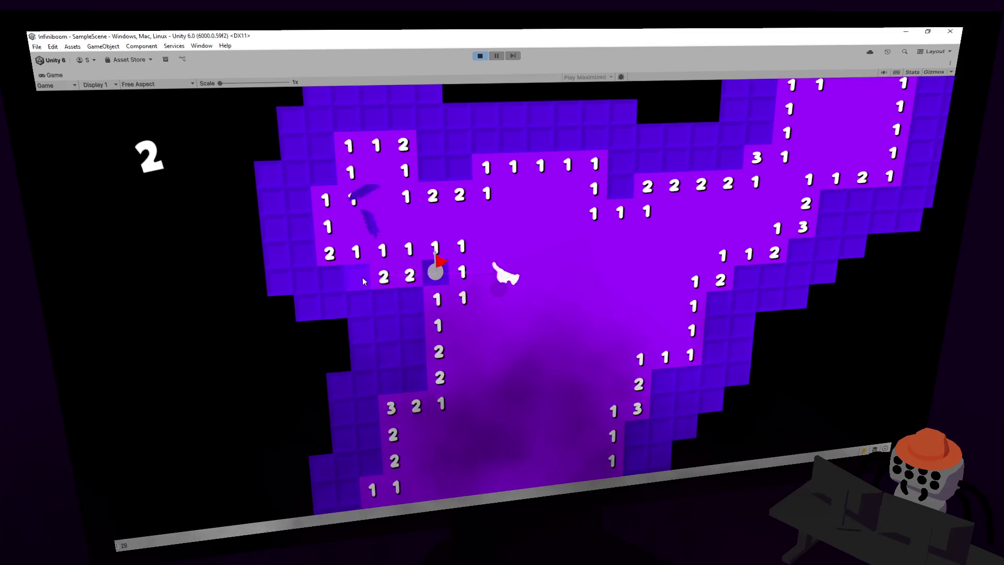
click(411, 301)
right_click(384, 300)
click(411, 328)
click(358, 305)
click(340, 327)
- Flag four mines and open the large area at the board's lower-left
right_click(404, 360)
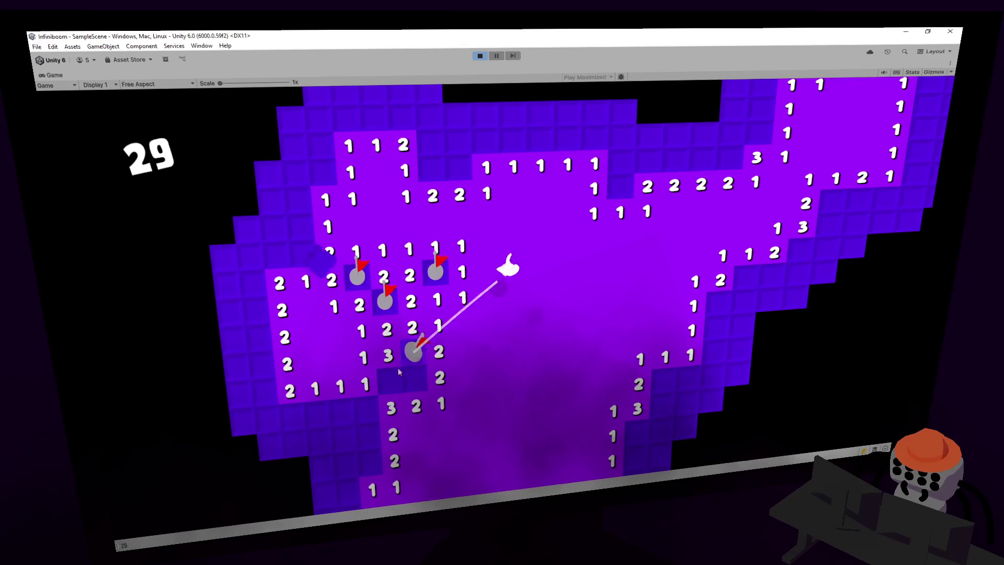
click(366, 410)
right_click(317, 413)
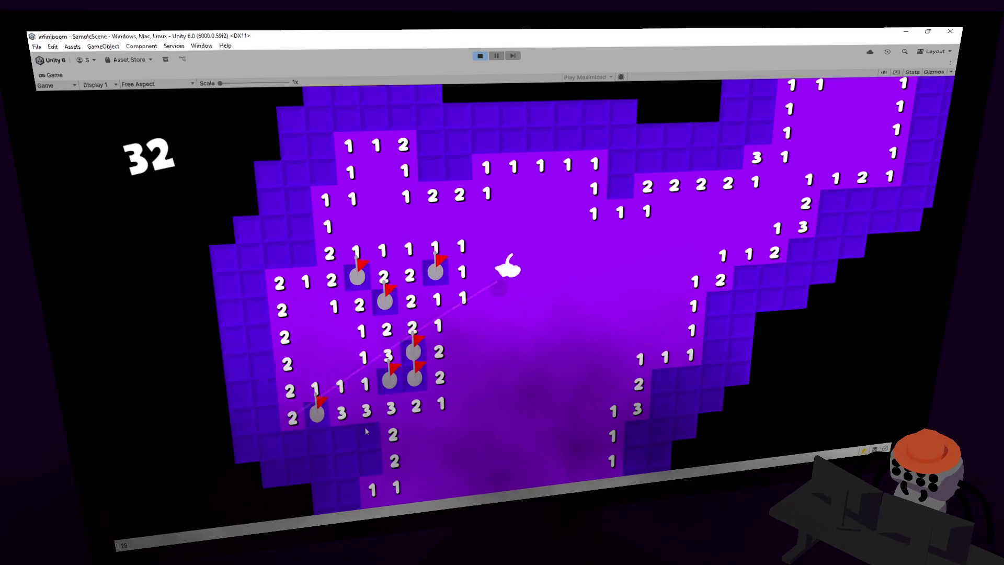
click(332, 441)
right_click(365, 442)
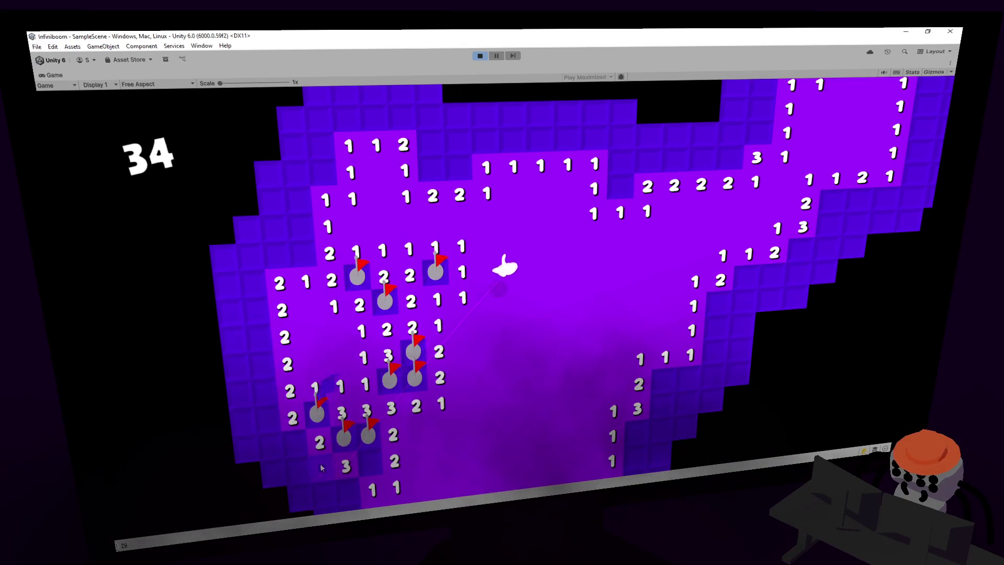
right_click(343, 440)
click(303, 445)
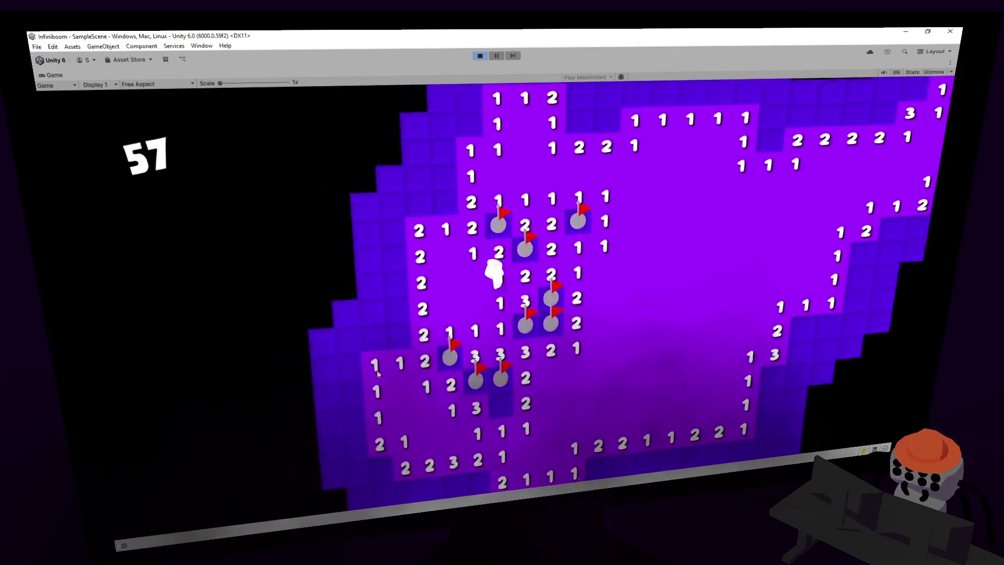
- Flag the mines left of the column of 2s and open the large left and upper region
right_click(412, 331)
right_click(418, 307)
click(425, 312)
click(415, 320)
click(408, 329)
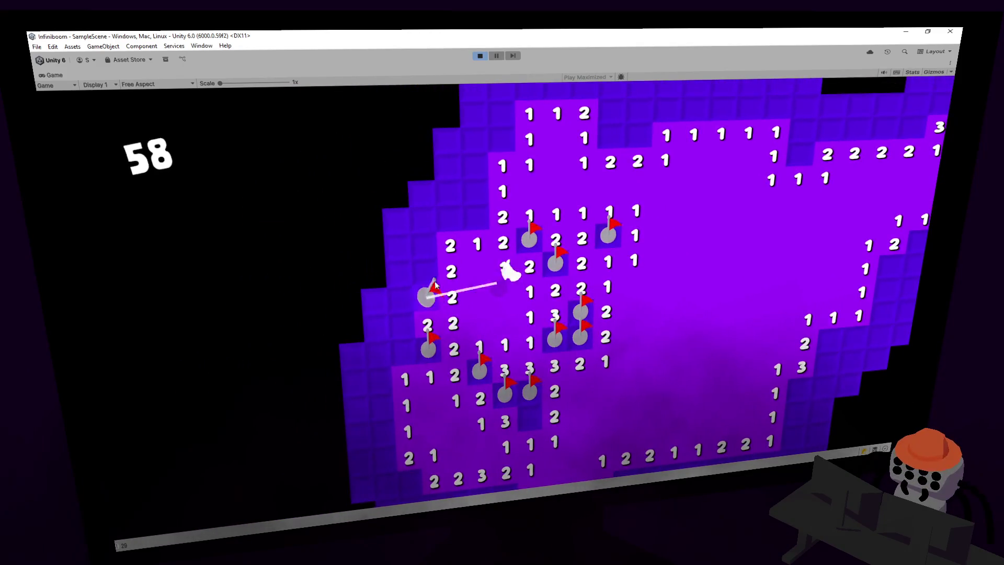
click(405, 327)
click(372, 297)
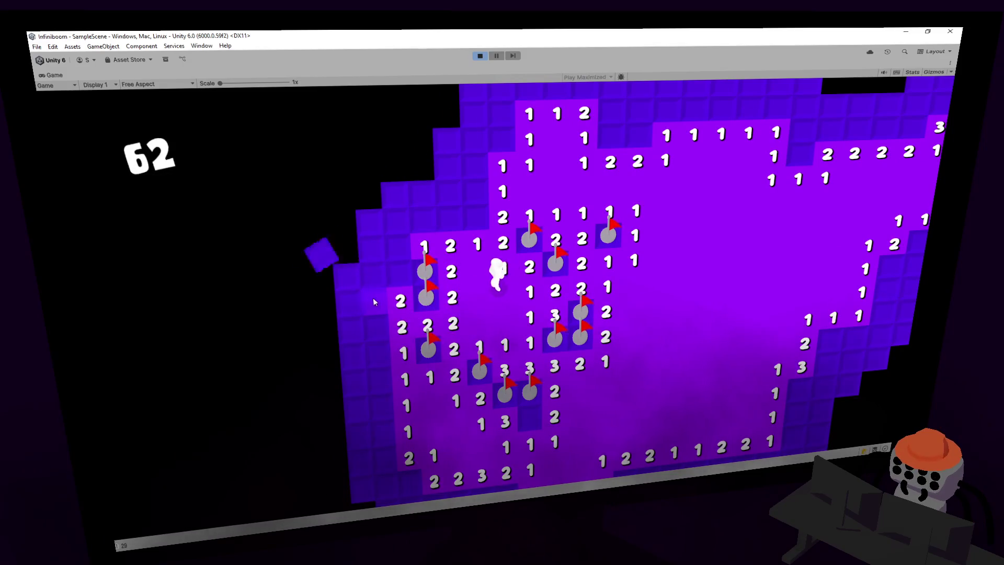
click(370, 359)
click(381, 388)
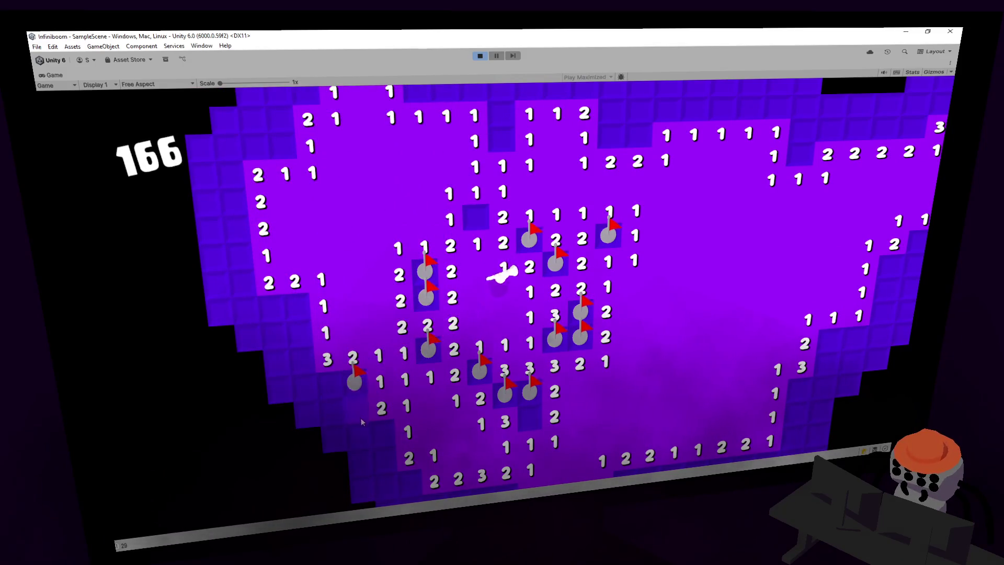
- Clear the lower-left cells, flagging two mines and revealing the 4, 1 and bottom row
click(354, 438)
click(330, 376)
click(292, 300)
click(302, 360)
right_click(271, 303)
right_click(303, 384)
click(331, 412)
click(332, 436)
click(369, 461)
click(337, 463)
click(385, 488)
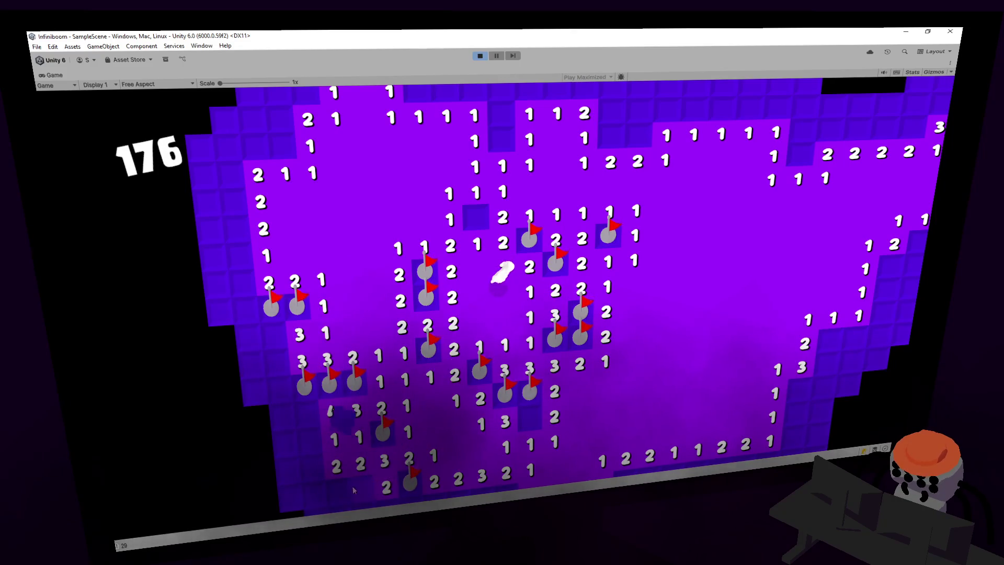
- Walk the character down and open the newly reached rows, revealing a 2, 4 and 3
key(s)
click(397, 359)
click(448, 360)
click(421, 360)
click(396, 387)
click(343, 341)
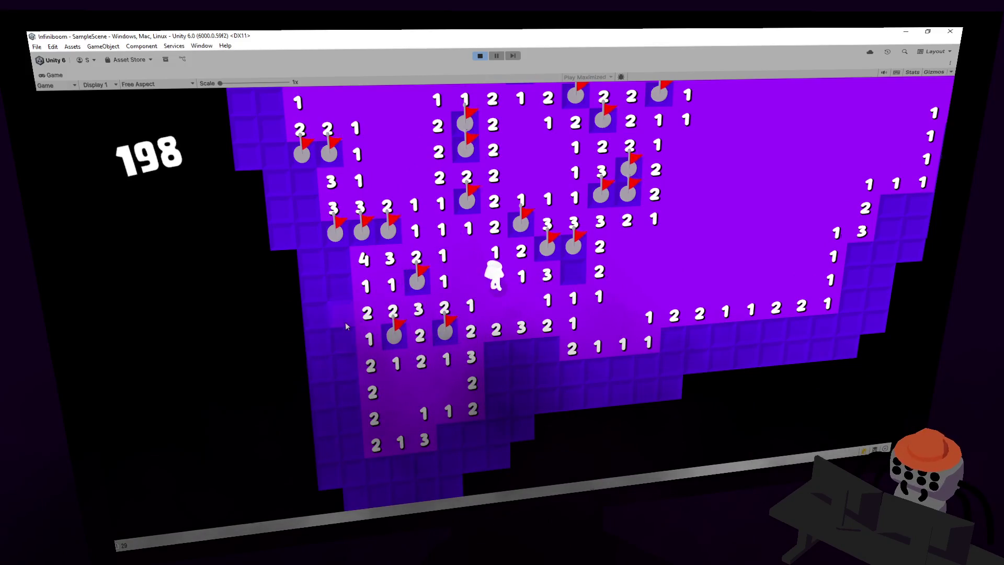
click(353, 370)
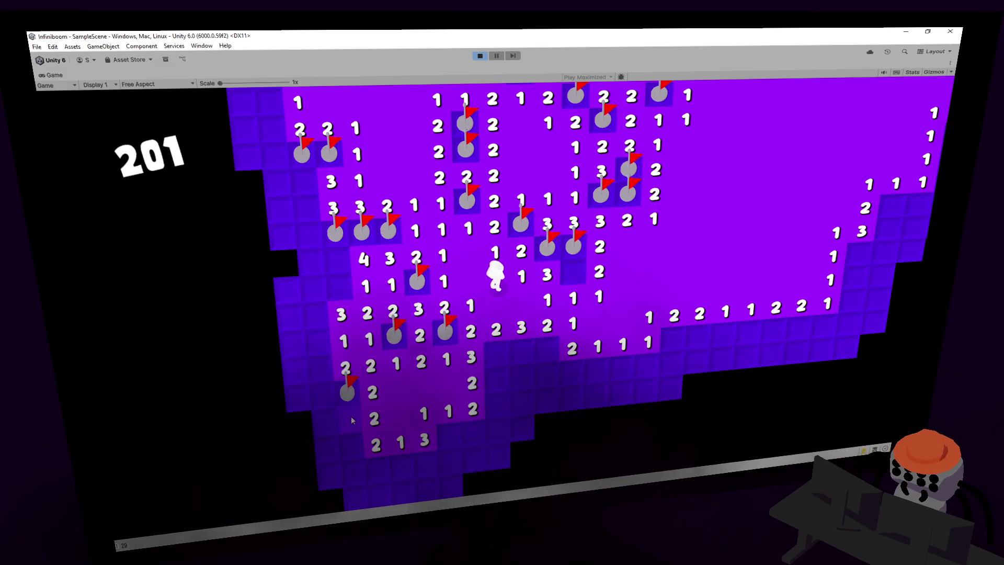
click(354, 449)
right_click(449, 435)
click(473, 434)
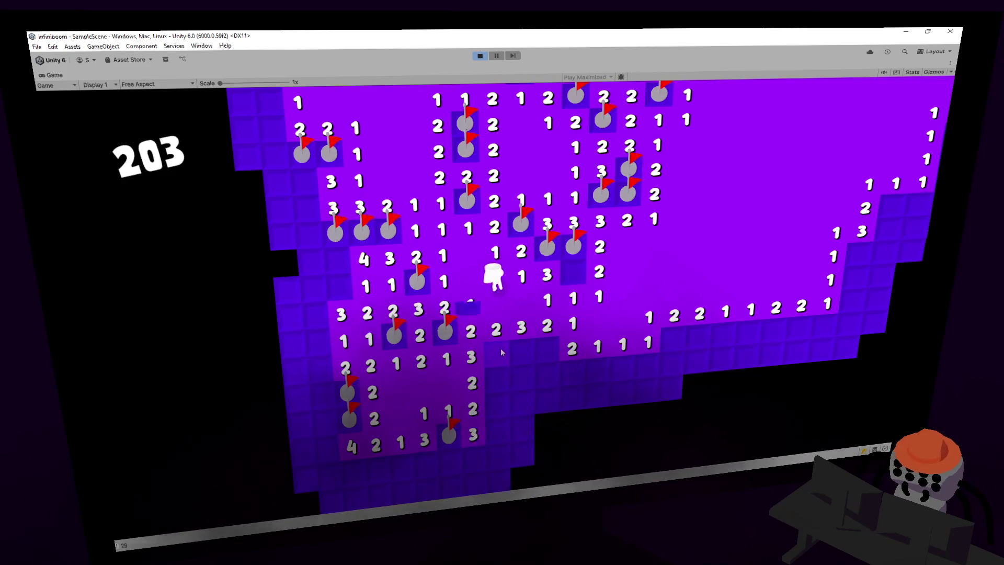
- Reveal the column of cells to the right and flag its mine
click(497, 406)
click(498, 431)
click(521, 403)
click(521, 428)
click(521, 378)
click(522, 327)
right_click(523, 349)
- Clear the next columns rightward, flagging three mines along the way
click(547, 375)
right_click(546, 344)
click(546, 401)
right_click(547, 420)
click(571, 423)
click(571, 399)
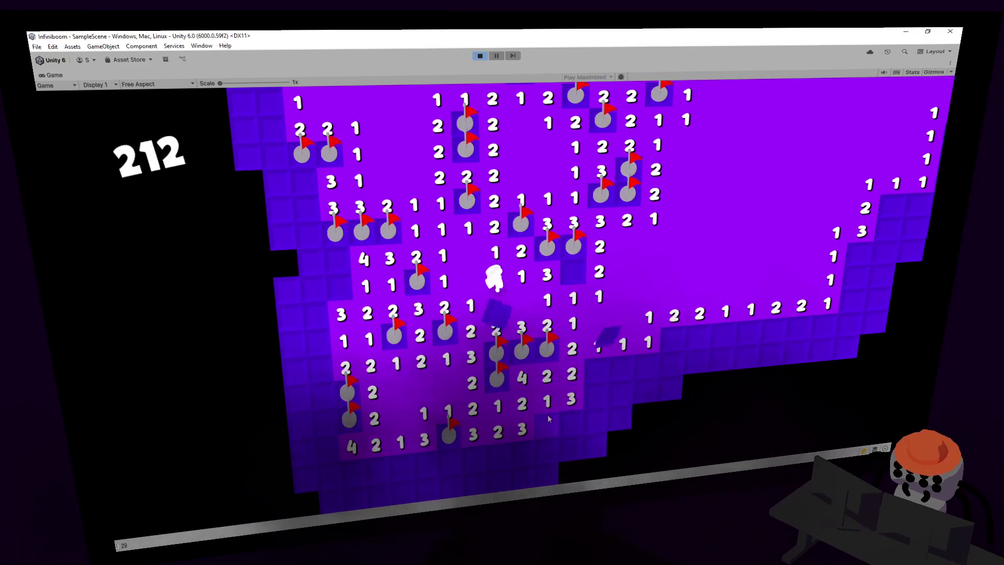
click(571, 373)
right_click(587, 378)
- Reveal numbers across the two right-hand rows, flagging two more mines
click(592, 394)
click(624, 368)
click(647, 366)
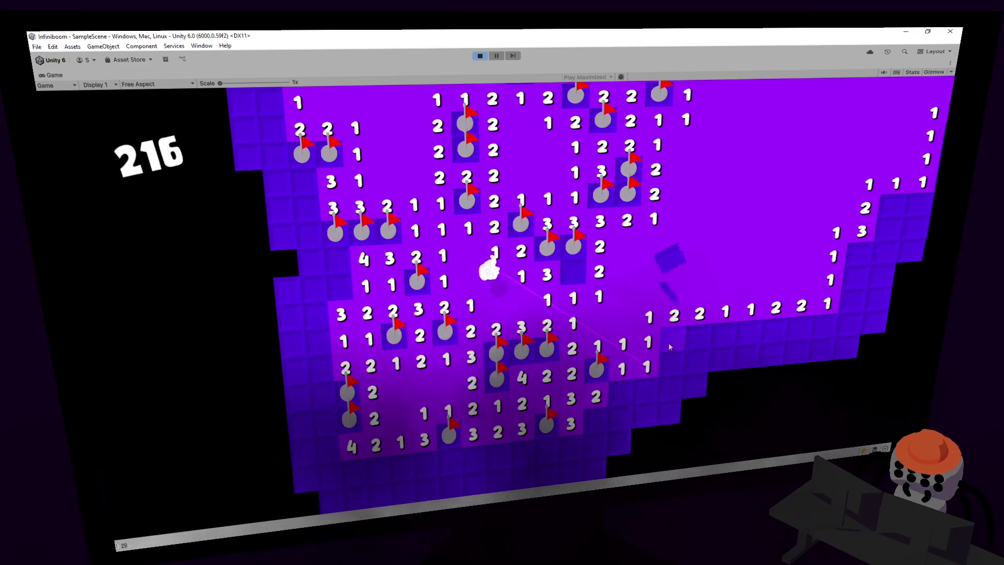
right_click(666, 343)
click(671, 364)
click(671, 388)
click(645, 391)
click(620, 393)
right_click(595, 418)
click(620, 419)
click(644, 416)
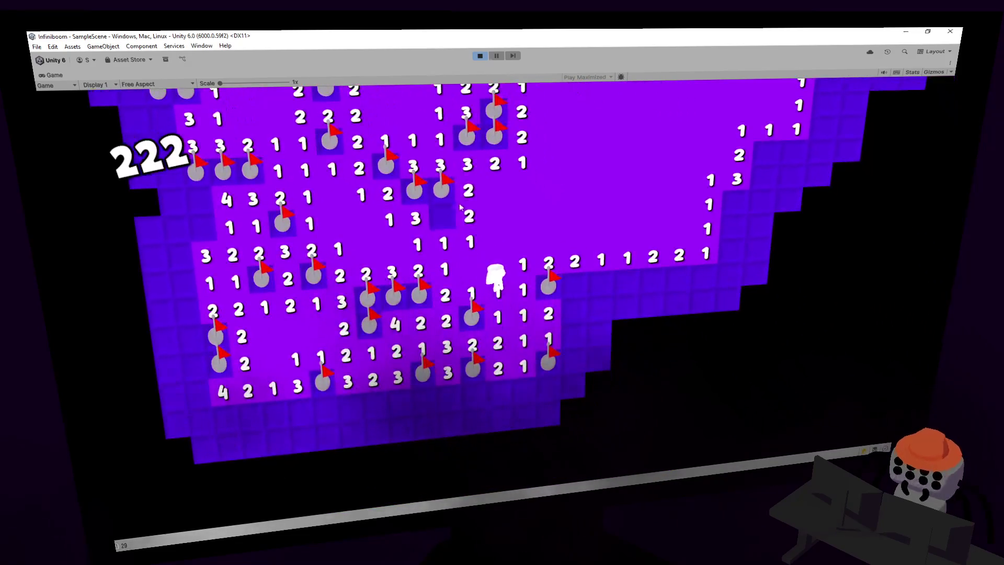
- Reveal the 1 and 2 tiles and the right column, then cascade open the top-right area
click(588, 271)
click(611, 270)
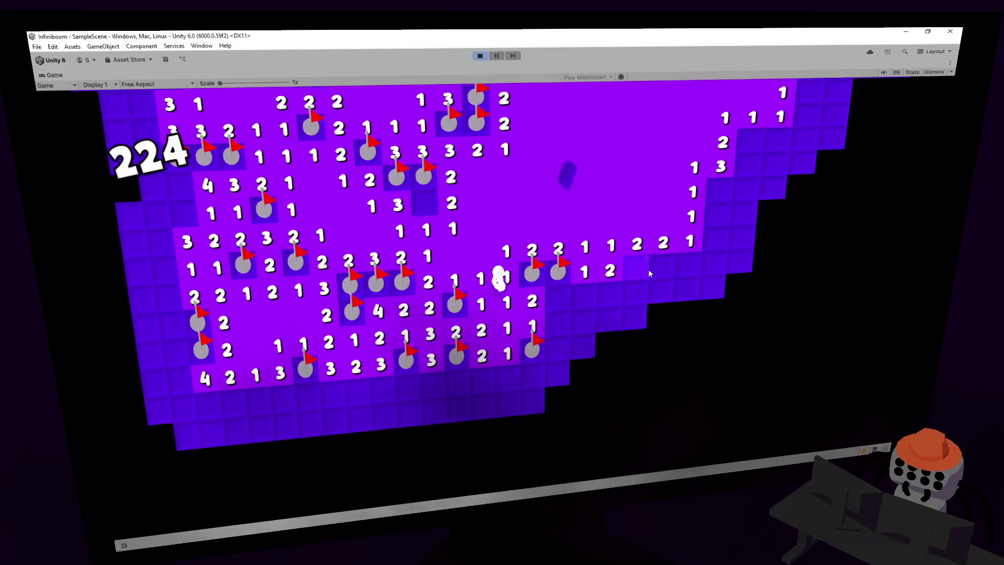
click(693, 271)
click(714, 264)
click(713, 240)
click(714, 221)
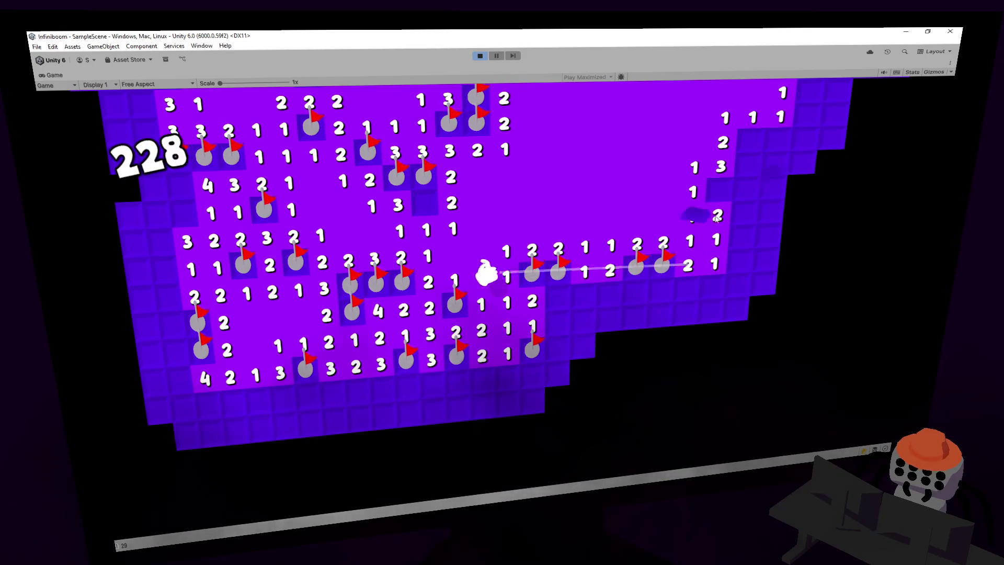
right_click(720, 188)
click(806, 115)
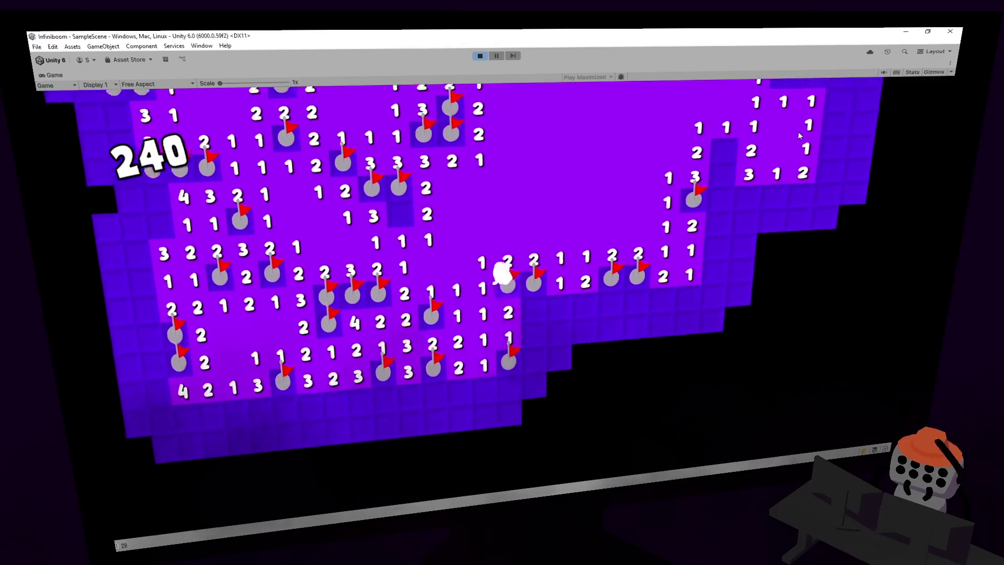
- Flag the two blue cells and reveal the 5 and the numbers around the flags
right_click(612, 228)
right_click(611, 198)
click(613, 256)
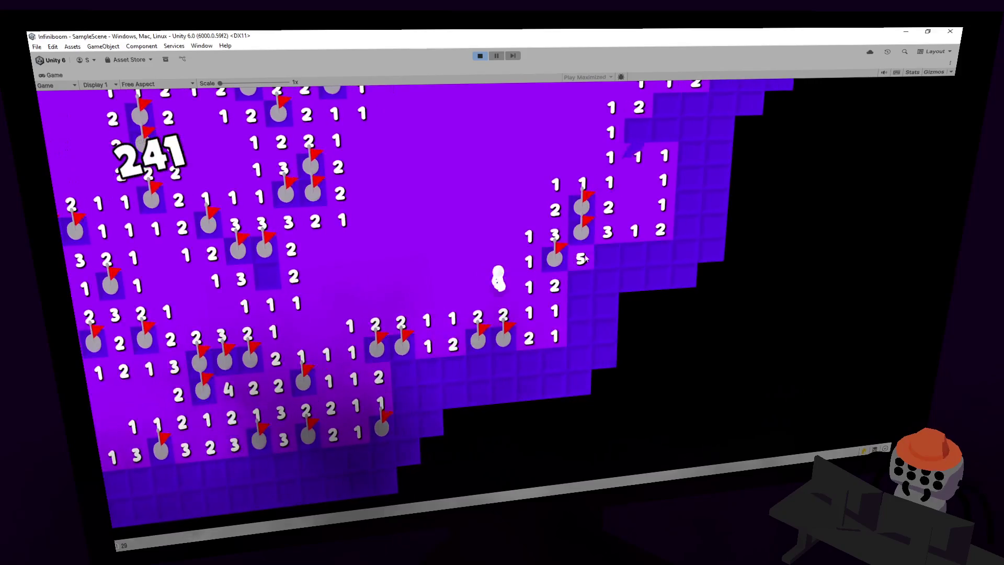
click(593, 289)
click(580, 315)
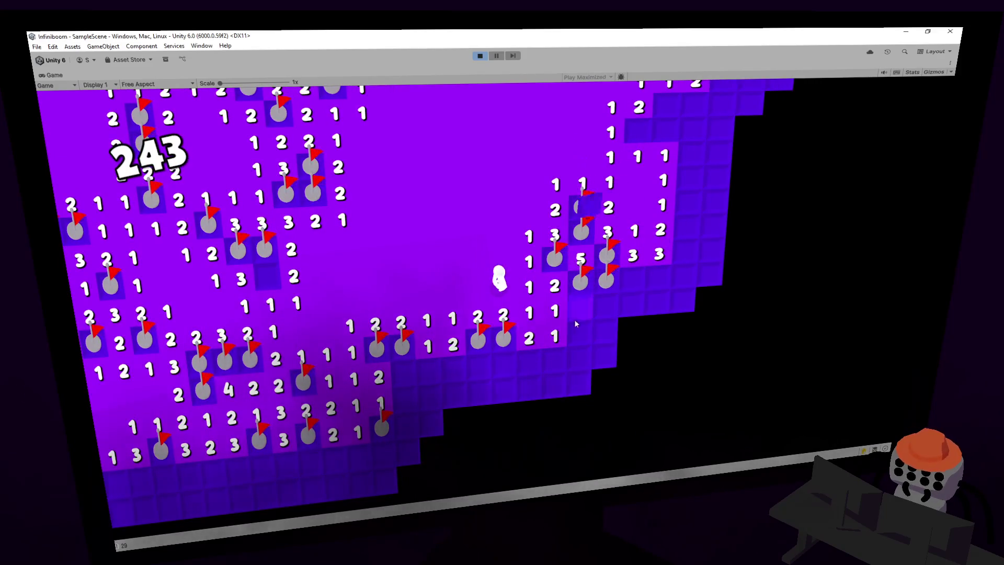
click(579, 328)
click(602, 327)
click(602, 329)
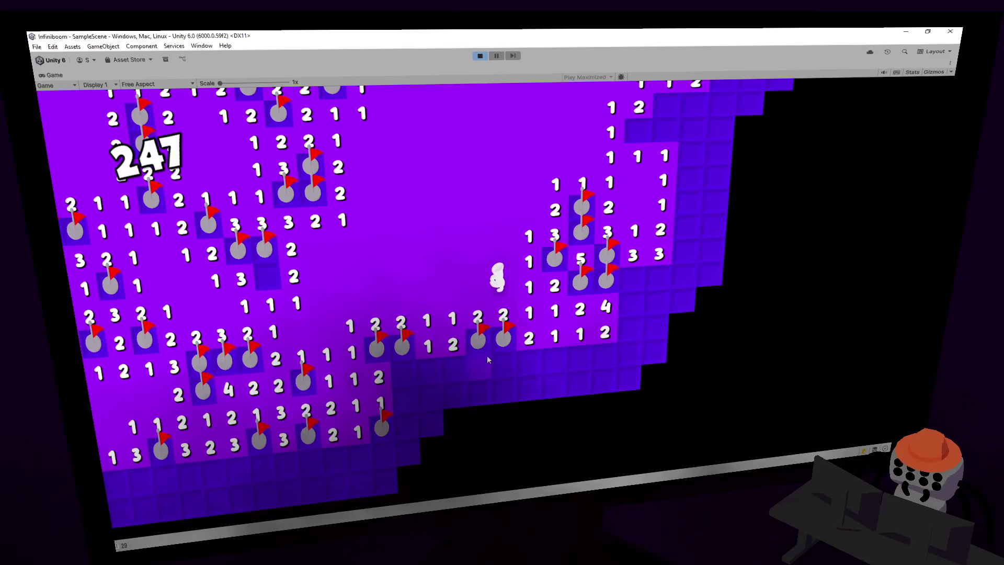
- Clear the cells around and below the character, flagging two mines and extending the board downward
click(460, 370)
click(489, 320)
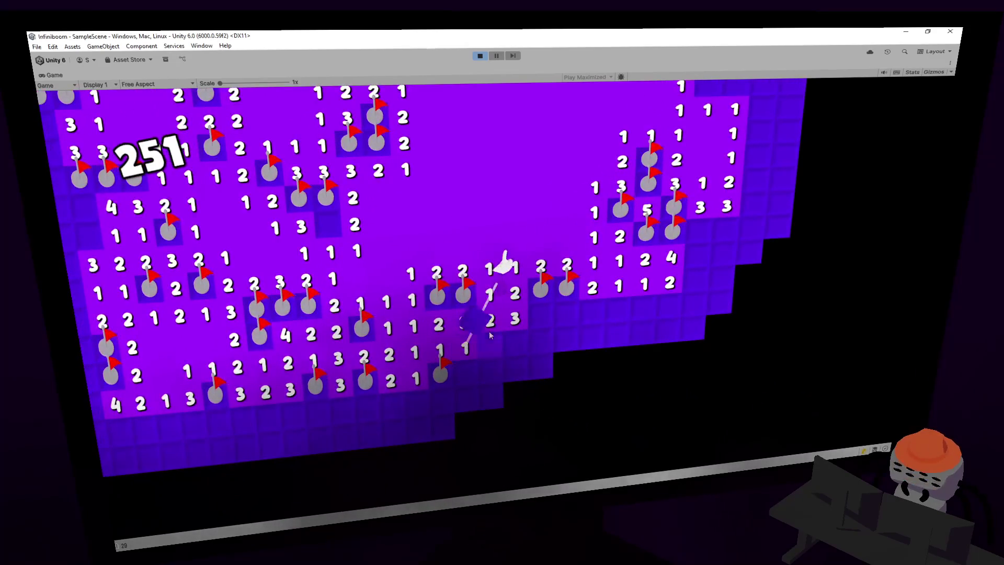
right_click(504, 345)
click(492, 346)
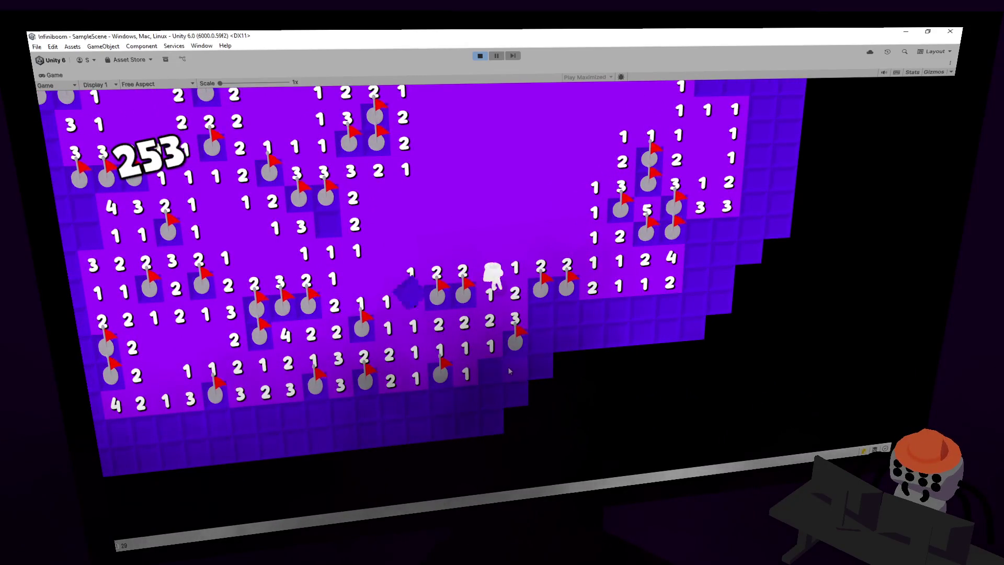
click(490, 372)
click(515, 370)
click(498, 396)
click(417, 404)
click(393, 432)
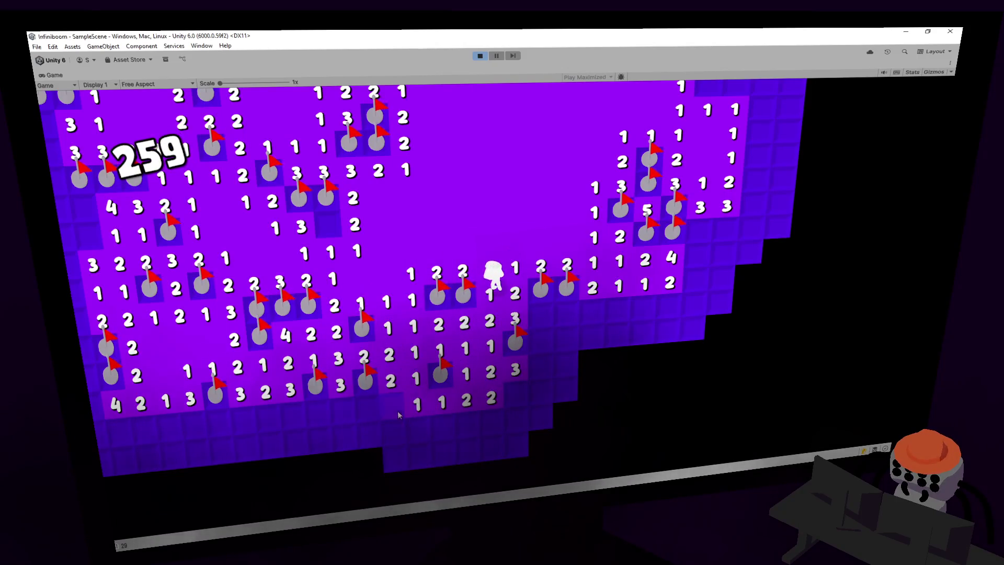
click(429, 433)
right_click(494, 428)
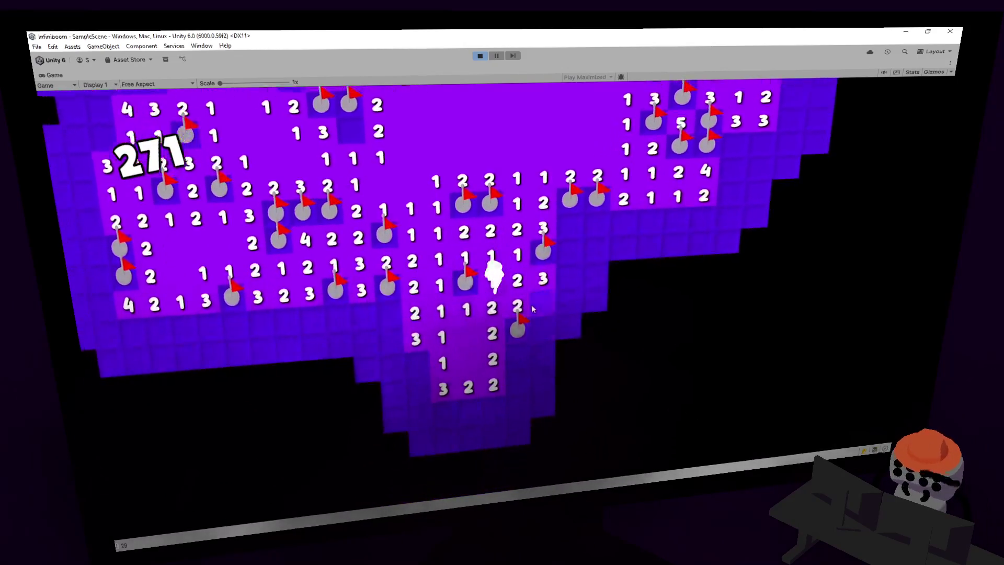
- Flag the mines above the new 2 and reveal the safe tiles in the right columns
right_click(521, 301)
click(523, 330)
click(558, 265)
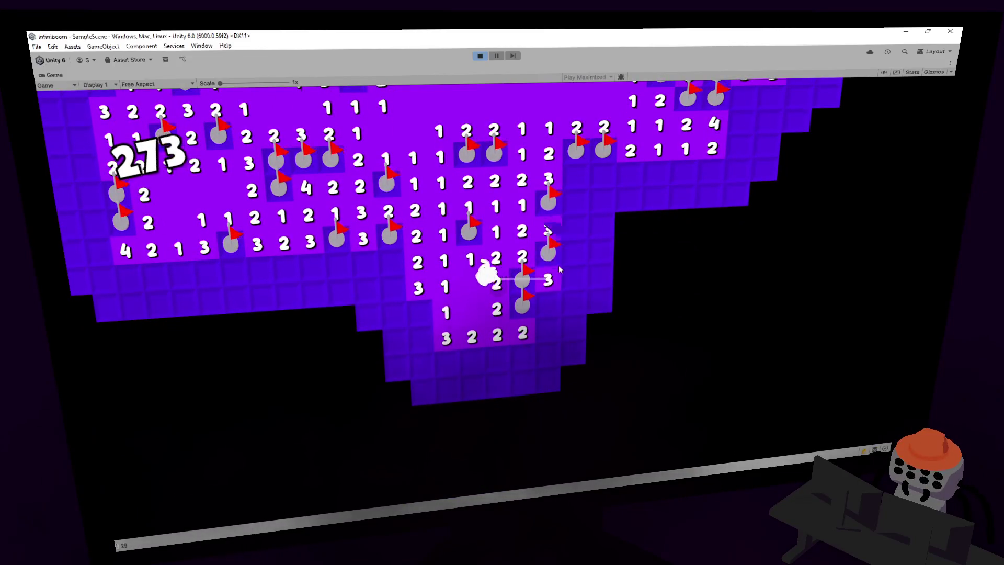
click(551, 349)
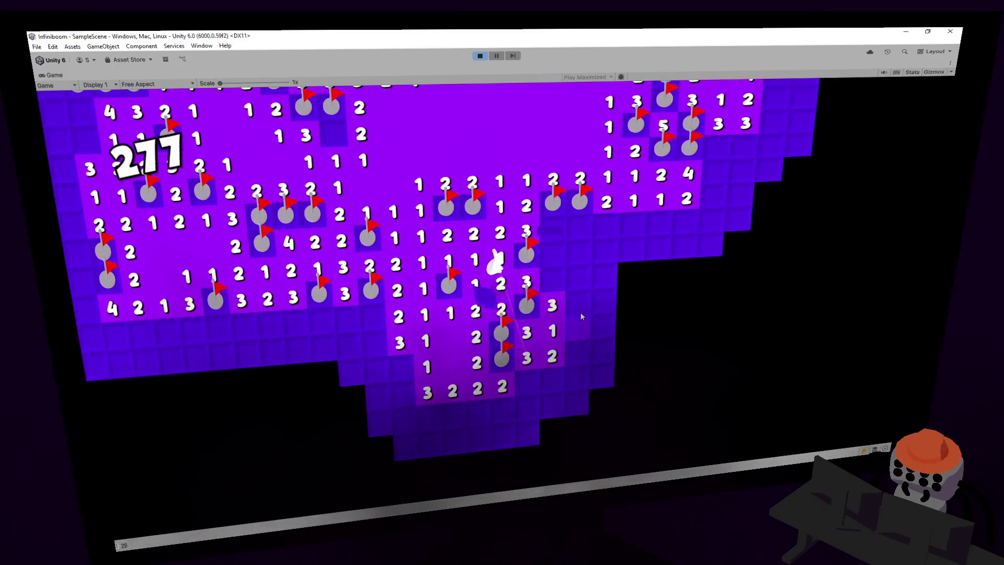
click(580, 304)
click(578, 328)
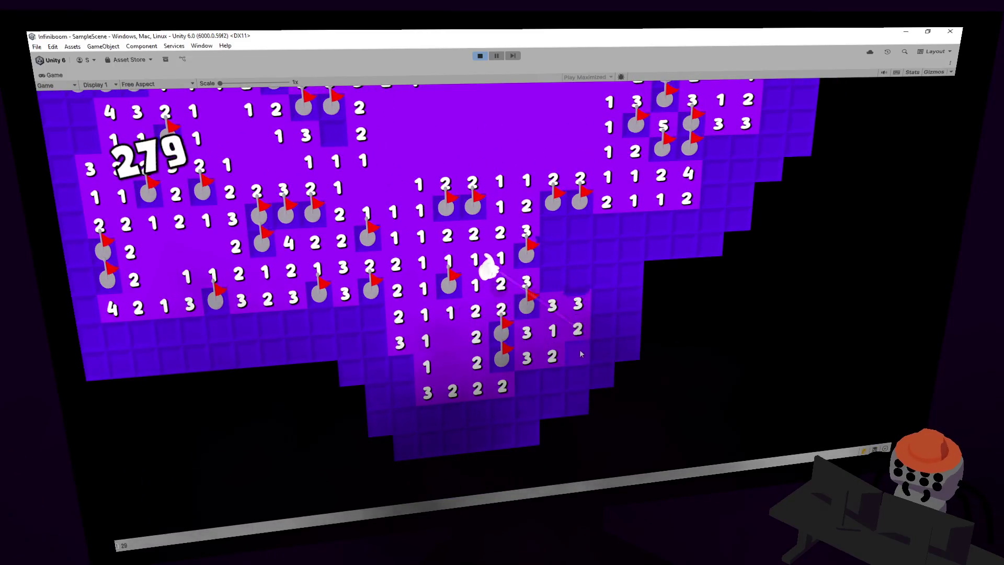
click(578, 352)
right_click(552, 229)
click(557, 253)
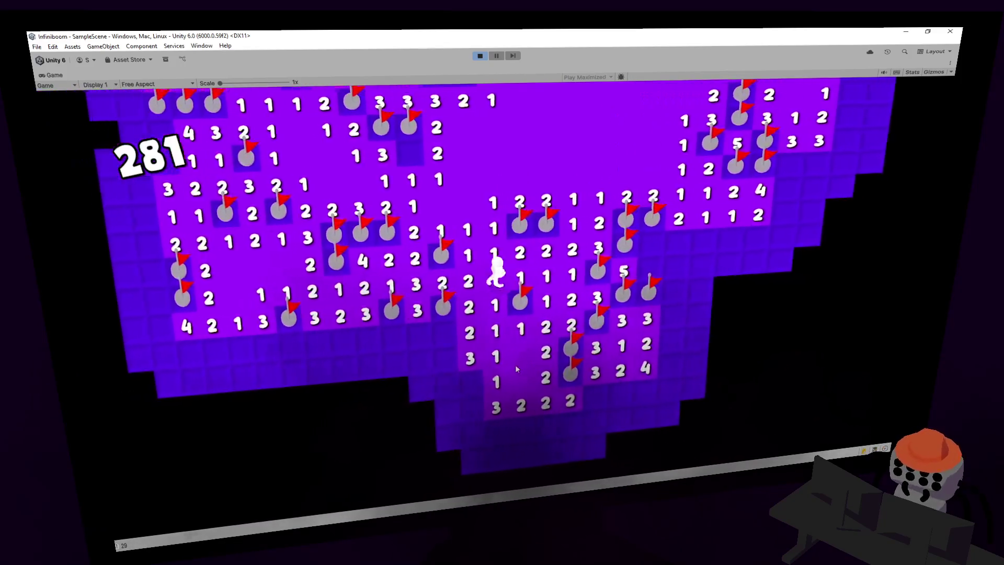
- Flag three mines in a row beside the 5 and reveal the tiles below-left of them
click(483, 331)
click(458, 332)
right_click(512, 329)
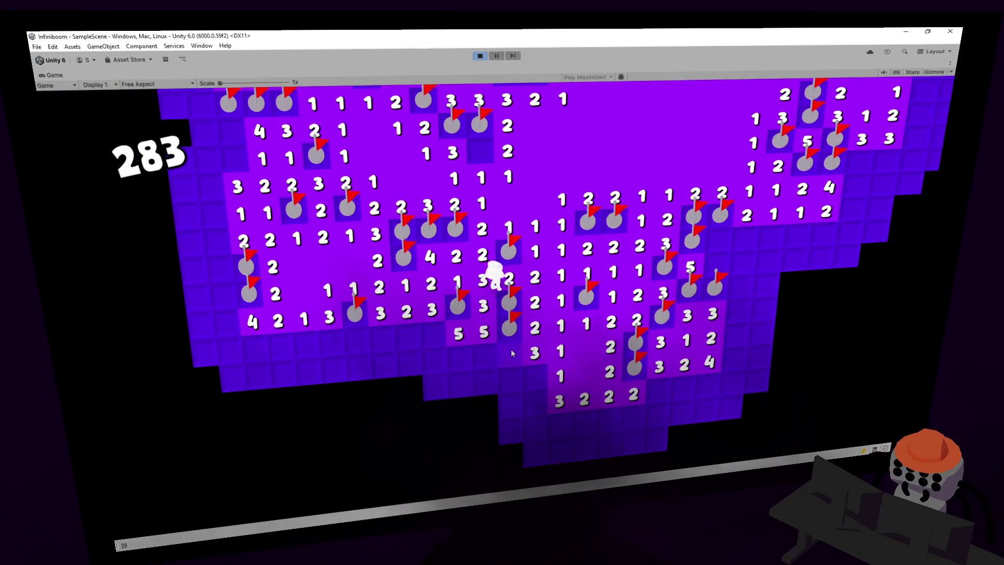
click(510, 353)
right_click(484, 354)
right_click(458, 355)
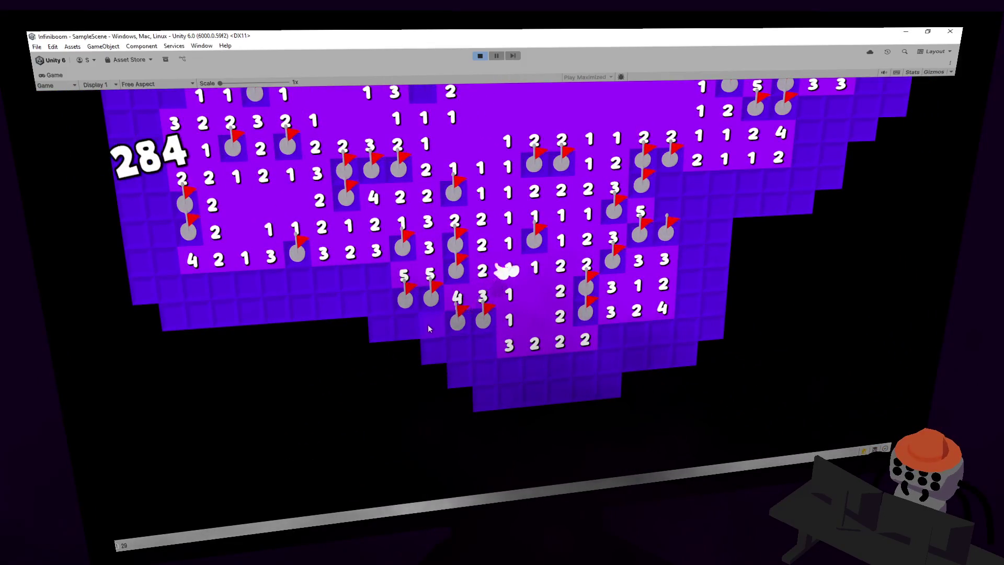
click(429, 326)
click(459, 352)
click(435, 350)
click(483, 348)
click(407, 353)
click(405, 327)
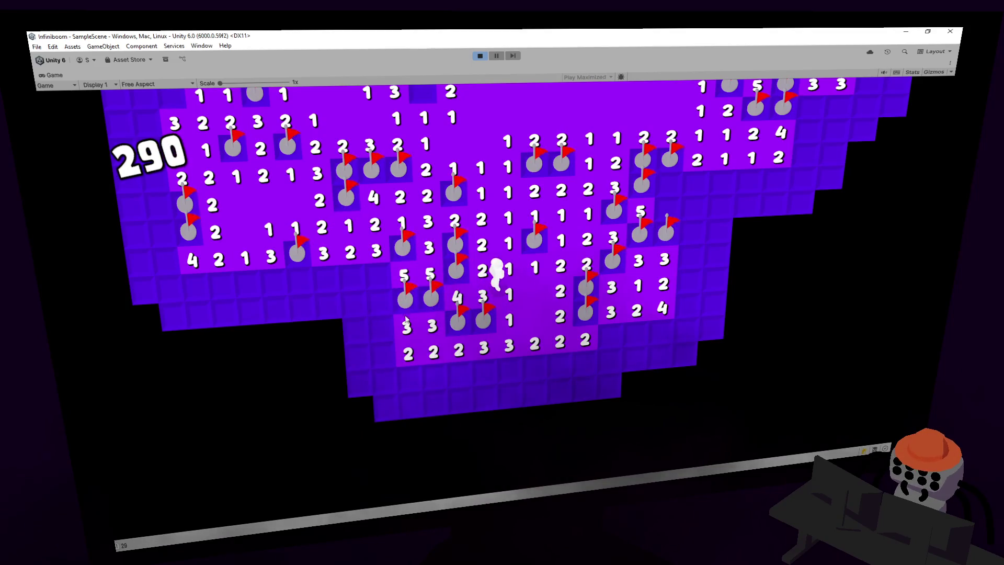
- Open blank tiles, flag two mines in the left column and one at the bottom
click(452, 375)
right_click(412, 374)
right_click(415, 406)
click(418, 429)
click(413, 459)
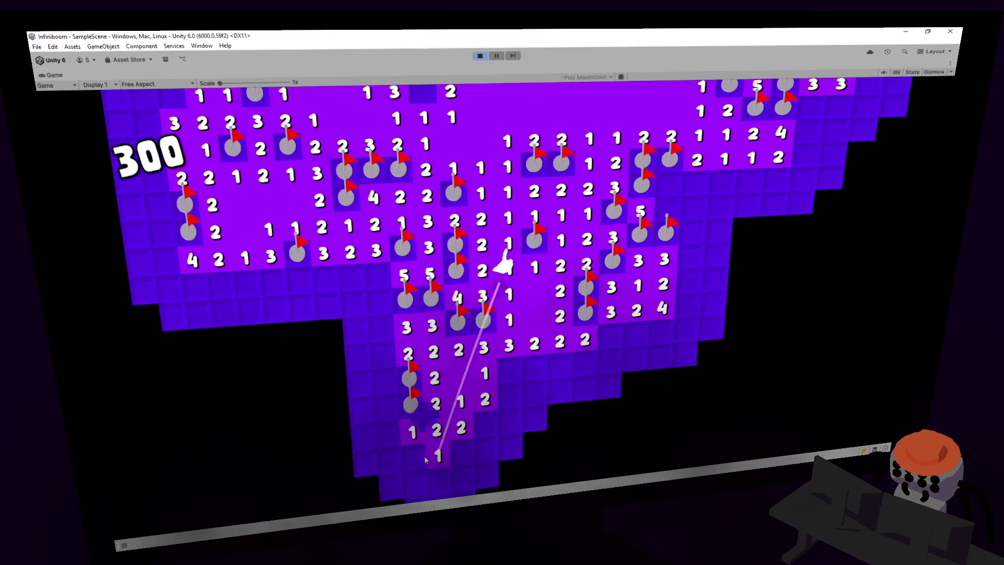
right_click(459, 456)
click(462, 478)
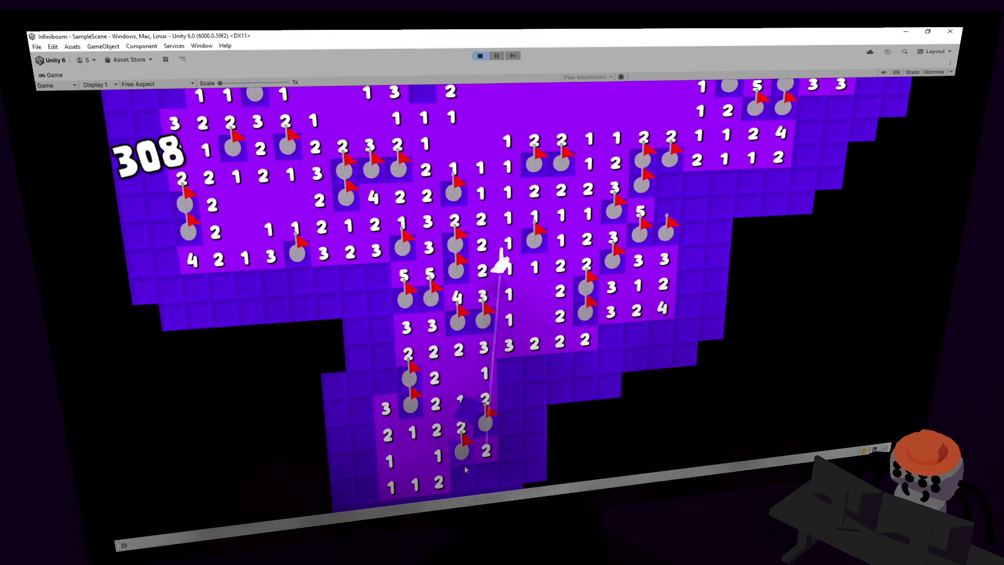
- Reveal the remaining safe tiles along the bottom, including the 3 and 2
click(486, 449)
click(487, 476)
click(512, 458)
click(512, 452)
click(520, 426)
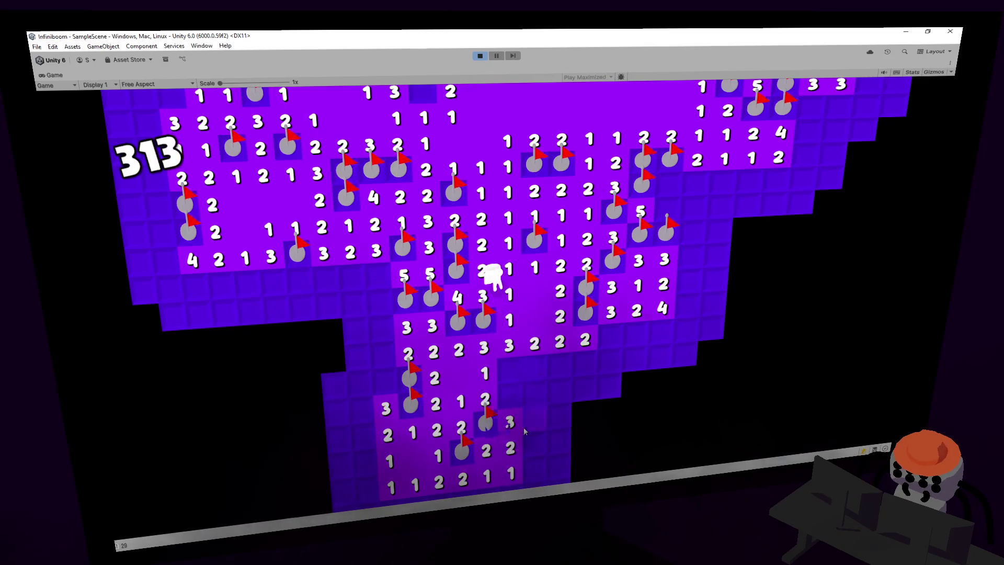
click(512, 489)
click(488, 499)
- Move the character down, flag and reveal bottom-row tiles, then walk up and right, reaching 323
key(s)
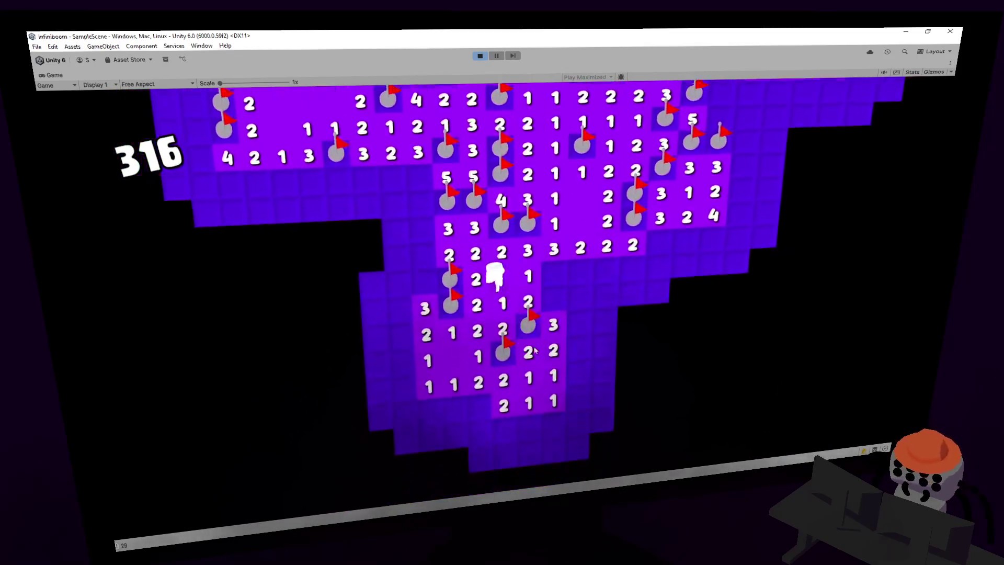
right_click(503, 362)
click(466, 362)
key(w)
key(d)
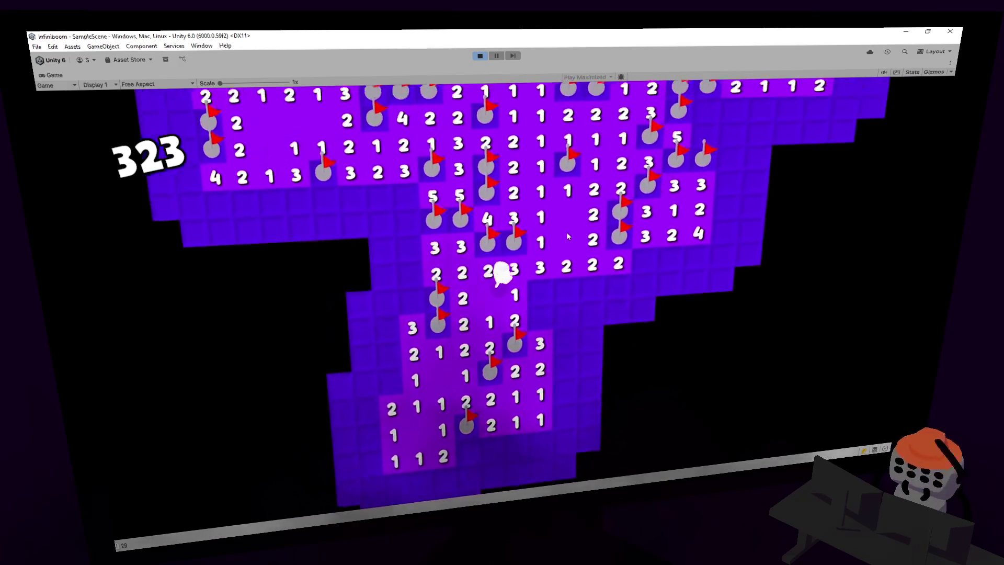
key(w)
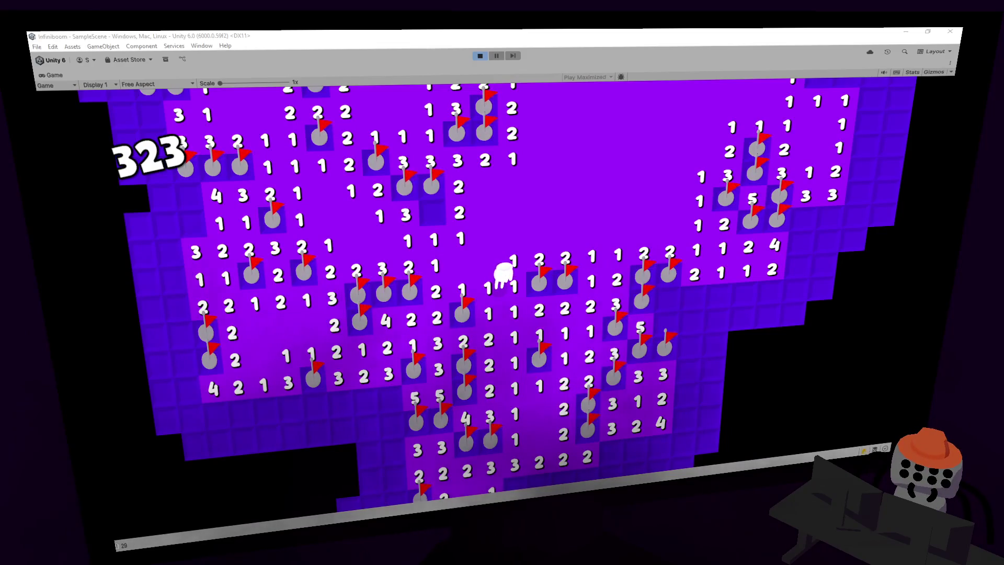
- Move the character up-right and open a mine tile, ending the run at a score of 343
key(w)
key(d)
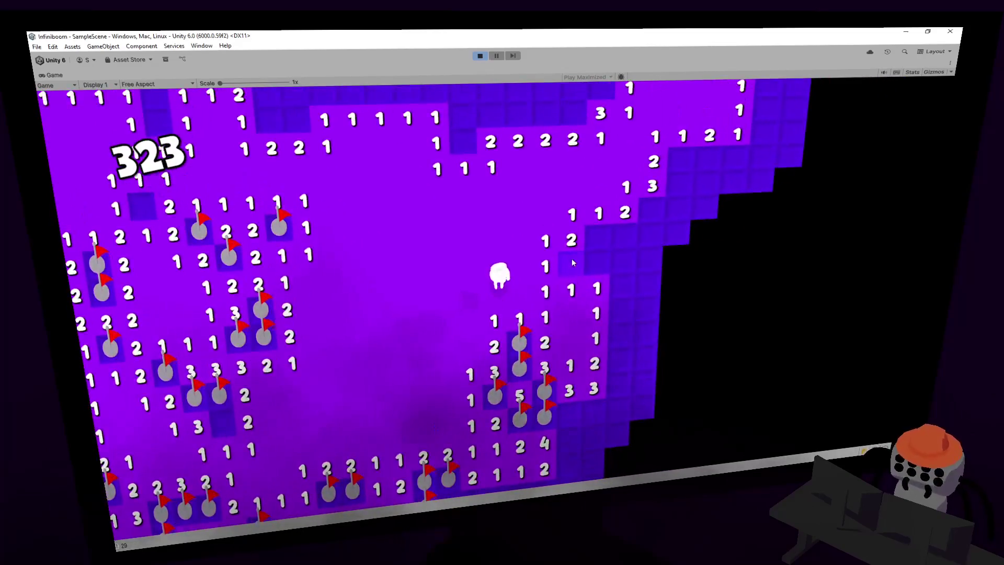
click(572, 258)
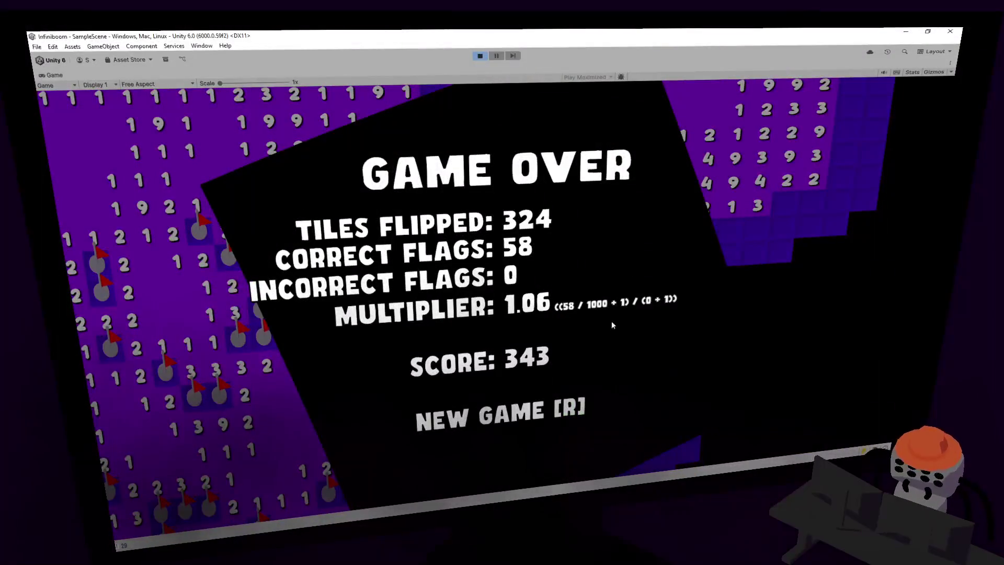
- Restart with R, flag two suspected mines and reveal tiles until a mine ends the game
key(r)
click(555, 281)
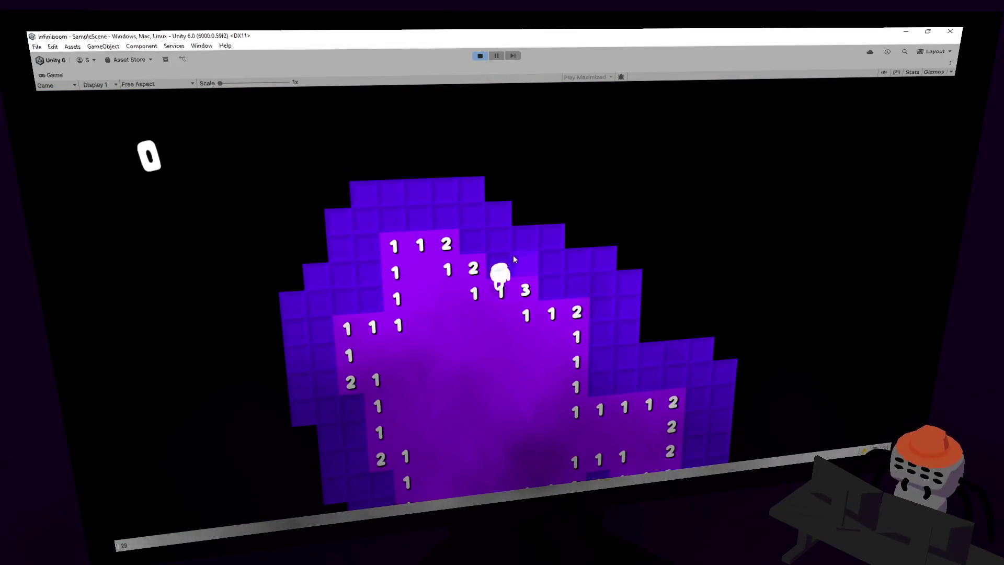
right_click(499, 248)
right_click(472, 223)
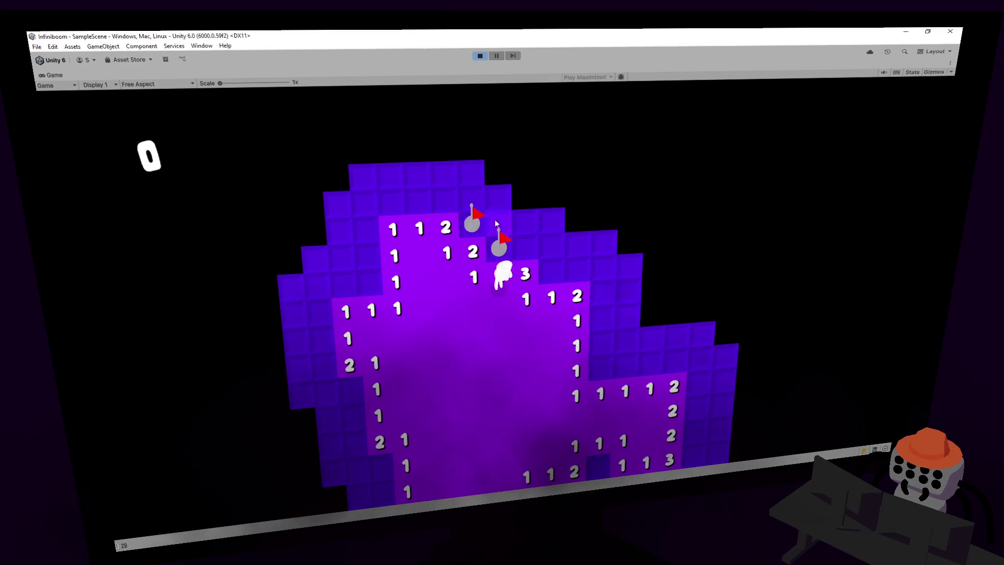
click(549, 265)
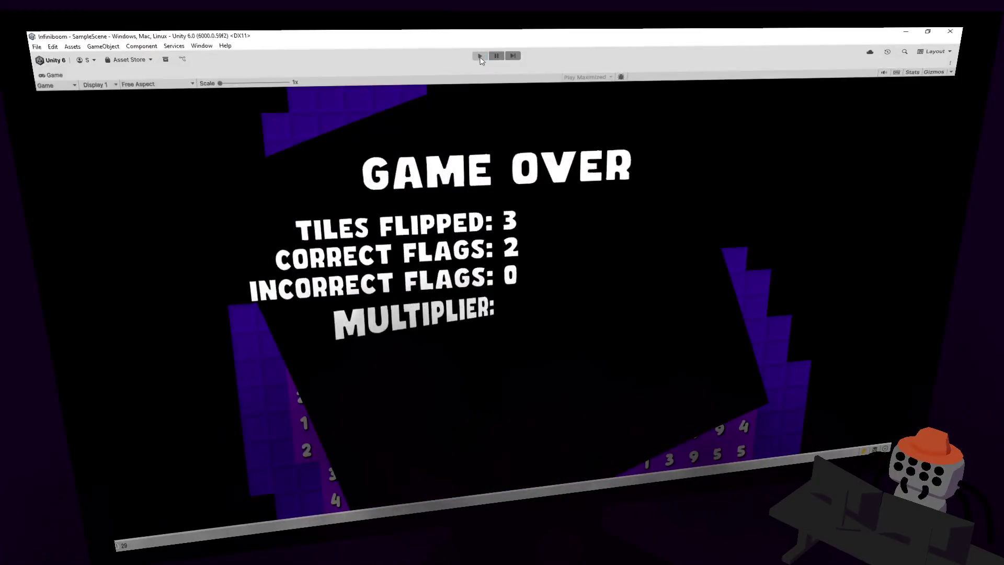
- Stop the playtest and open GameManager's Infiniboom script in the code editor
click(480, 56)
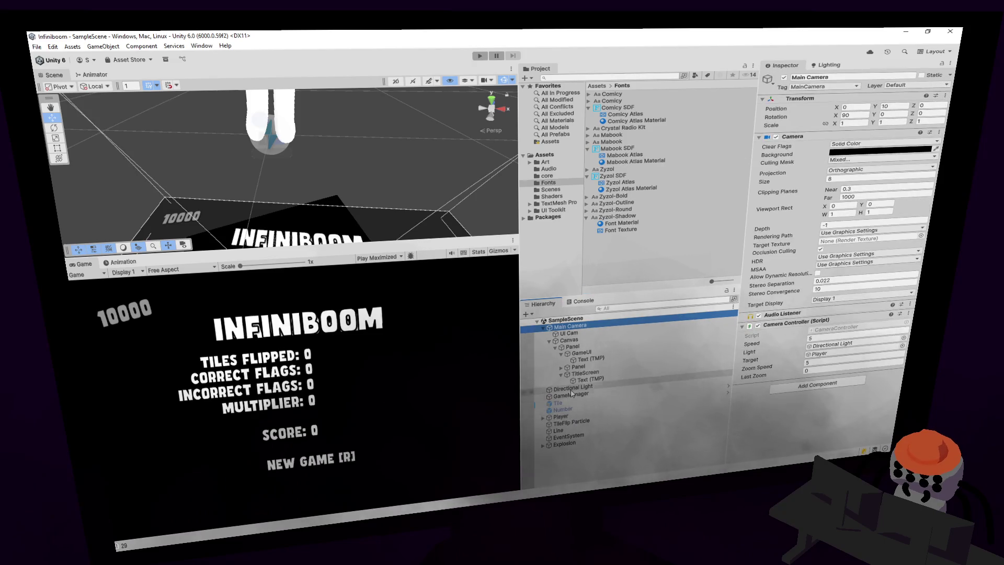
click(571, 395)
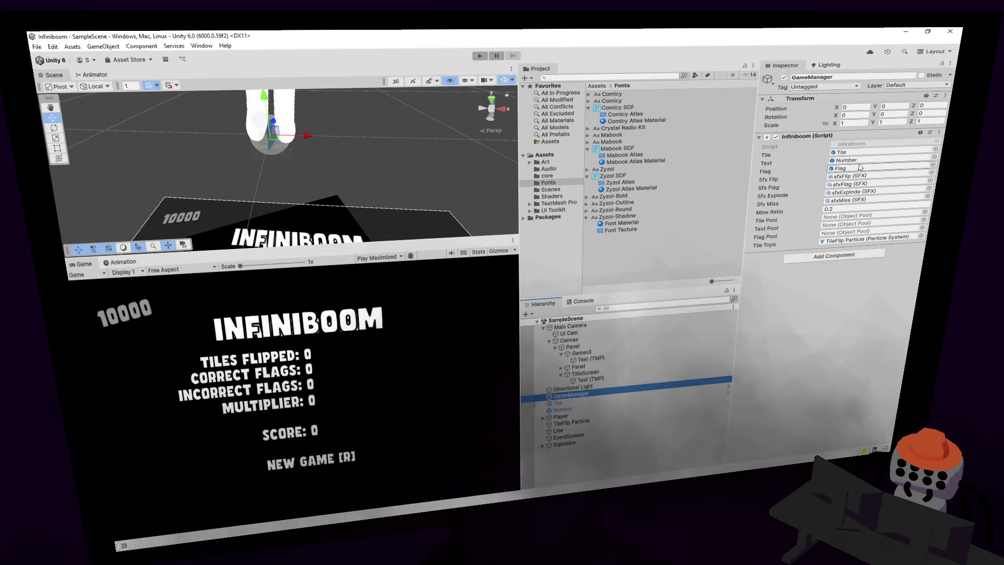
double_click(863, 145)
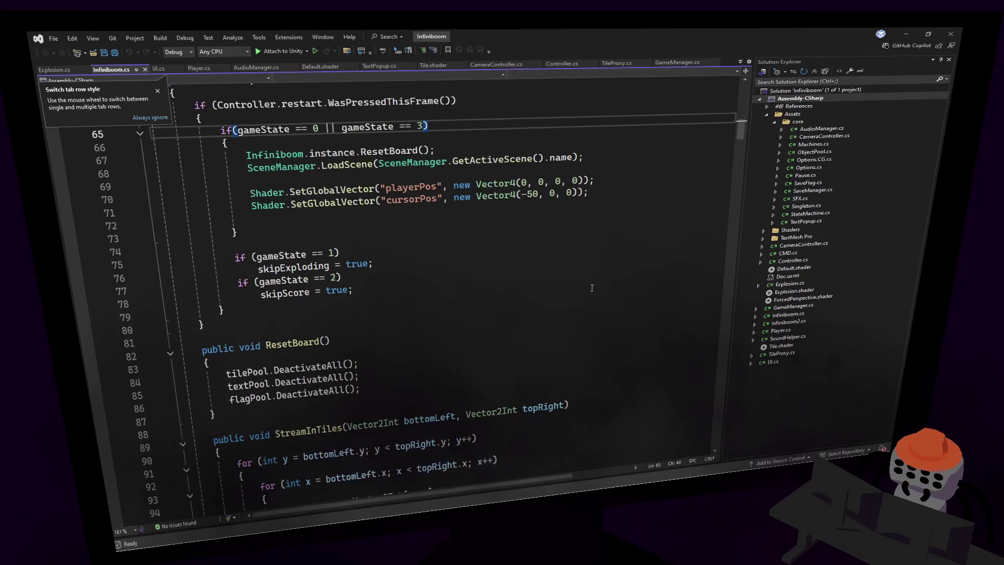
- Review the ResetBoard and gameState checks around lines 74–81 of Infiniboom.cs
click(471, 316)
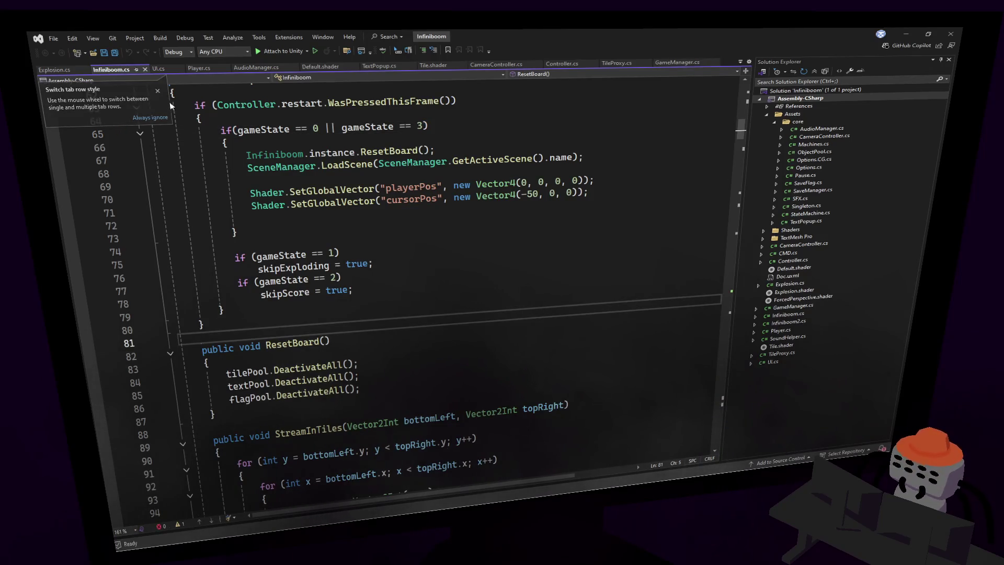
click(433, 254)
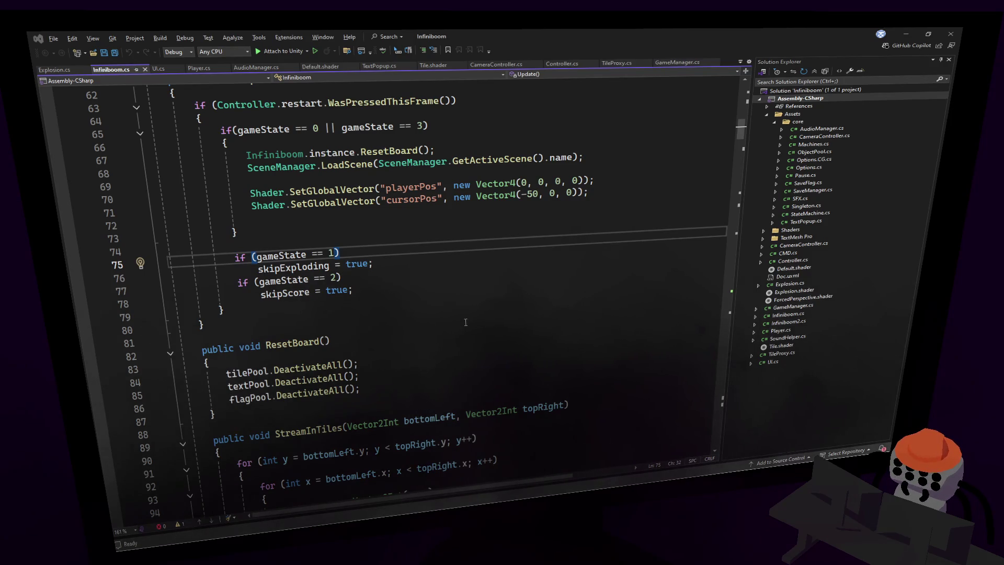
click(439, 316)
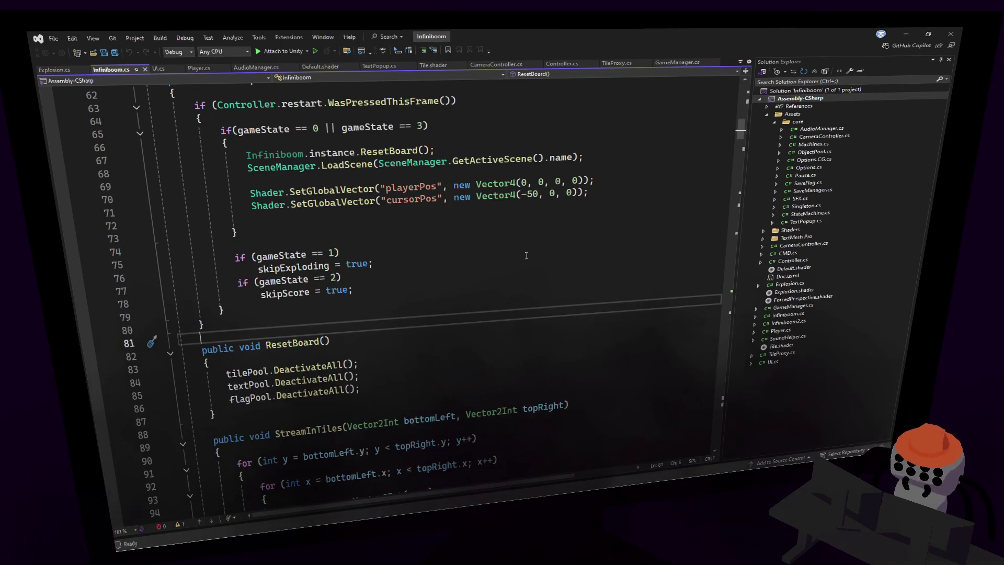
click(526, 233)
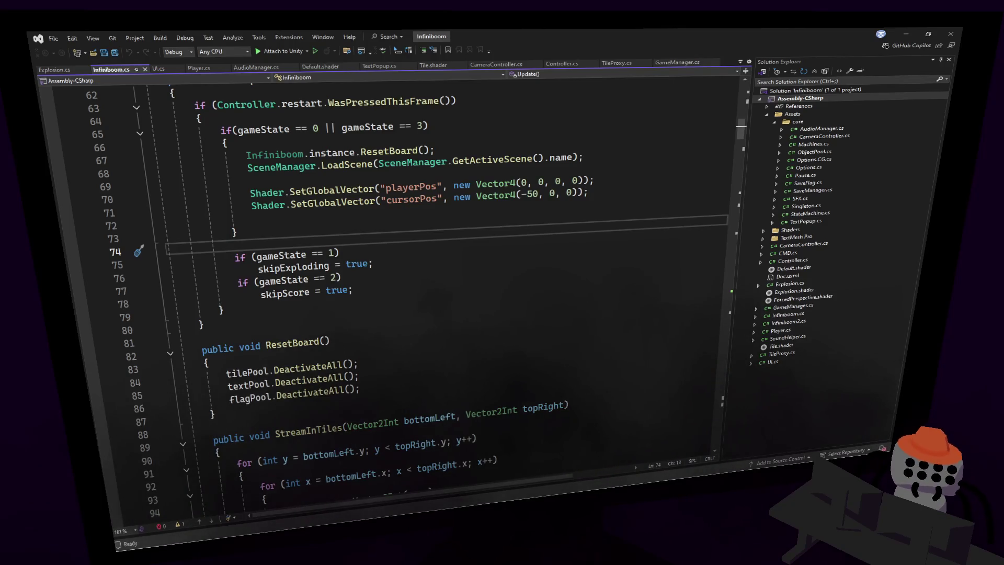
key(Down)
key(End)
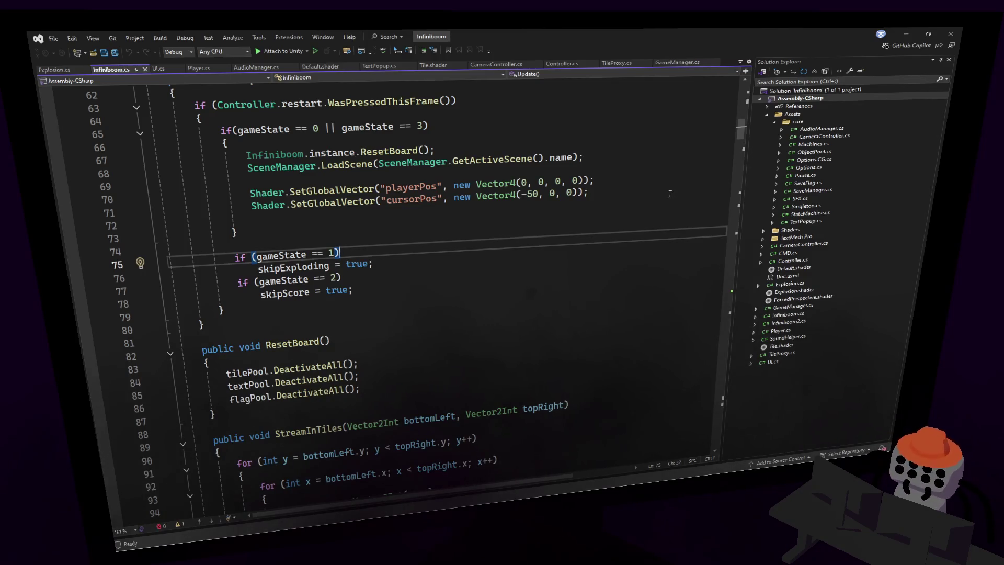
key(Up)
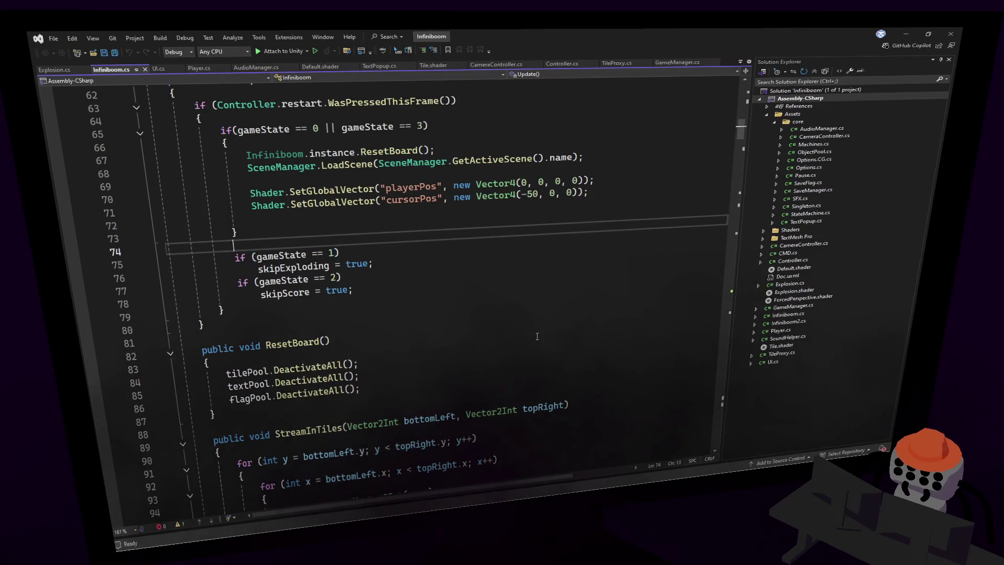
- Delete the stray blank line 114, save the script, and return to the top
scroll(579, 229, down, 4)
scroll(728, 150, down, 12)
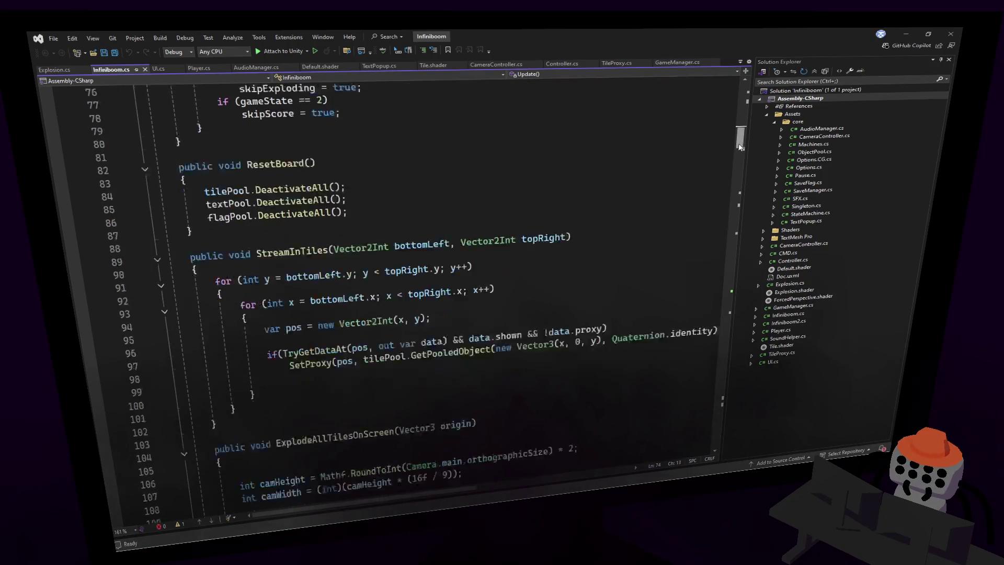
click(700, 130)
key(Delete)
key(ctrl+s)
drag(738, 154, 743, 91)
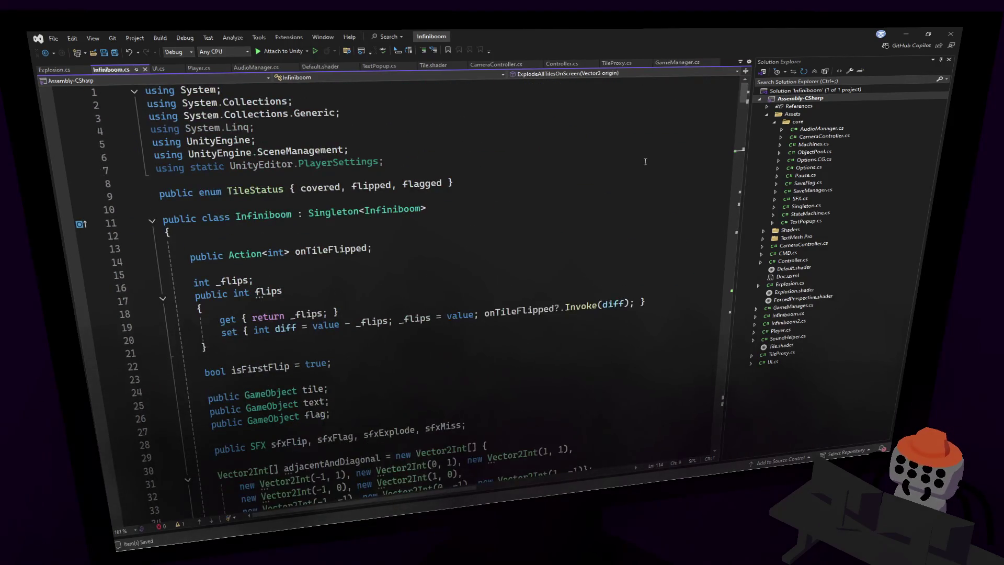
- Search the current project for 'results' and dismiss the not-found message
scroll(645, 161, down, 2)
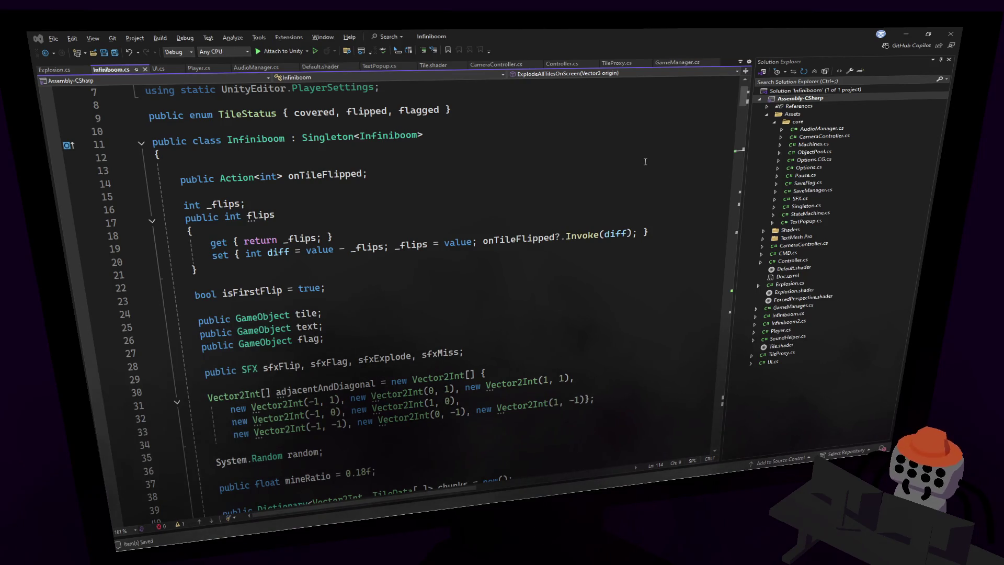
click(645, 161)
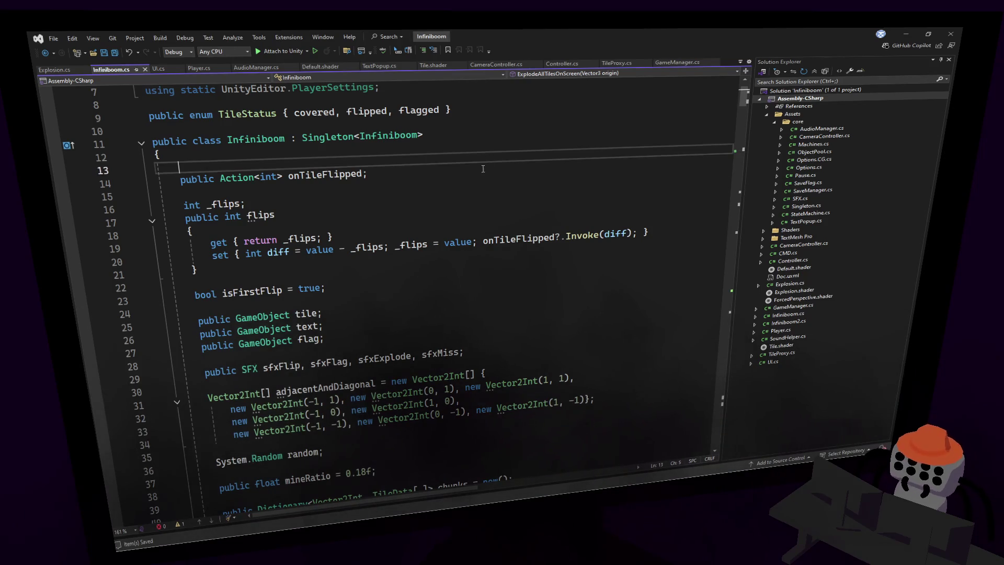
click(637, 109)
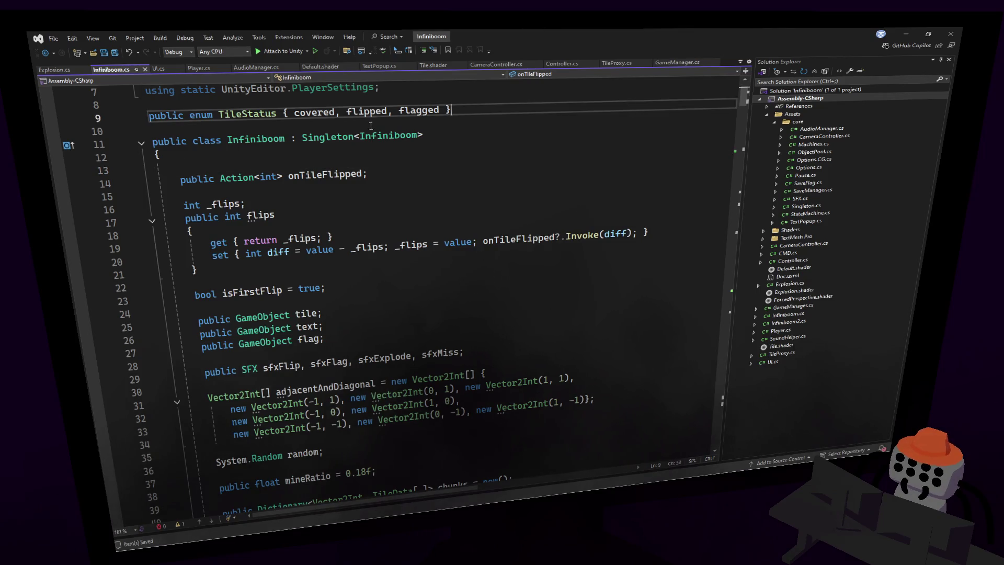
click(646, 148)
key(ctrl+f)
text(results)
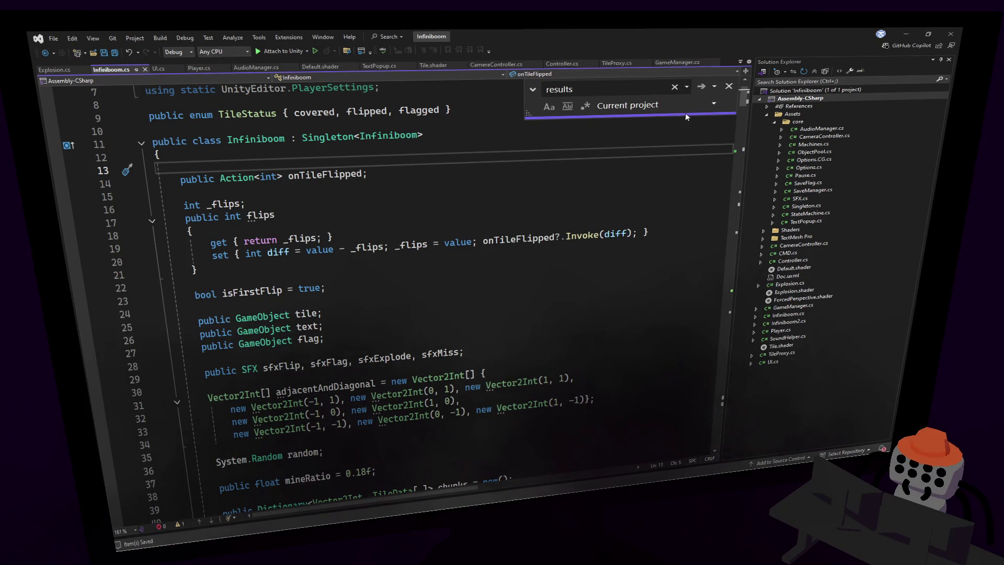
click(701, 86)
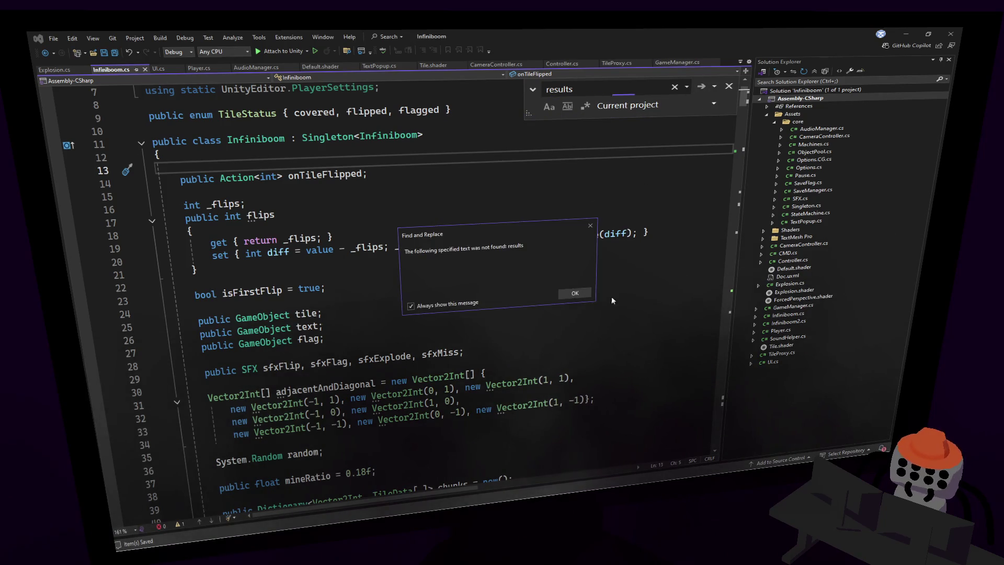
click(564, 295)
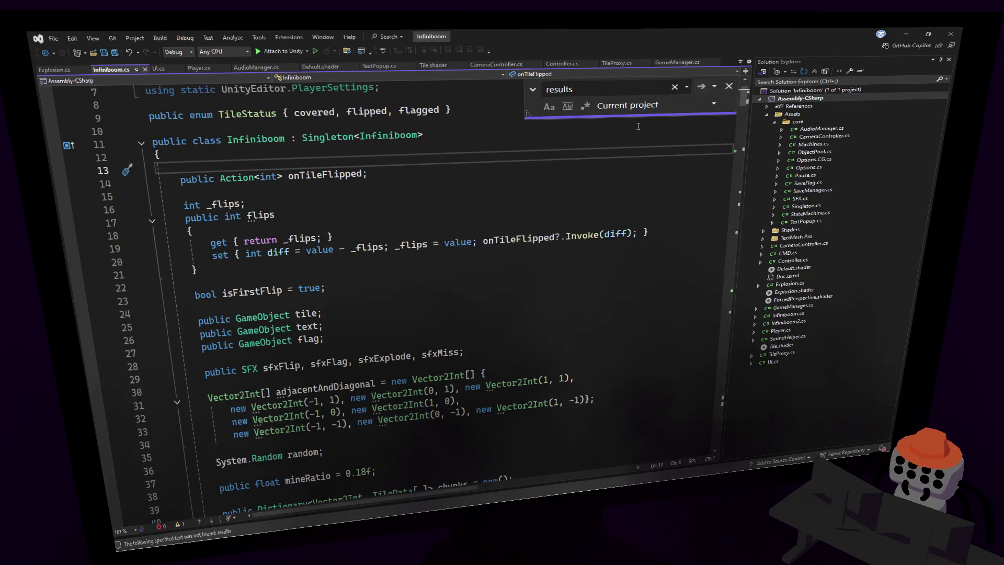
key(Down)
key(Down)
key(Down)
- Scroll Infiniboom.cs down to the SetUpFlipAdjacent and SetShown methods around line 245
click(728, 87)
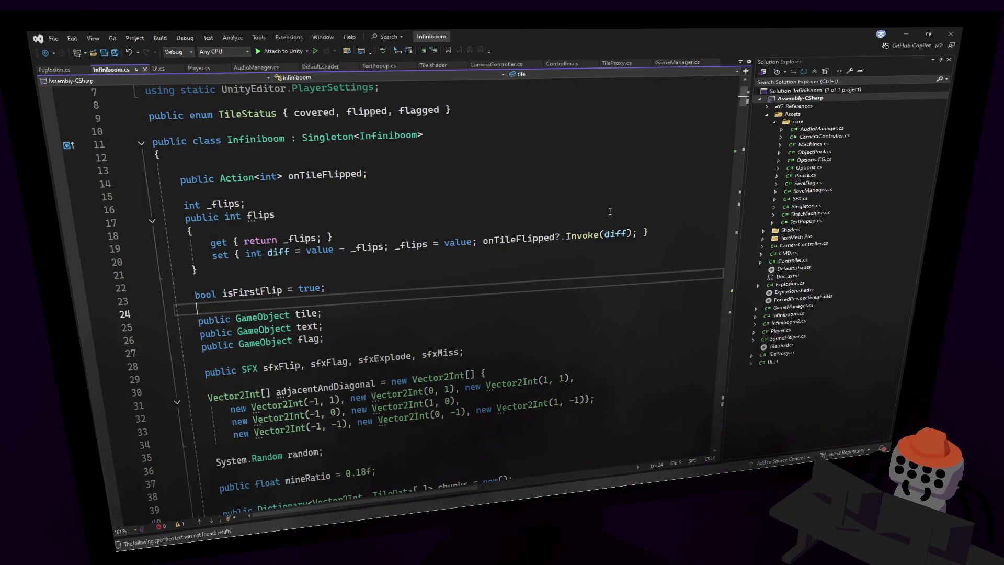
click(596, 206)
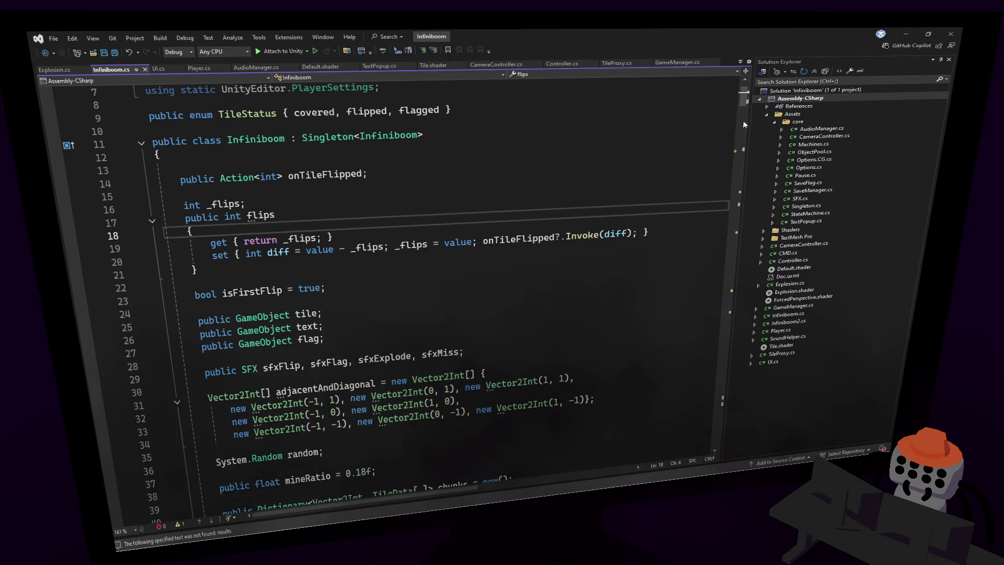
drag(745, 103, 725, 150)
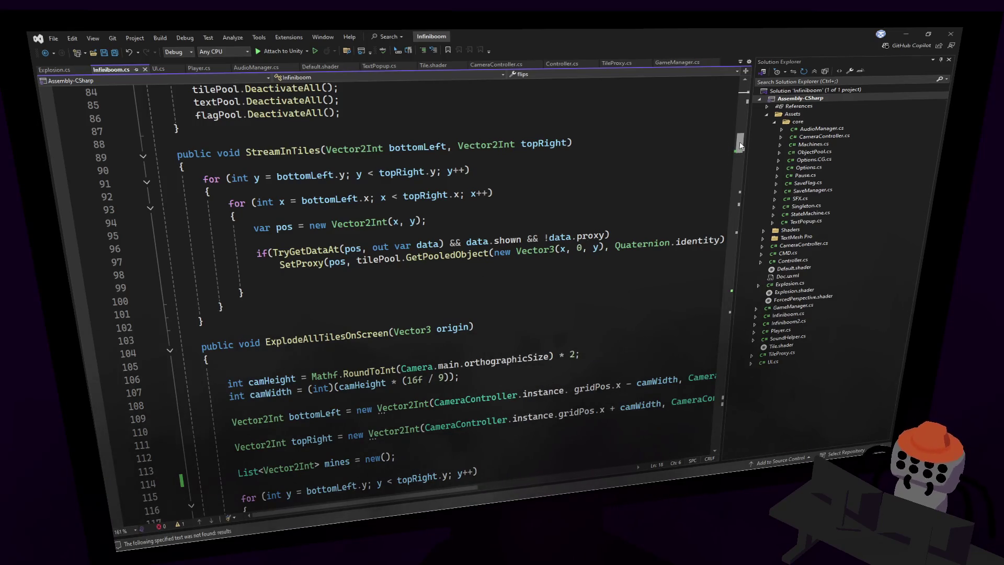
drag(740, 145, 675, 284)
- In UI.cs, go from skipScore in the game-over loop to its declaration with F12
key(ctrl+Tab)
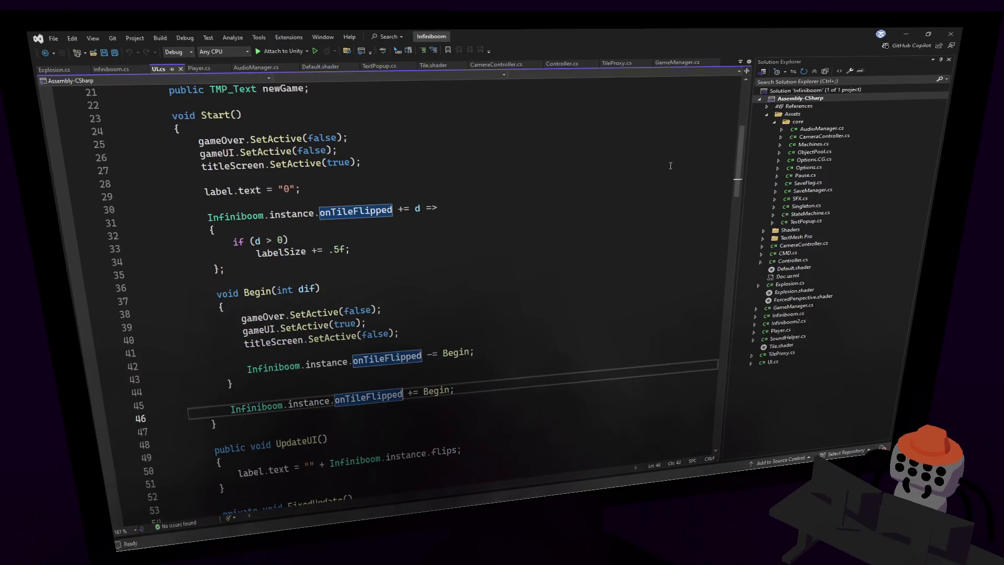
mouse_move(734, 193)
mouse_down()
mouse_move(748, 175)
mouse_move(716, 286)
mouse_move(715, 356)
mouse_up()
scroll(453, 250, up, 1)
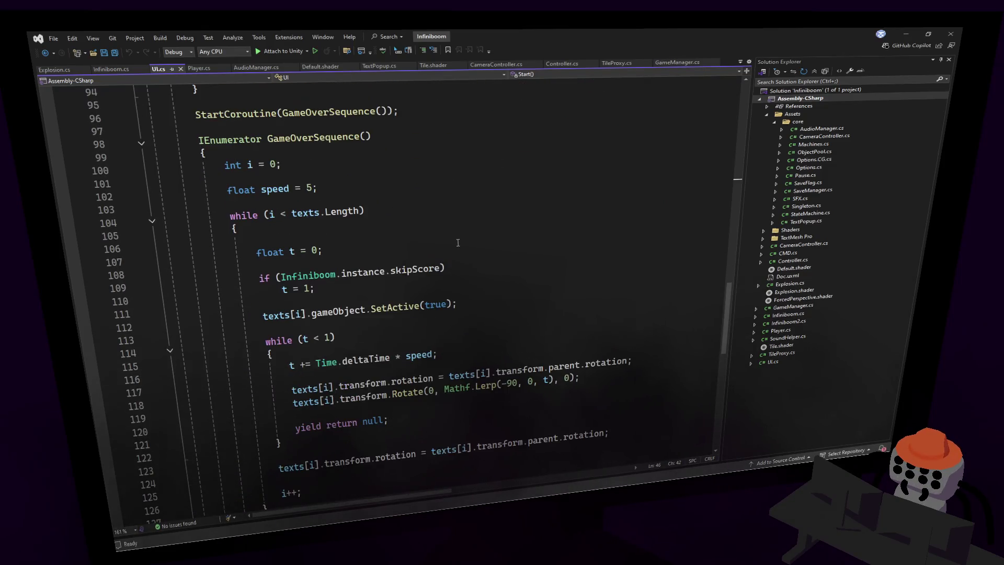
click(414, 274)
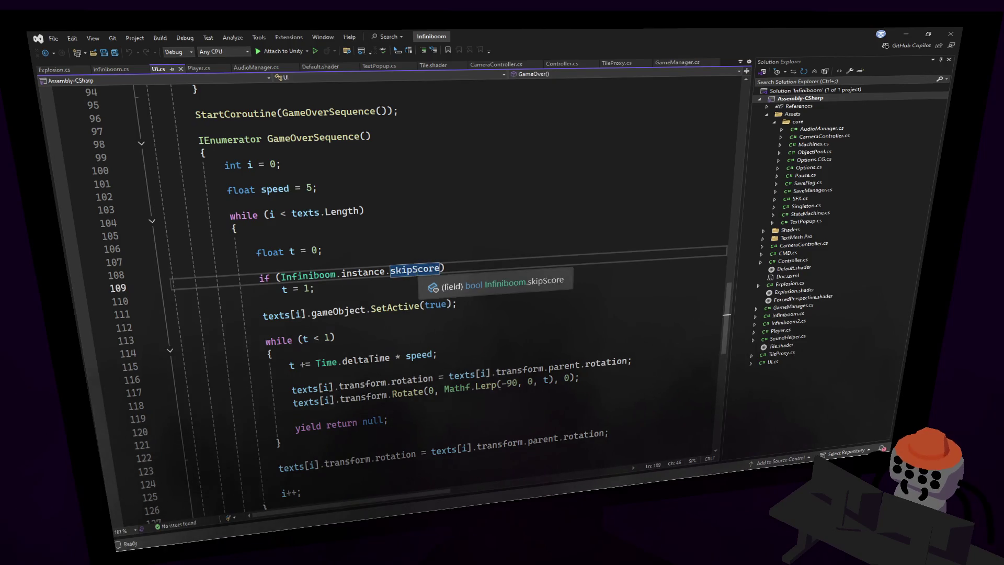
key(F12)
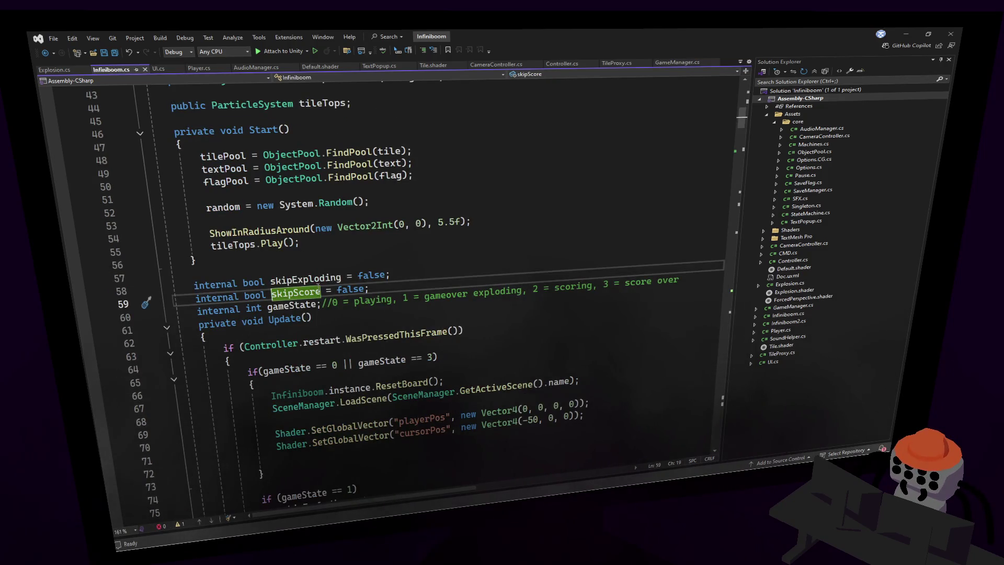
- Step through every skipScore match, ending at the restart checks in Infiniboom.cs's Update
key(ctrl+f)
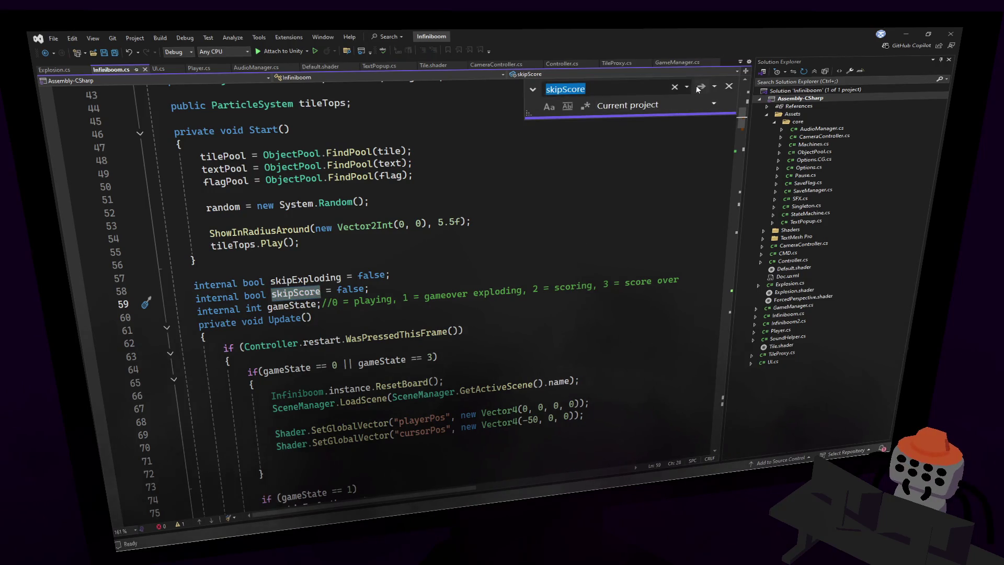
click(697, 86)
click(699, 86)
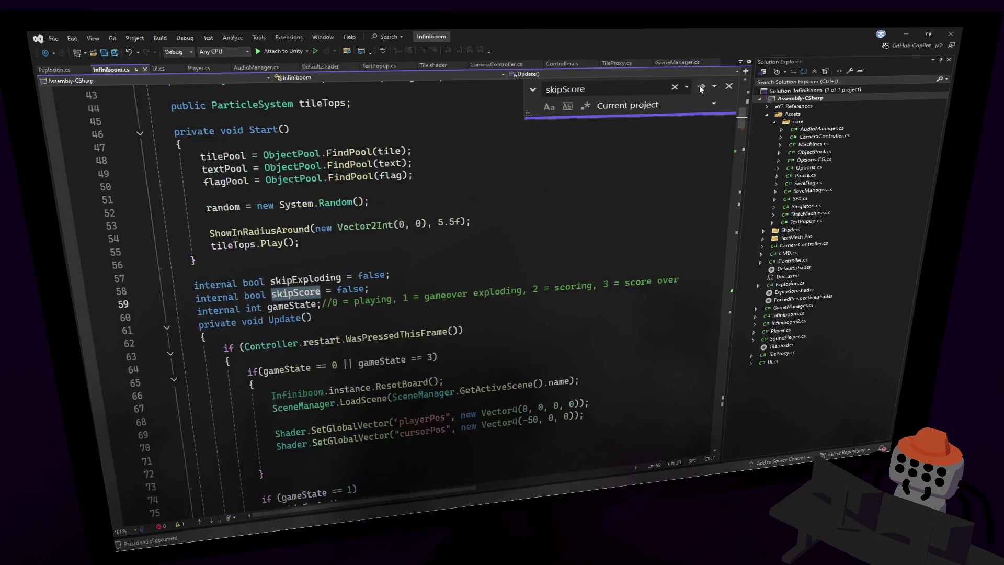
click(698, 86)
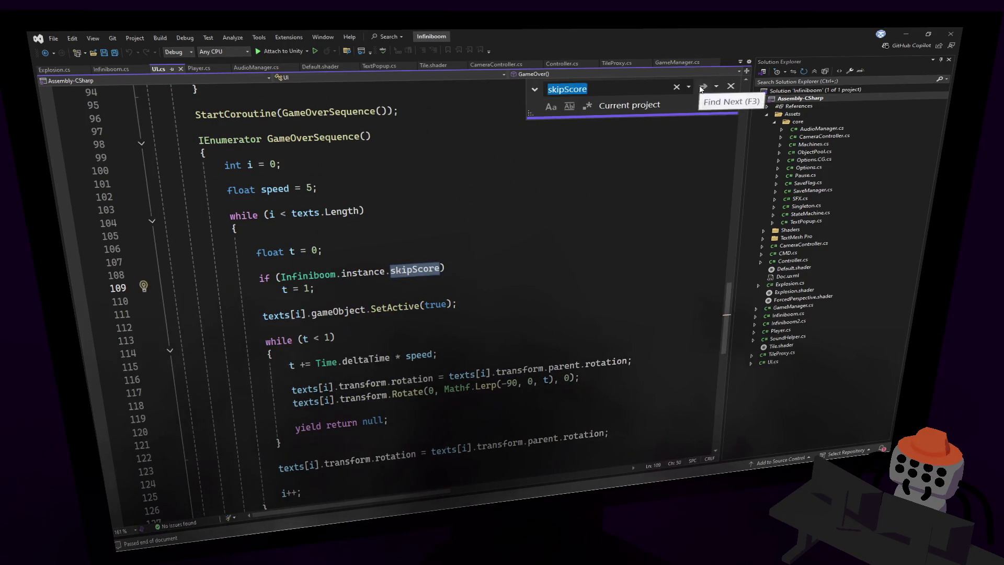
click(698, 85)
click(590, 226)
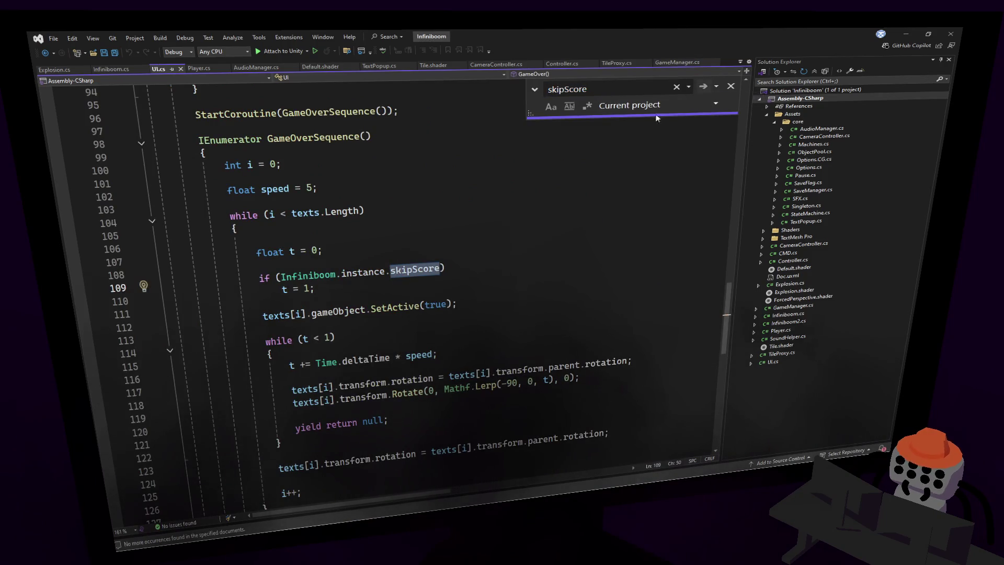
click(703, 88)
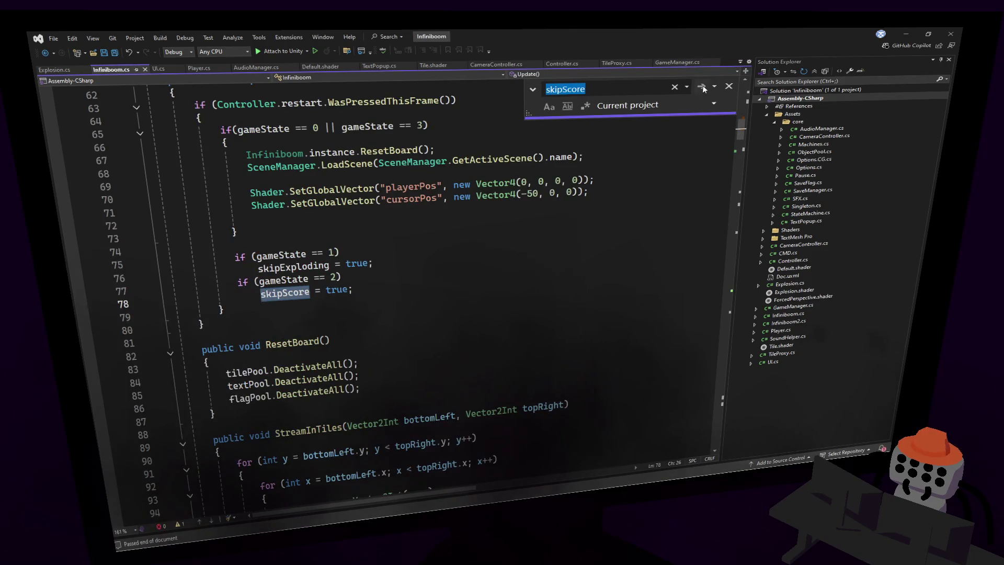
click(287, 273)
- Select gameState on line 65 and start a project search for it
double_click(286, 281)
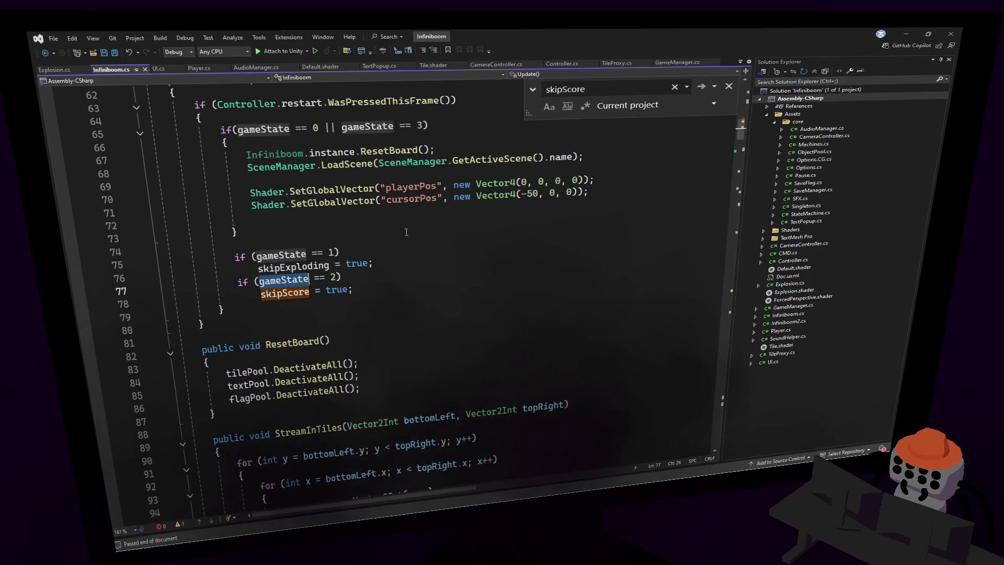
scroll(395, 226, up, 1)
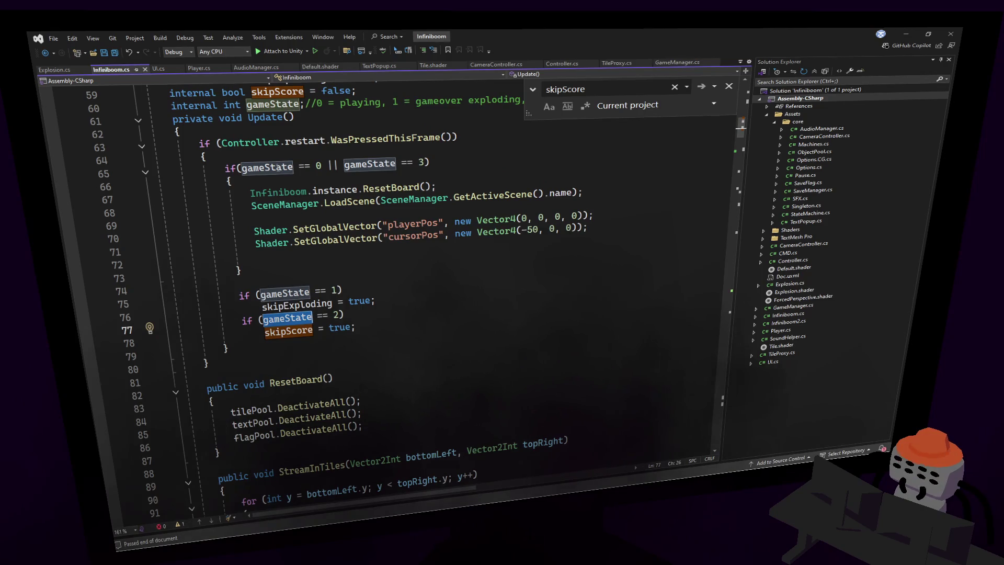
double_click(275, 166)
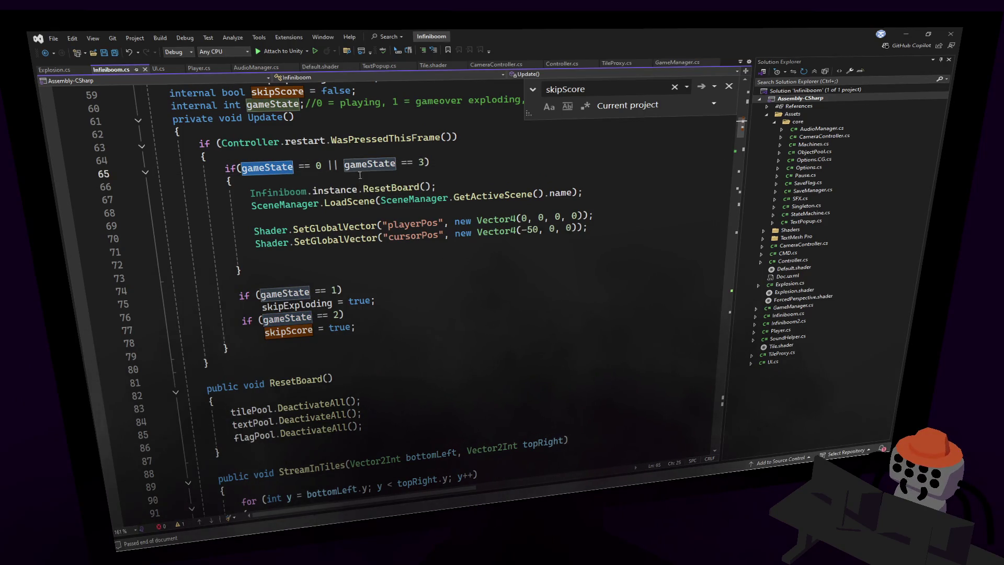
key(ctrl+f)
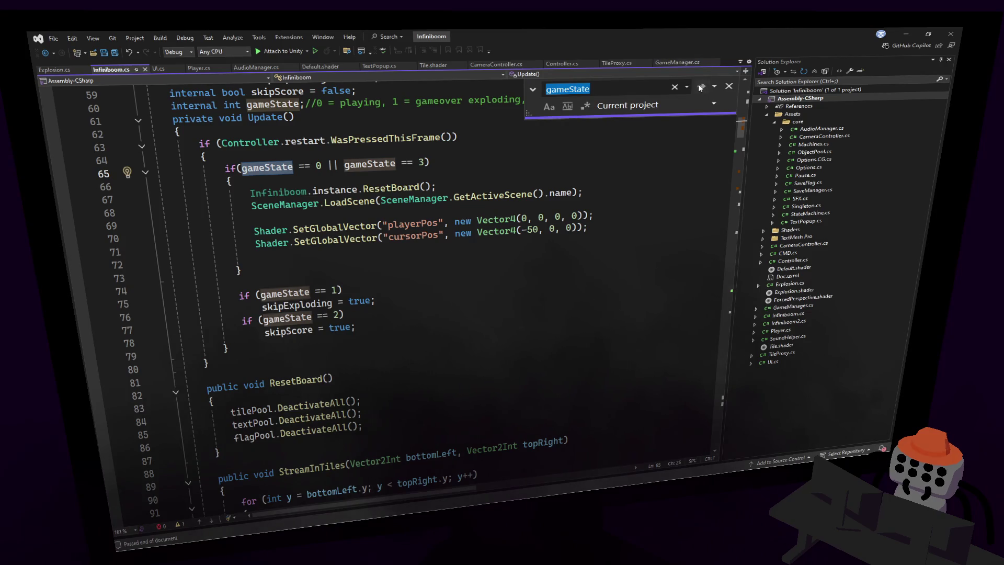
- Step through the gameState matches in Infiniboom.cs, past its declaration and line 65
click(700, 86)
click(699, 87)
click(700, 87)
click(700, 87)
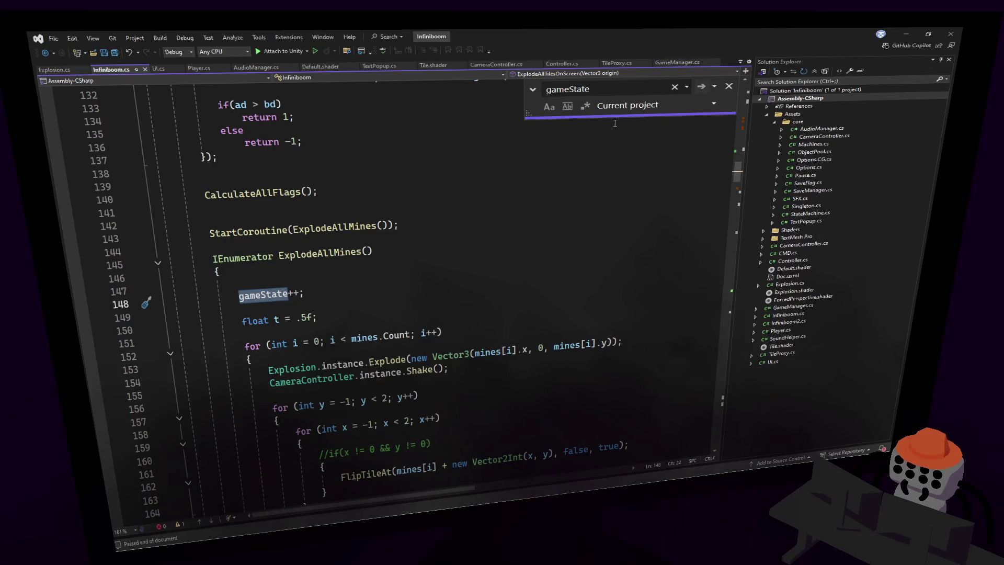
click(701, 83)
click(702, 83)
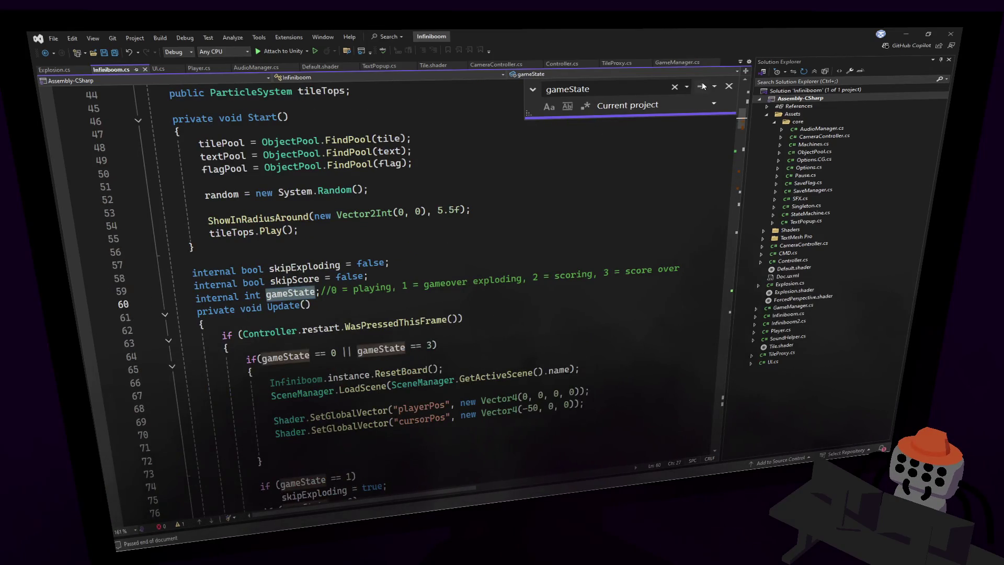
click(702, 85)
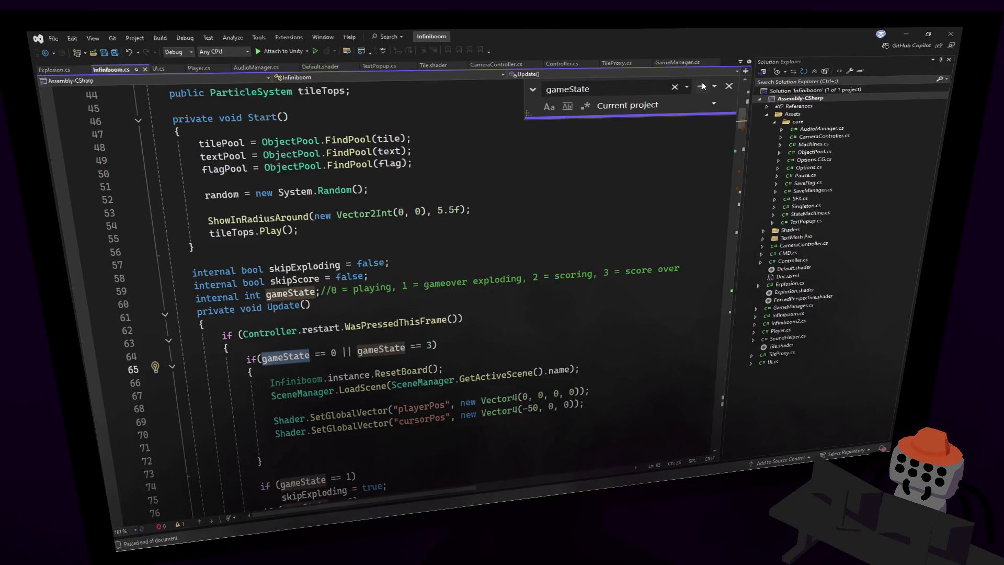
scroll(455, 361, down, 1)
scroll(463, 310, down, 1)
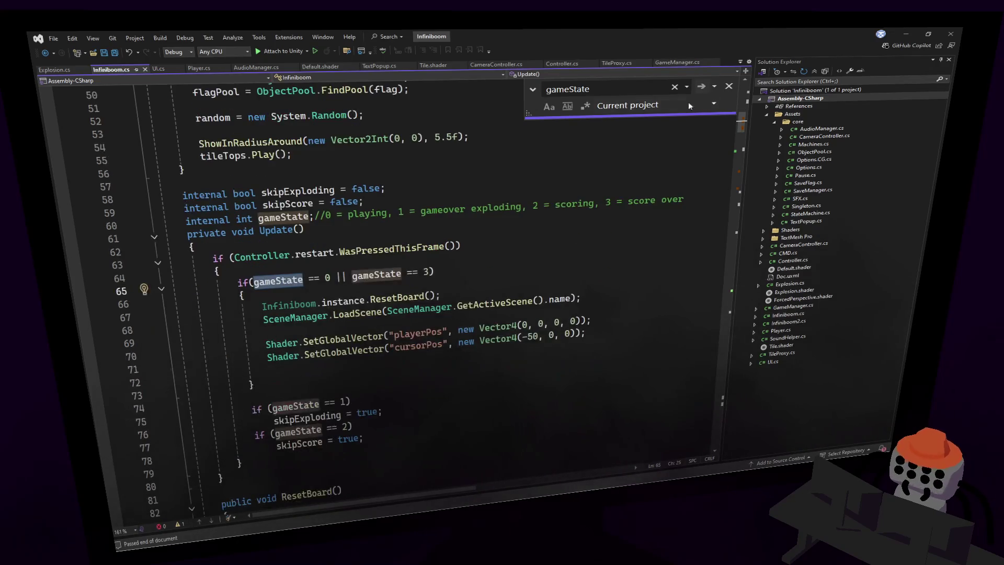
- Reach the last gameState match in UI.cs, dismiss the no-more-occurrences message, and go to line 131
click(700, 91)
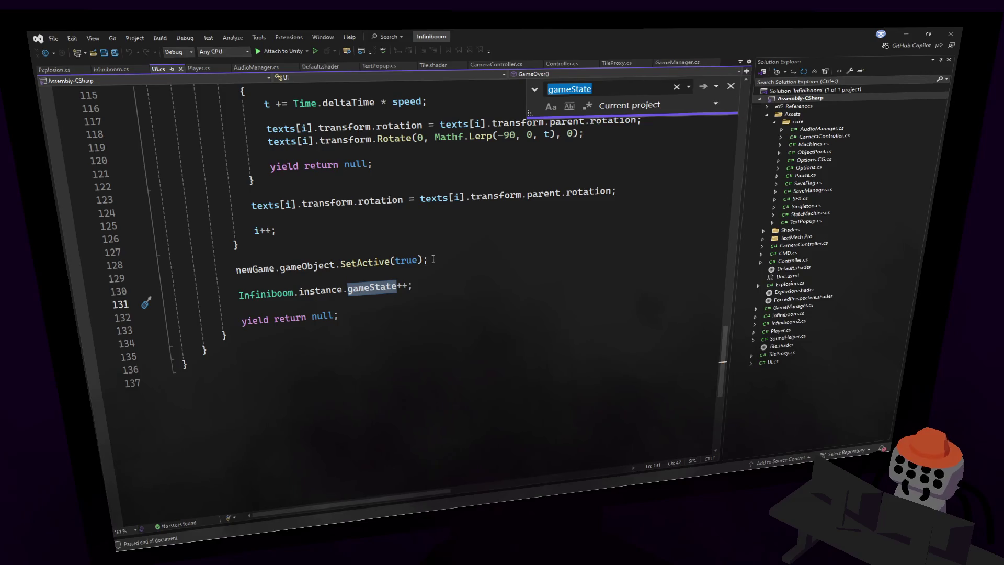
click(703, 86)
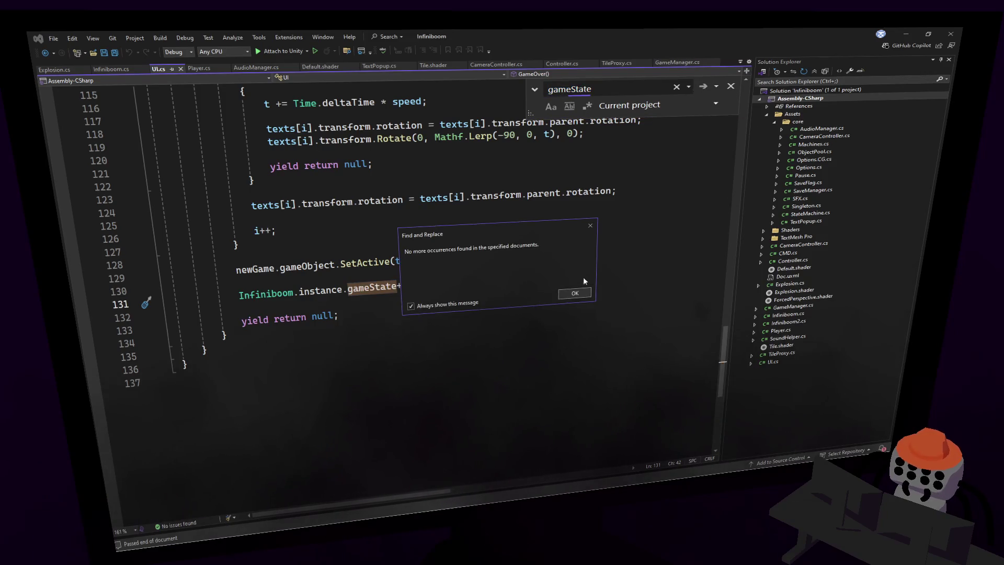
click(564, 292)
click(398, 287)
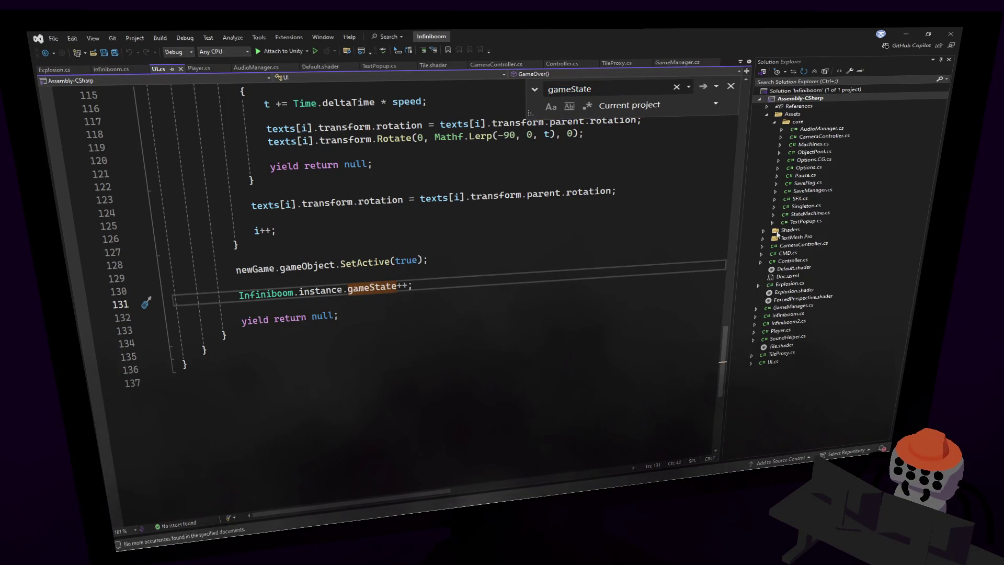
mouse_move(723, 340)
mouse_down()
mouse_move(733, 287)
mouse_move(718, 316)
mouse_move(742, 244)
mouse_move(782, 216)
mouse_move(768, 294)
mouse_move(800, 159)
mouse_move(798, 185)
mouse_move(789, 152)
mouse_move(774, 314)
mouse_move(783, 127)
mouse_move(754, 118)
mouse_move(745, 156)
mouse_up()
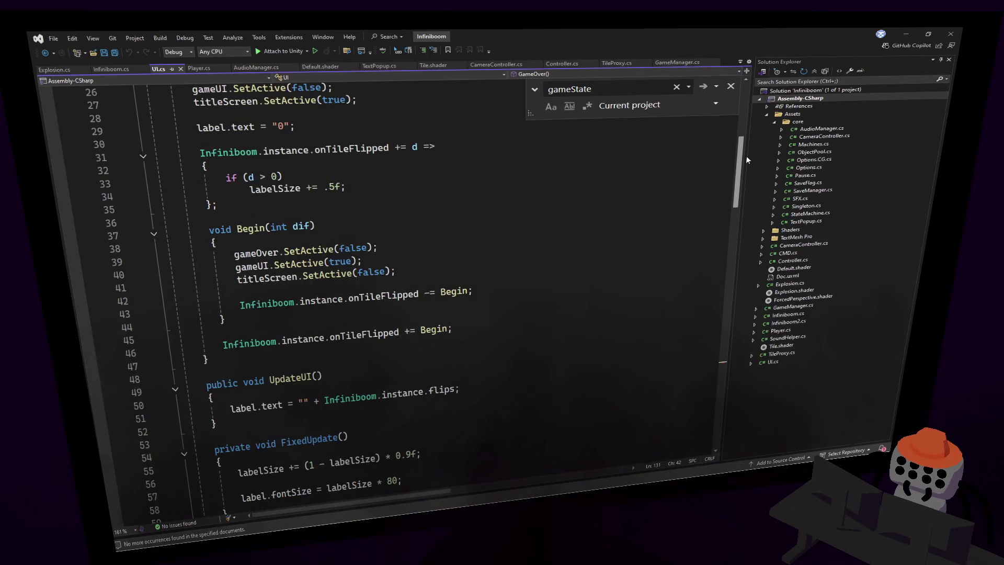
- Search the project for skipScore and jump to its use in Infiniboom.cs
mouse_move(746, 155)
mouse_down()
mouse_move(723, 200)
mouse_move(711, 315)
mouse_up()
click(366, 160)
double_click(416, 197)
key(ctrl+f)
click(705, 88)
click(705, 88)
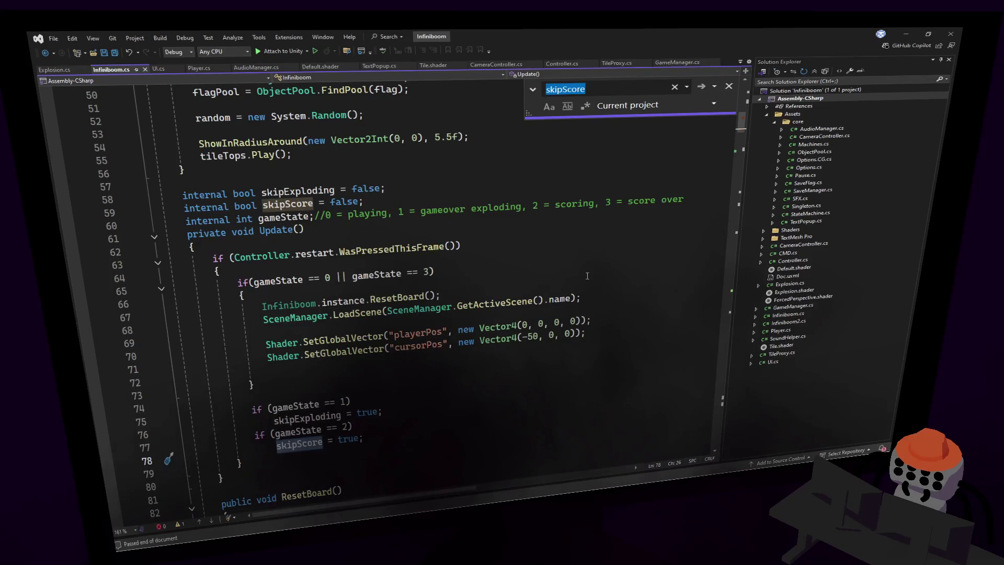
- Inspect the two gameState if statements and jump to gameState's definition
scroll(567, 291, down, 2)
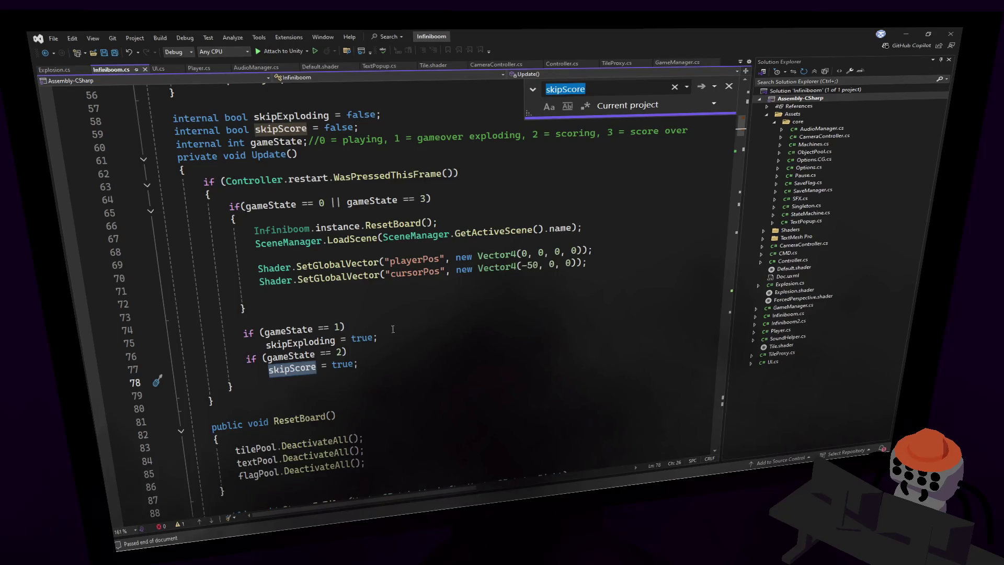
click(345, 167)
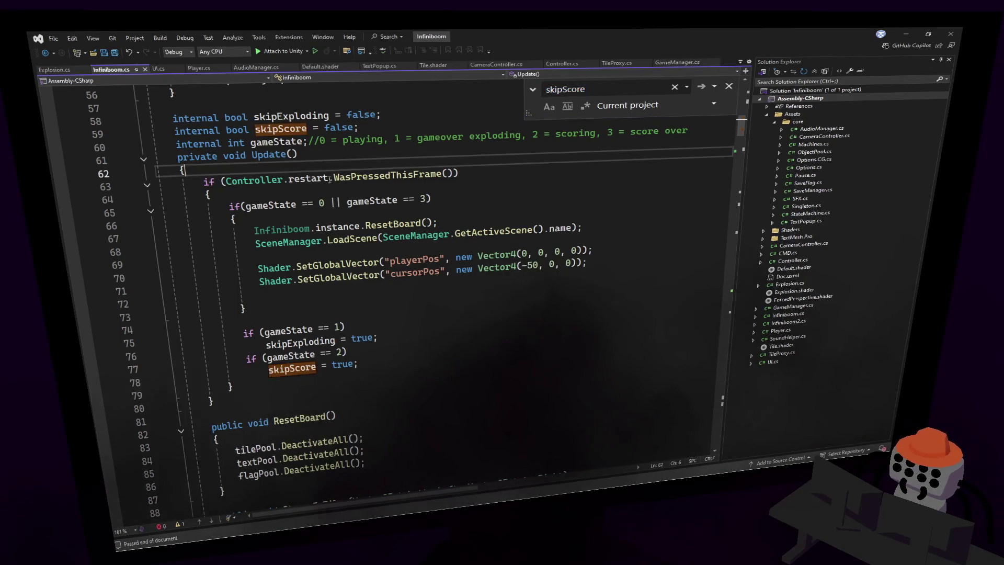
click(414, 143)
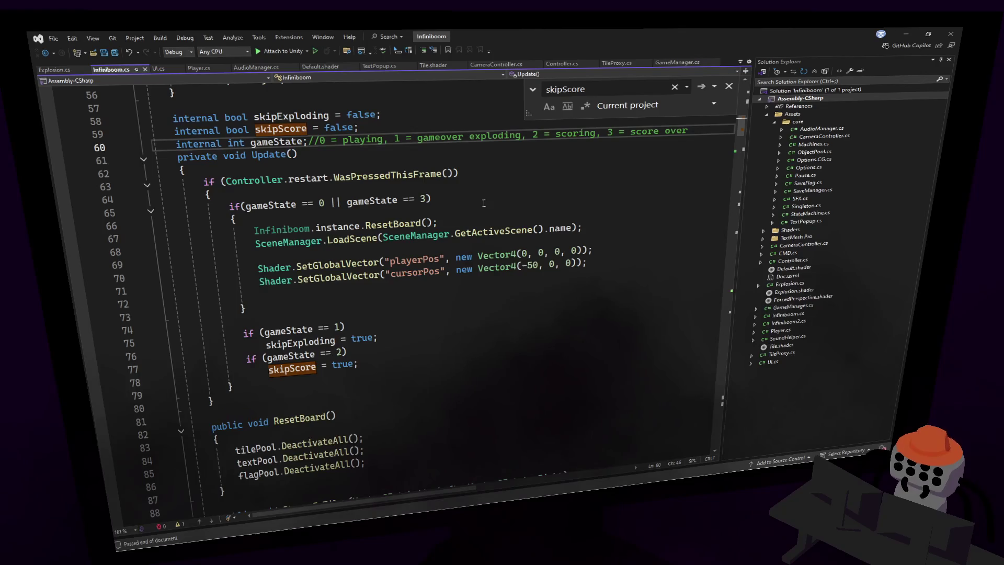
drag(387, 362, 399, 304)
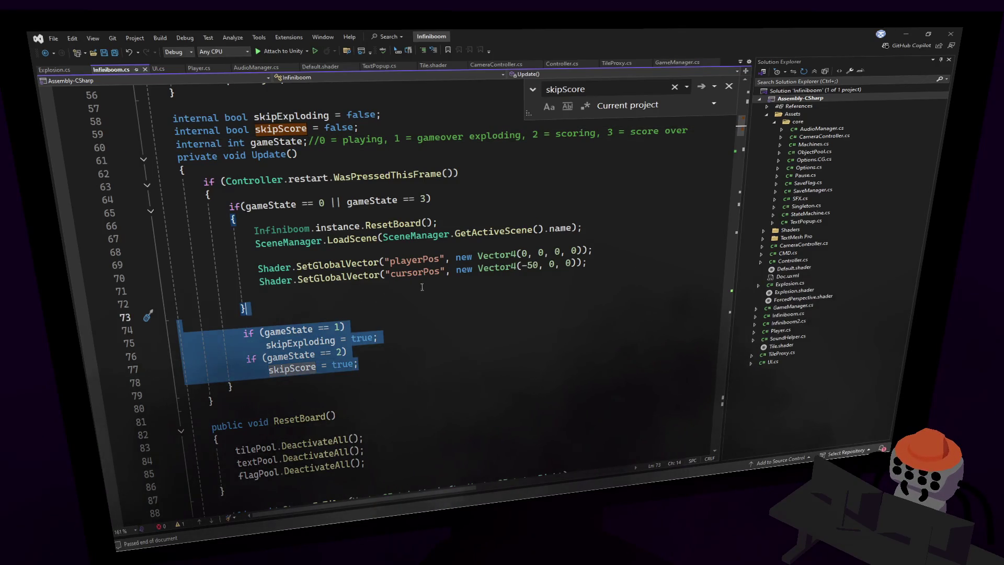
click(410, 297)
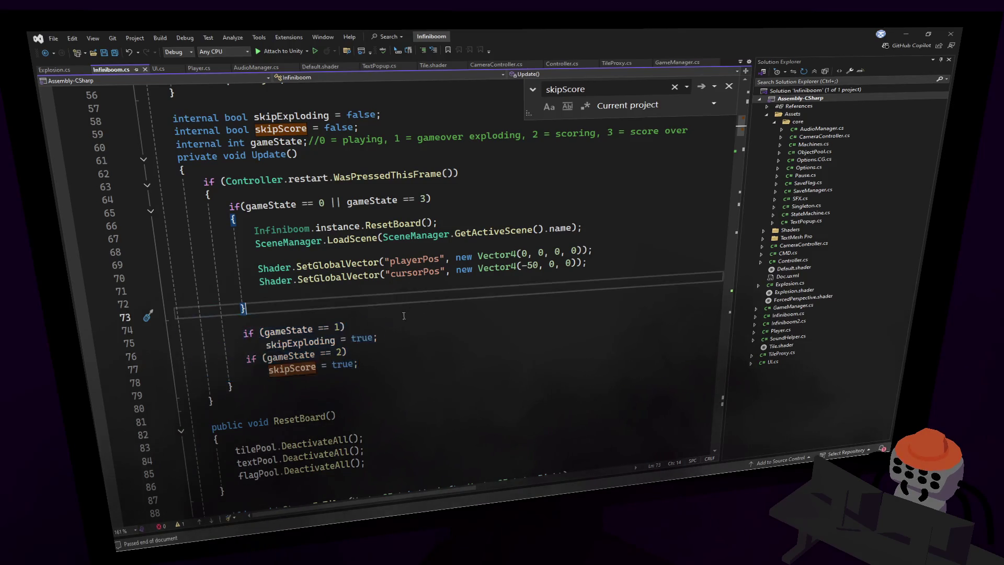
click(266, 204)
key(F12)
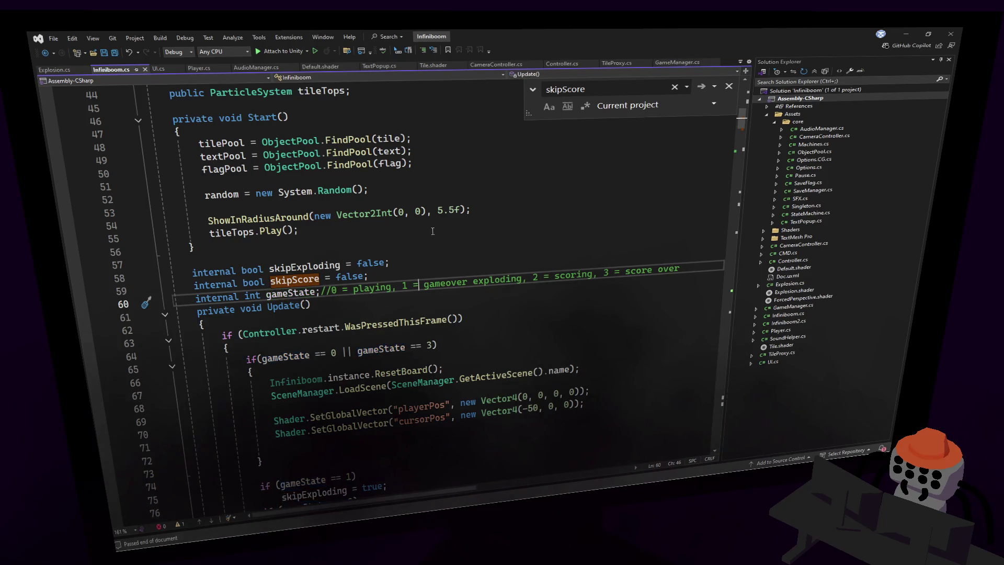
- Check the remaining skipScore matches, including its usage in UI.cs
key(Return)
key(Return)
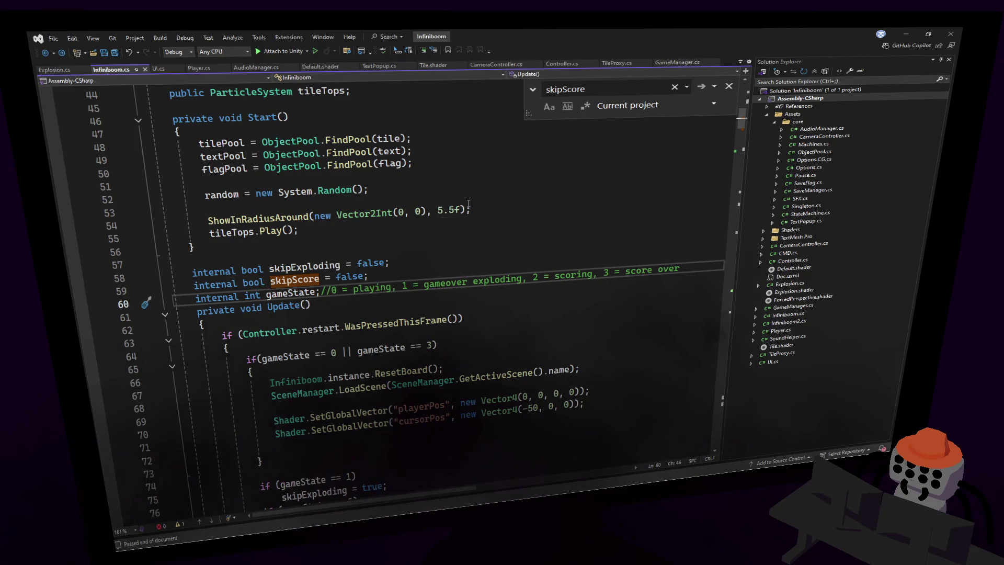
key(F3)
scroll(444, 217, down, 5)
key(ctrl+f)
key(Return)
- Delete the gameState 1 and 2 skip checks from the restart block in Update
click(293, 227)
scroll(366, 272, down, 4)
click(401, 259)
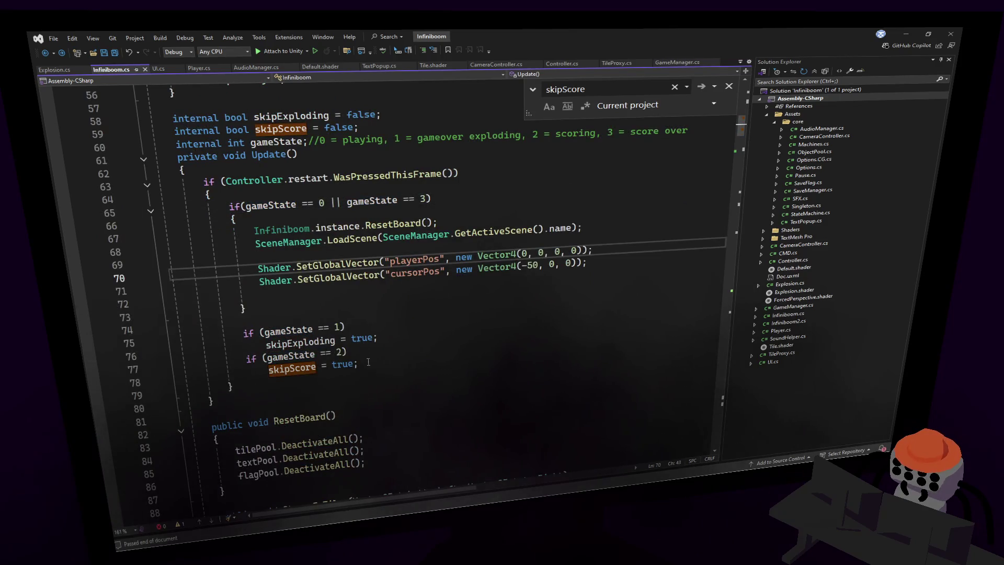
drag(364, 364, 374, 298)
key(Delete)
click(269, 325)
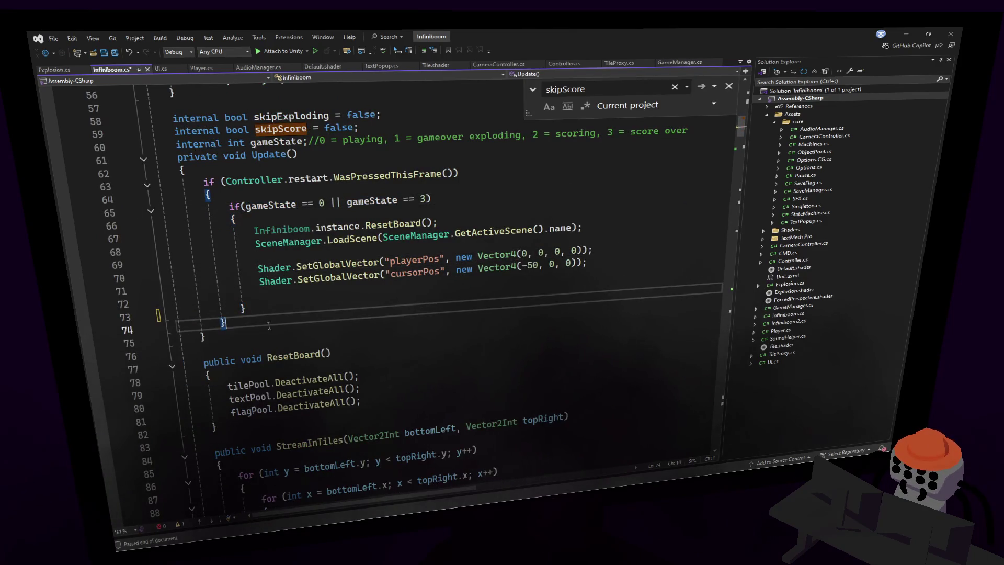
- Below the restart block, write the condition if (Input.anyKey)
key(Return)
key(Return)
text(if())
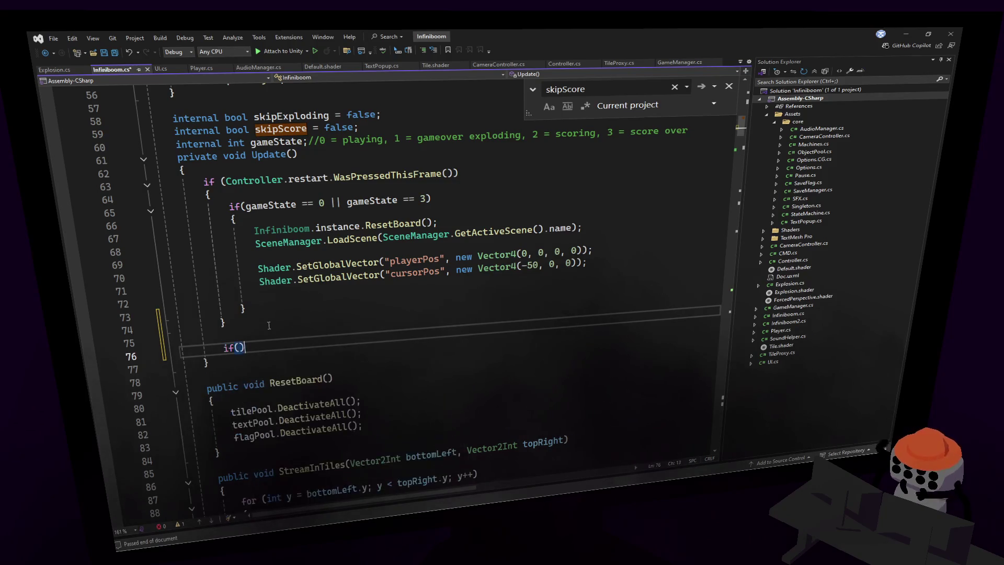
text(Contro)
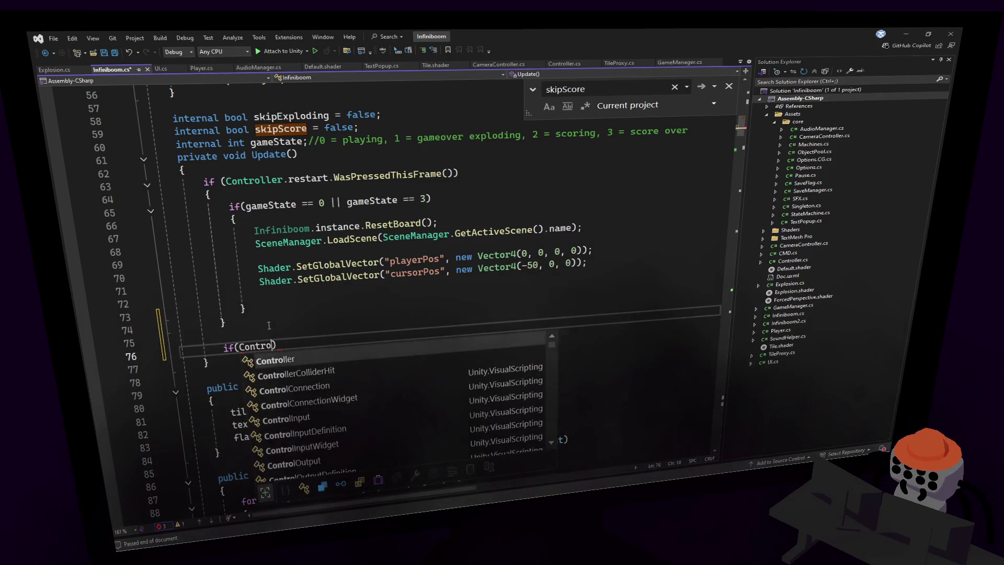
key(Tab)
text(.an)
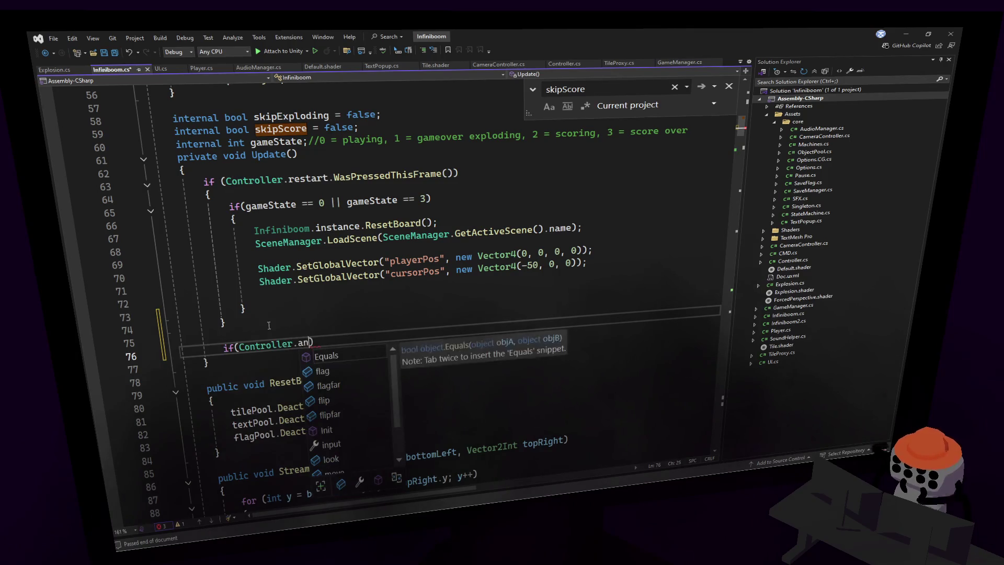
key(BackSpace)
key(BackSpace)
key(BackSpace)
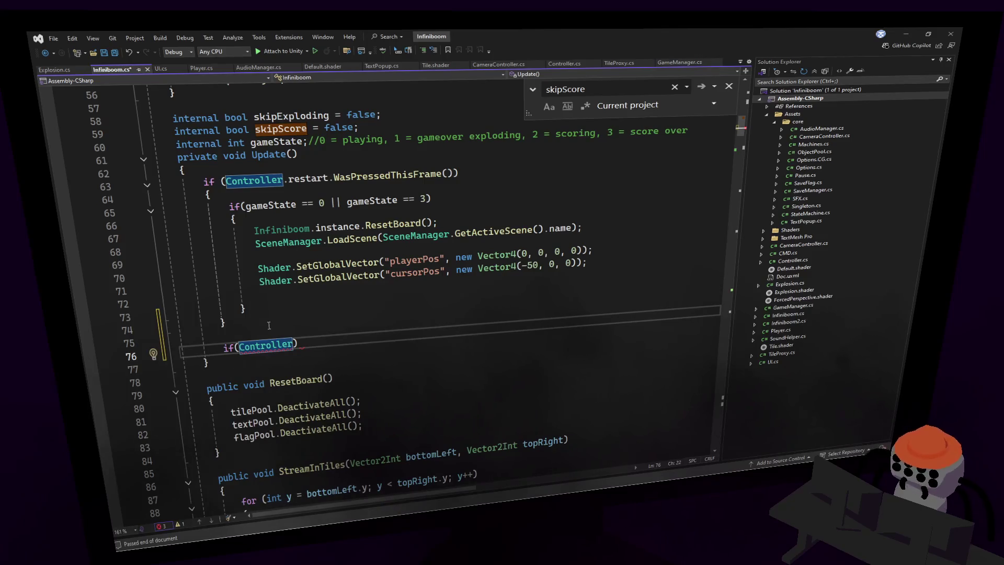
text(.)
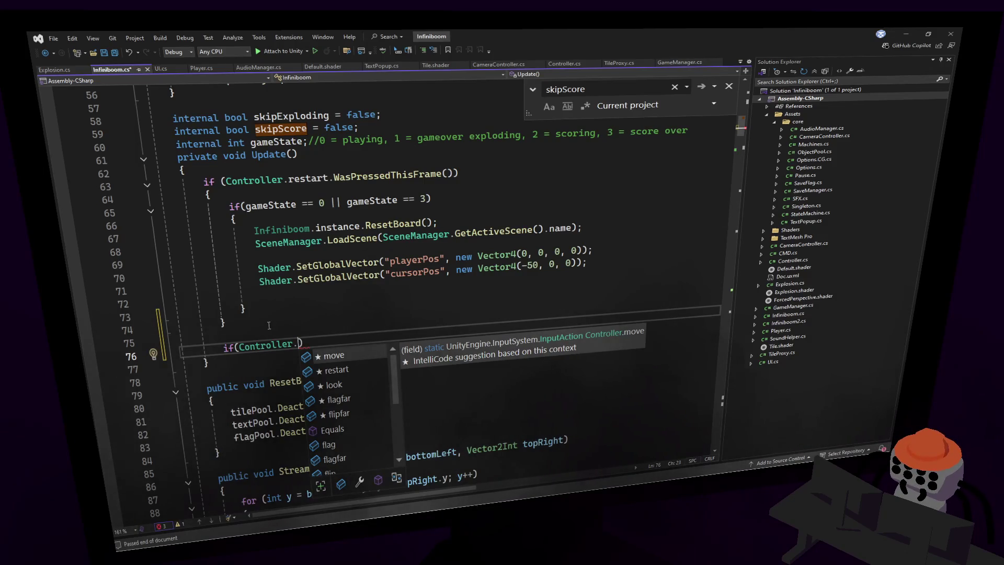
key(Down)
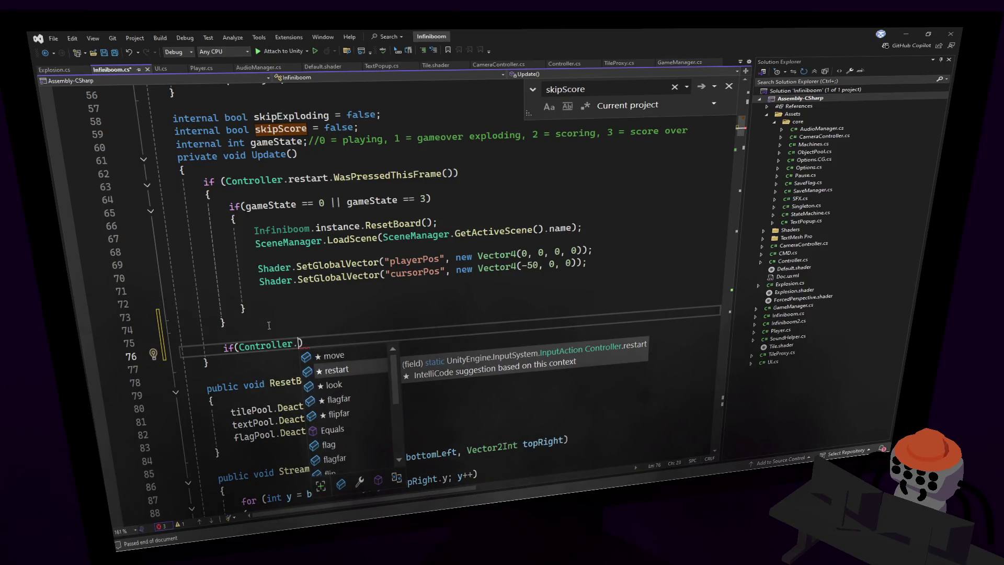
key(BackSpace)
key(BackSpace)
key(BackSpace)
key(BackSpace)
text(Input)
key(Escape)
text(.an)
key(Tab)
- Fill the block with the suggested skipExploding and skipScore gameState checks, save, and trim the blank line
key(End)
text({)
key(Return)
key(Tab)
key(ctrl+s)
key(Up)
key(Up)
key(Up)
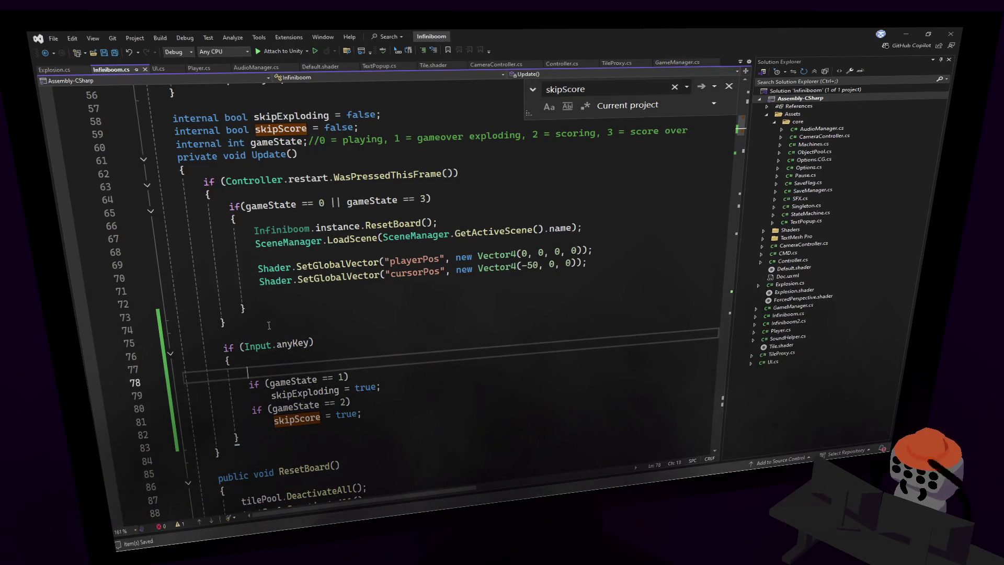
key(BackSpace)
key(Up)
key(Up)
- Replace Input.anyKey with Keyboard.current.anyKey.wasPressedThisFrame in the skip block's condition
double_click(257, 345)
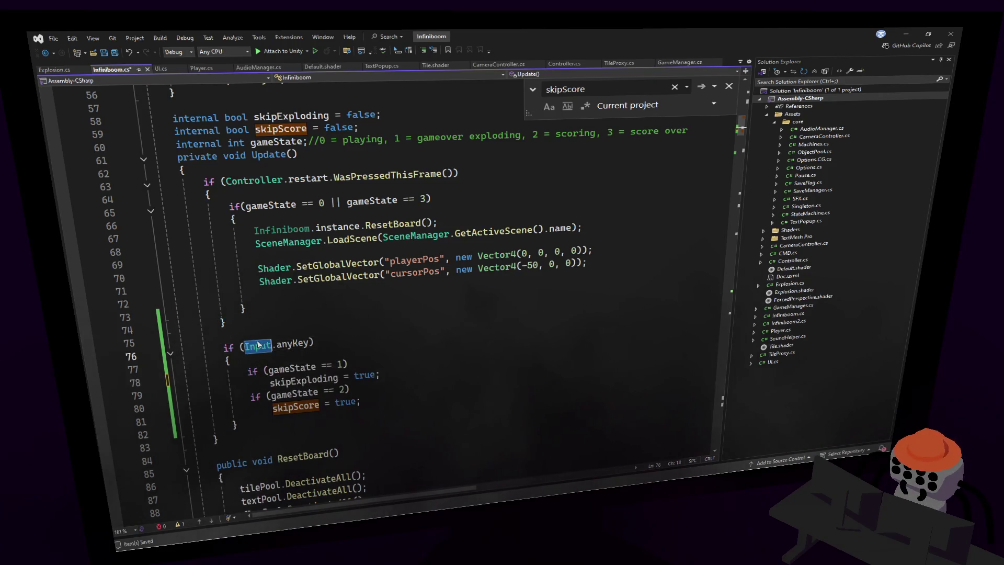
text(Keyboar)
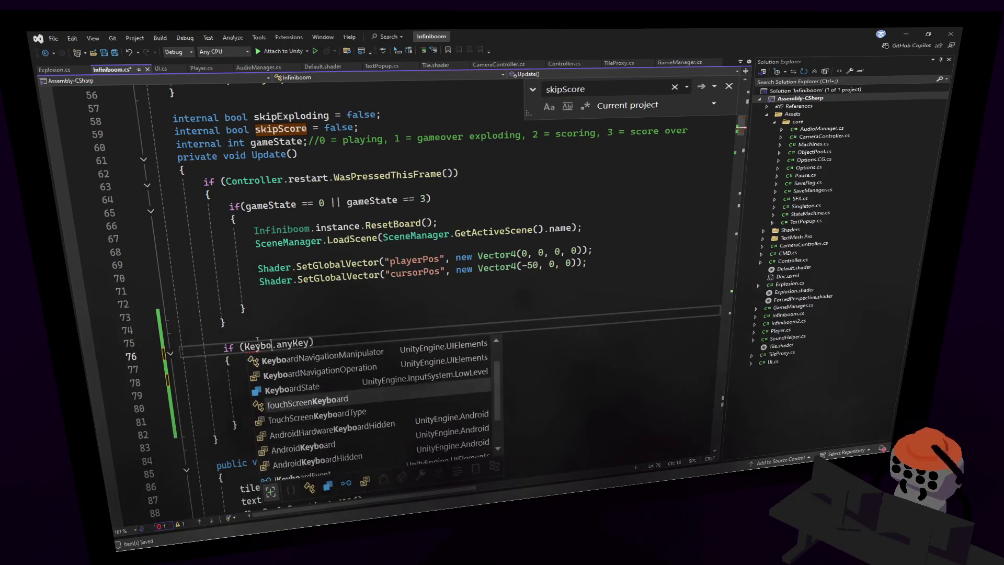
text(d.)
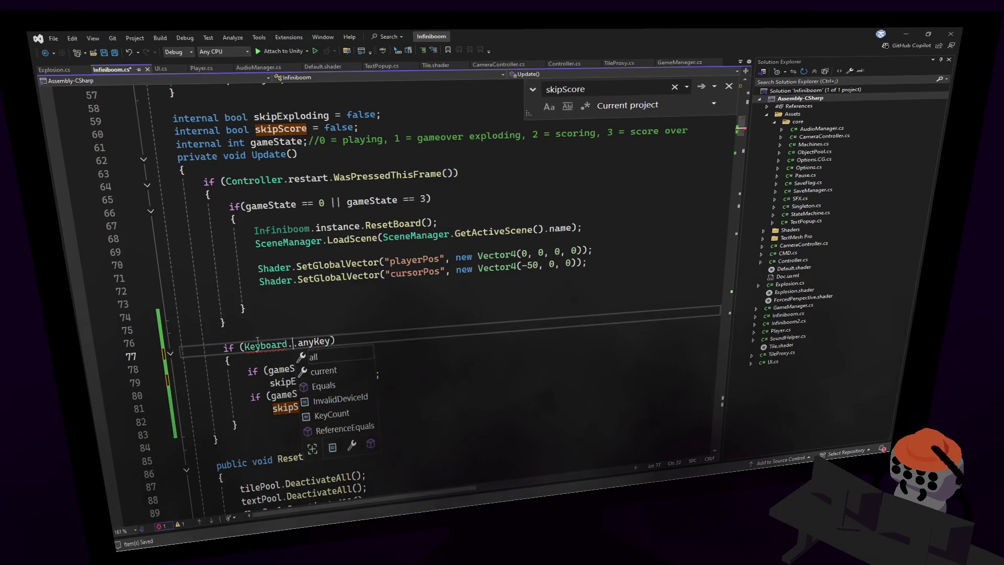
key(BackSpace)
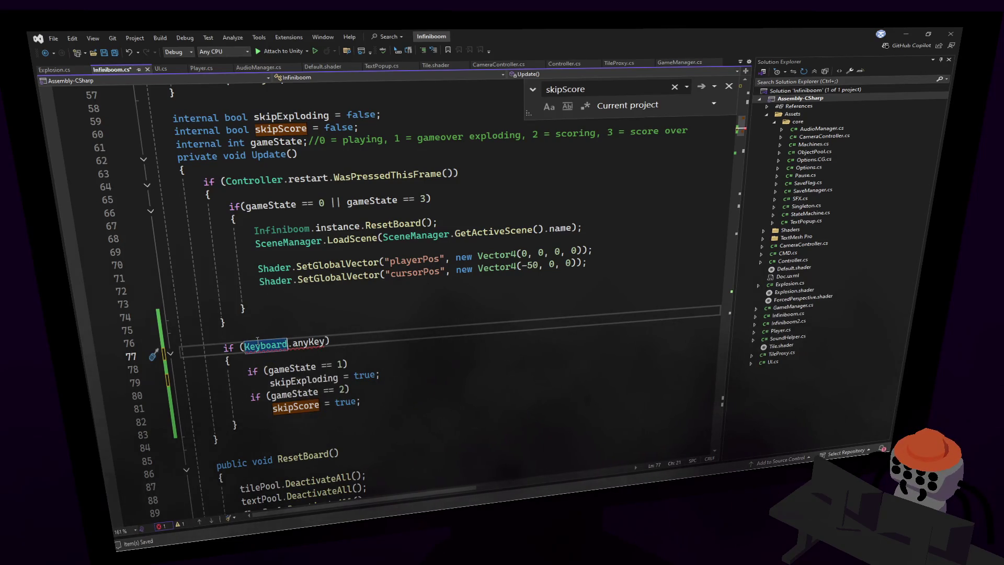
text(.cu)
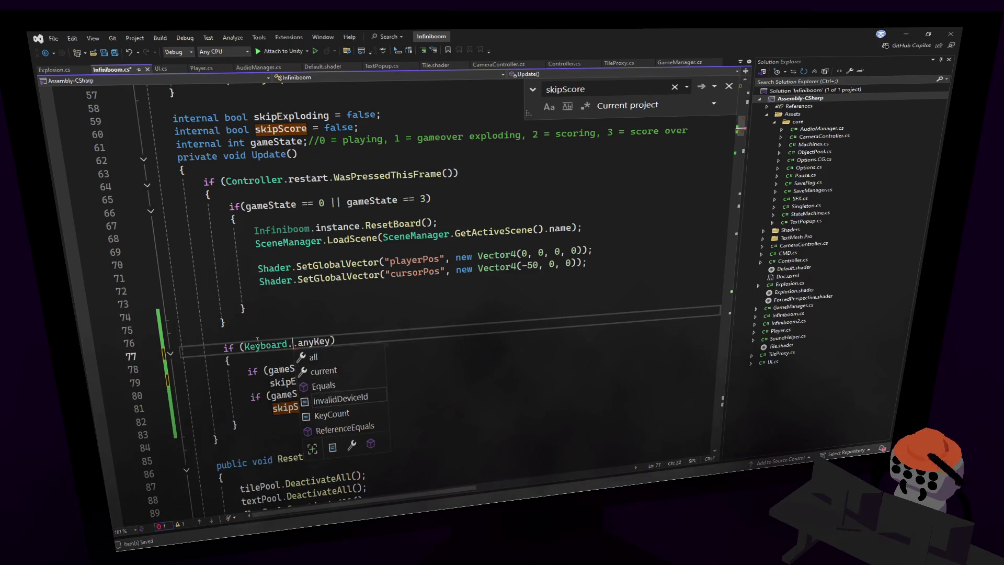
key(Tab)
text(.any)
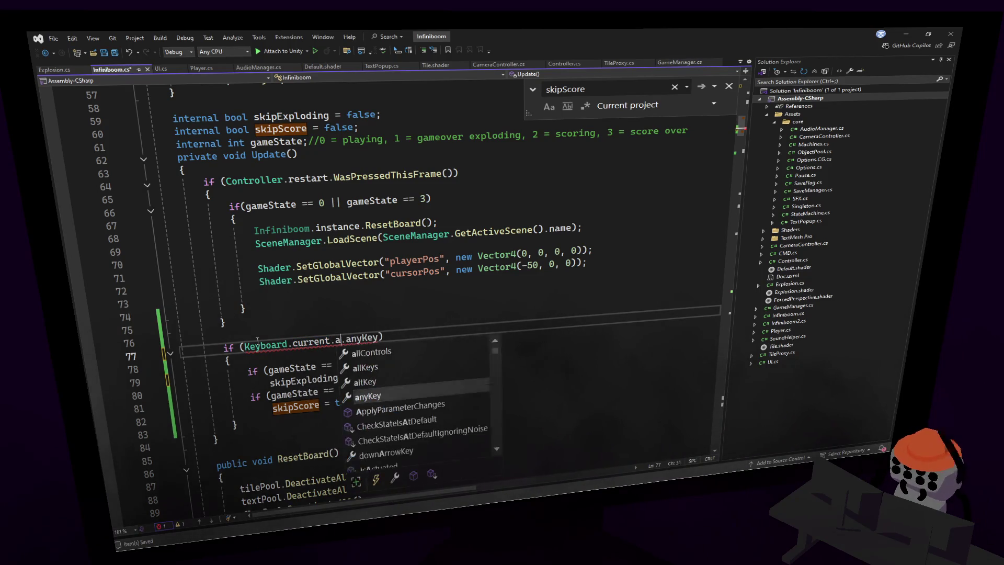
key(Tab)
text(/)
key(BackSpace)
text(.was)
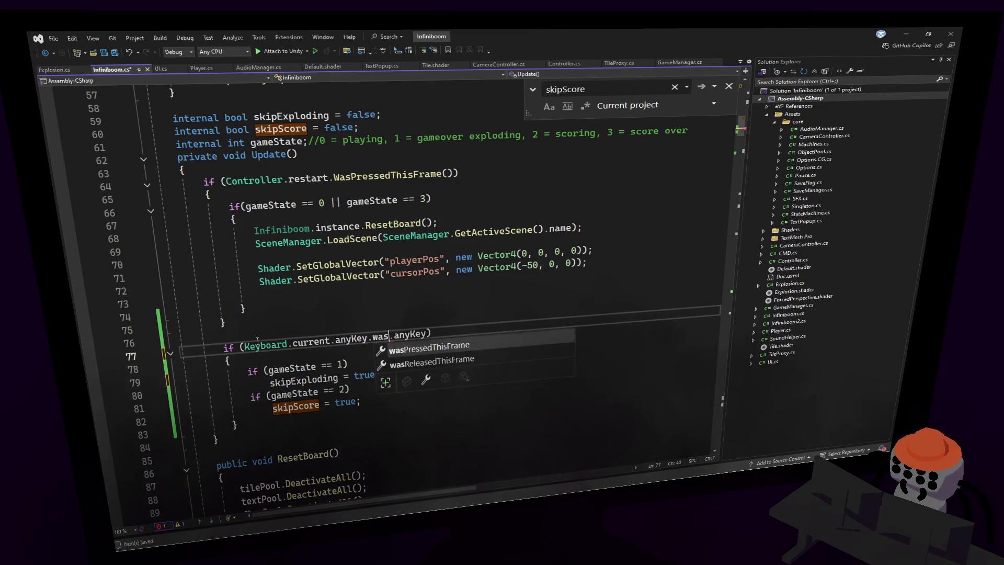
key(Tab)
text(\)
key(Delete)
key(Delete)
key(Delete)
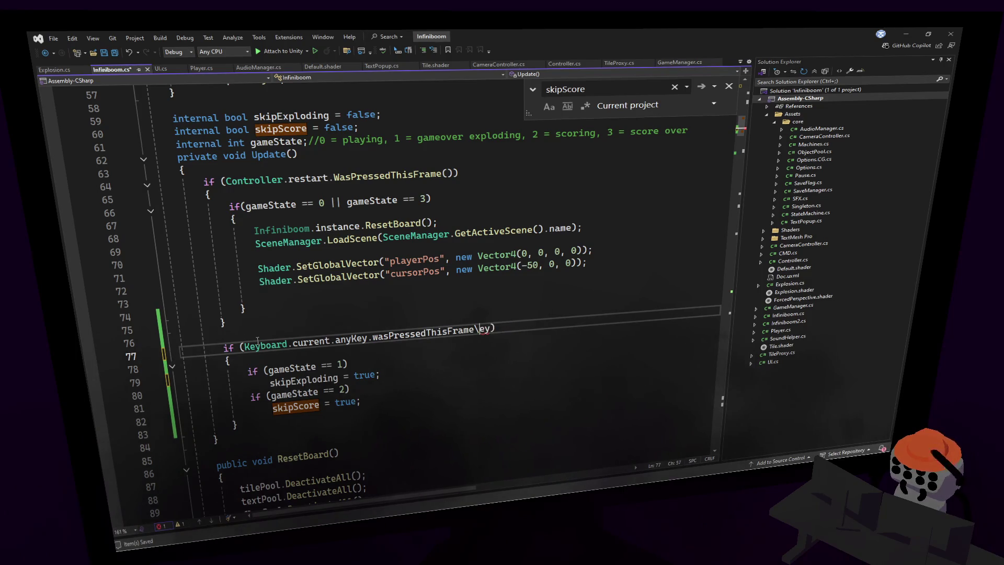
key(BackSpace)
key(Delete)
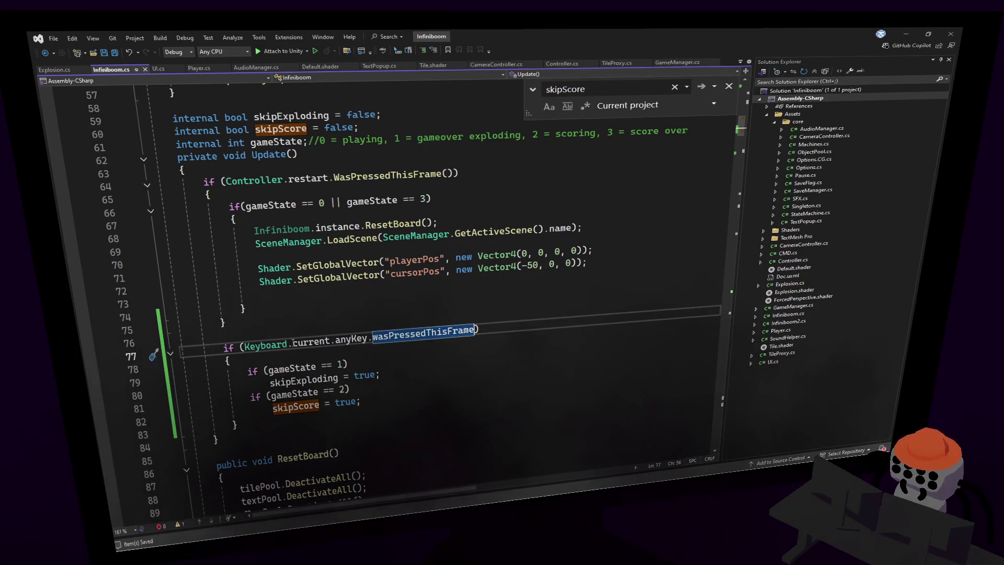
- Switch back to the Unity editor so the scripts recompile
click(390, 260)
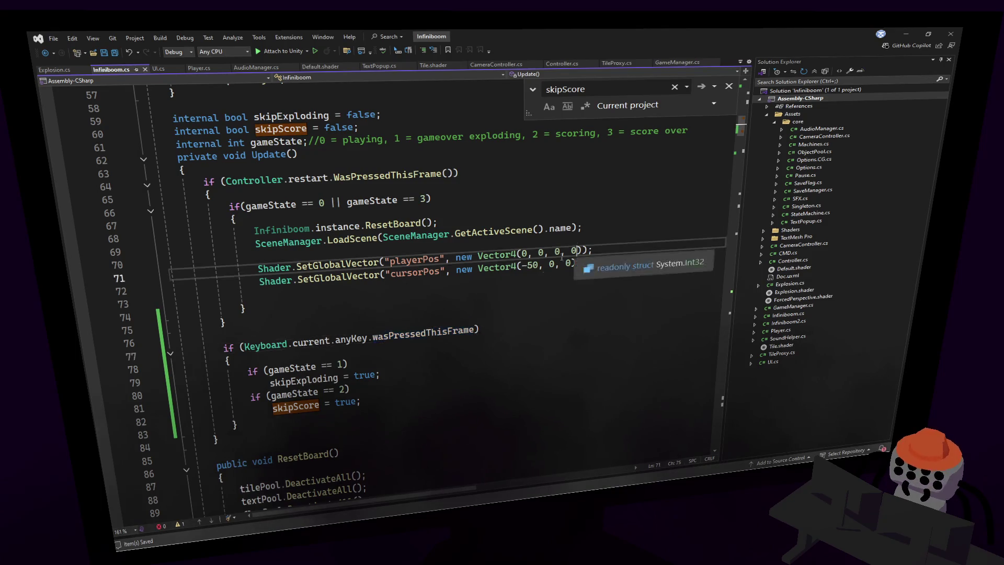
scroll(390, 245, down, 1)
click(455, 158)
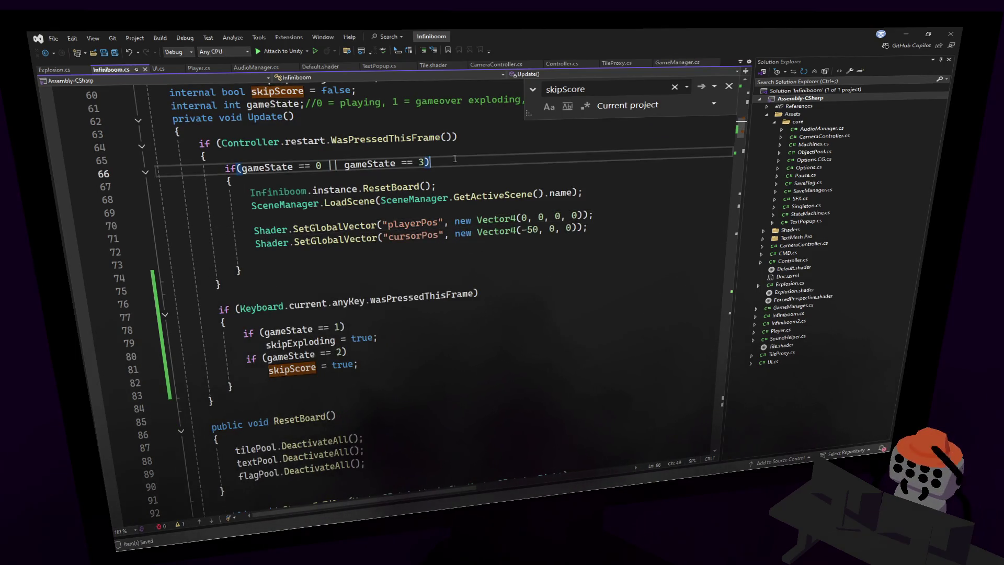
key(alt+Tab)
click(427, 267)
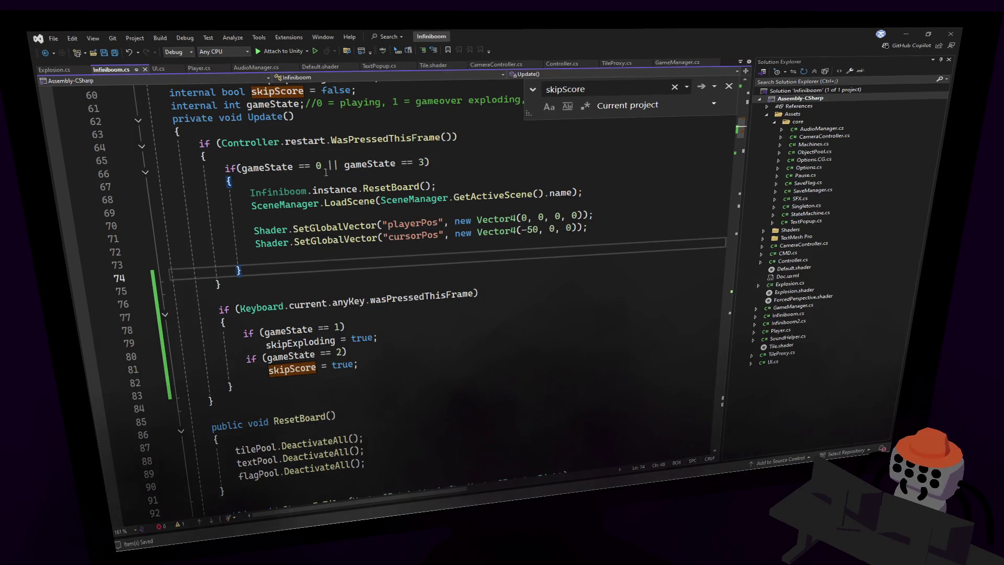
key(alt+Tab)
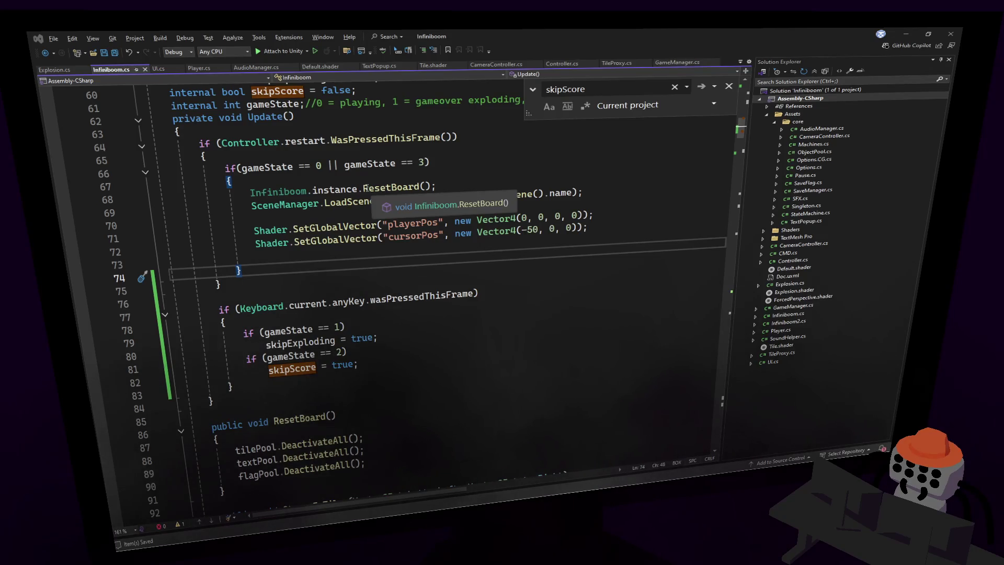
key(alt+Tab)
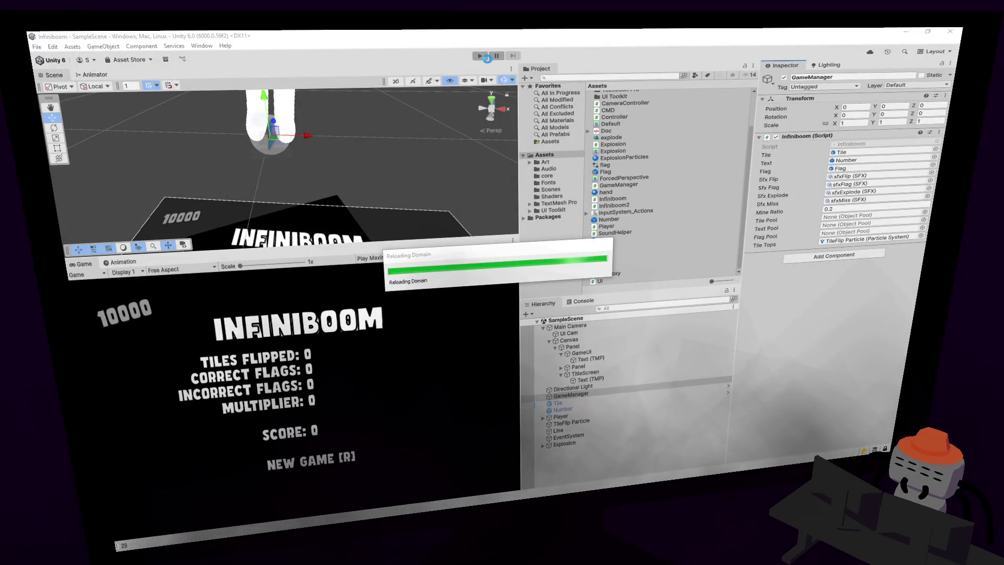
- Enter play mode and reveal tiles on the board until a mine explodes
click(483, 56)
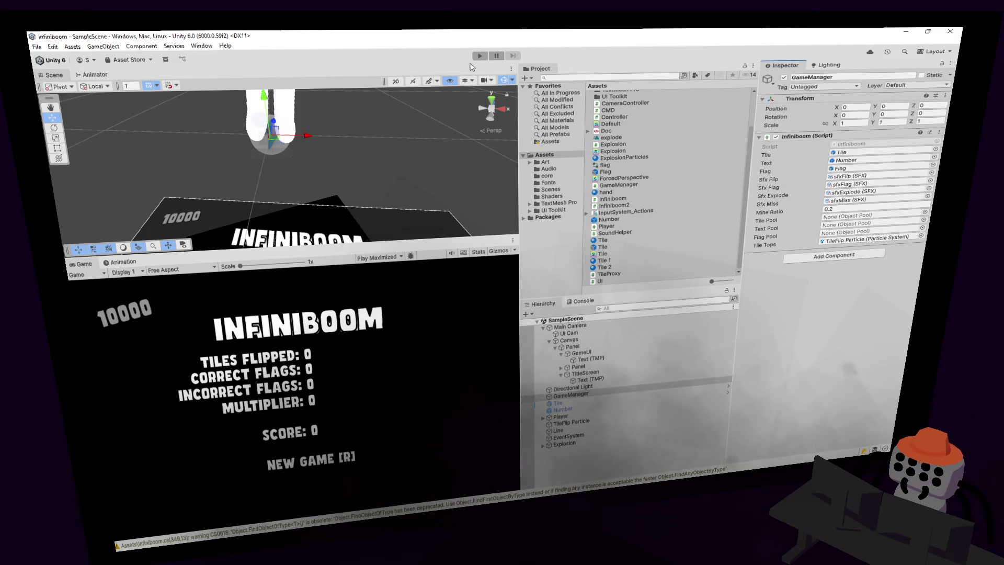
click(480, 56)
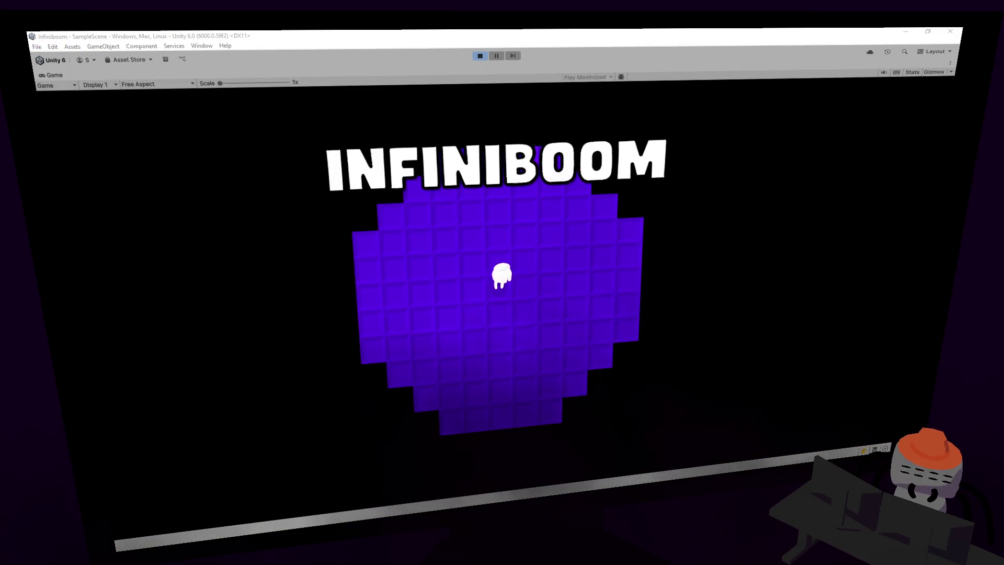
click(539, 277)
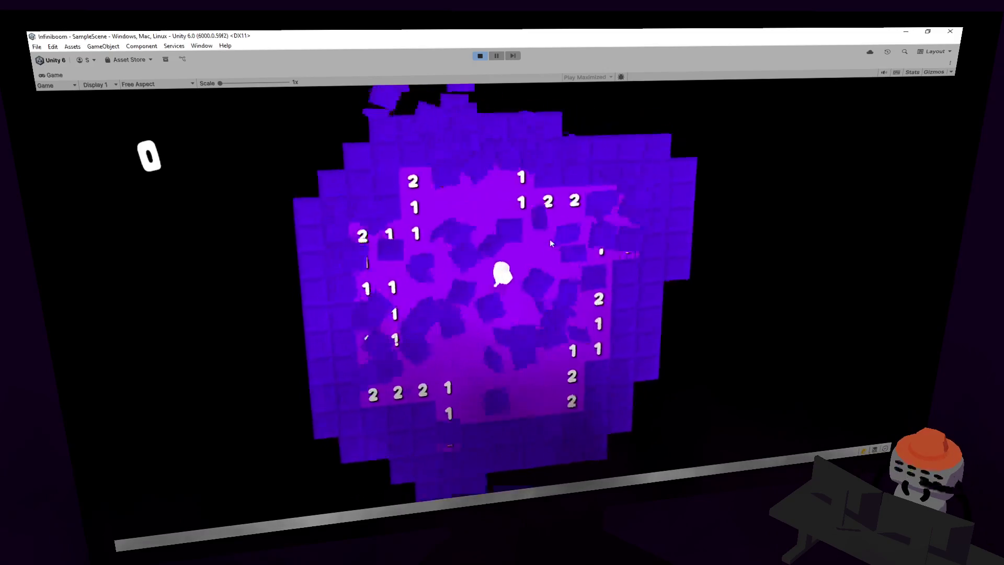
click(522, 225)
- Add a Gamepad.current.buttonSouth.wasPressedThisFrame condition to the skip check on line 76
key(ctrl+shift+Left)
text(UnityEngine.InputSystem)
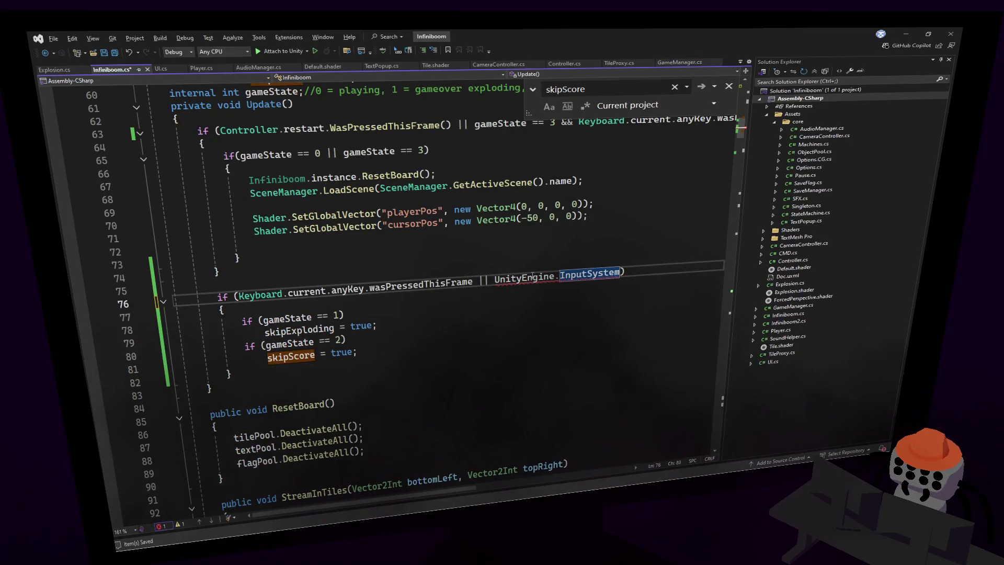
text(.c)
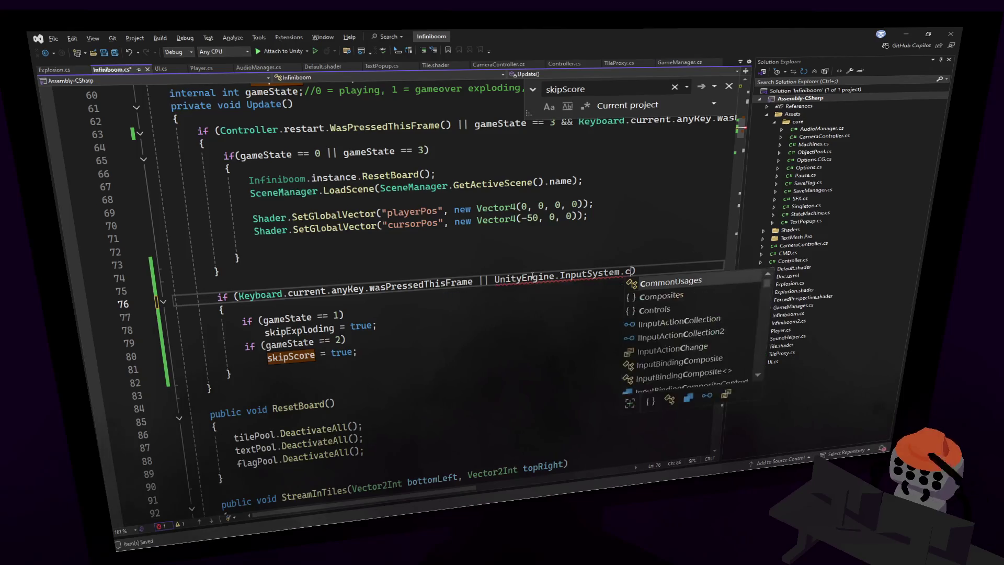
key(BackSpace)
key(BackSpace)
text(.)
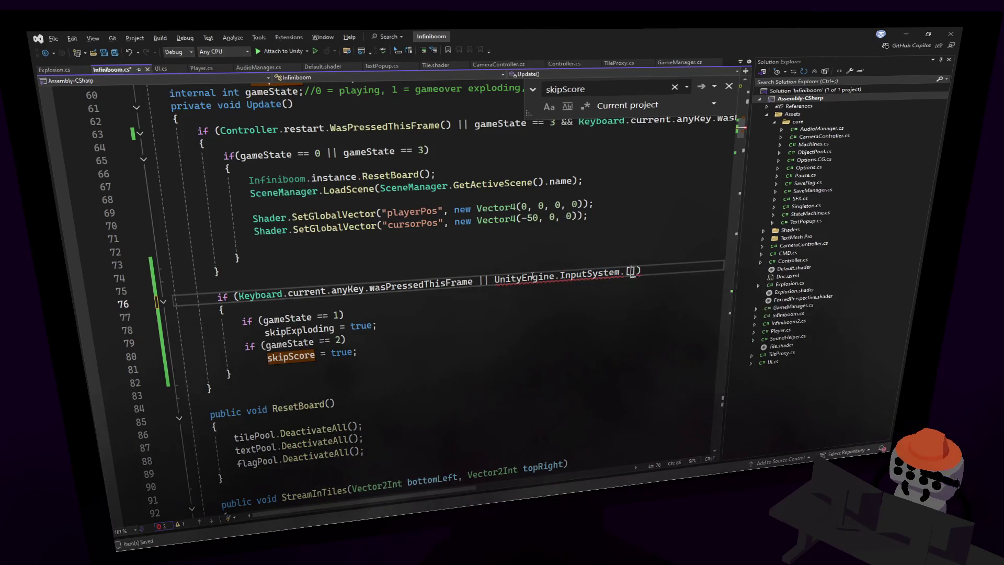
key(BackSpace)
key(ctrl+space)
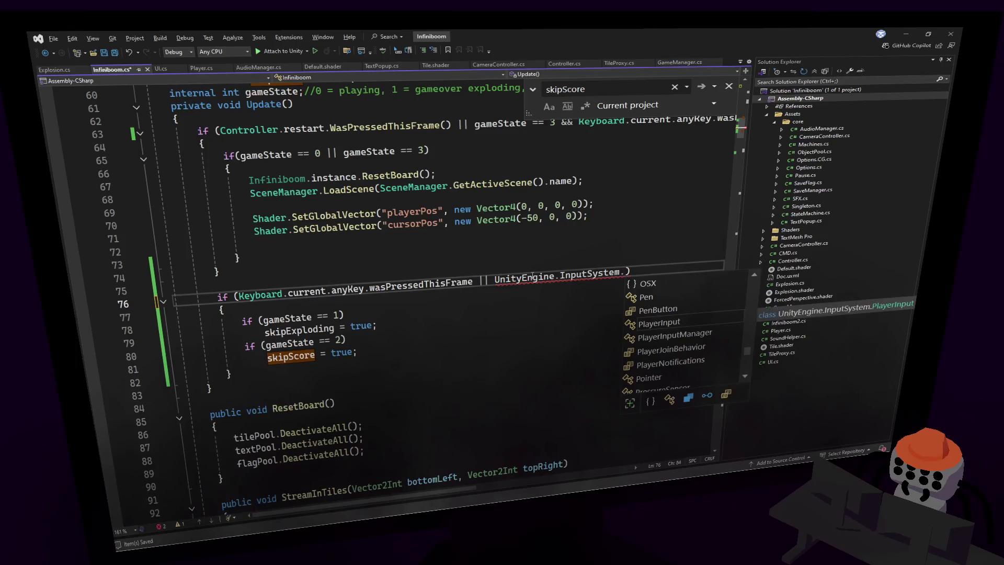
text(ga)
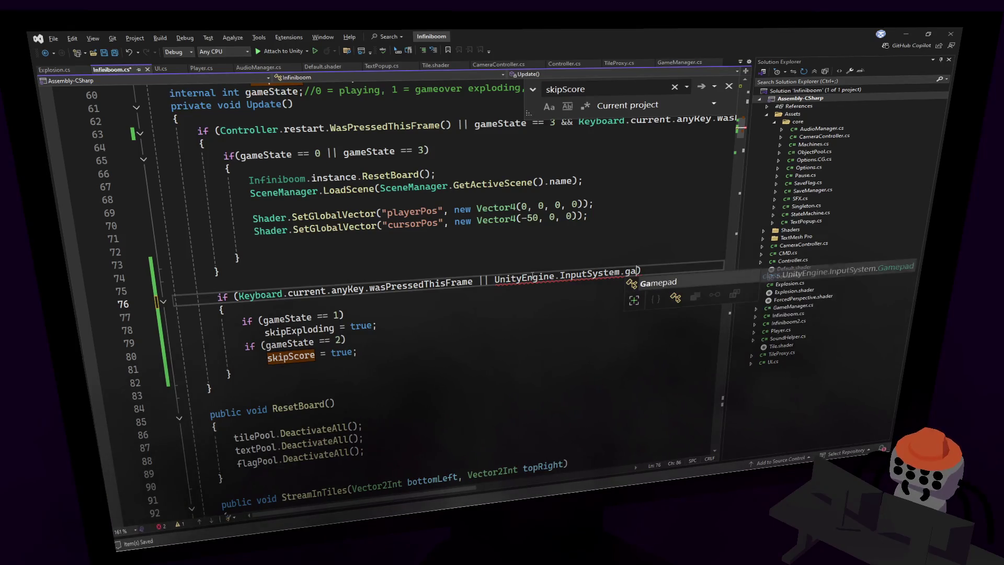
text(.current)
text(.current.)
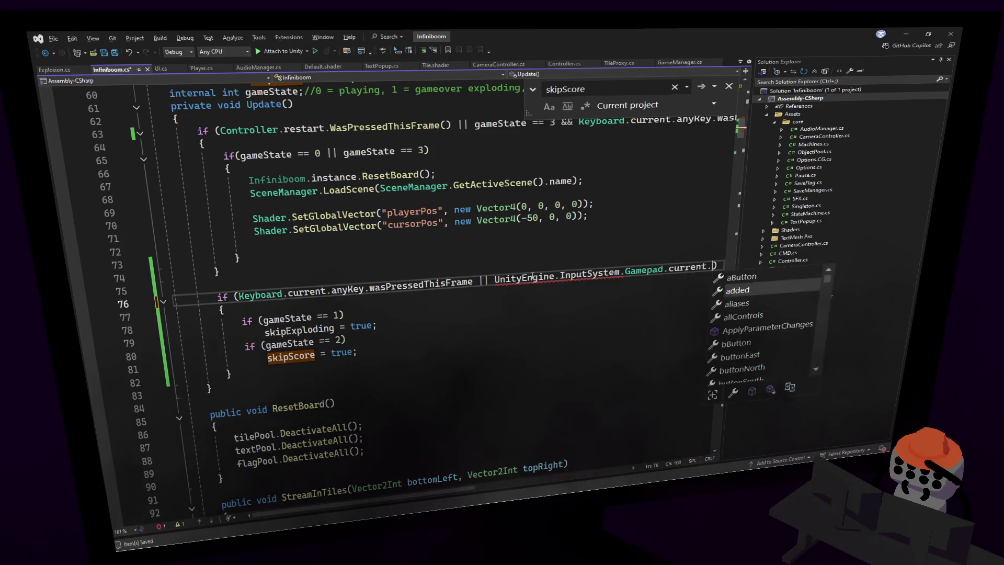
text(buttonSouth.w)
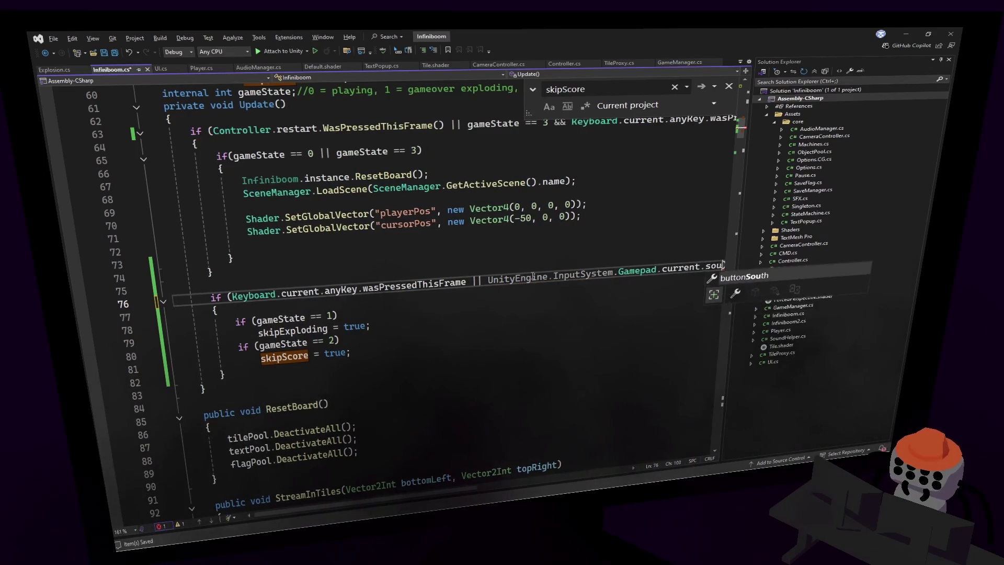
key(Tab)
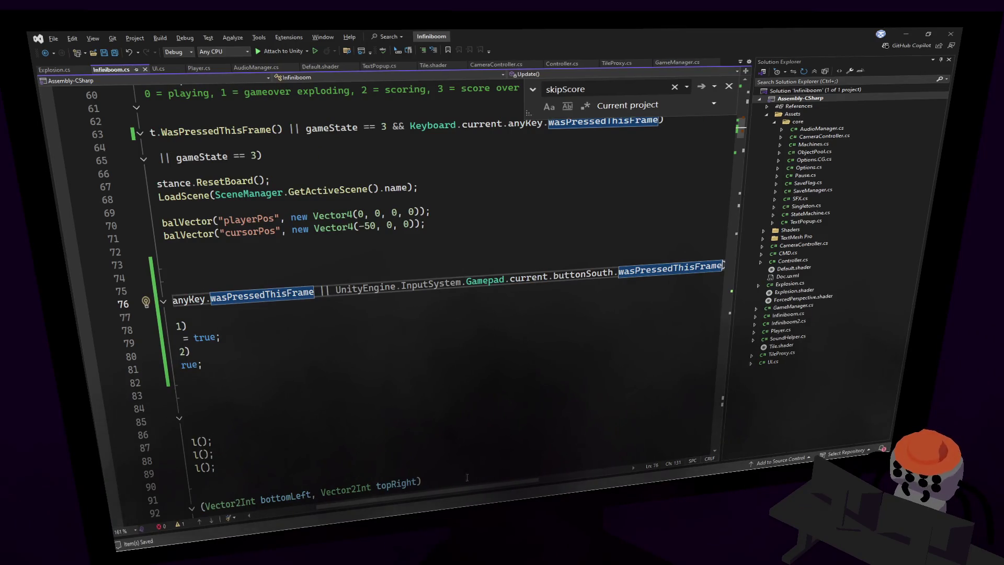
drag(466, 282, 335, 289)
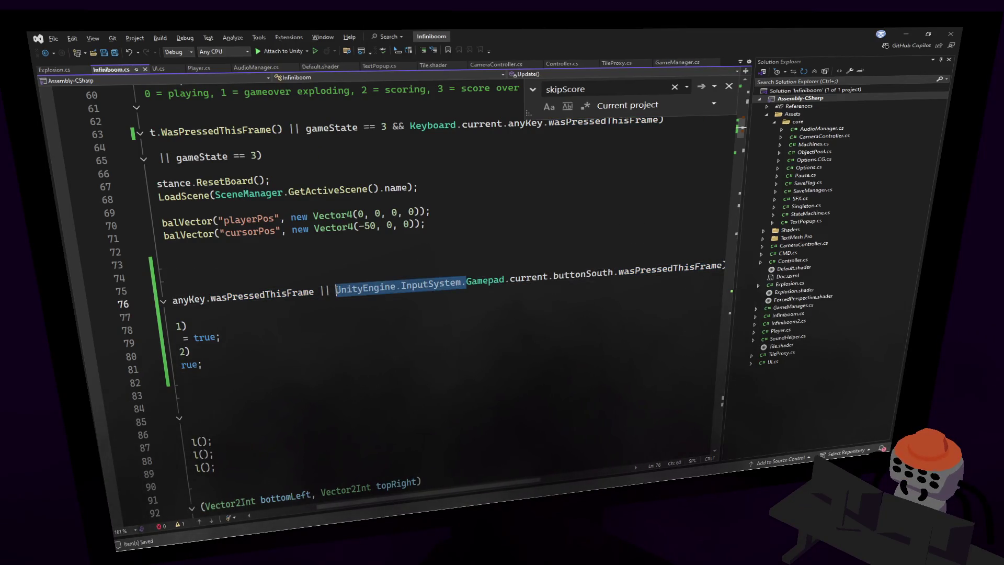
key(BackSpace)
key(Up)
key(Up)
- Add a matching Gamepad startButton.wasPressedThisFrame condition, then save Infiniboom.cs
drag(593, 271, 316, 291)
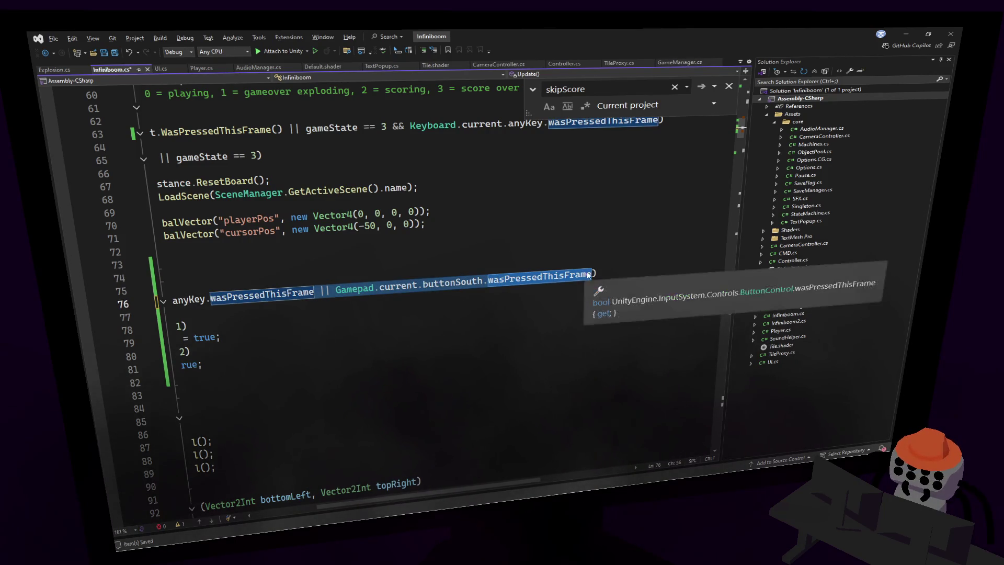
key(ctrl+c)
key(End)
key(ctrl+v)
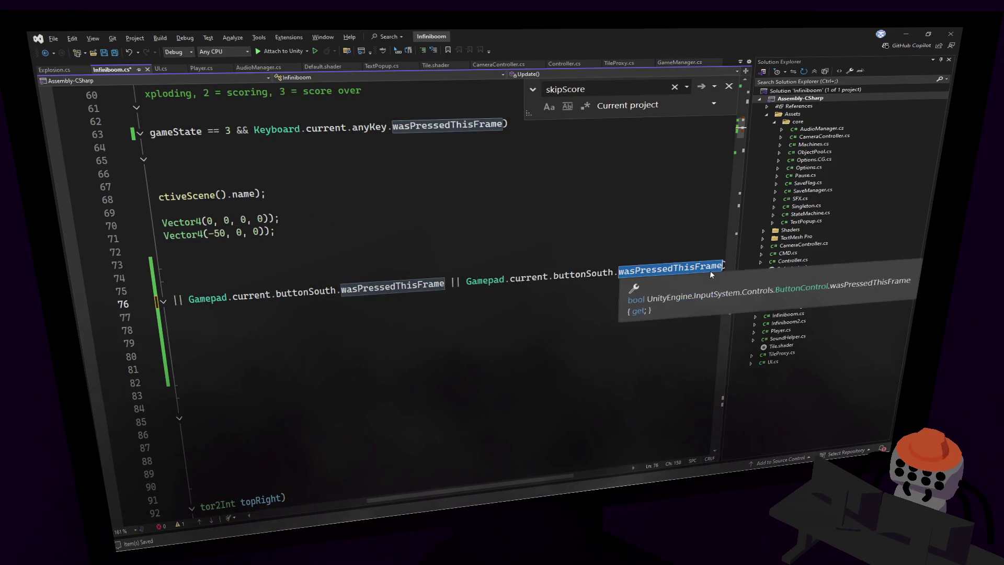
key(ctrl+Left)
key(ctrl+Left)
key(ctrl+Left)
key(Delete)
key(Delete)
key(Delete)
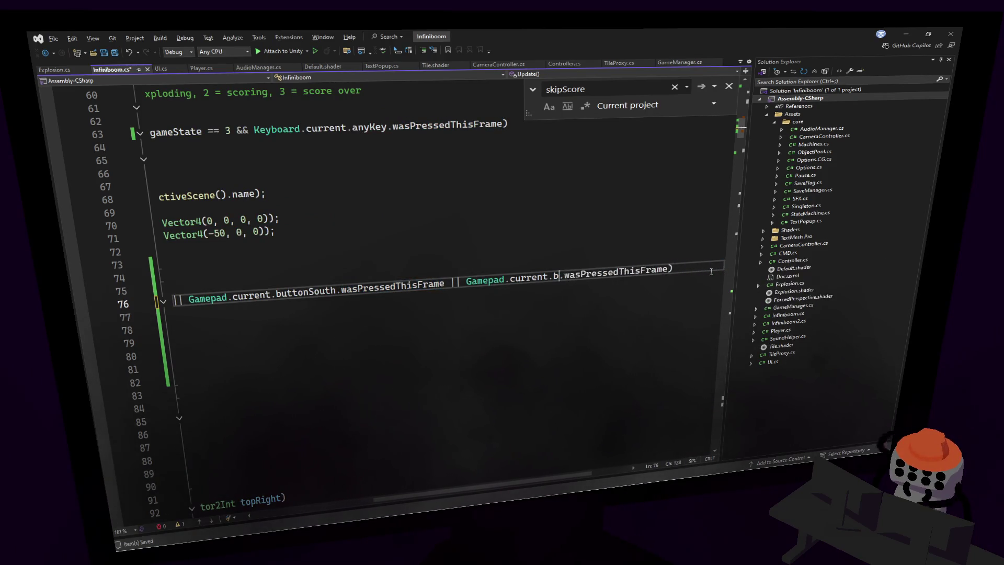
text(.start)
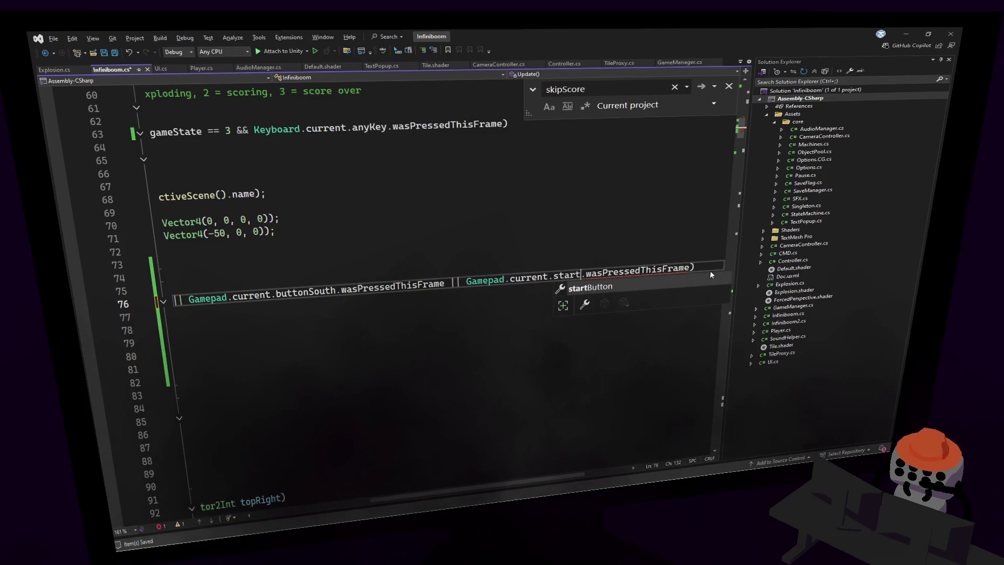
key(Tab)
key(ctrl+s)
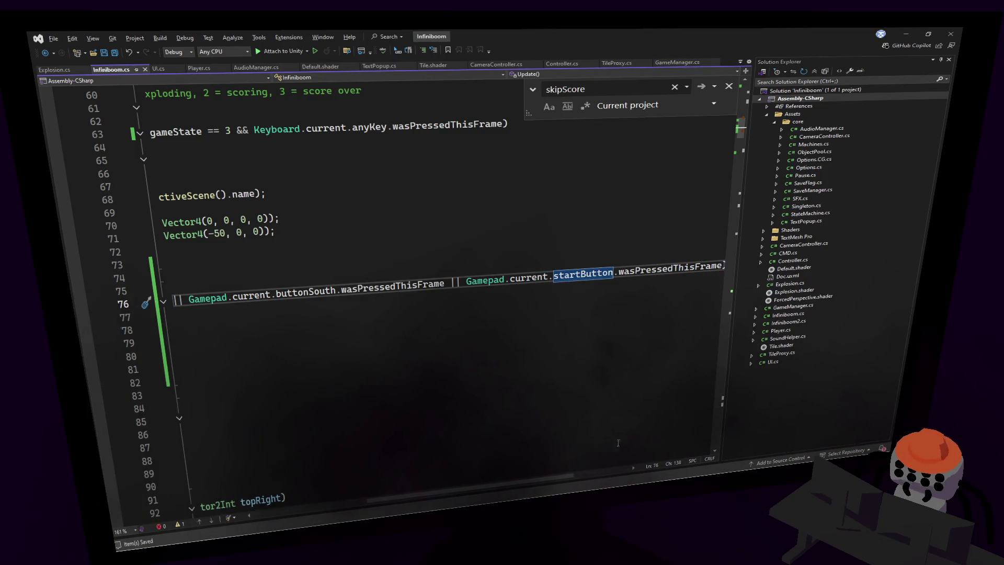
- Paste the same buttonSouth and startButton conditions into the restart check on line 63
drag(548, 481, 434, 494)
key(Up)
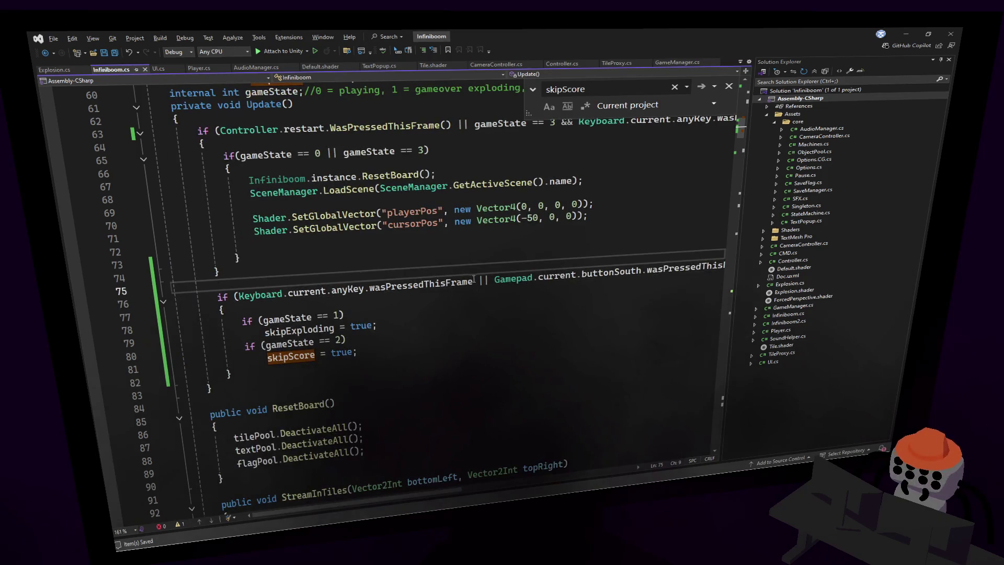
click(531, 251)
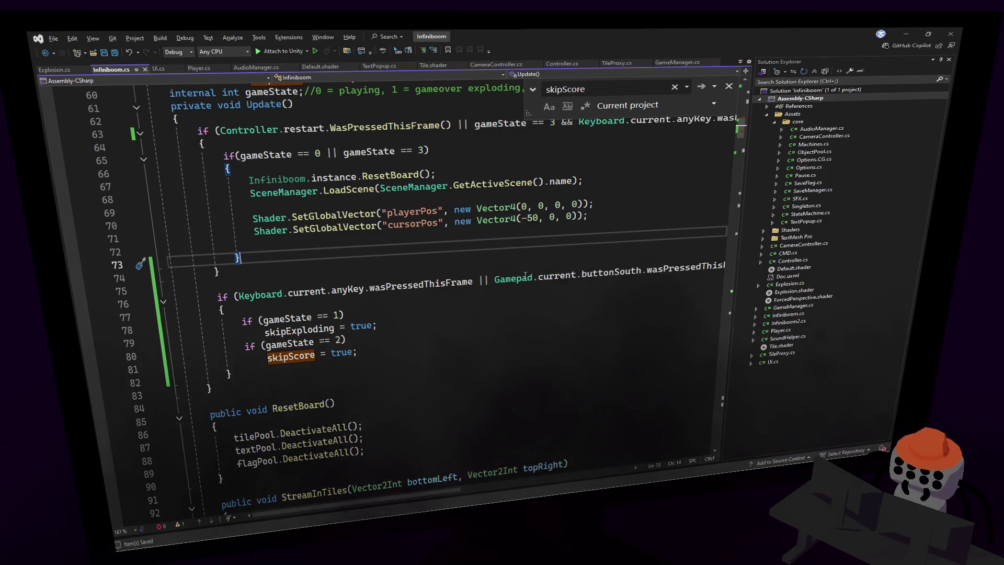
drag(219, 296, 717, 265)
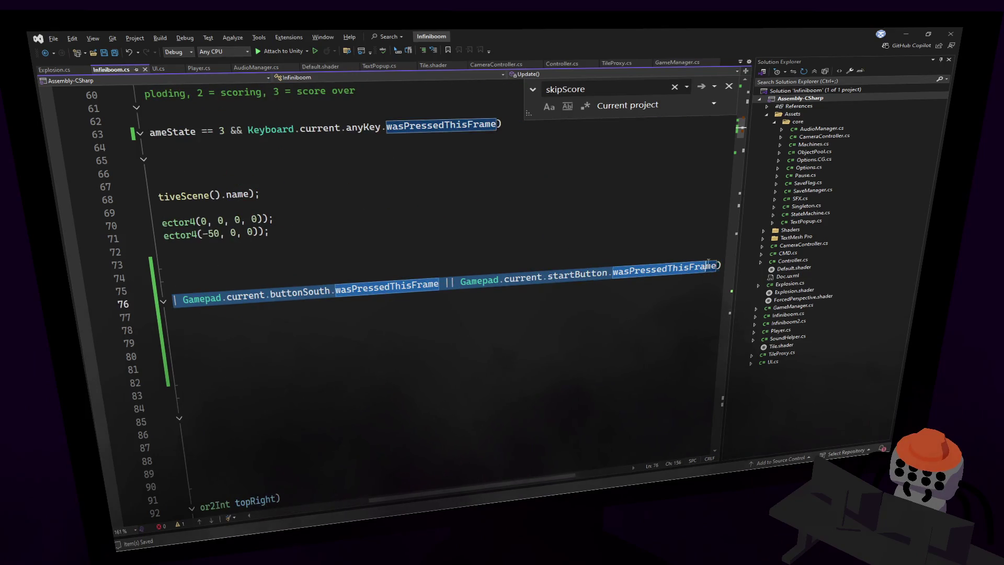
click(495, 126)
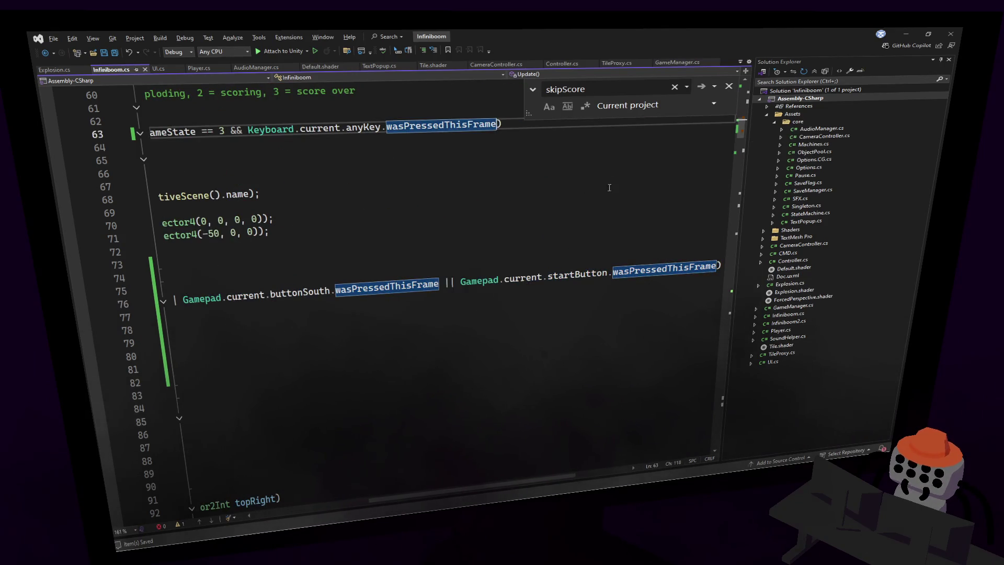
key(Up)
key(Up)
click(245, 130)
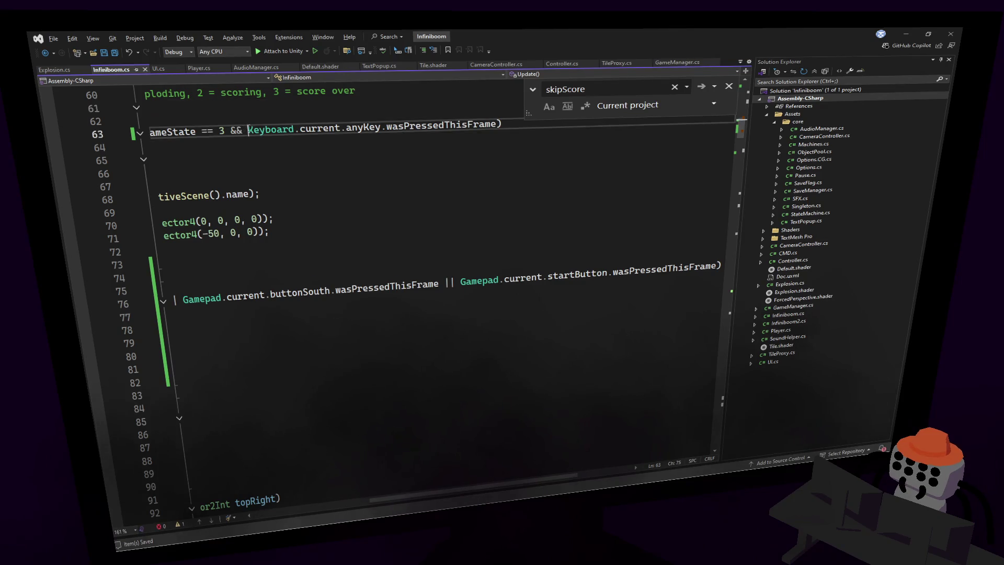
text(()
click(504, 123)
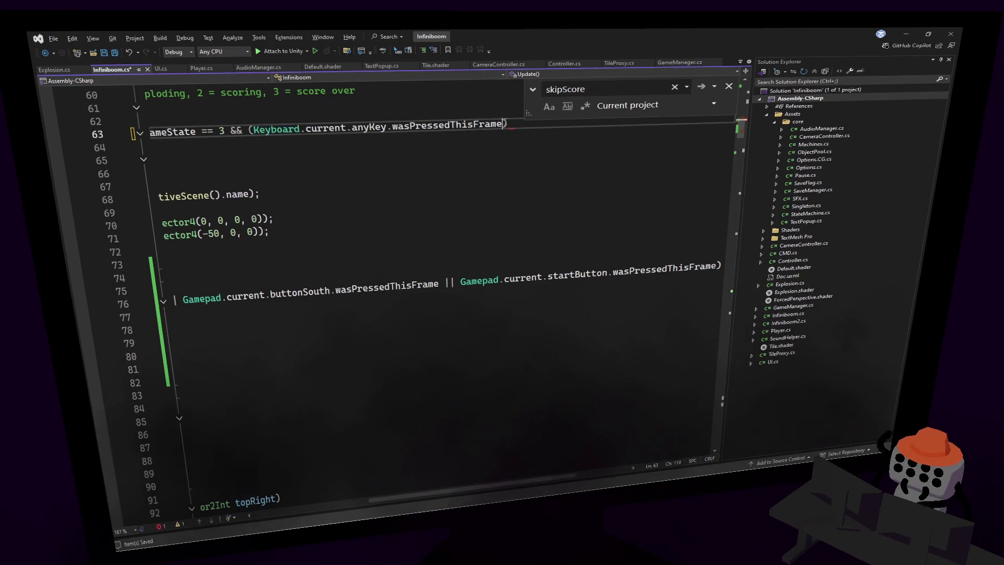
key(ctrl+v)
- Close the skipScore search box and switch back to Unity
click(550, 192)
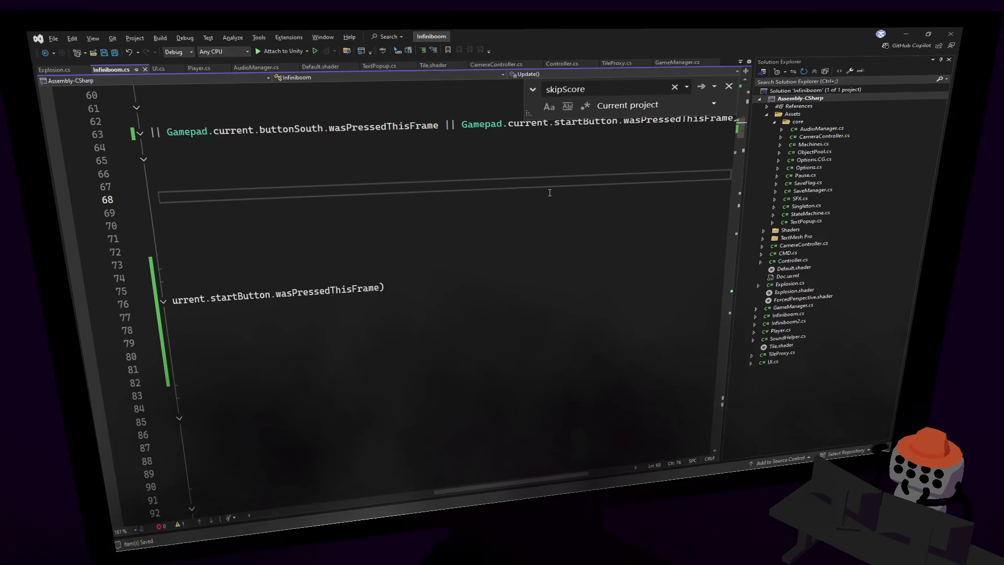
click(729, 87)
click(594, 163)
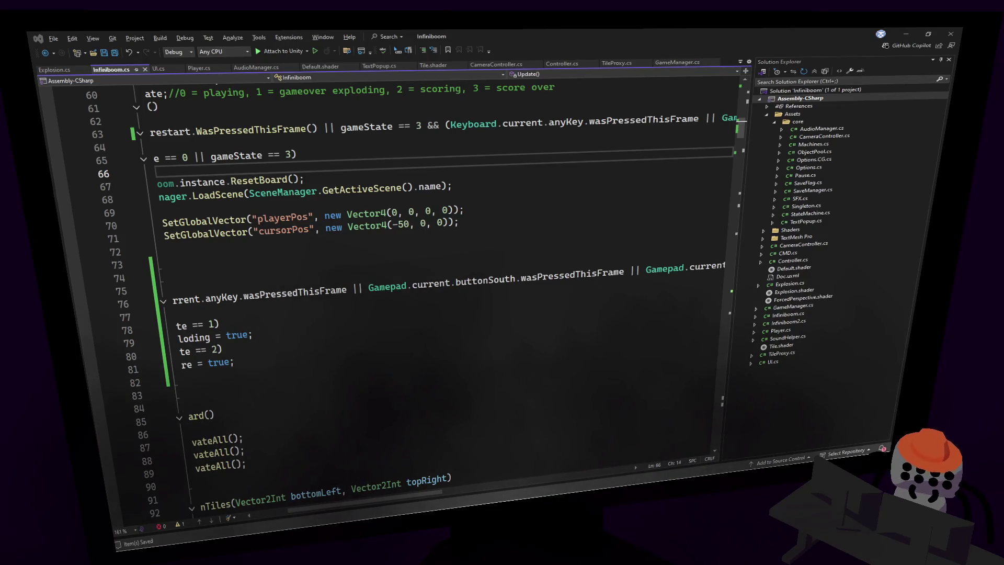
click(408, 256)
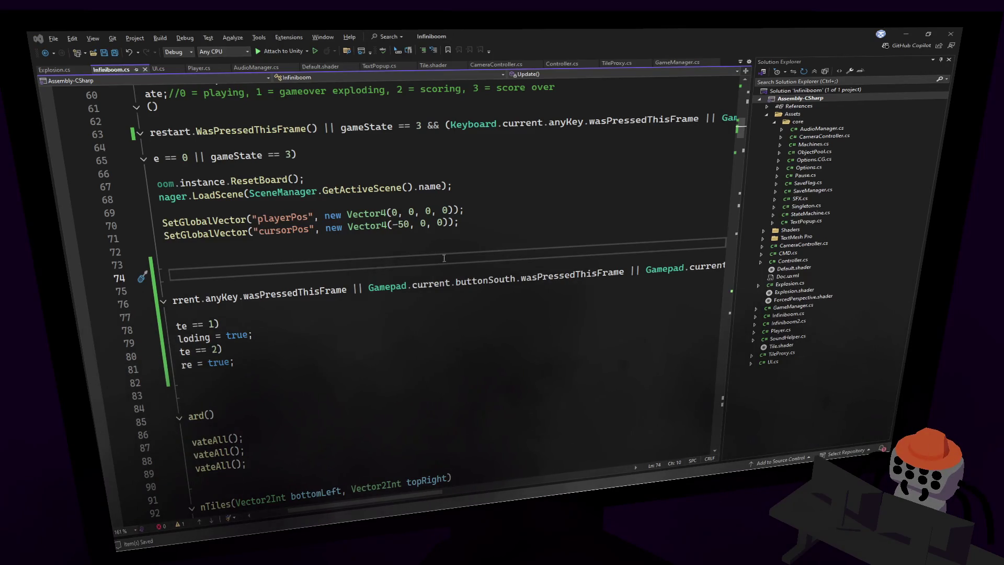
key(alt+Tab)
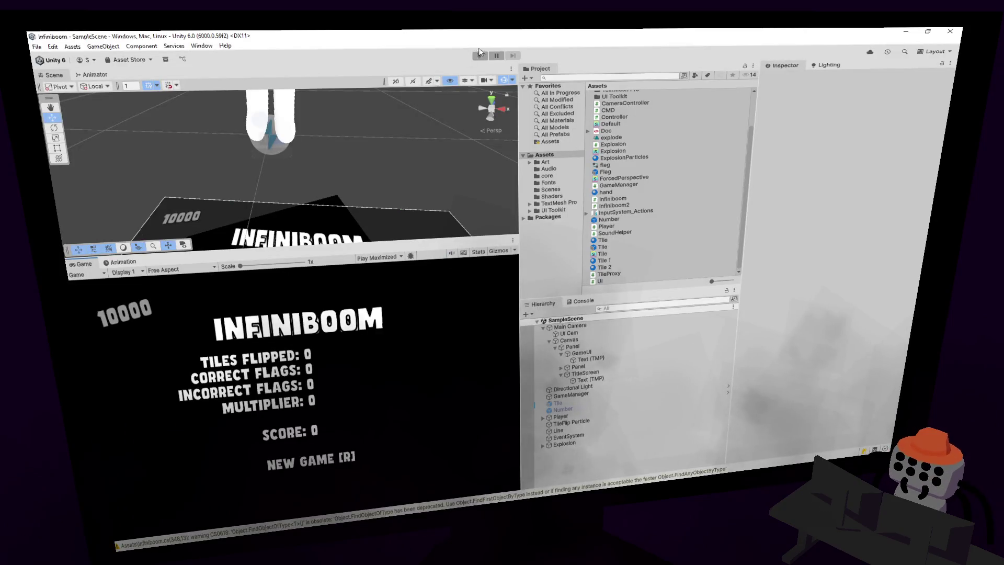
- Start the game, open a new board and flag two mines beside the top 2
click(480, 57)
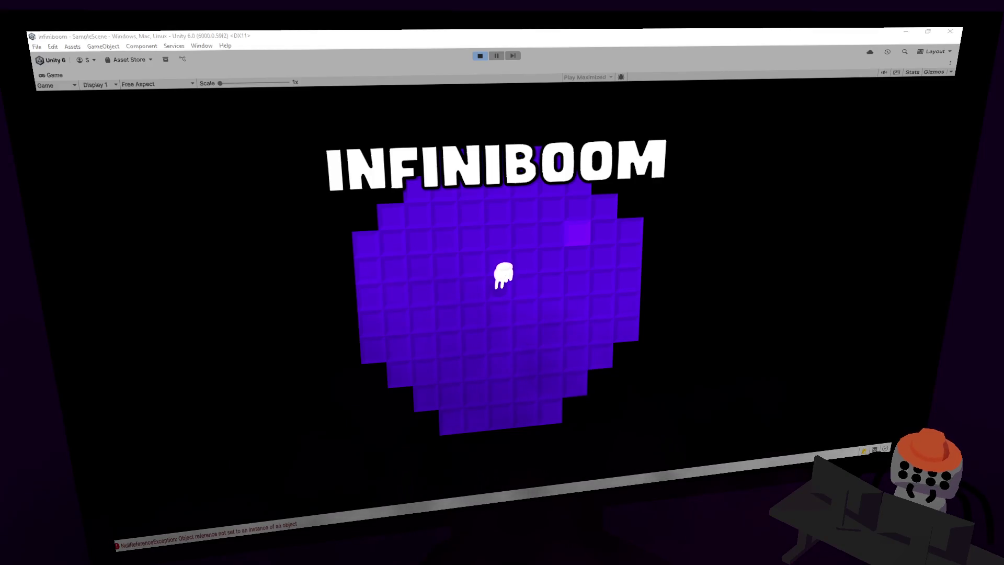
click(580, 296)
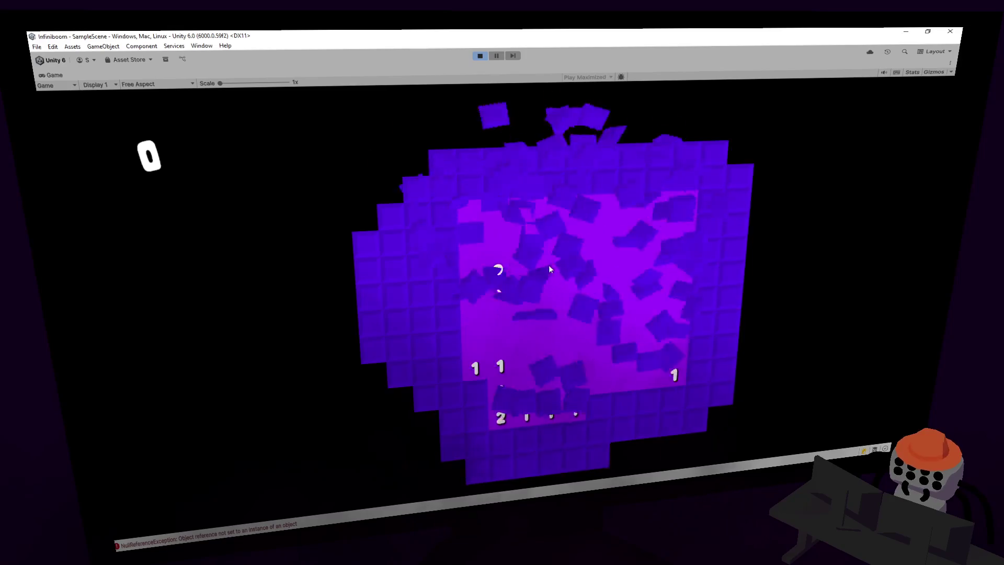
right_click(527, 216)
right_click(551, 219)
click(595, 218)
click(541, 235)
click(494, 214)
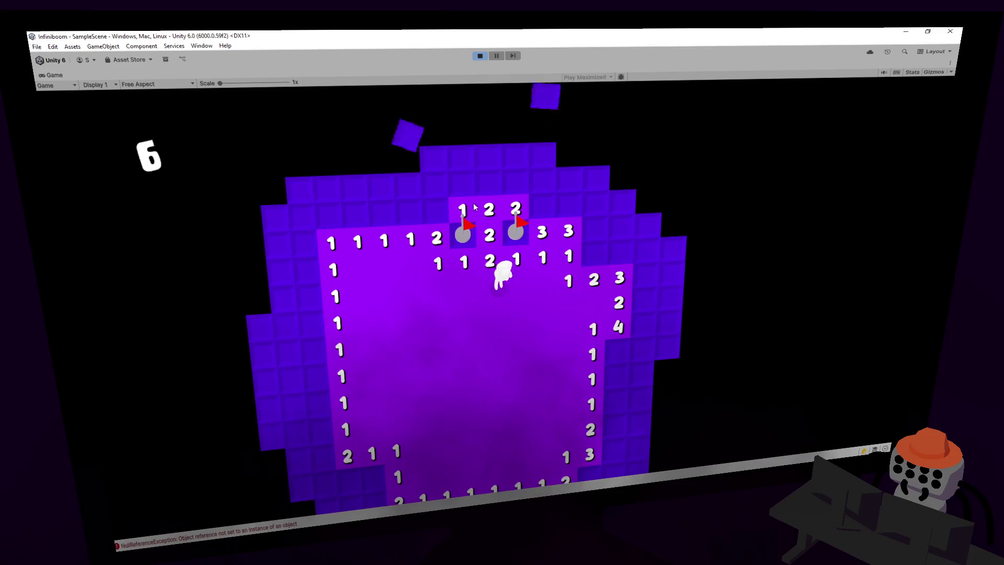
click(473, 205)
click(506, 196)
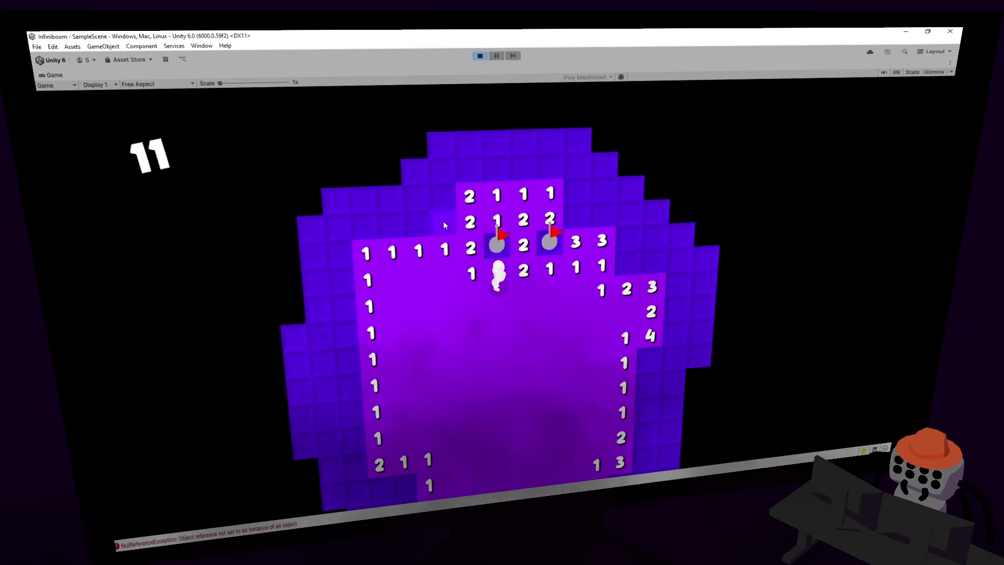
click(447, 201)
- Reveal tiles left of the top-left flag and flag a mine on the left side
click(416, 224)
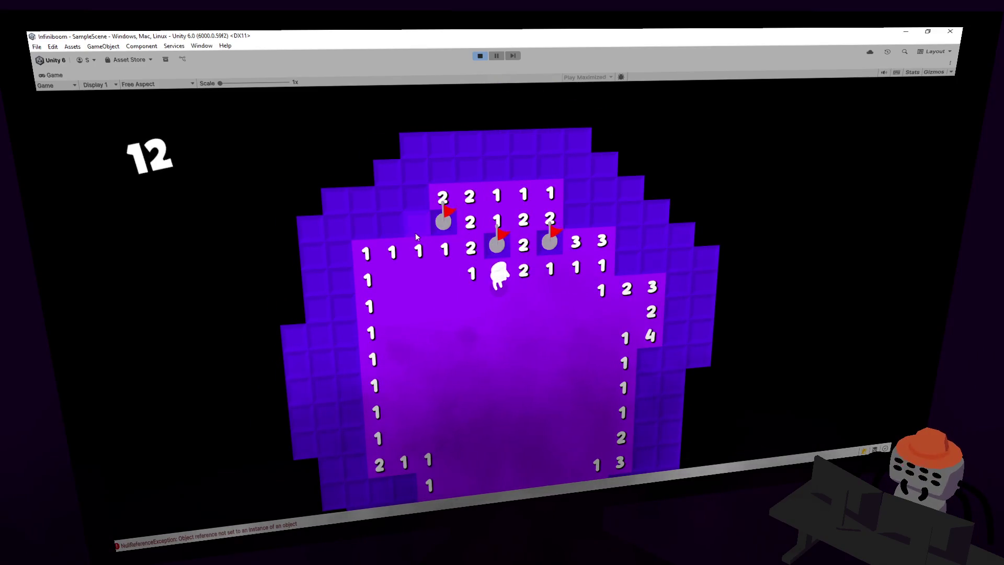
click(390, 226)
click(471, 221)
click(447, 223)
right_click(429, 239)
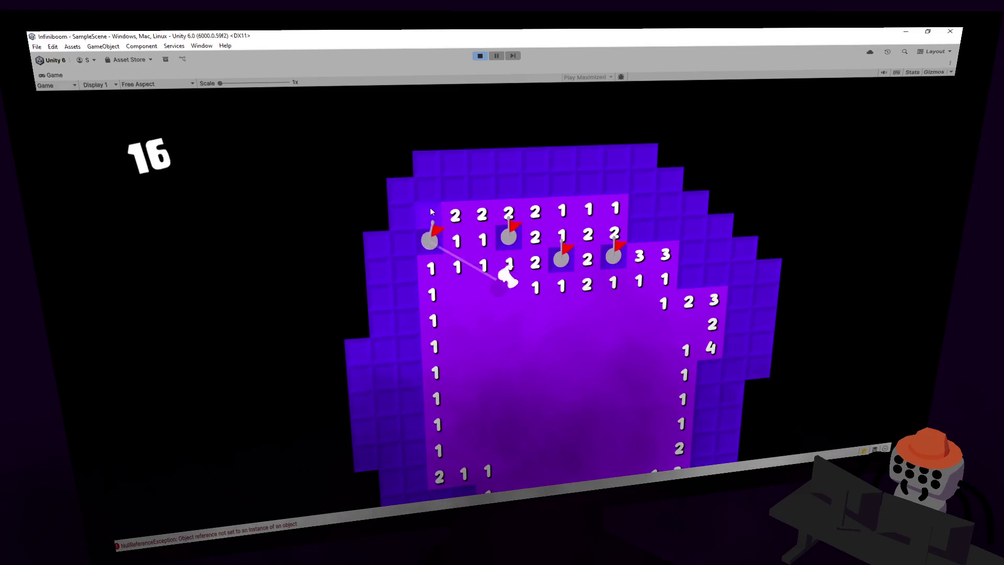
click(429, 207)
click(410, 271)
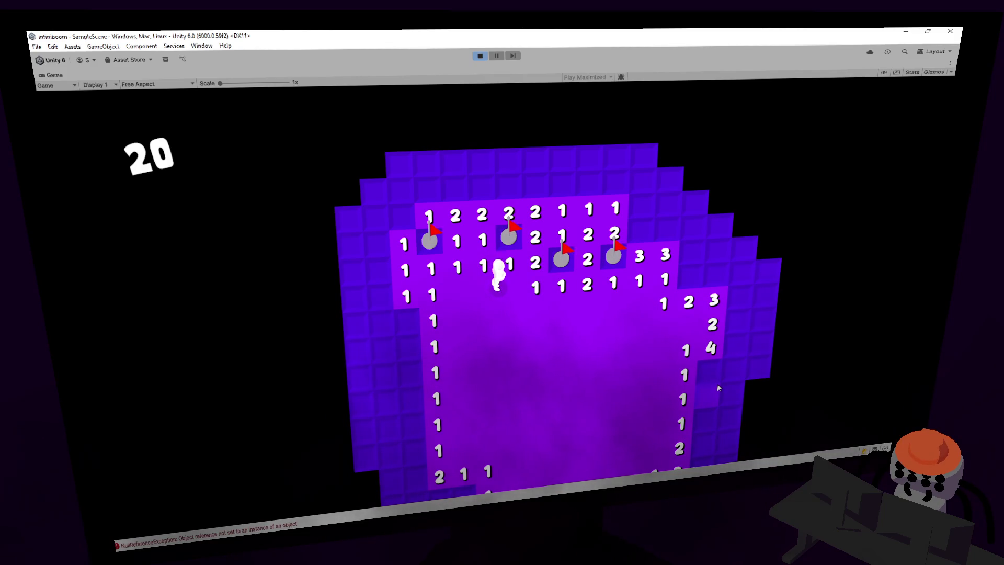
- Walk to the right edge flagging mines until one explodes with 24 tiles flipped
key(w)
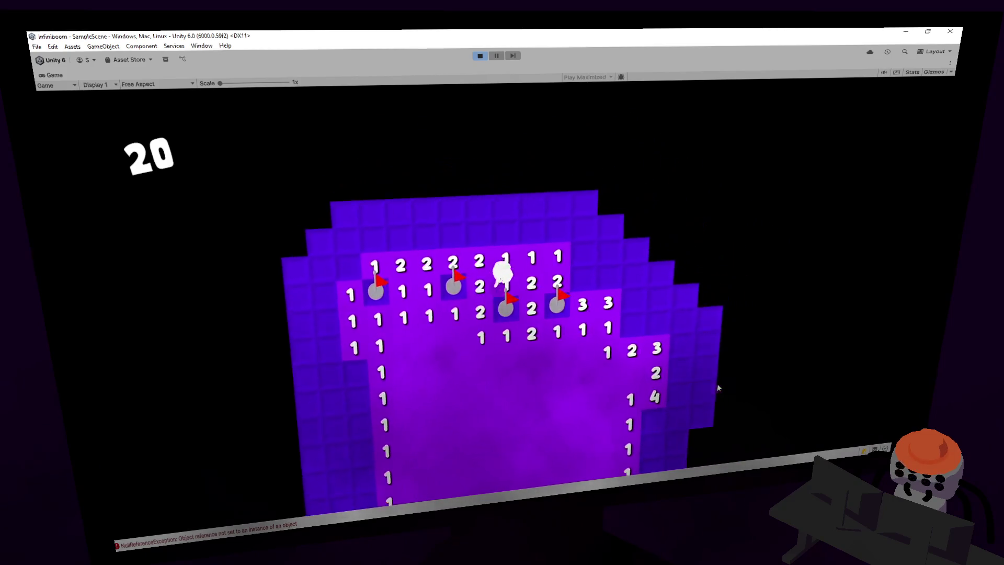
key(d)
right_click(717, 383)
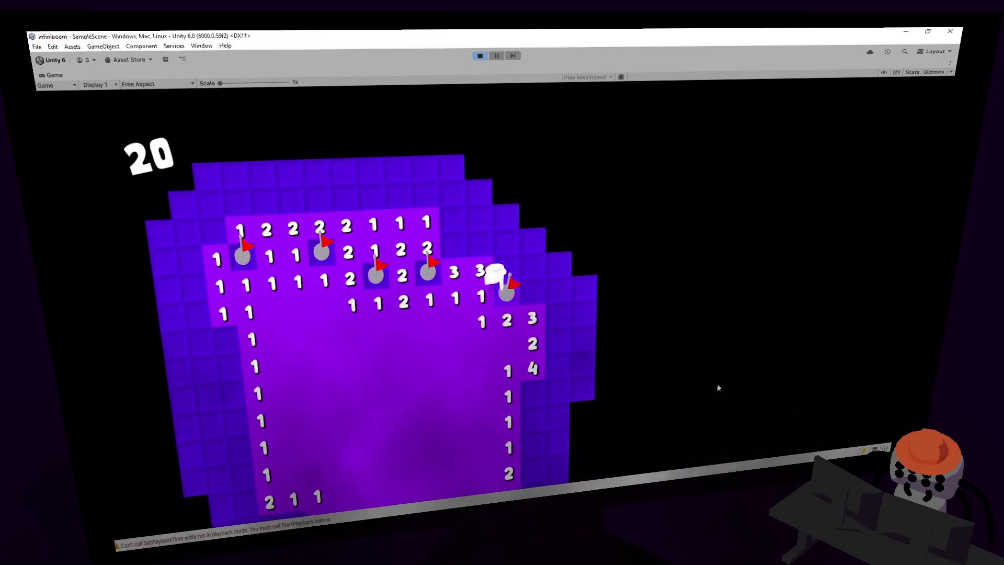
key(s)
right_click(716, 384)
right_click(716, 384)
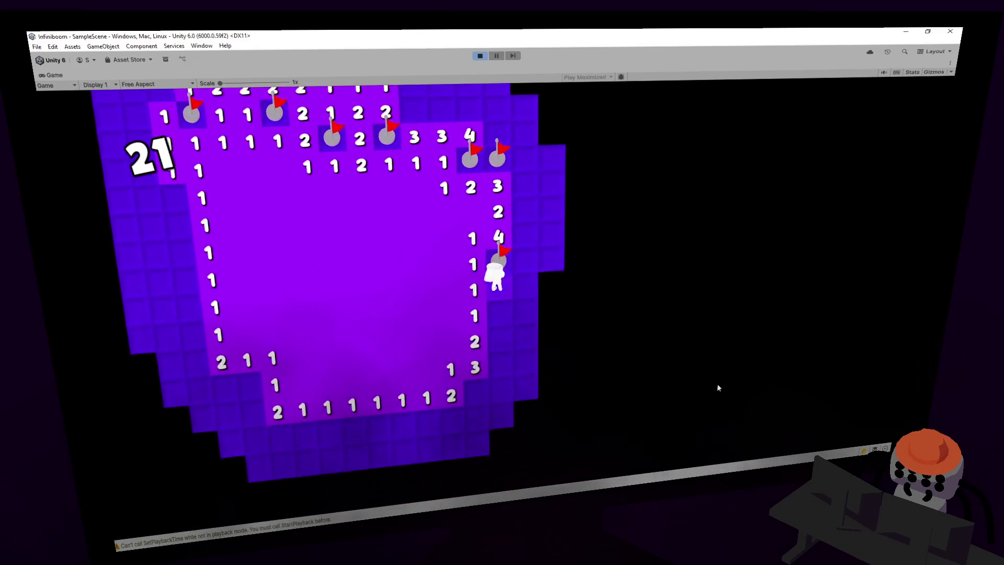
key(s)
click(718, 387)
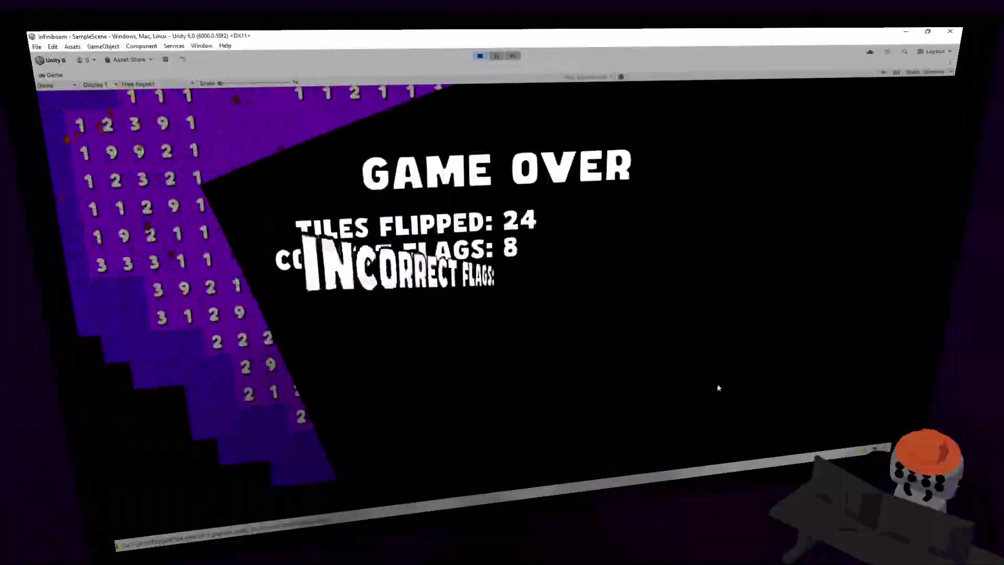
- Restart with R, play briefly, then restart with R again after a quick game over
key(r)
click(718, 387)
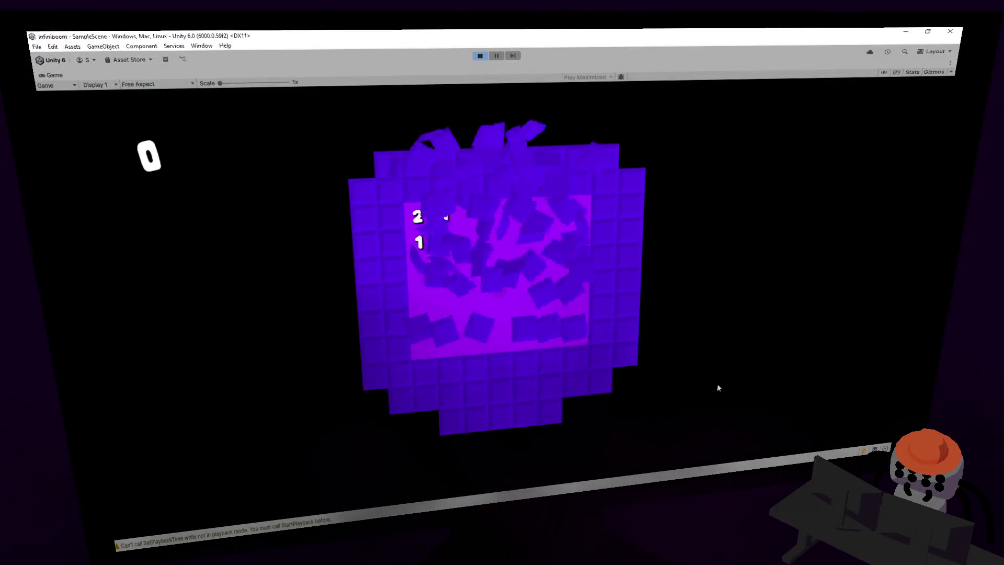
key(d)
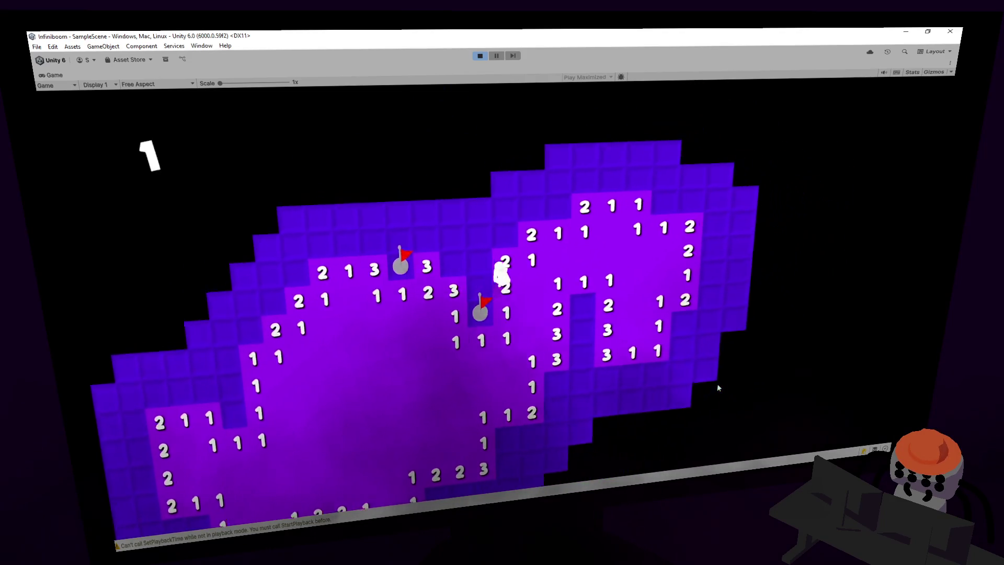
key(w)
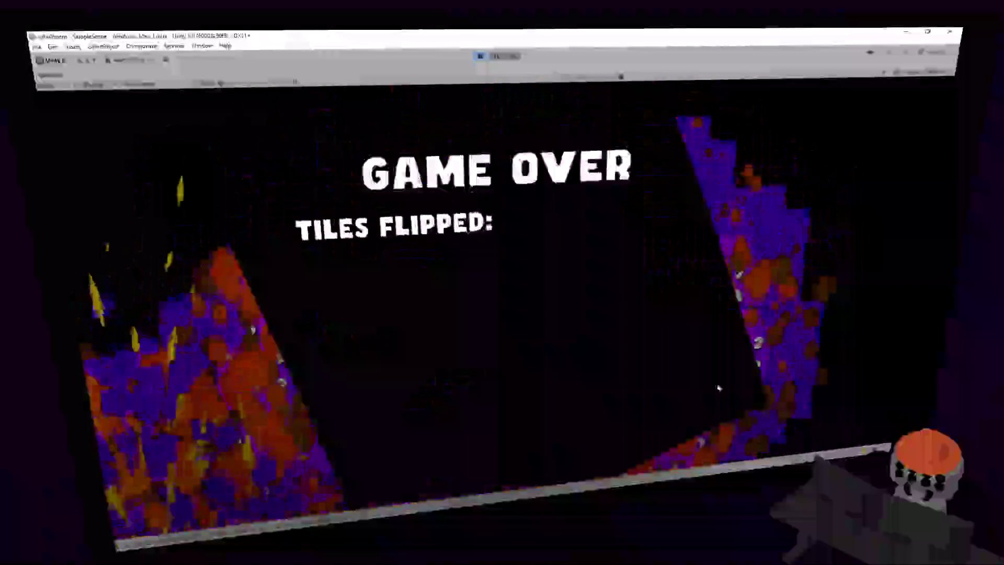
key(r)
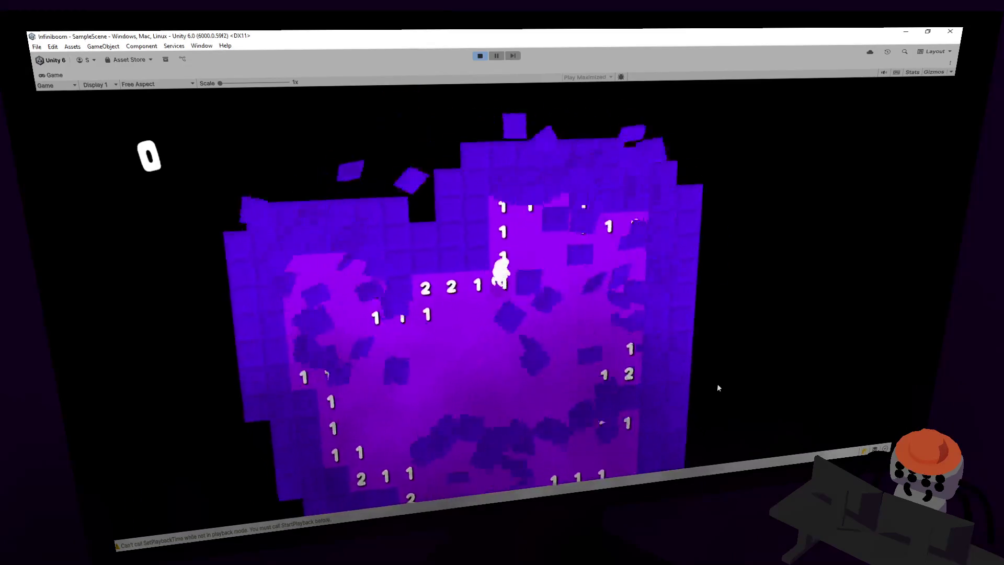
- Walk the character left across the board, zigzagging up and down to reveal tiles
key(w)
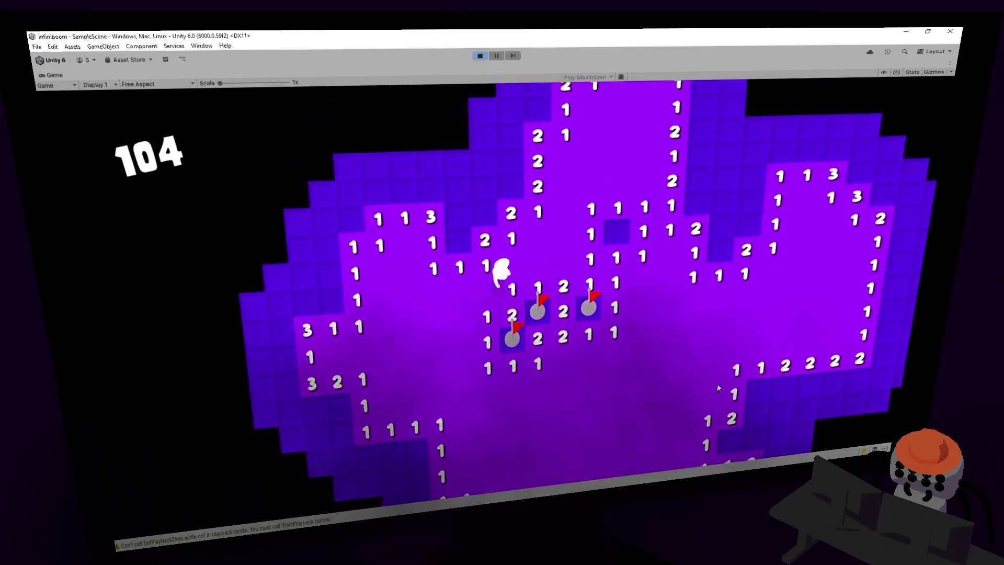
key(a)
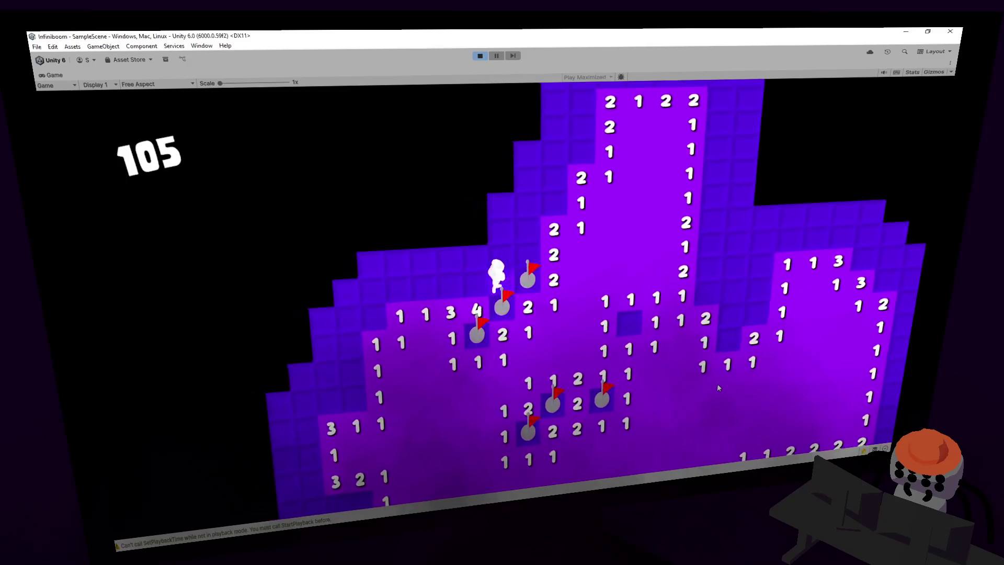
key(a)
key(s)
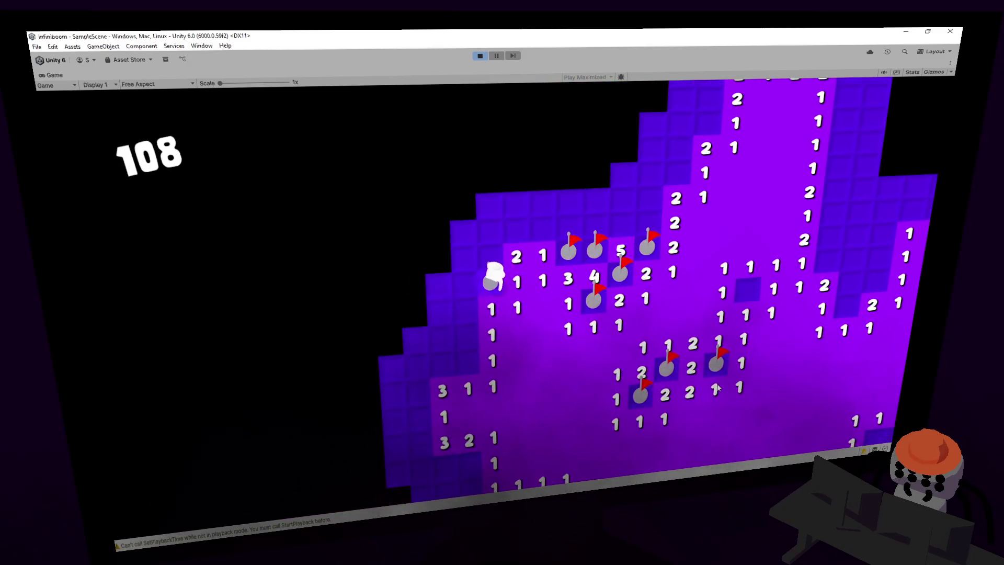
key(a)
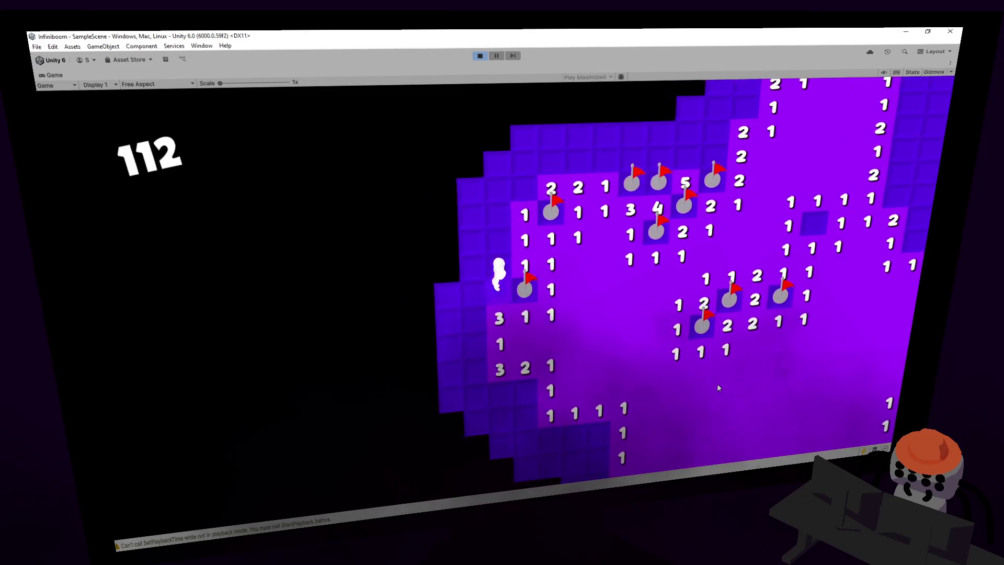
key(w)
key(d)
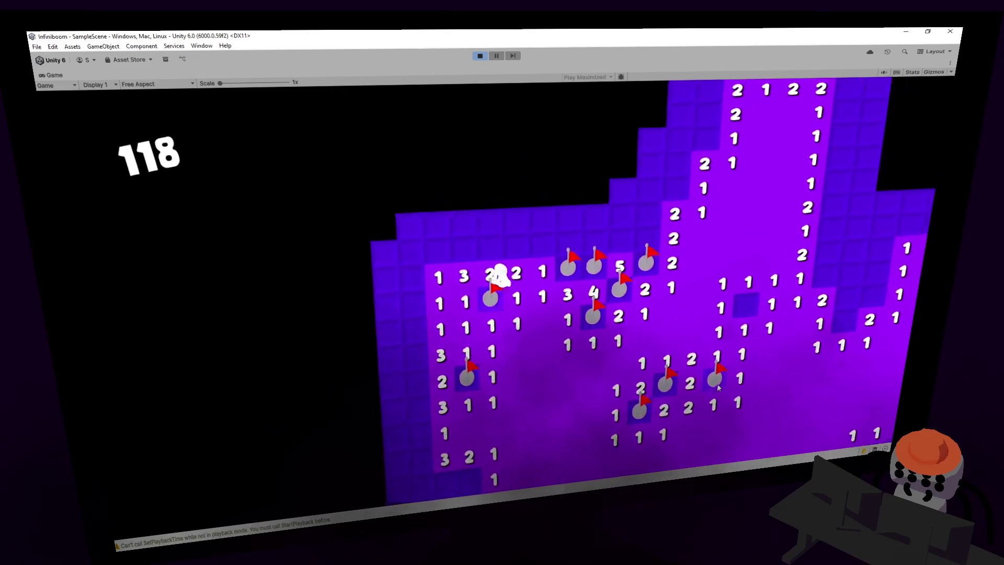
key(a)
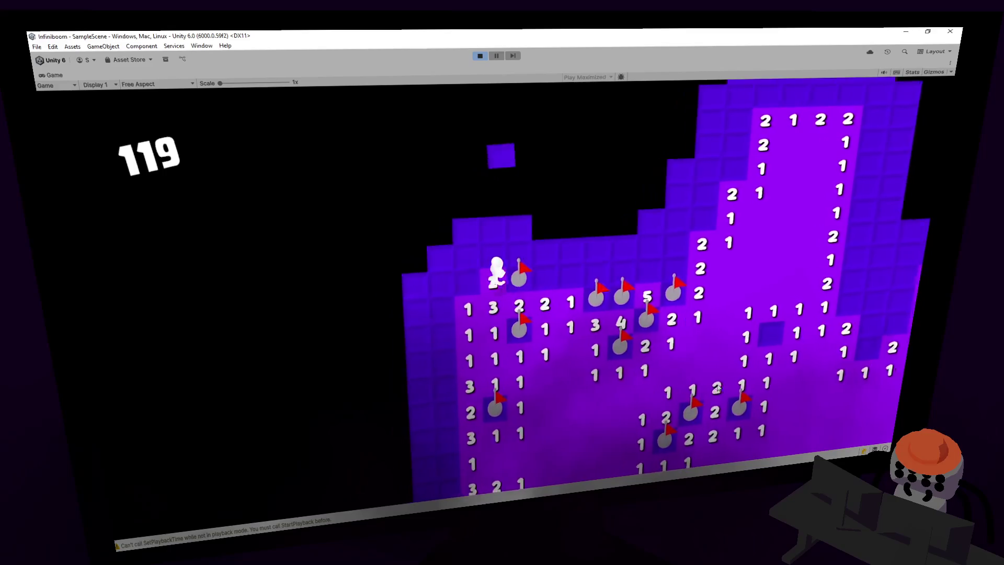
key(s)
key(s)
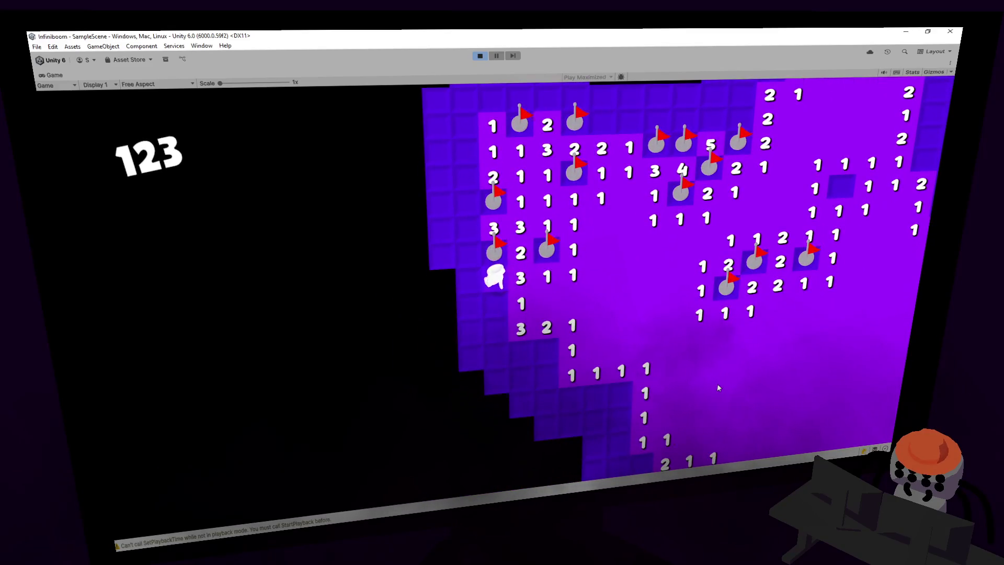
key(a)
key(w)
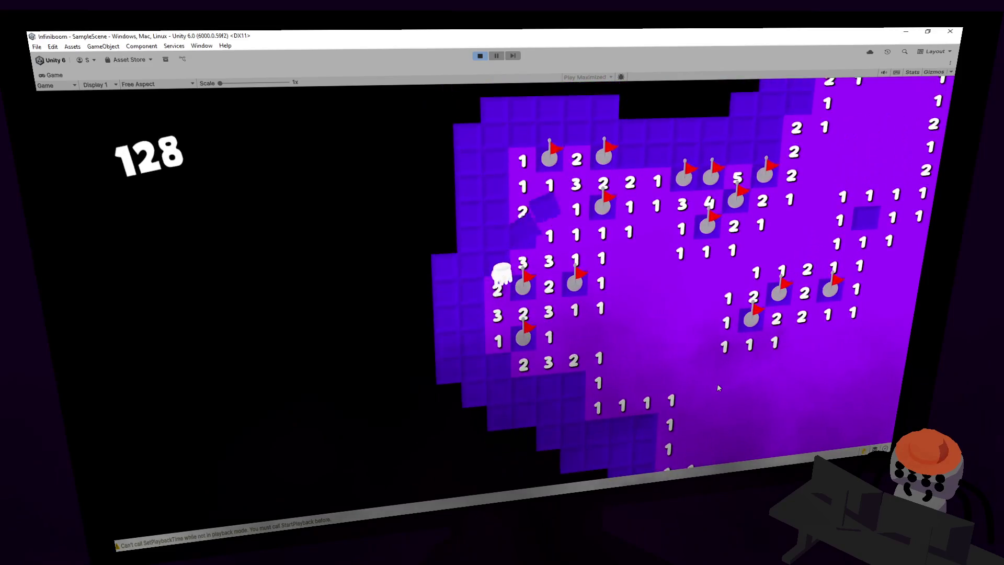
key(a)
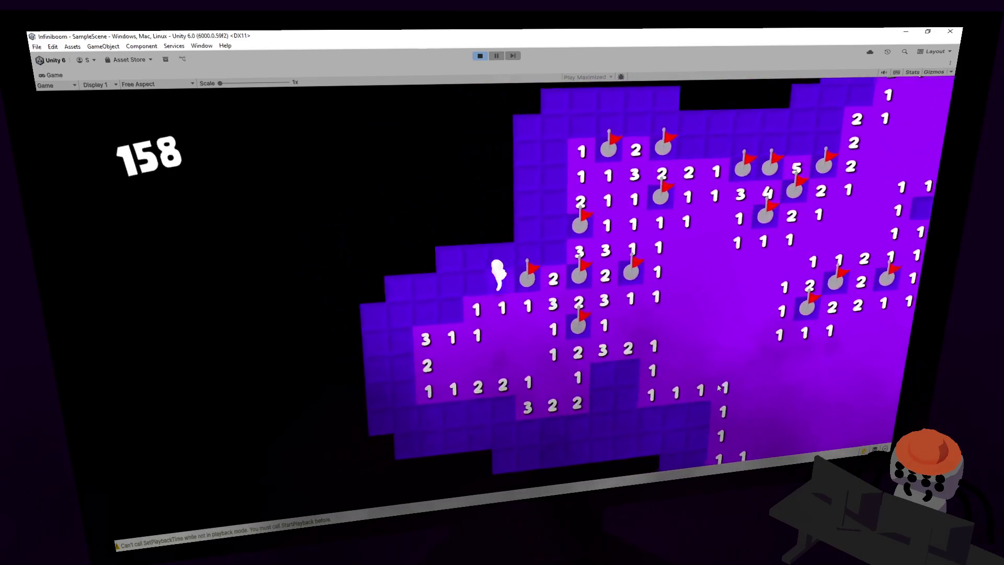
- Keep moving diagonally, triggering cascade reveals until the counter reaches 324
key(a)
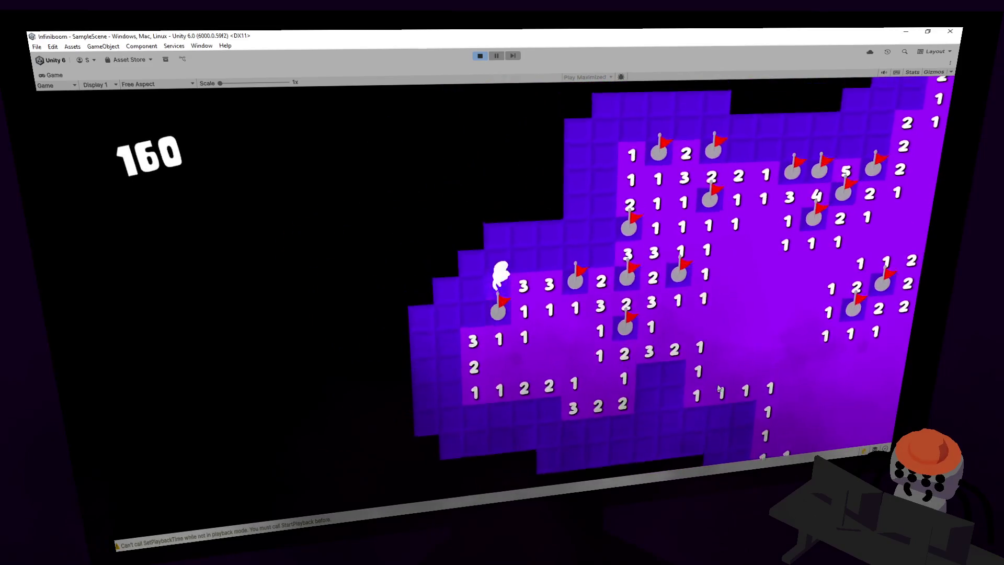
key(w)
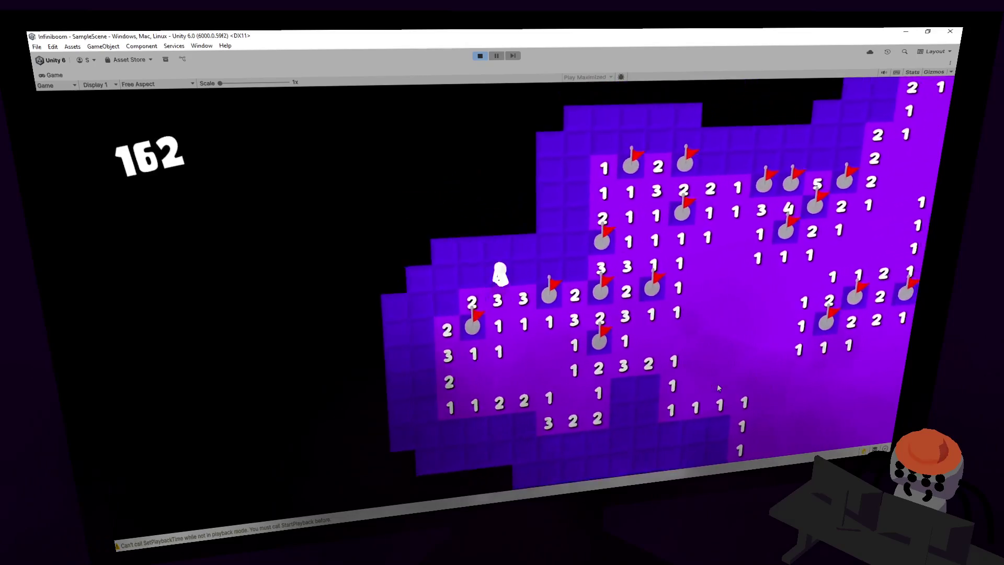
key(w)
key(d)
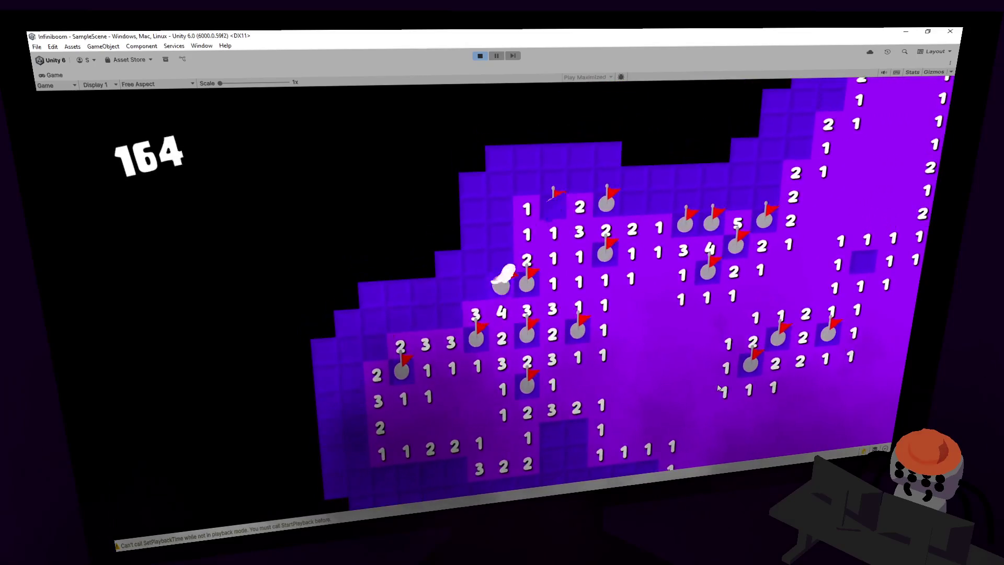
key(w)
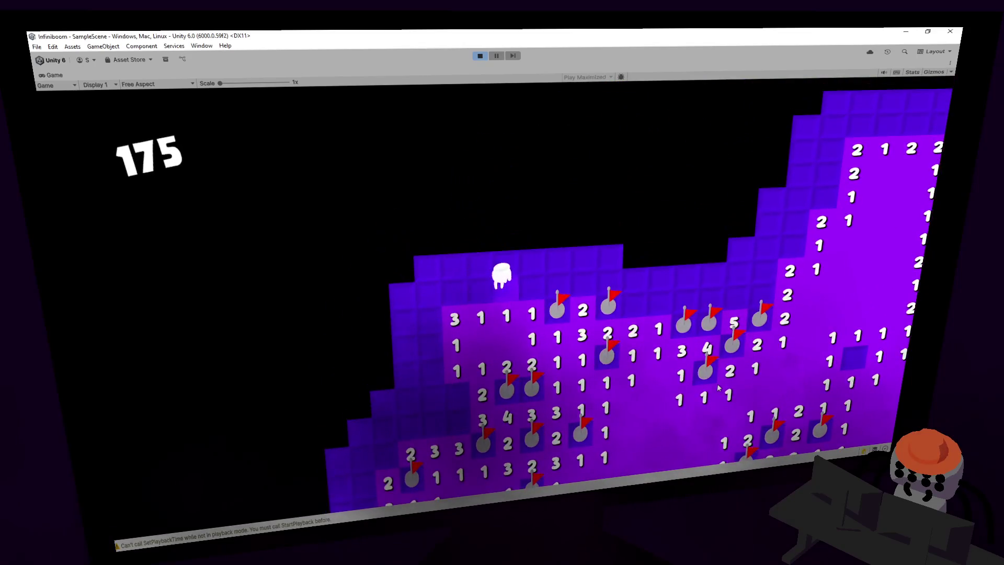
key(a)
key(s)
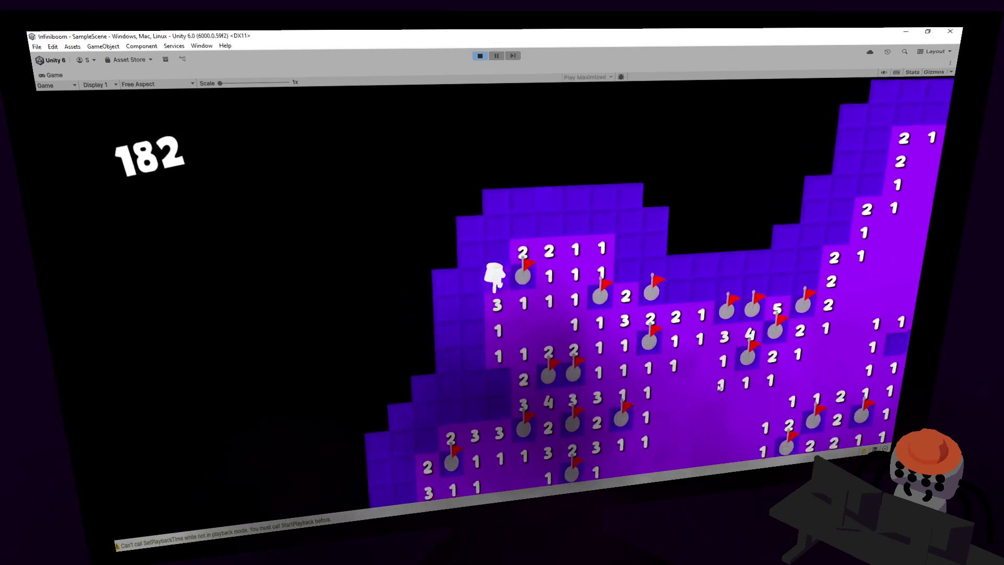
key(s)
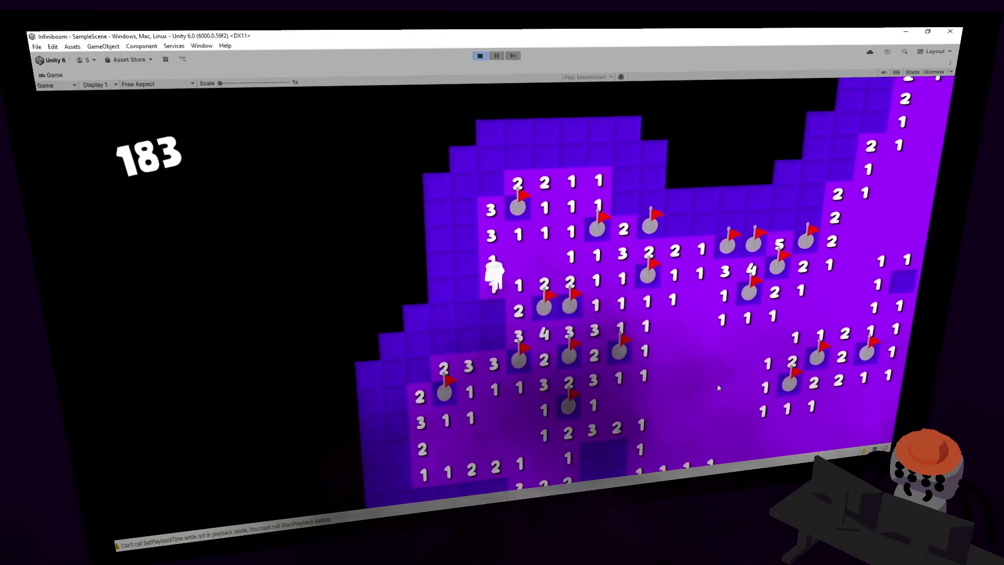
key(s)
key(a)
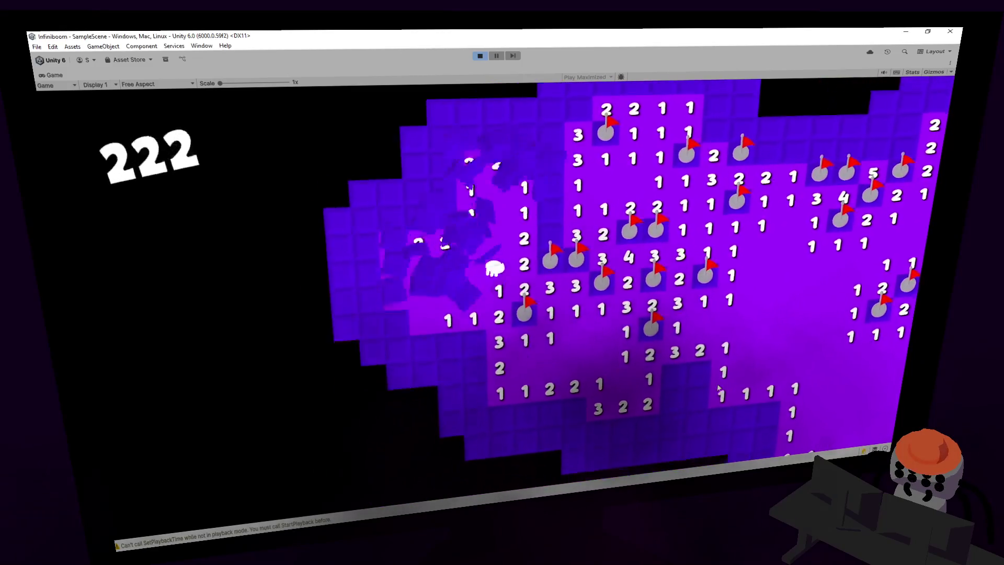
key(w)
key(d)
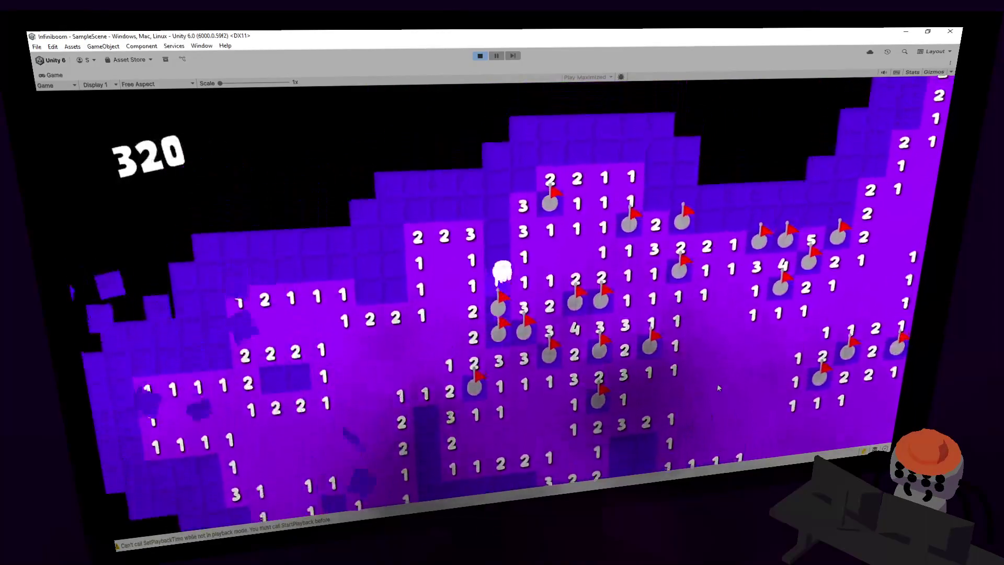
key(w)
key(d)
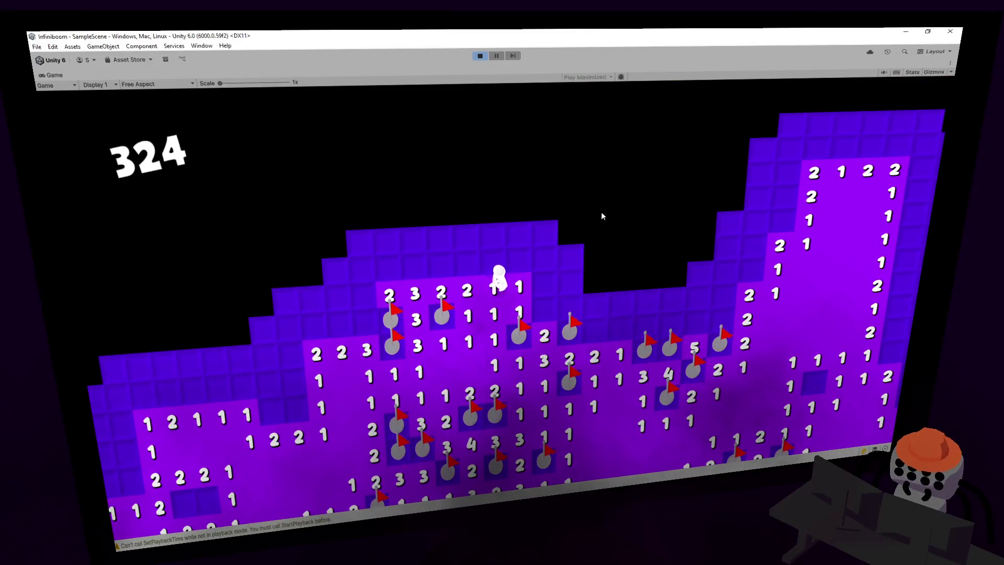
- Turn off Play Maximized and zoom the Scene view over the cleared 324-counter board
click(497, 59)
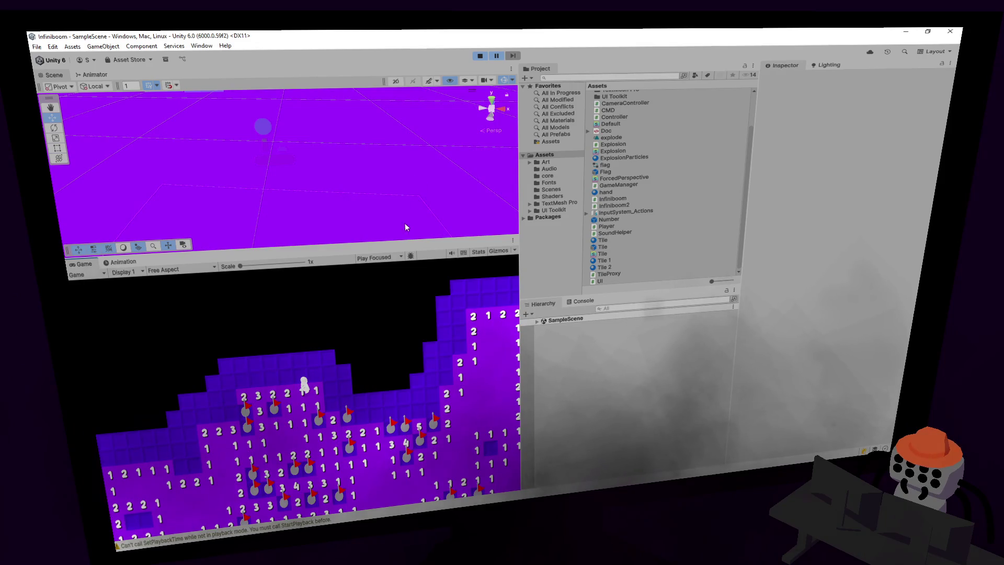
scroll(388, 196, down, 5)
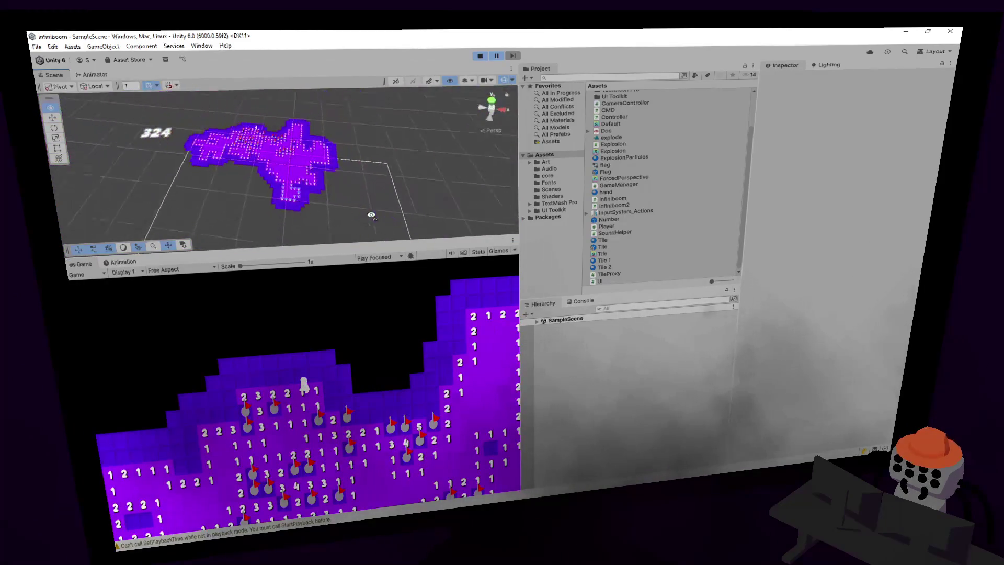
scroll(403, 207, up, 2)
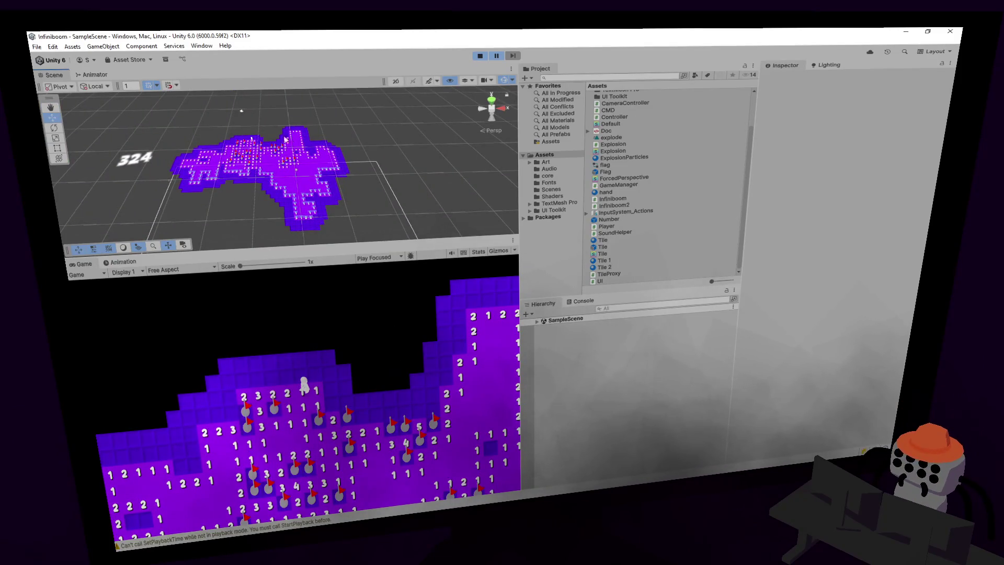
scroll(353, 173, up, 5)
scroll(353, 174, down, 5)
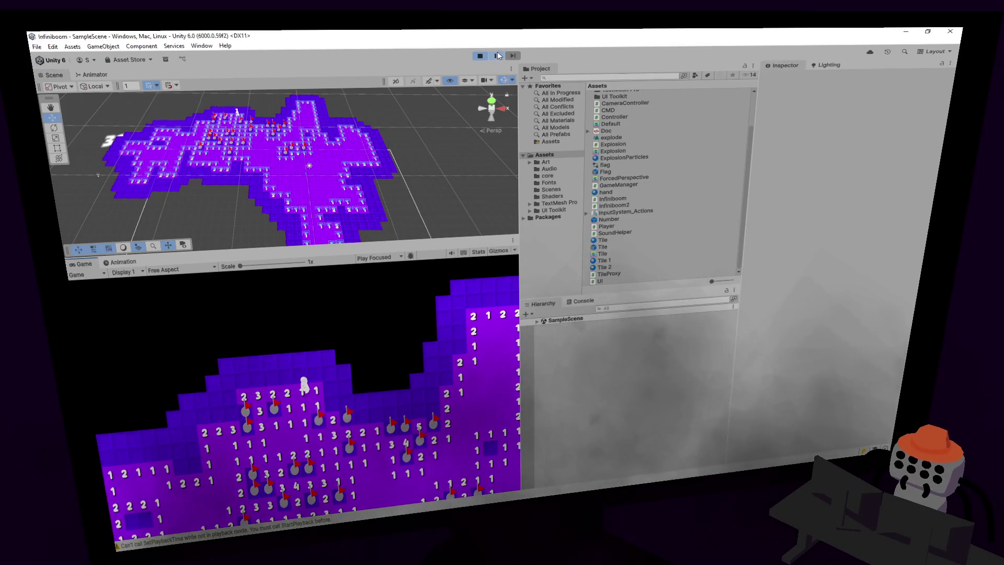
- Walk the player right, up, then down-left across the board, revealing tiles
key(d)
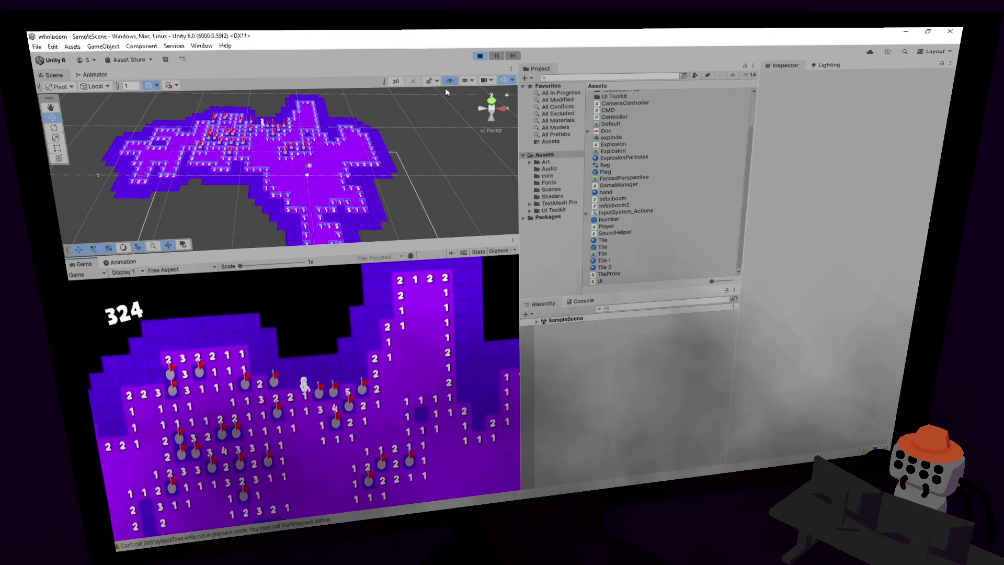
key(d)
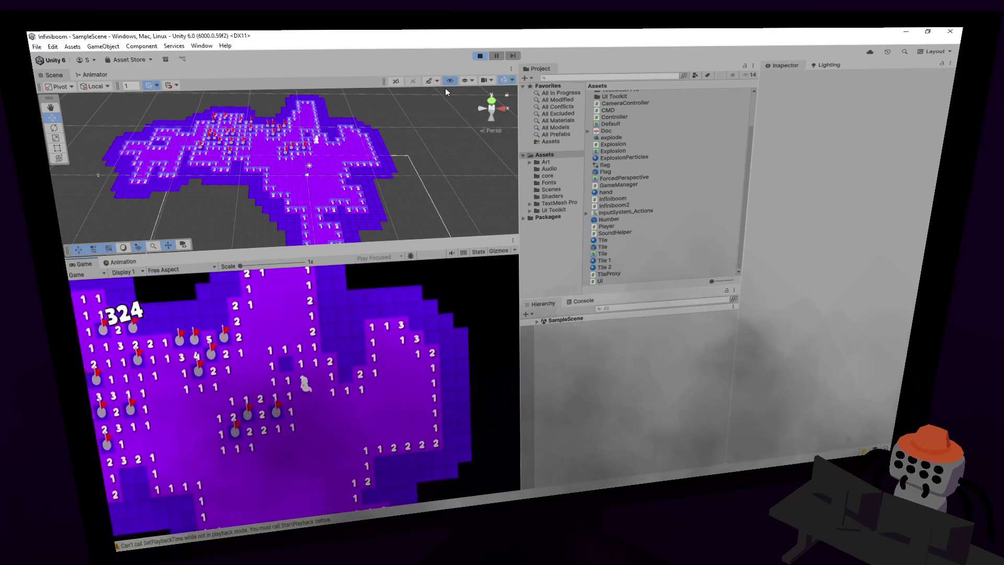
key(w)
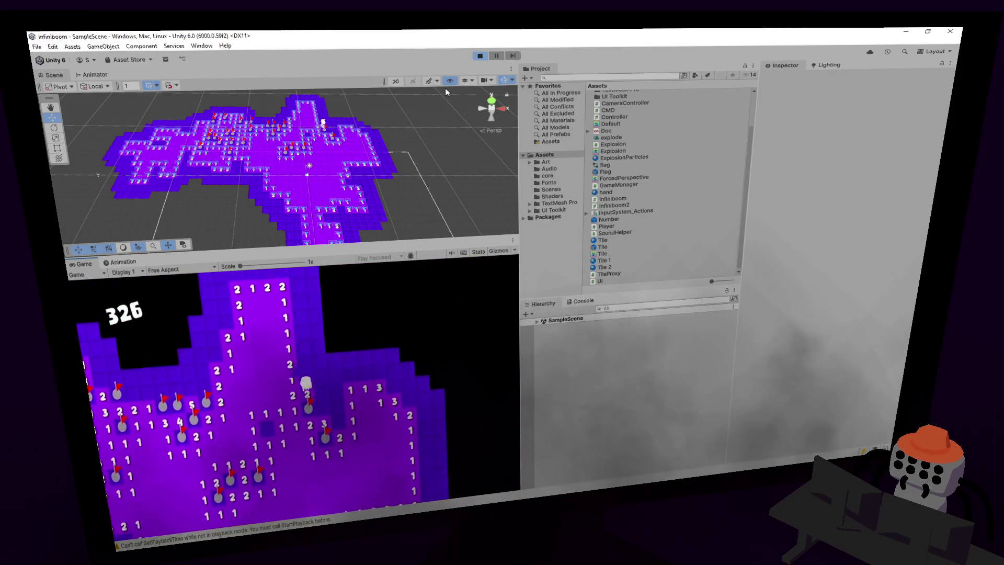
key(w)
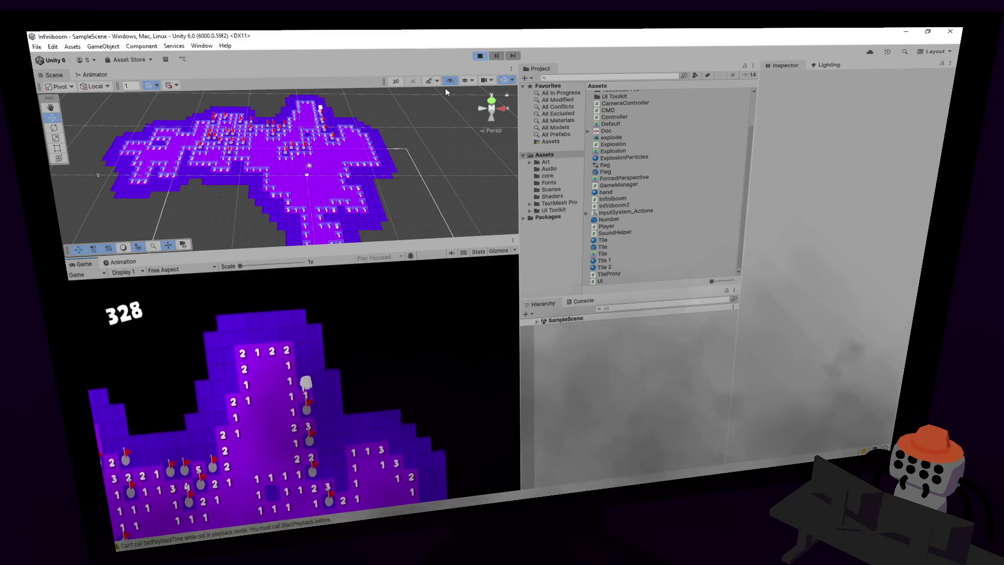
key(a)
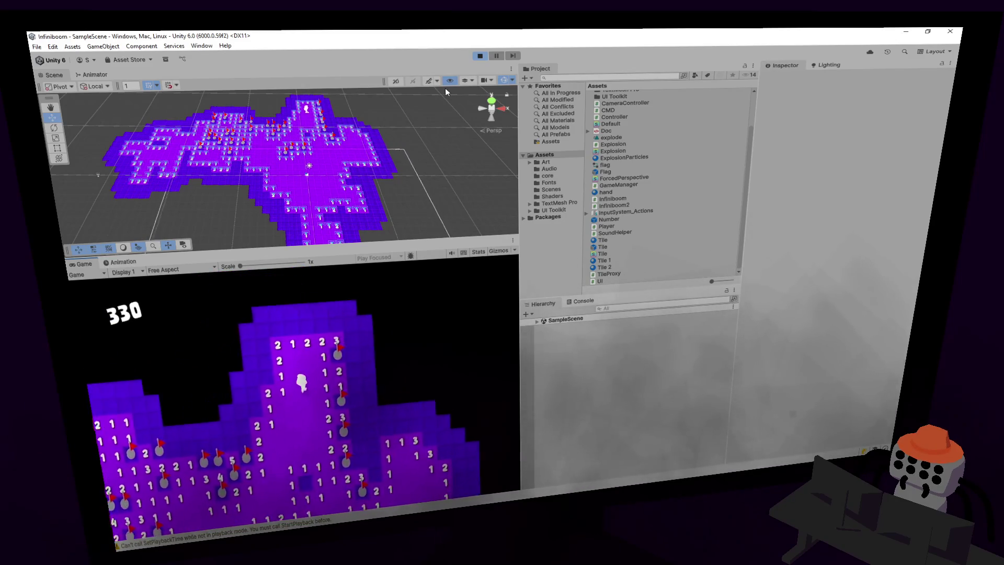
key(s)
key(a)
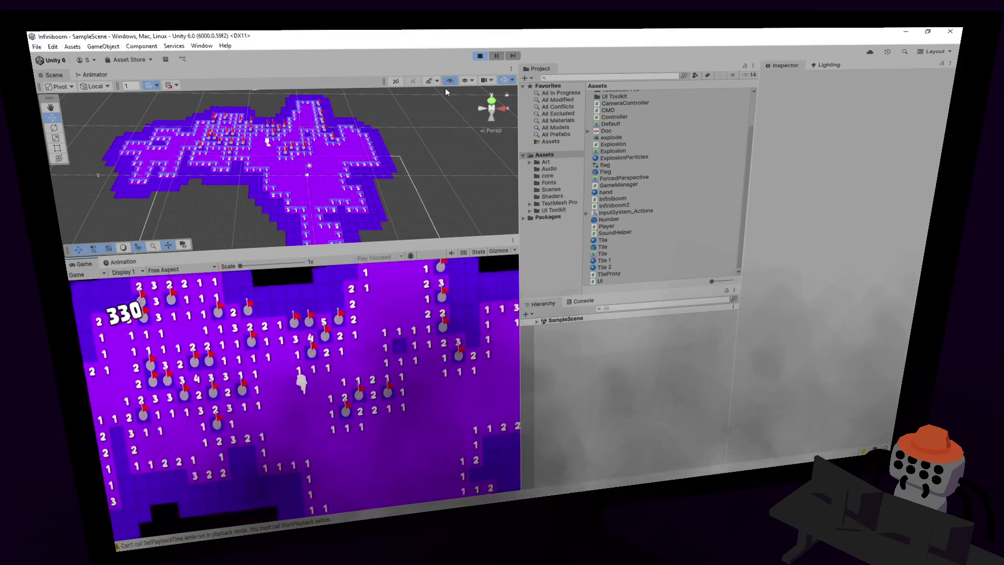
key(s)
key(a)
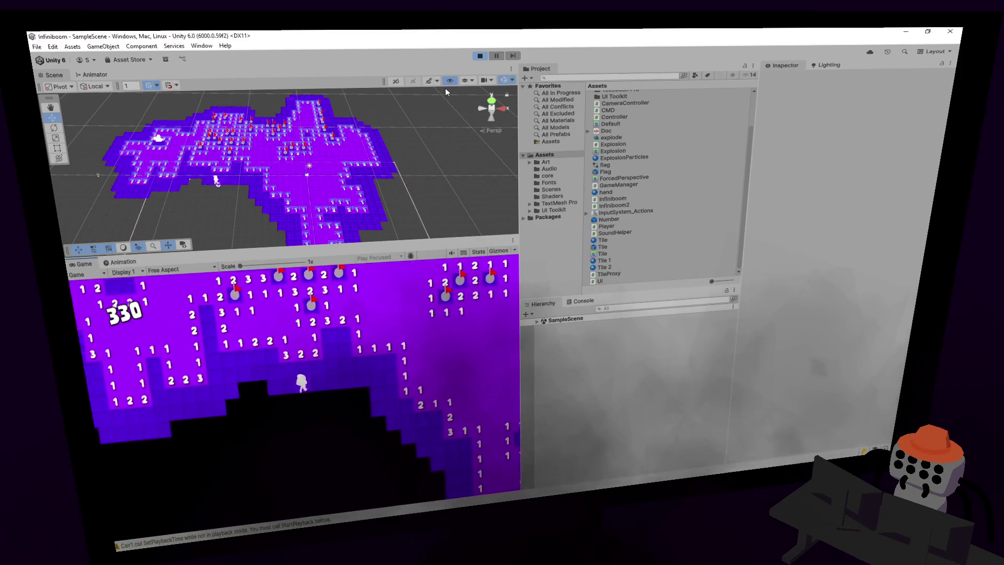
- Keep moving until a mine explodes at 338 tiles flipped and 34 correct flags
key(w)
key(a)
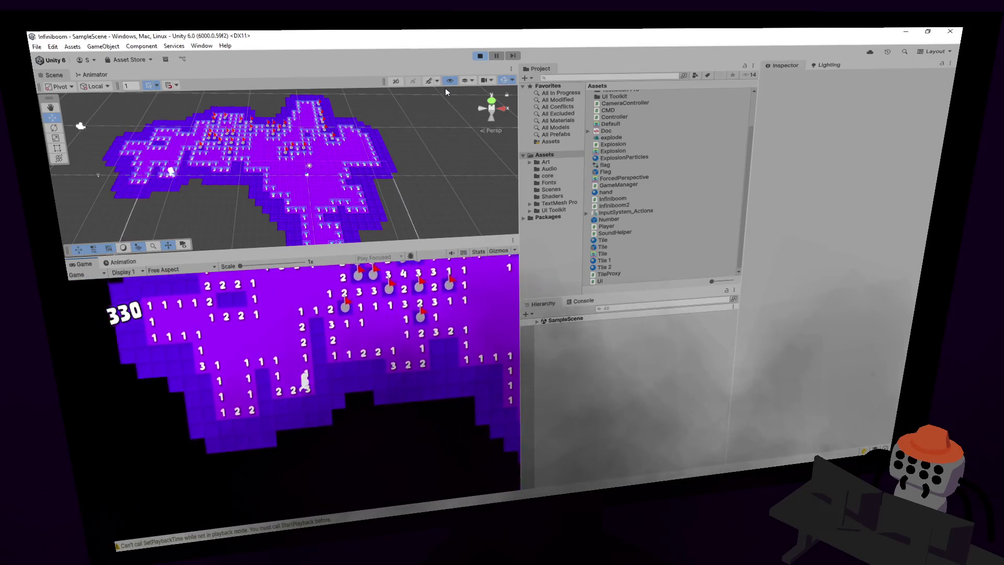
key(d)
key(s)
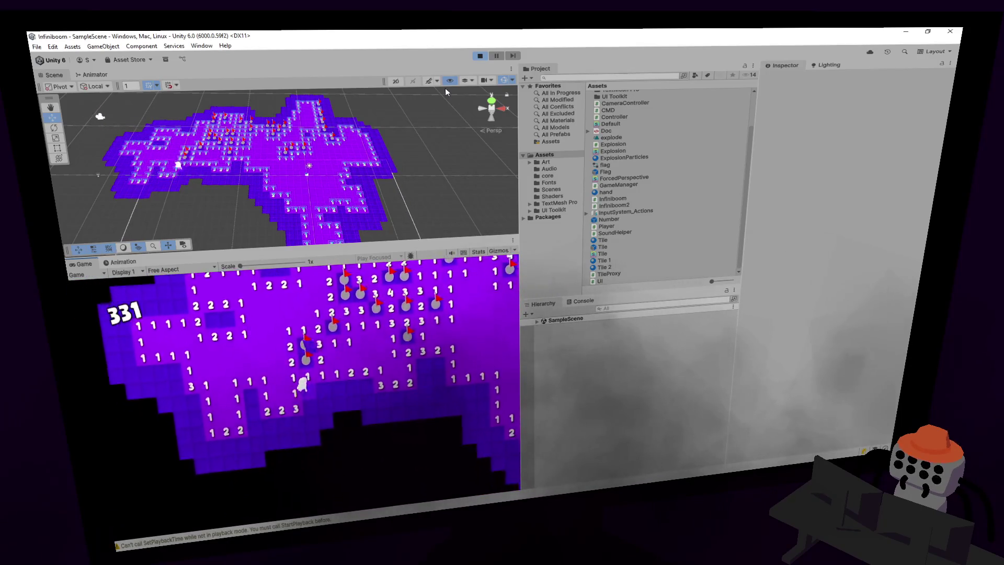
key(s)
key(a)
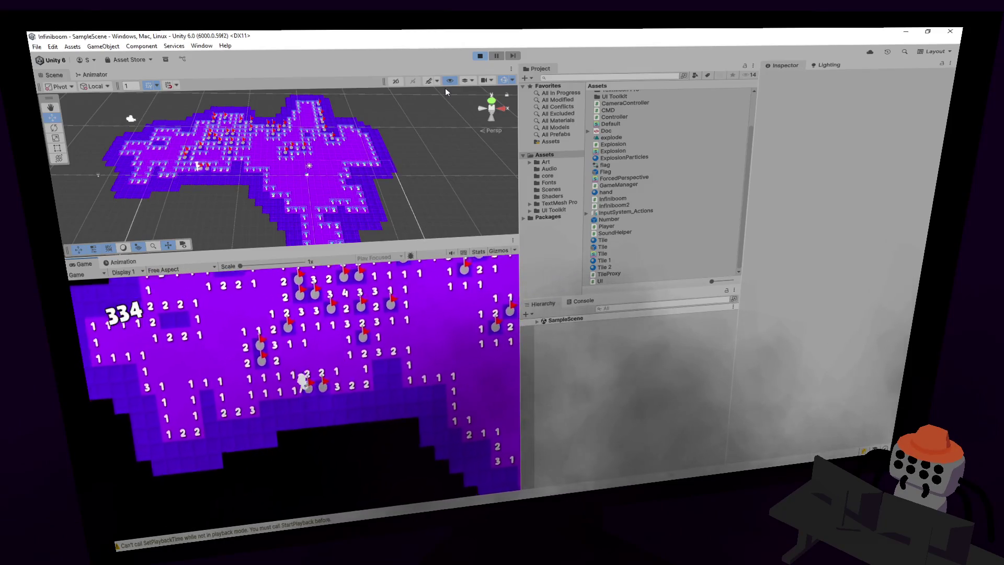
key(d)
key(s)
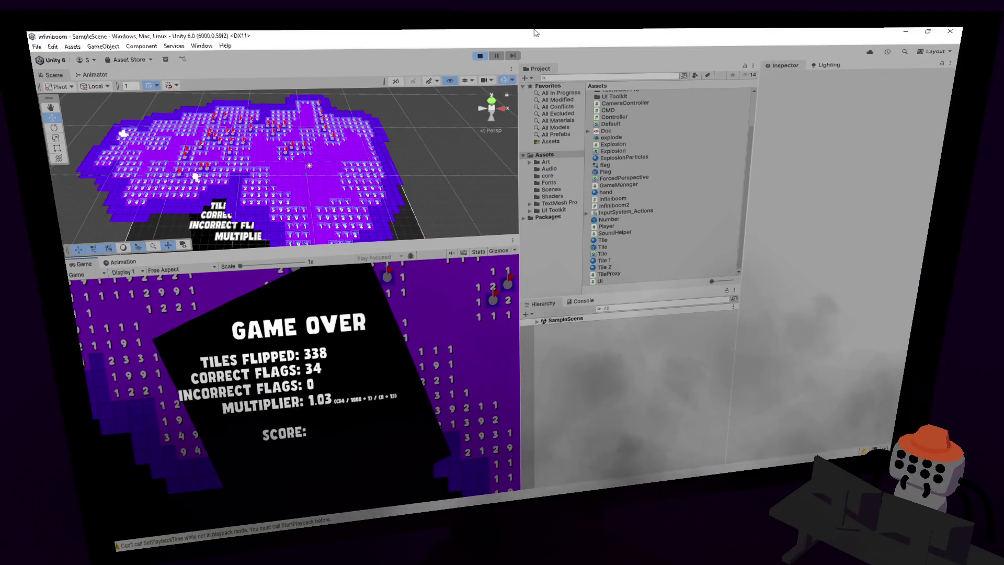
- Restart with R, reveal an opening area on the fresh board and flag a suspected mine
key(r)
click(307, 390)
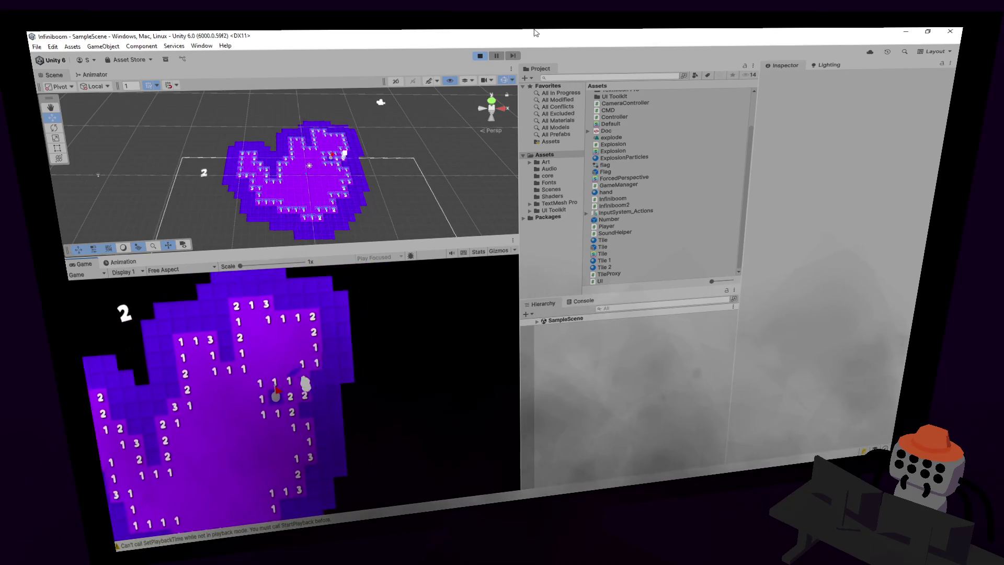
right_click(318, 361)
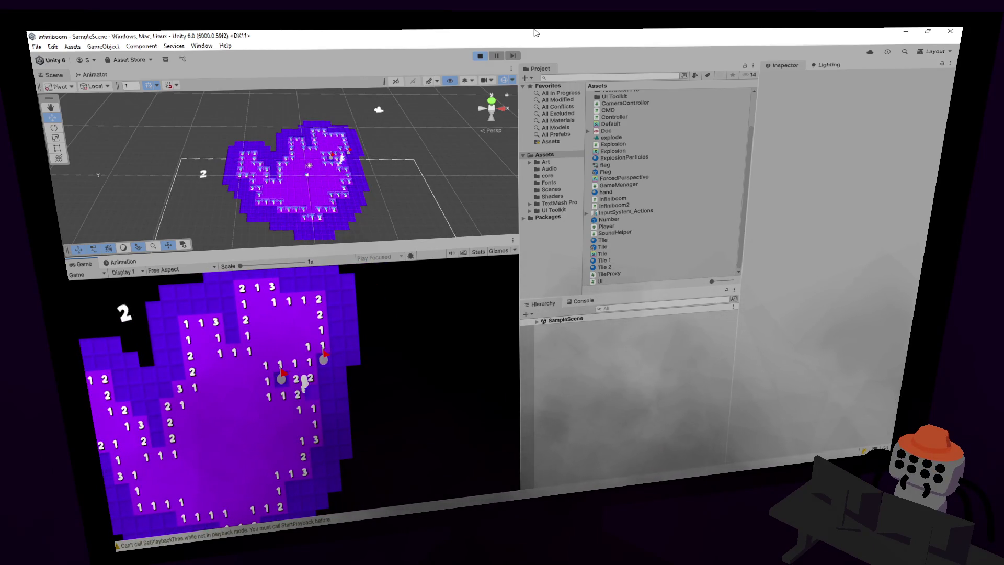
- Toggle the Scene view's 2D mode off again and switch to the Top view
click(396, 82)
key(2)
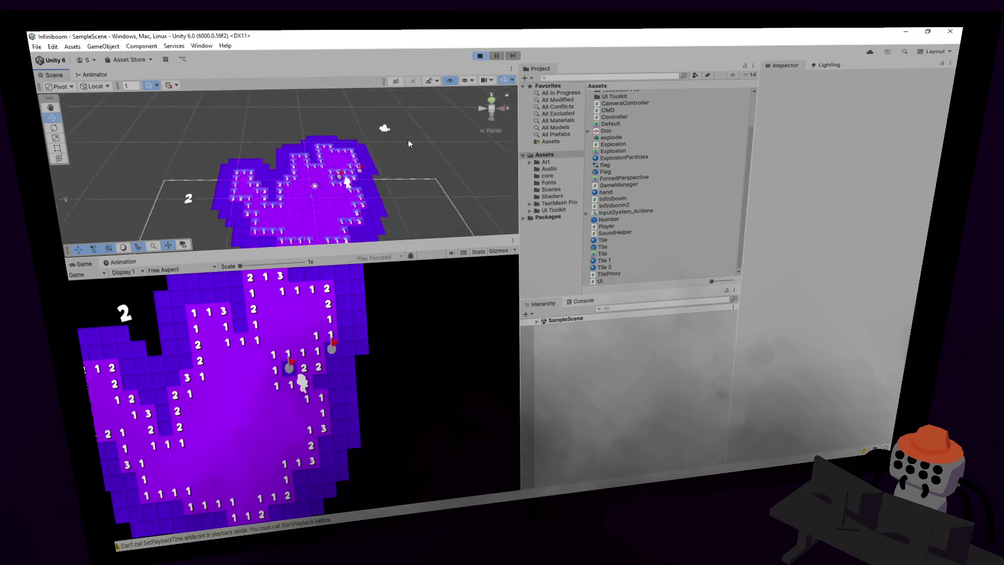
click(491, 100)
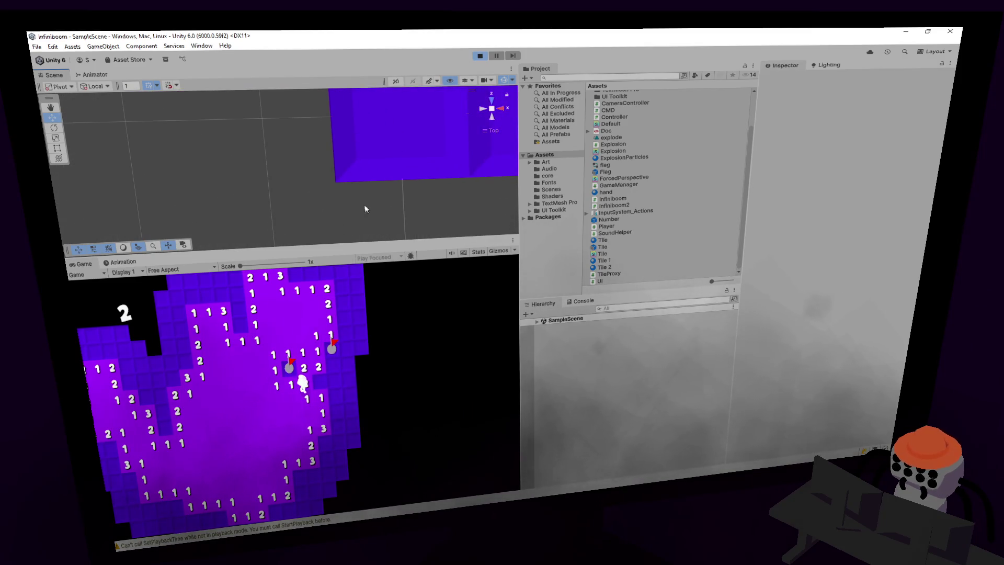
- Zoom the Scene view out and pan down to frame the whole new minefield
scroll(400, 140, down, 6)
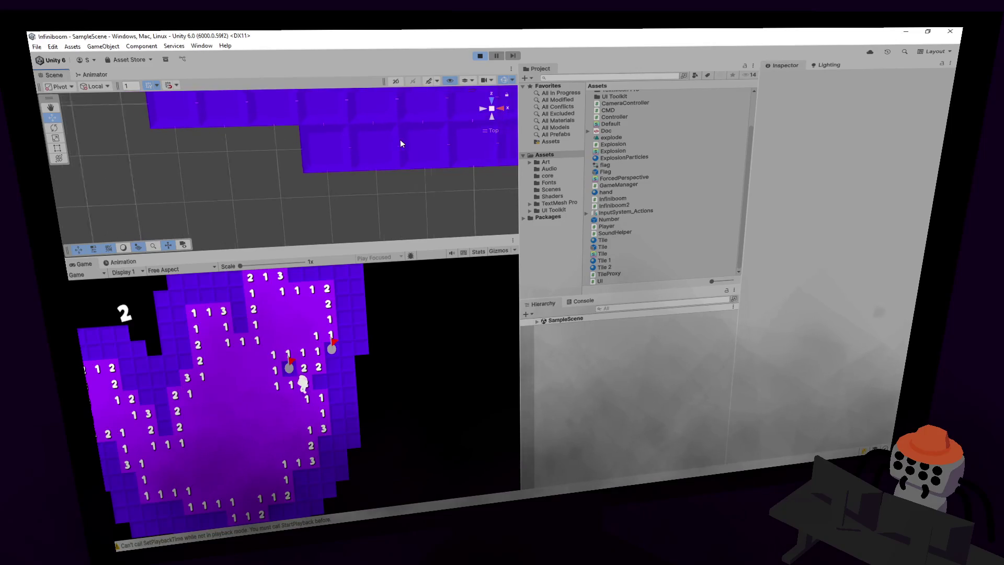
scroll(400, 141, down, 5)
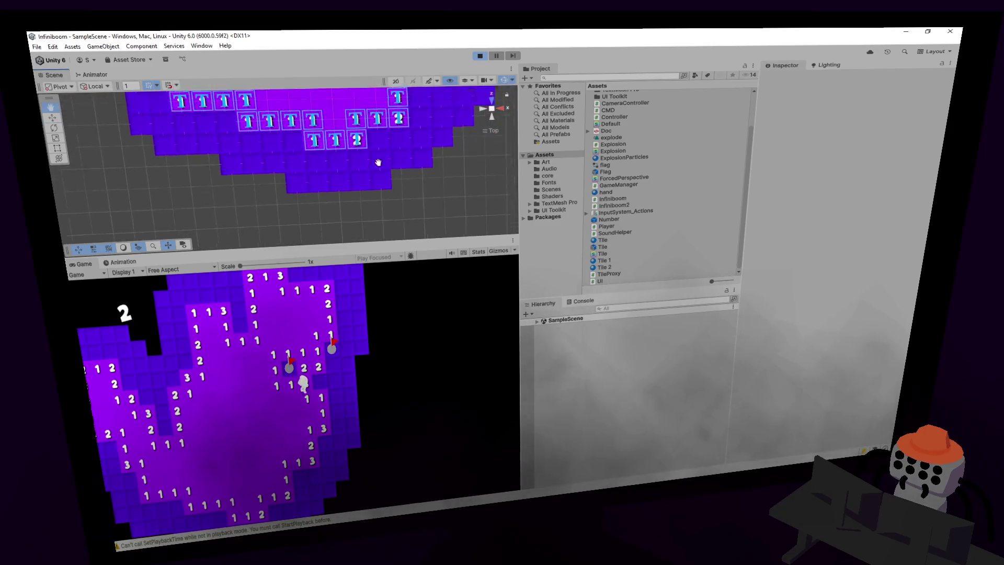
scroll(384, 165, down, 5)
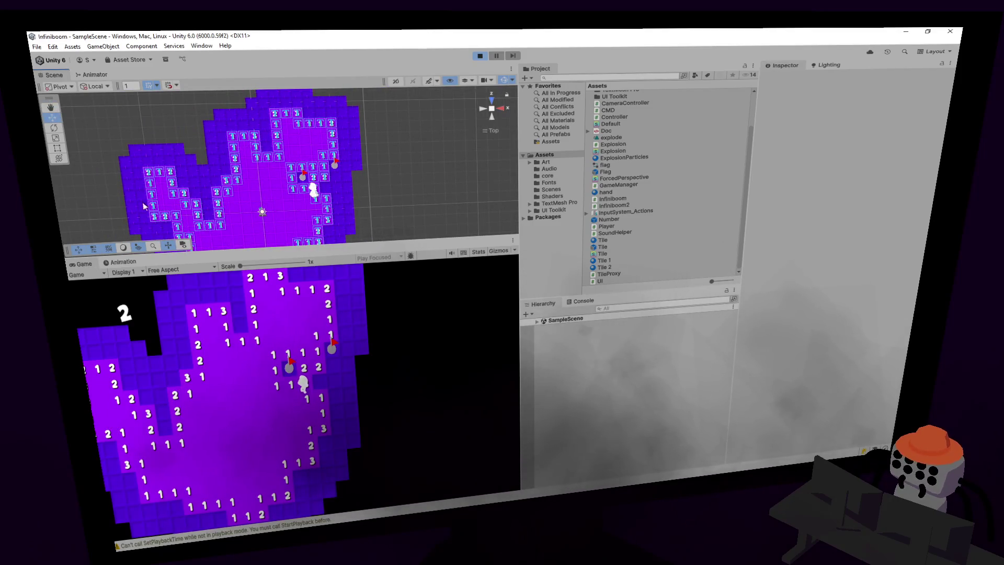
drag(139, 193, 165, 173)
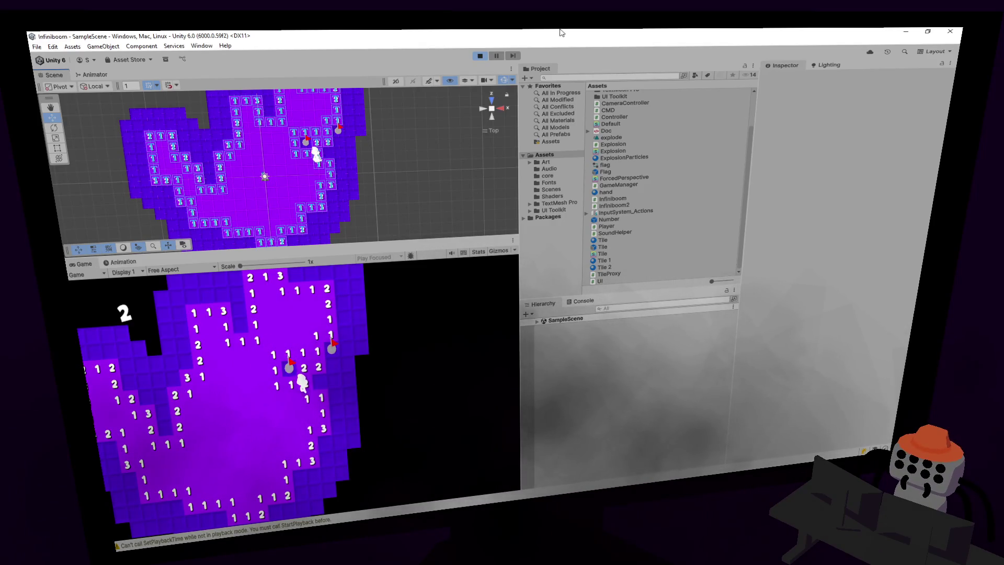
- Walk the player down the board, flagging a tile with F and revealing new numbers
key(d)
key(f)
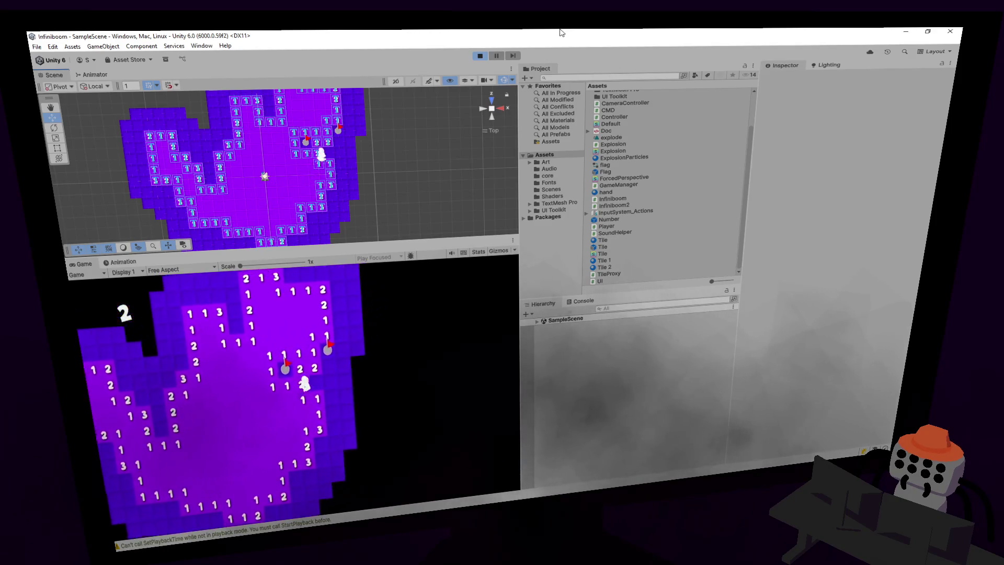
key(s)
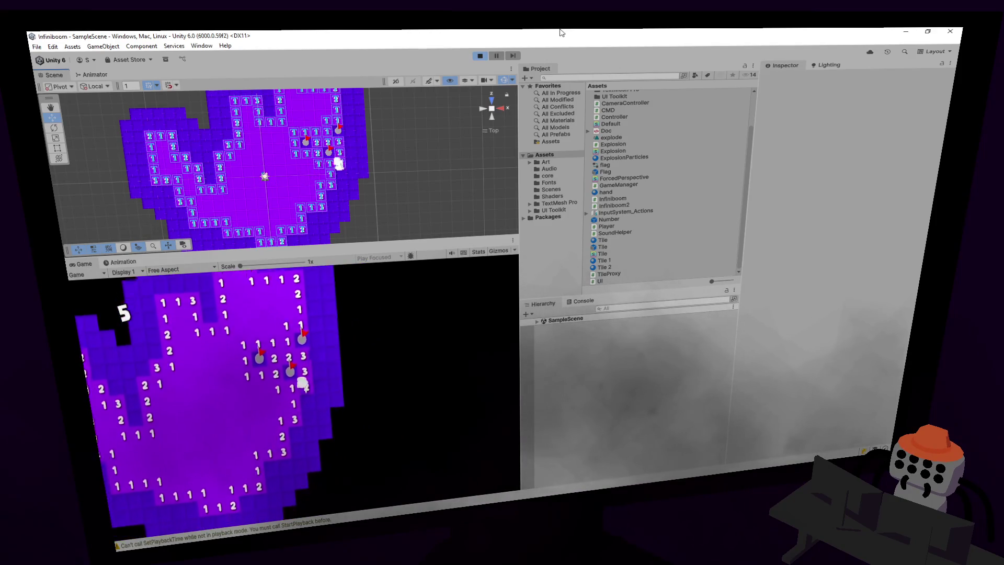
key(s)
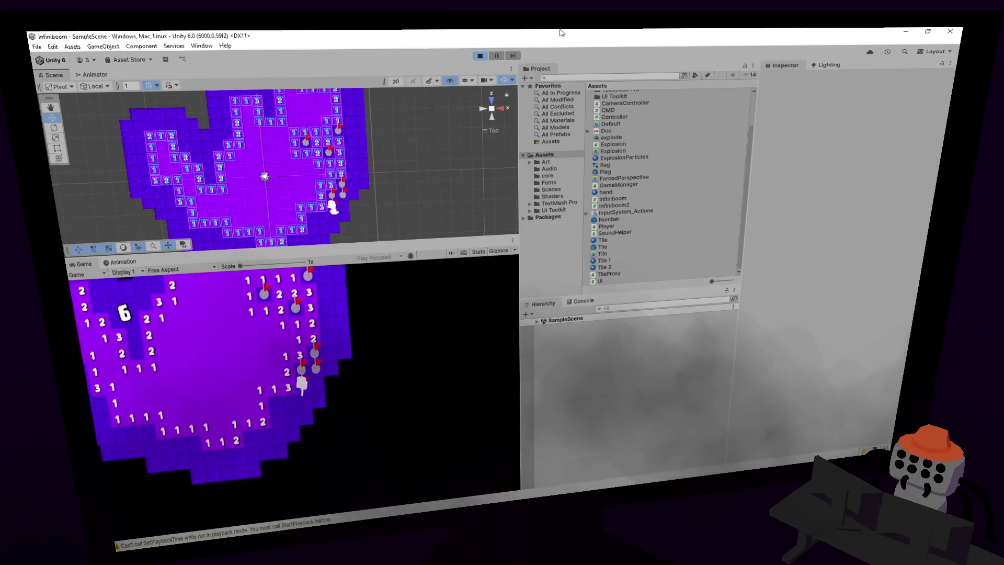
key(s)
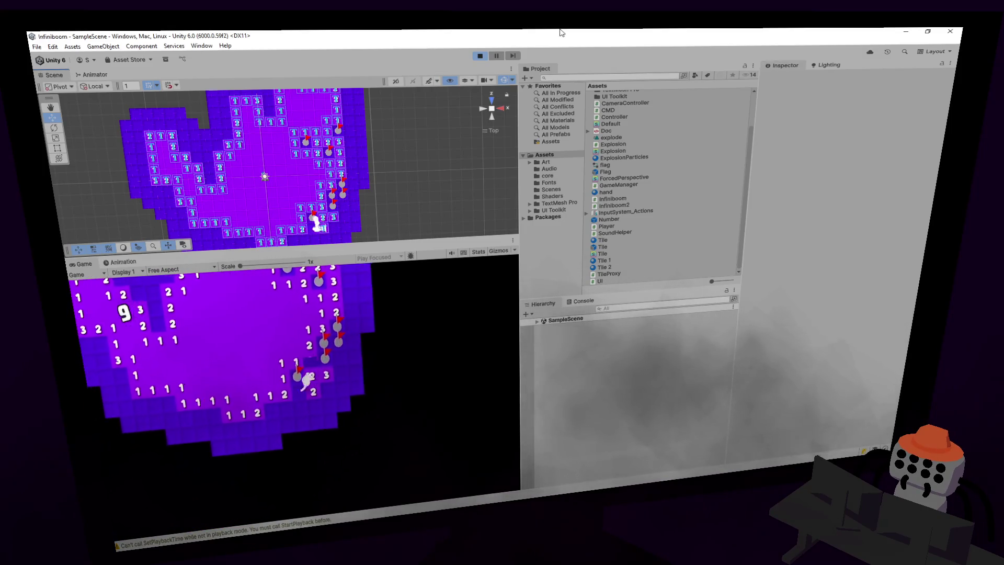
key(s)
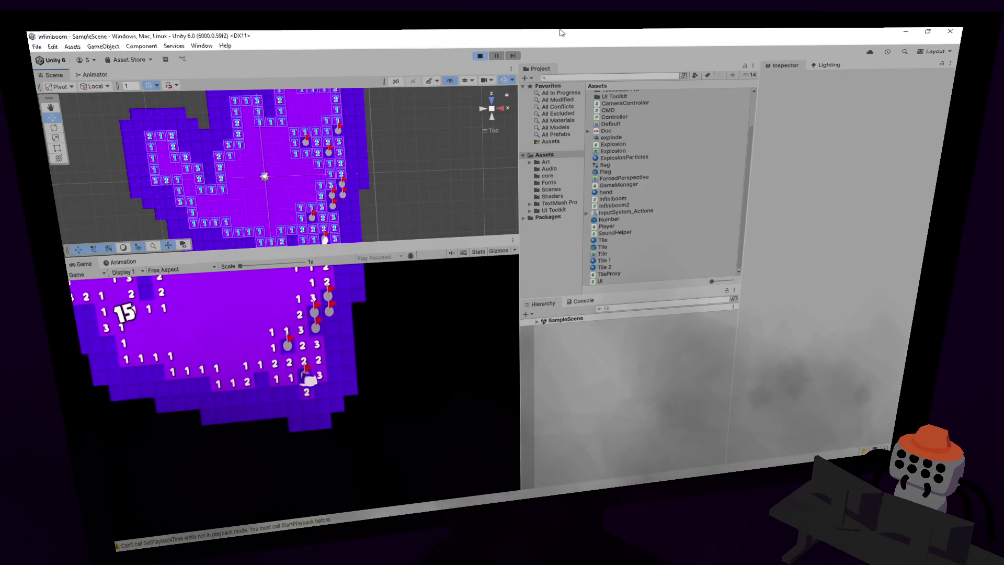
key(a)
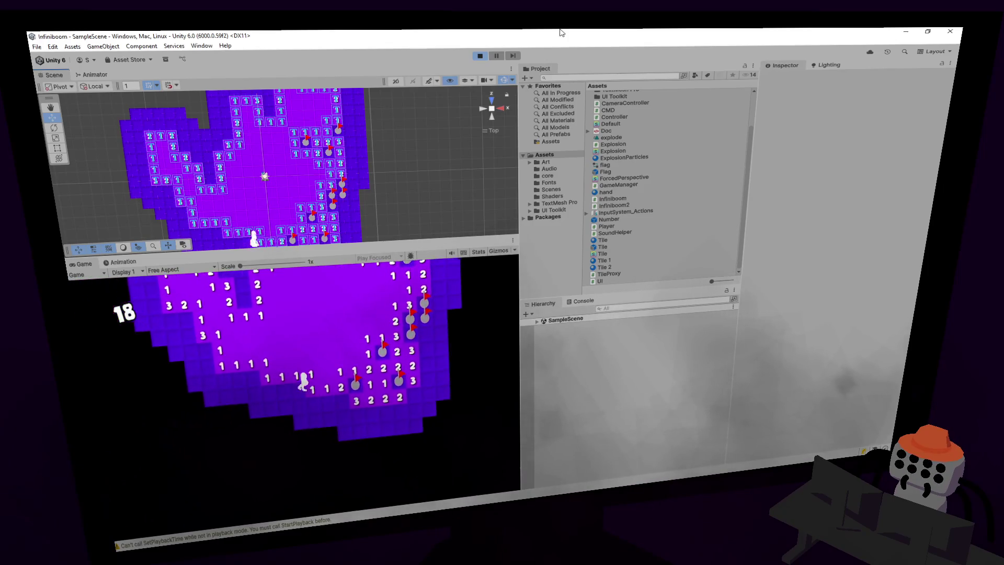
- Move the player right and up across the minefield, raising the counter to 48
key(d)
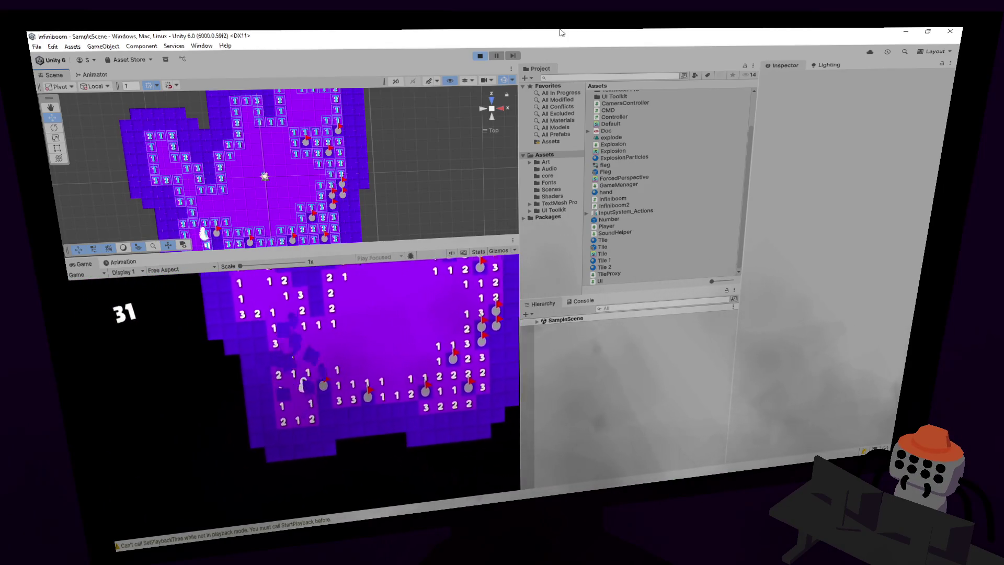
key(w)
key(d)
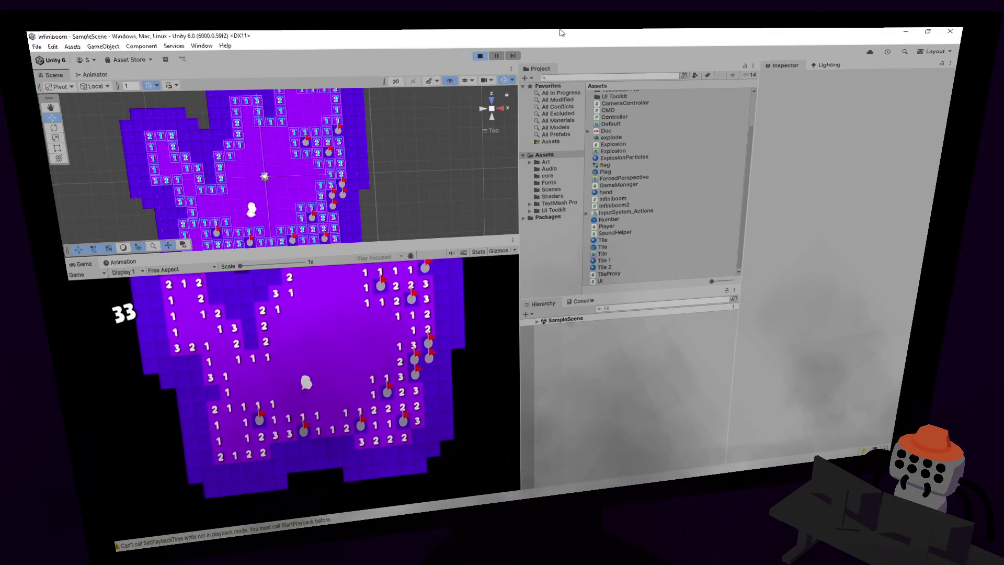
key(w)
key(d)
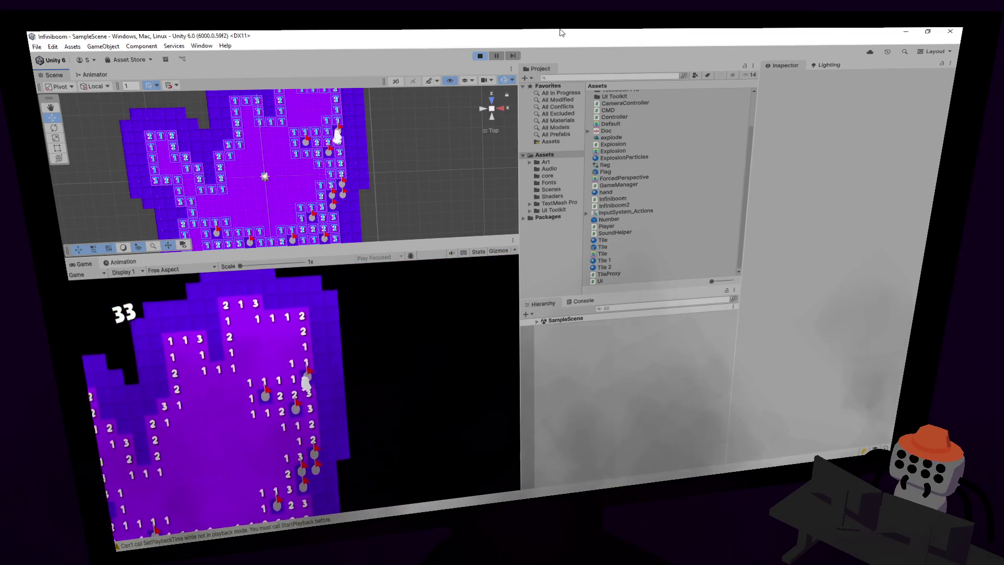
key(w)
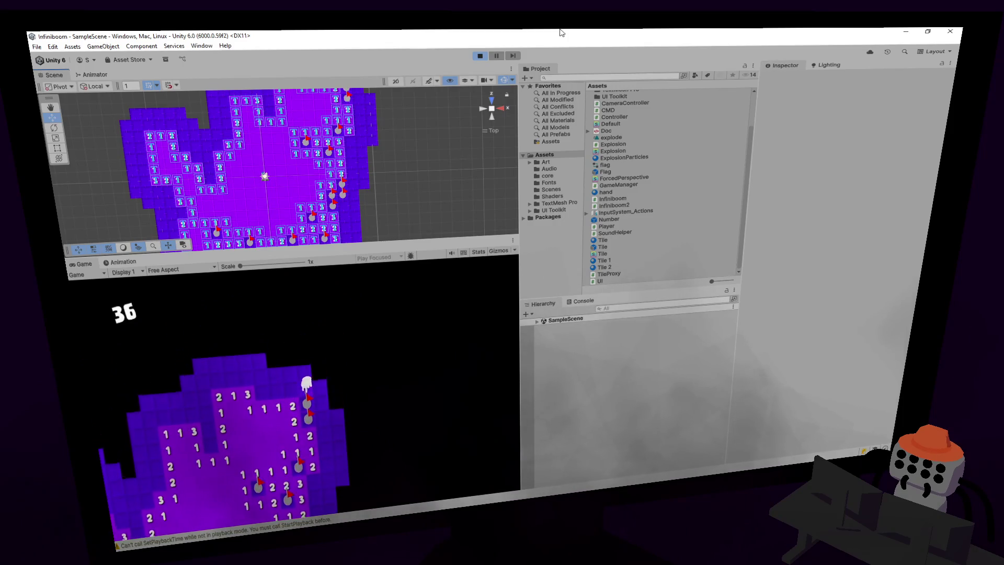
key(a)
key(d)
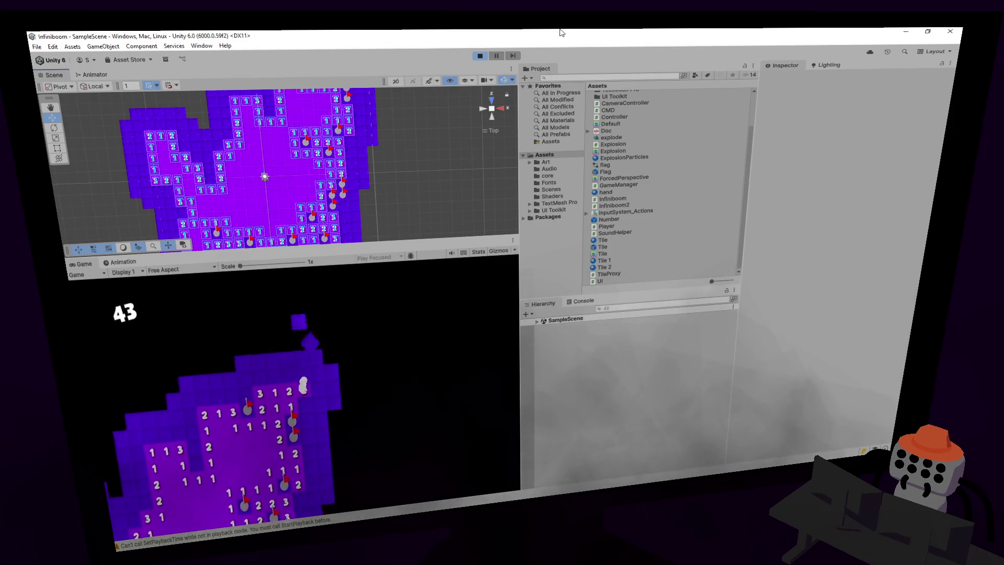
key(w)
key(s)
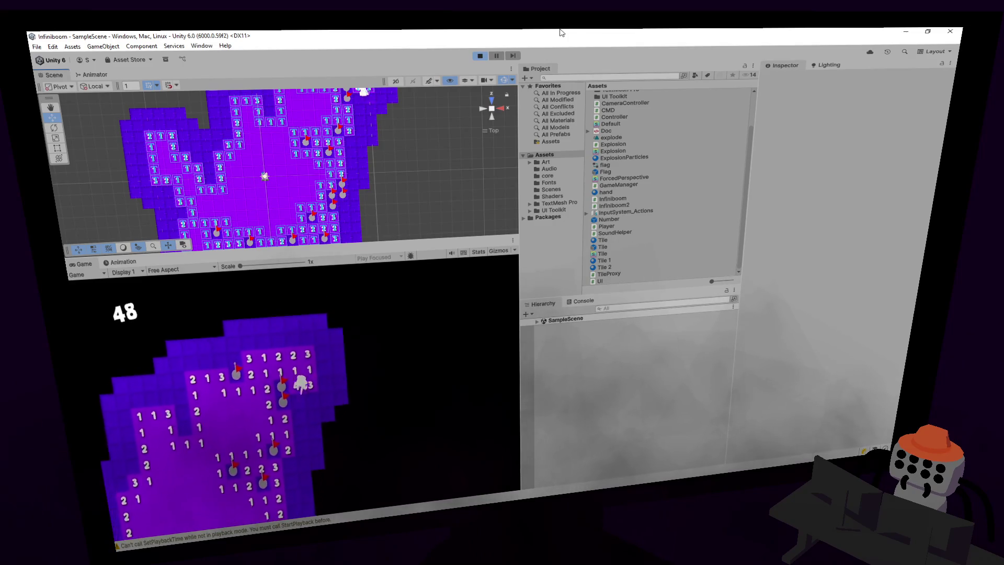
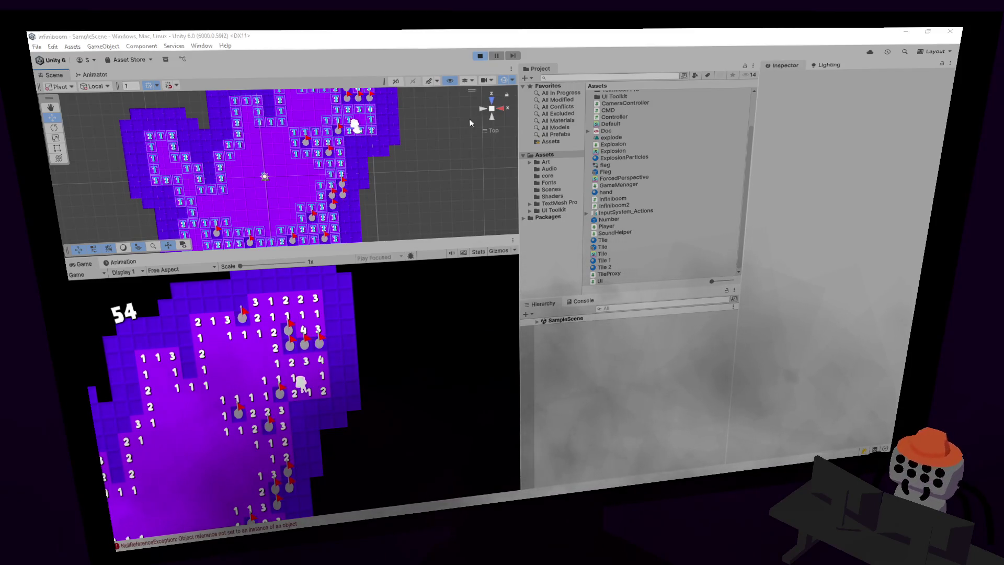
- Enlarge the Scene view, orbit it into perspective, then stop the playtest with Ctrl+P
click(434, 58)
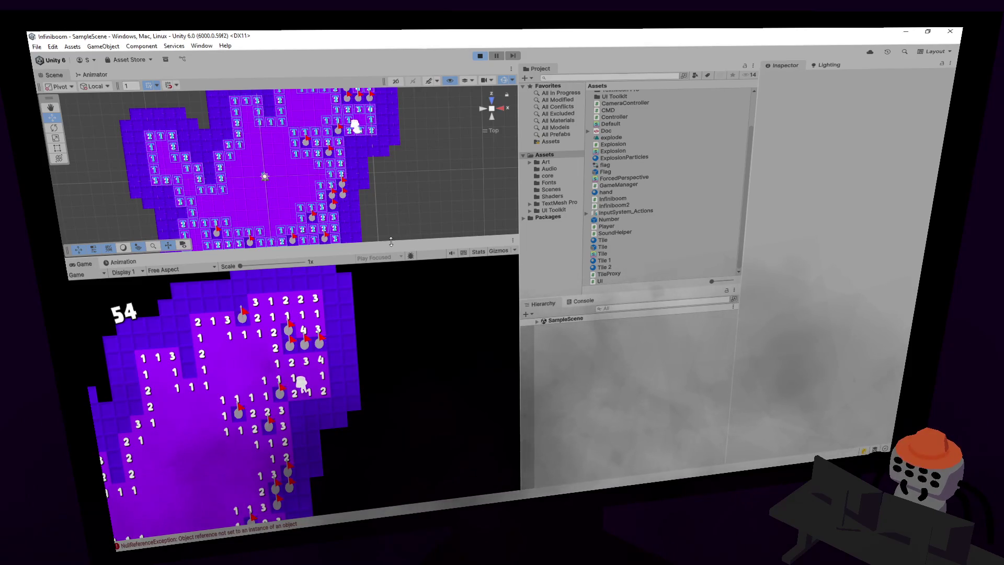
drag(398, 240, 407, 324)
mouse_move(424, 217)
mouse_down()
mouse_move(415, 231)
mouse_move(460, 195)
mouse_move(410, 141)
mouse_up()
click(491, 108)
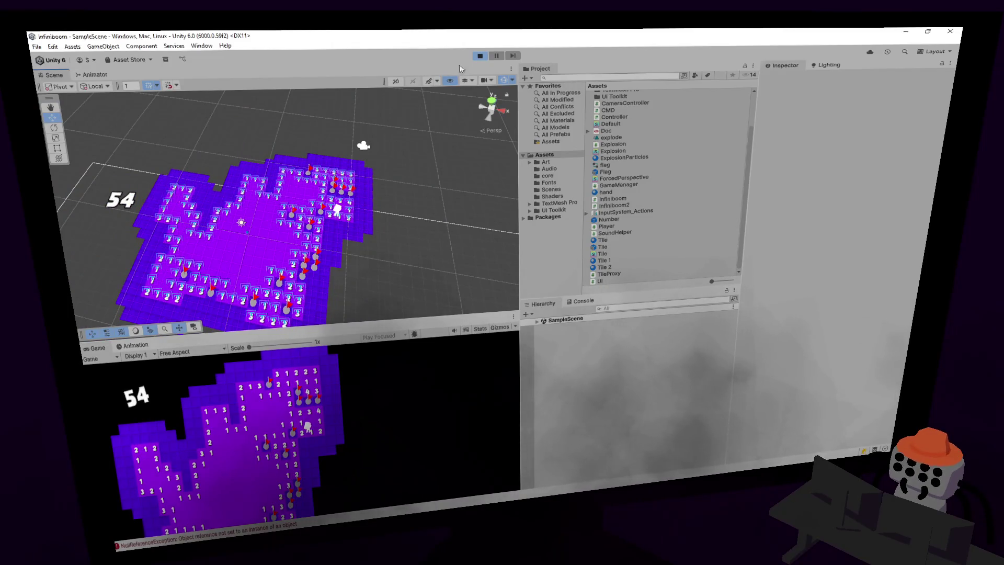
key(ctrl+p)
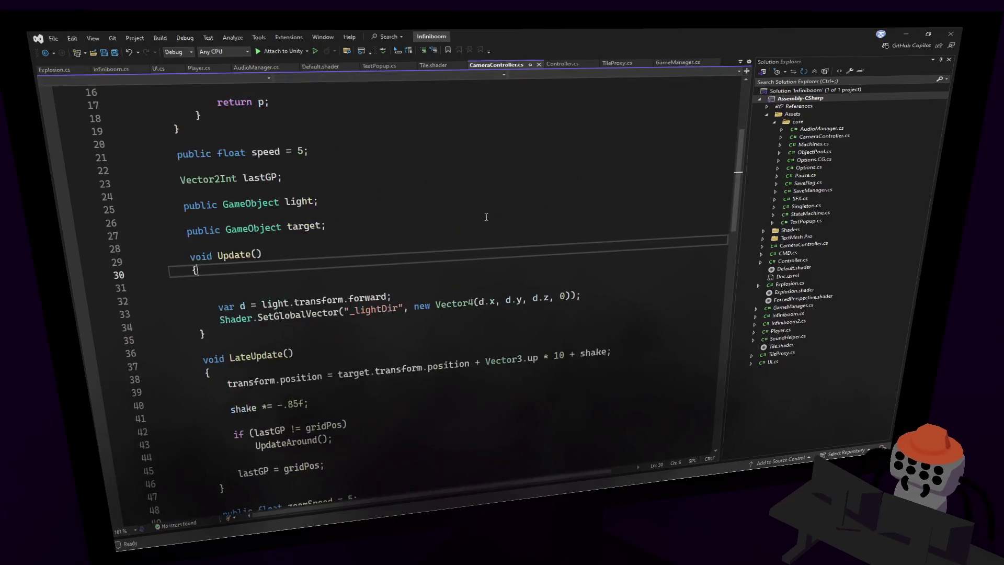
- Try uncommenting the StreamOutChunks call on line 78, then re-comment it after it errors
mouse_move(737, 173)
mouse_down()
mouse_move(749, 118)
mouse_move(716, 304)
mouse_up()
drag(361, 328, 457, 327)
key(Home)
key(Delete)
key(Delete)
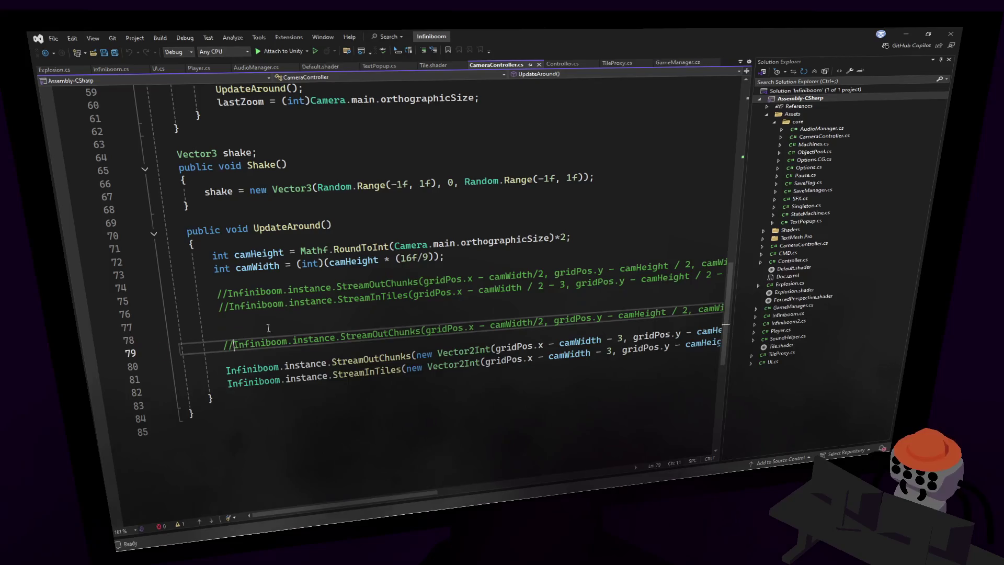
key(ctrl+s)
text(/)
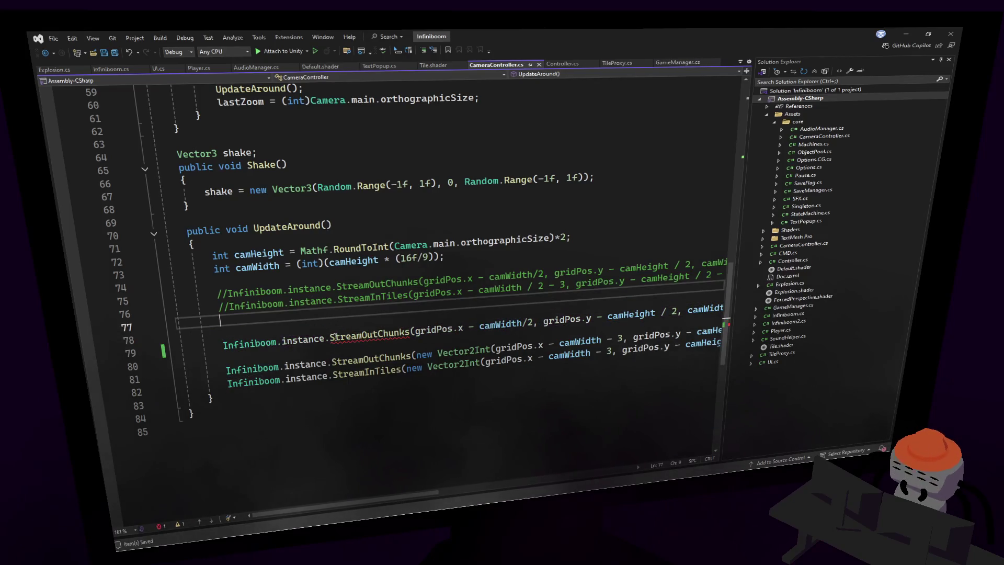
key(Down)
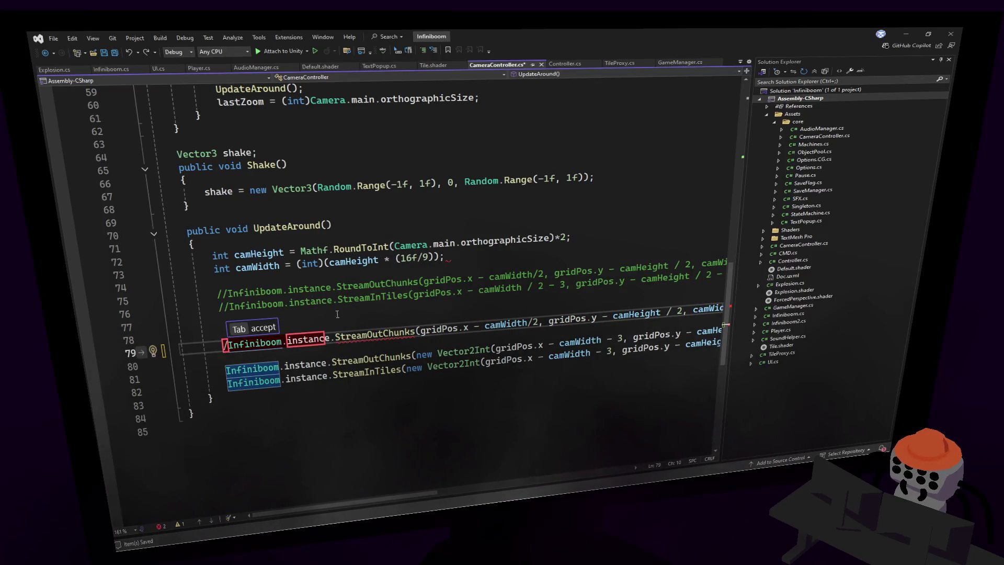
key(BackSpace)
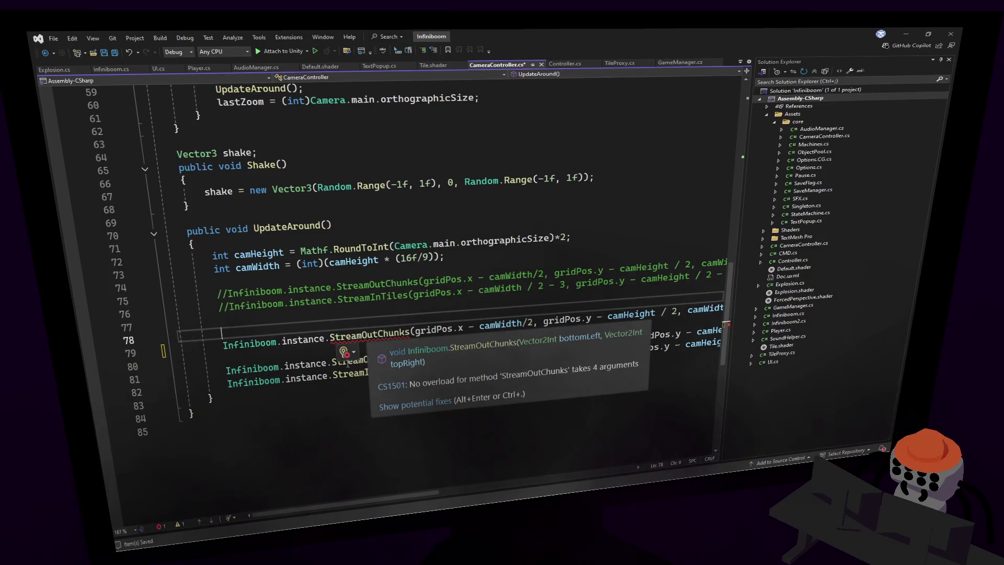
click(387, 296)
click(225, 347)
text(//)
- Uncomment the first StreamOutChunks call on line 75
click(227, 293)
key(BackSpace)
key(BackSpace)
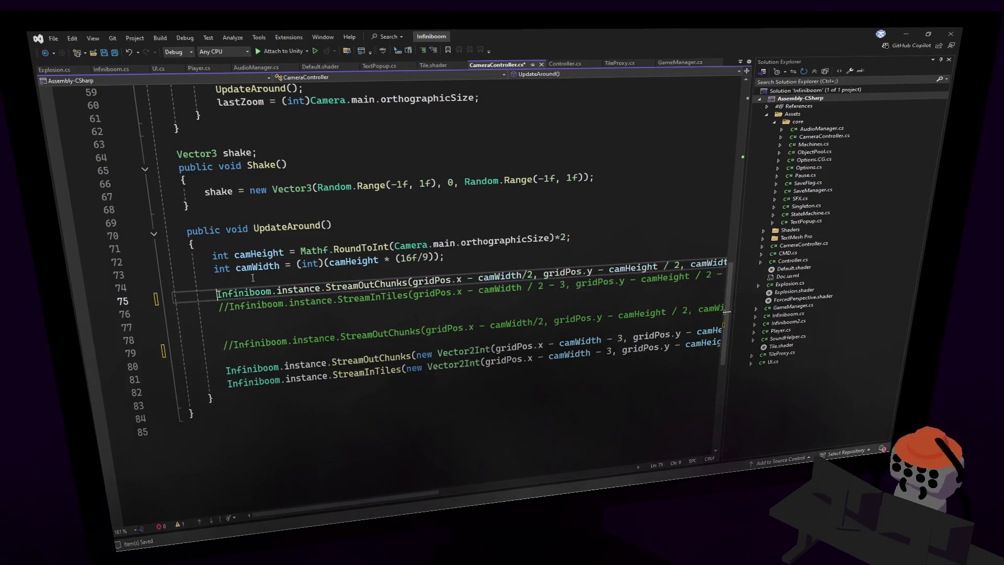
key(Up)
key(Up)
key(Up)
click(215, 295)
text(//)
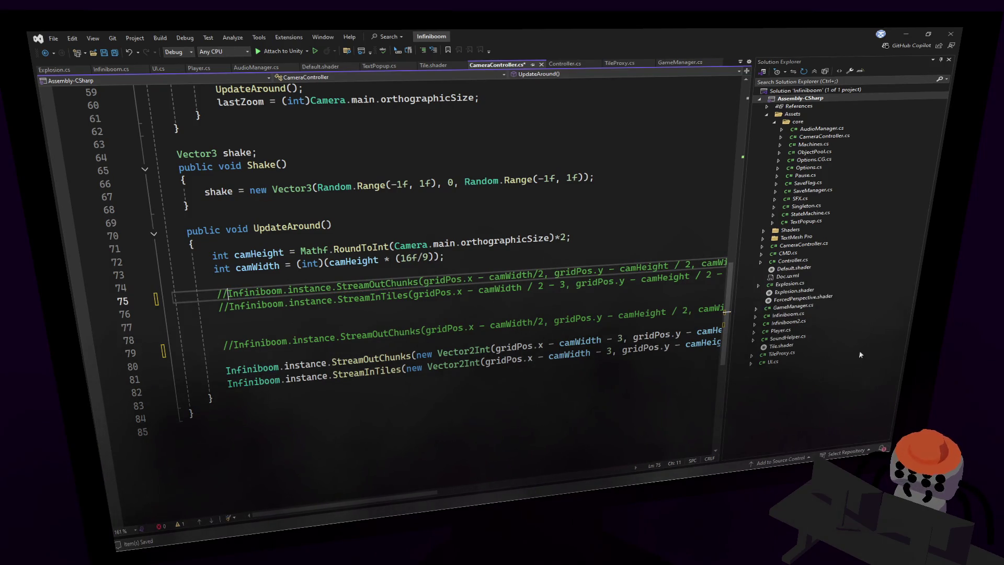
click(462, 287)
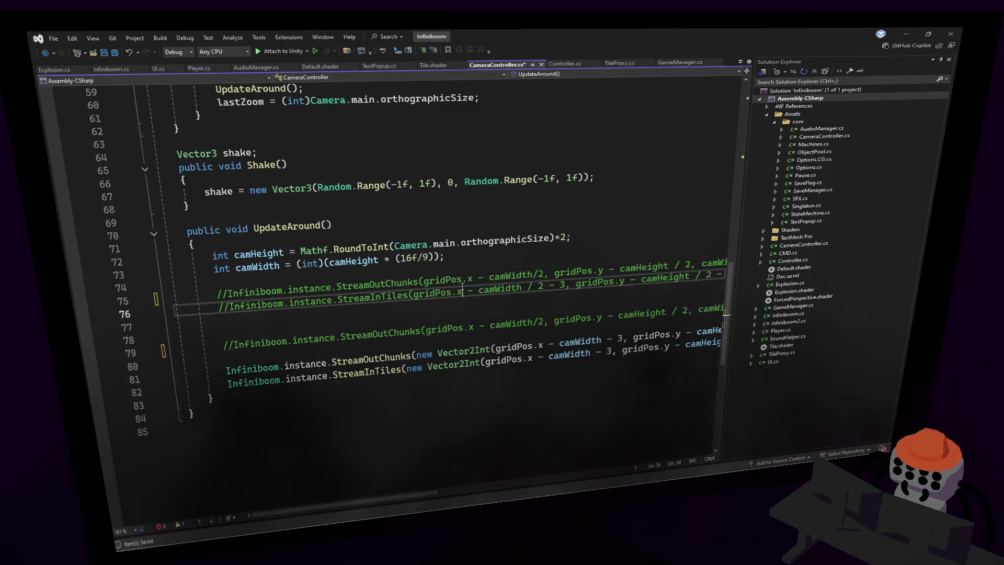
click(227, 295)
key(BackSpace)
key(BackSpace)
- Go to the StreamOutChunks definition in Infiniboom.cs
double_click(371, 286)
key(F12)
click(471, 230)
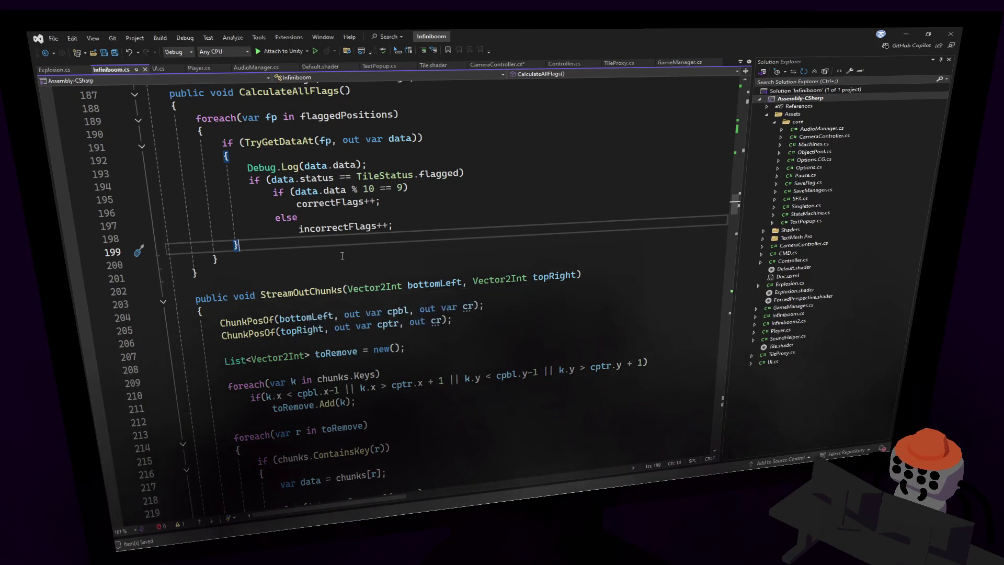
- Check StreamOutChunks' parameters, then return to its call in CameraController.cs
click(303, 294)
key(Up)
key(Up)
key(Up)
key(ctrl+minus)
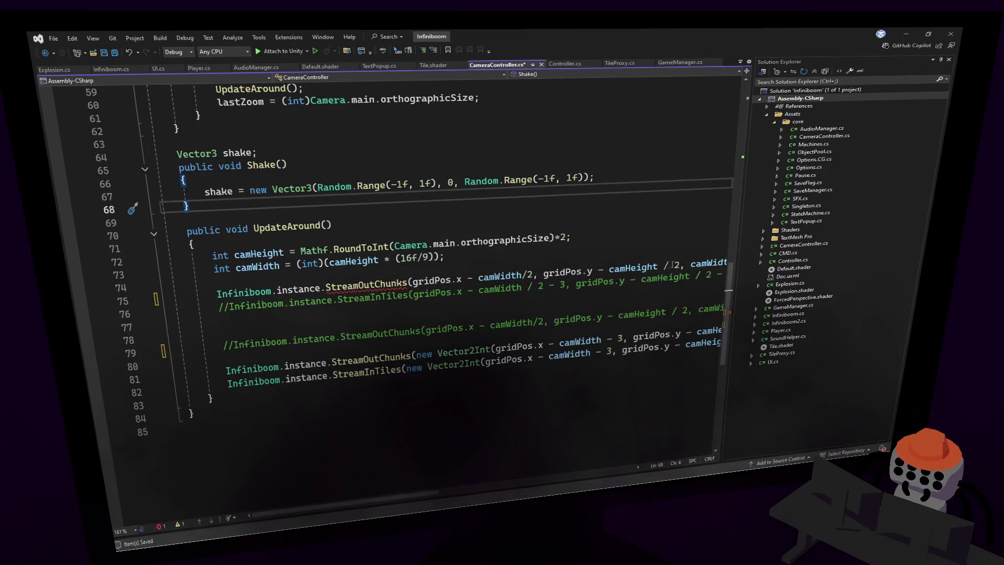
click(413, 282)
key(Return)
key(Up)
key(Up)
key(End)
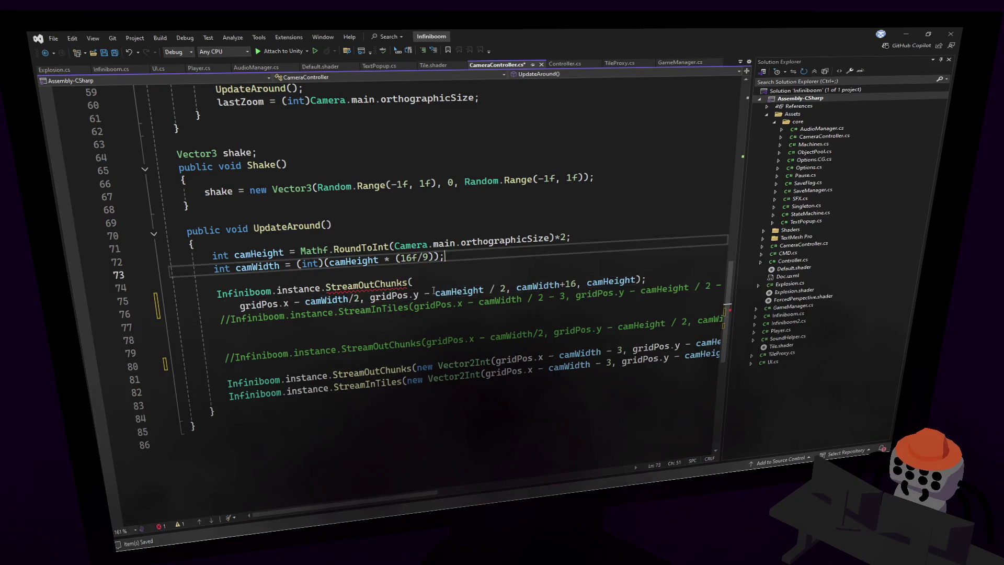
key(ctrl+z)
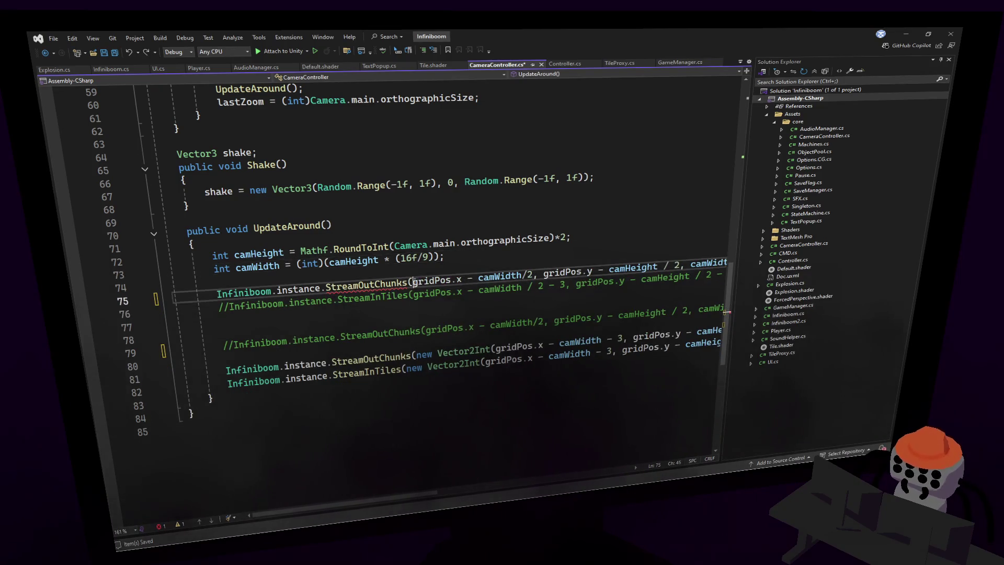
- Wrap the call's gridPos.x - camWidth/2 argument in new Vector2Int( ... )
text(newvec)
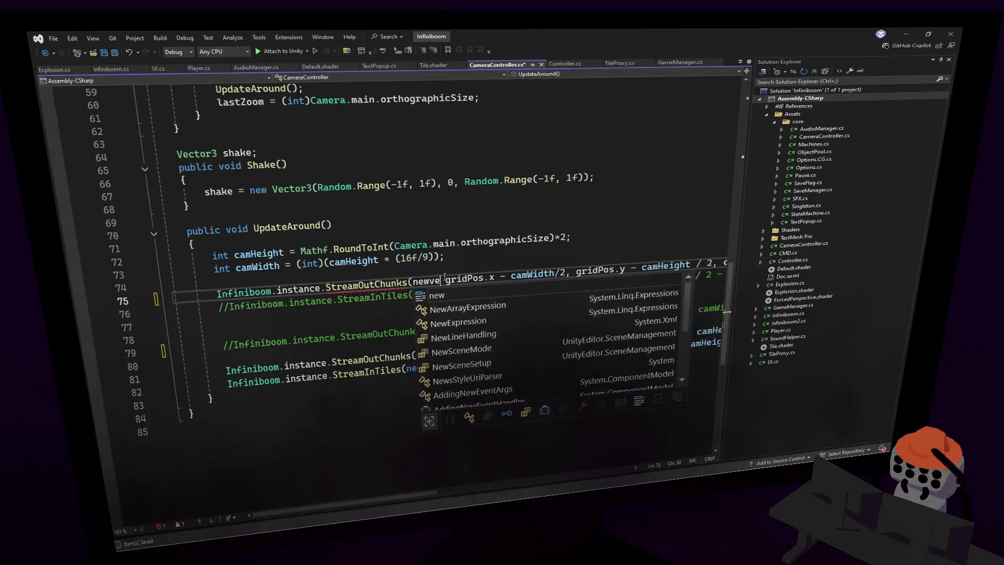
key(BackSpace)
key(BackSpace)
key(BackSpace)
text(vect)
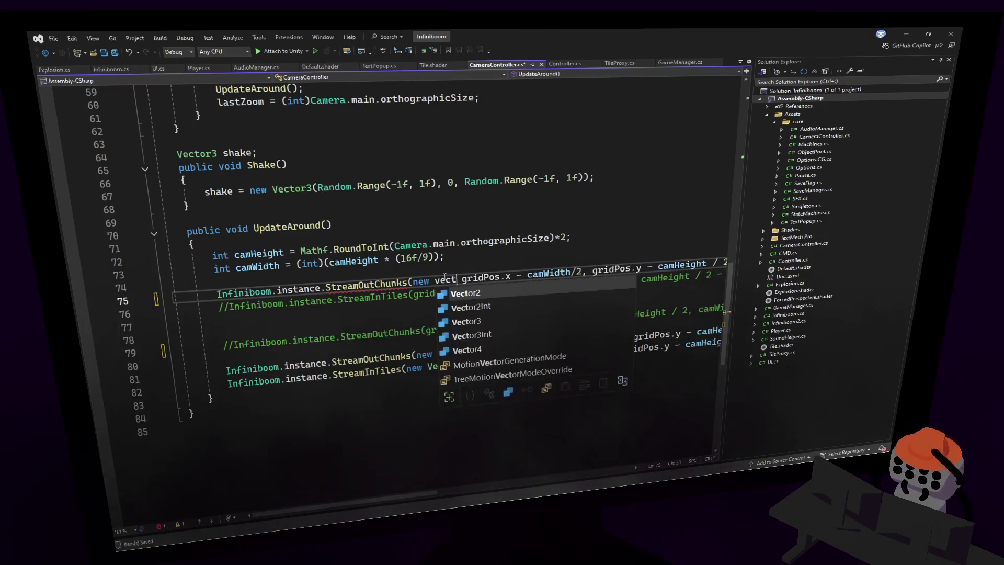
key(Tab)
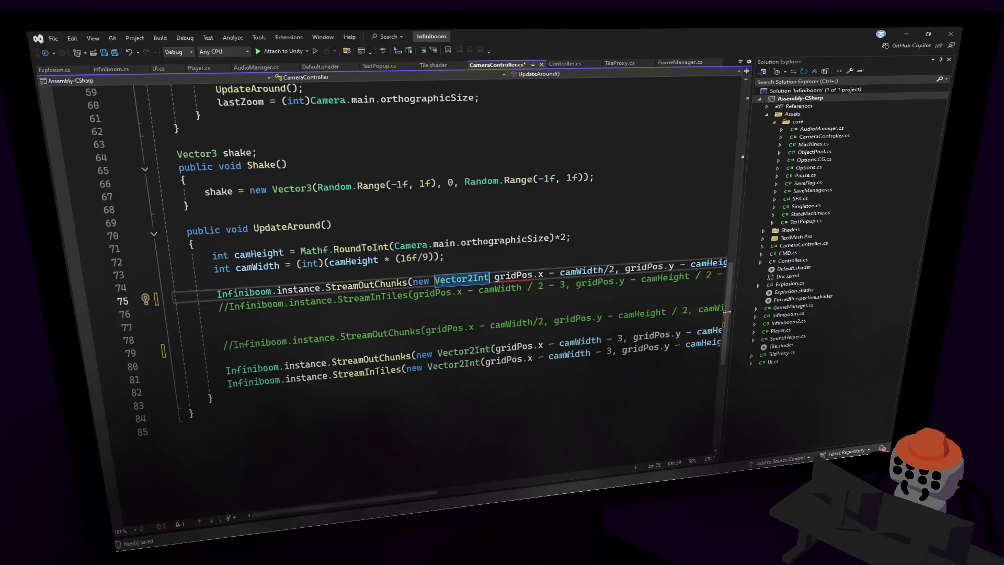
text(()
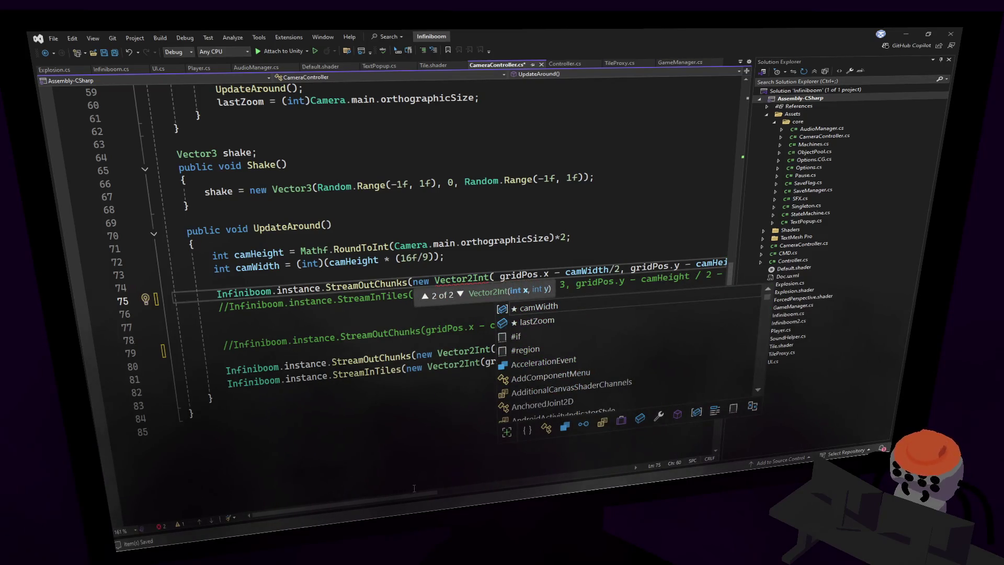
scroll(542, 376, right, 3)
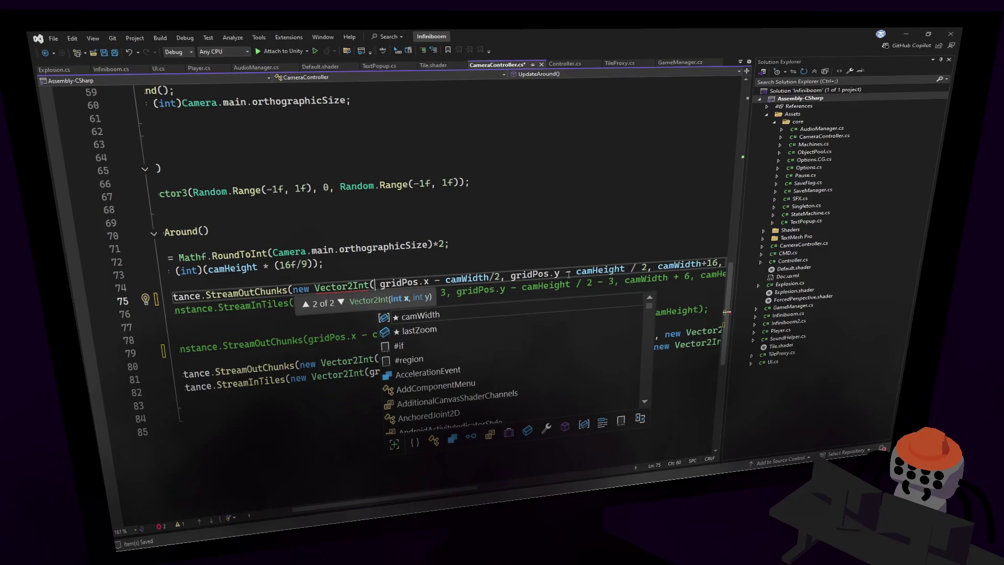
click(503, 277)
text())
key(Up)
key(Up)
key(Up)
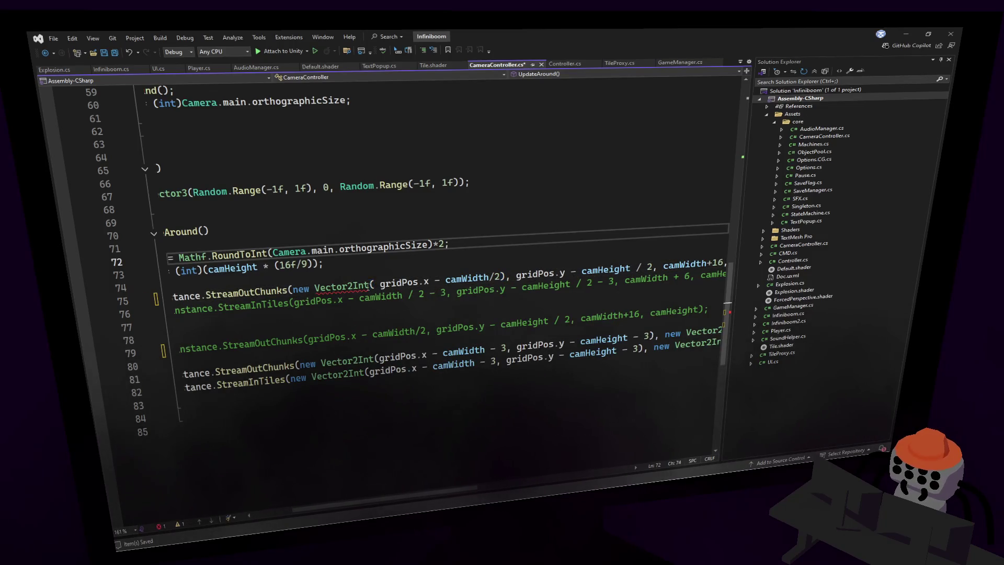
drag(369, 285, 294, 289)
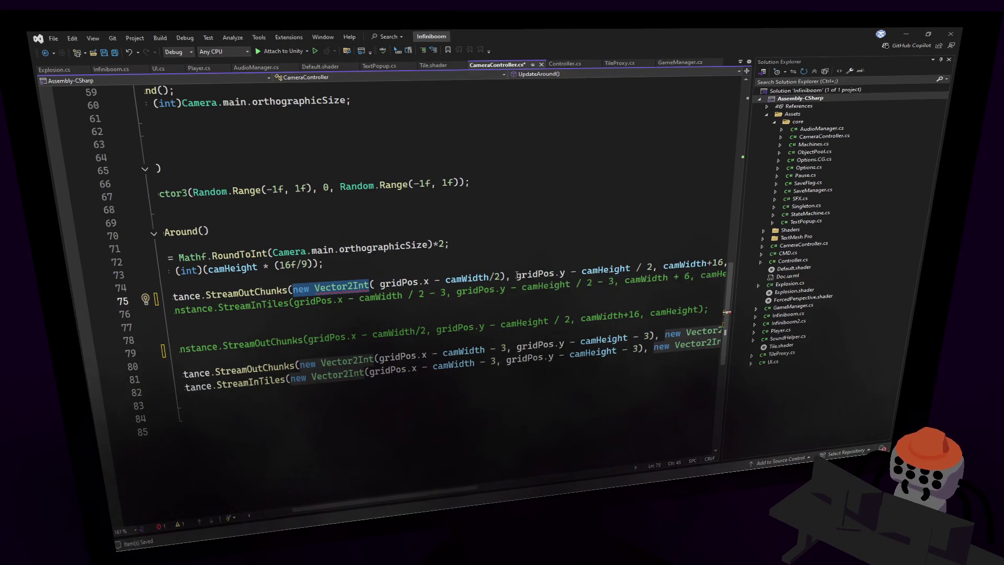
- Paste new Vector2Int( before gridPos.y and close the bracket at the line's end
key(ctrl+c)
click(517, 276)
key(ctrl+v)
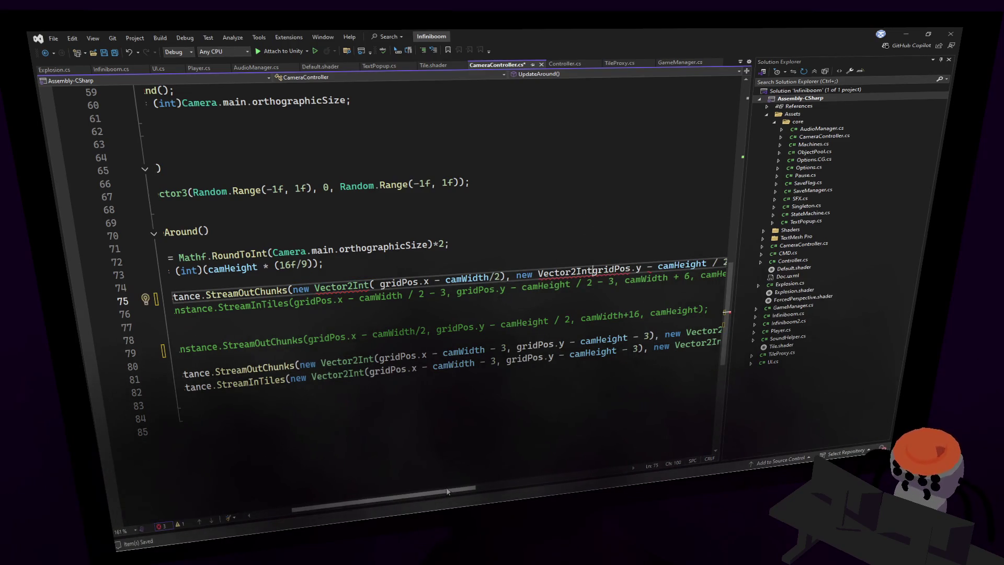
text(()
click(444, 480)
drag(444, 490, 529, 481)
click(694, 264)
text());)
drag(441, 499, 381, 496)
- Fix the brackets so one Vector2Int spans gridPos.x - camWidth/2 and gridPos.y - camHeight / 2
click(333, 338)
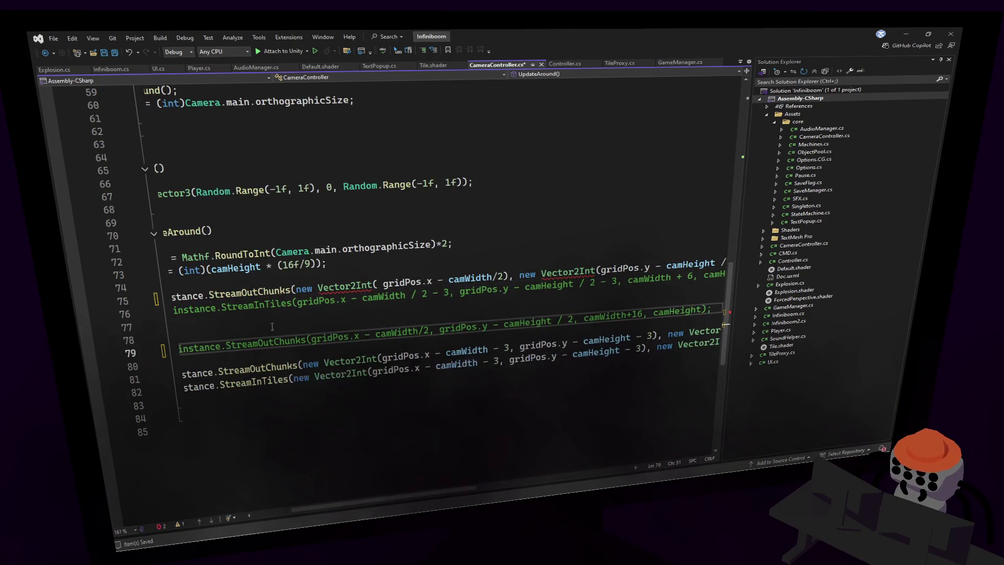
drag(329, 266, 438, 250)
click(431, 262)
click(508, 275)
key(BackSpace)
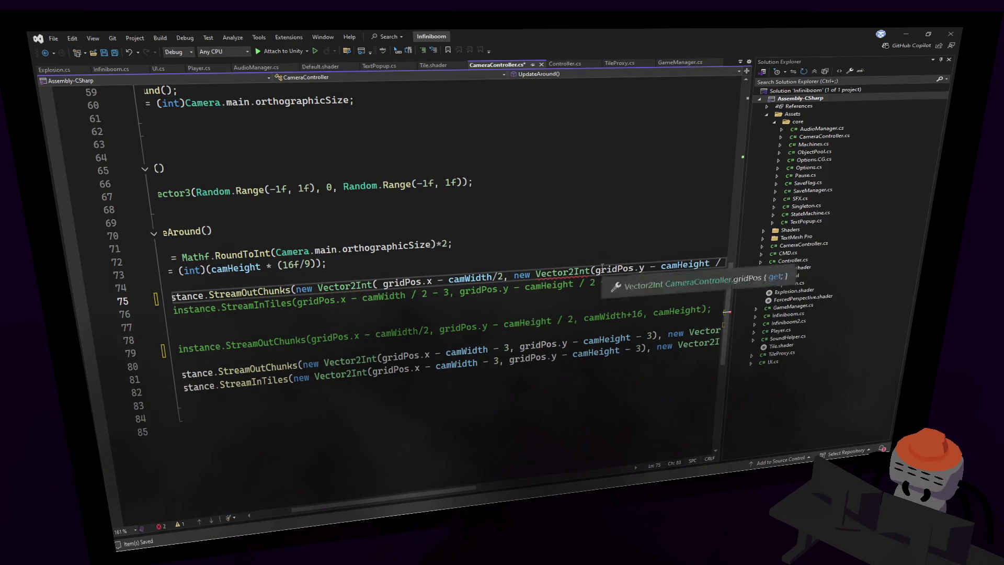
mouse_move(596, 268)
mouse_down()
mouse_move(481, 296)
mouse_move(515, 276)
mouse_up()
key(Delete)
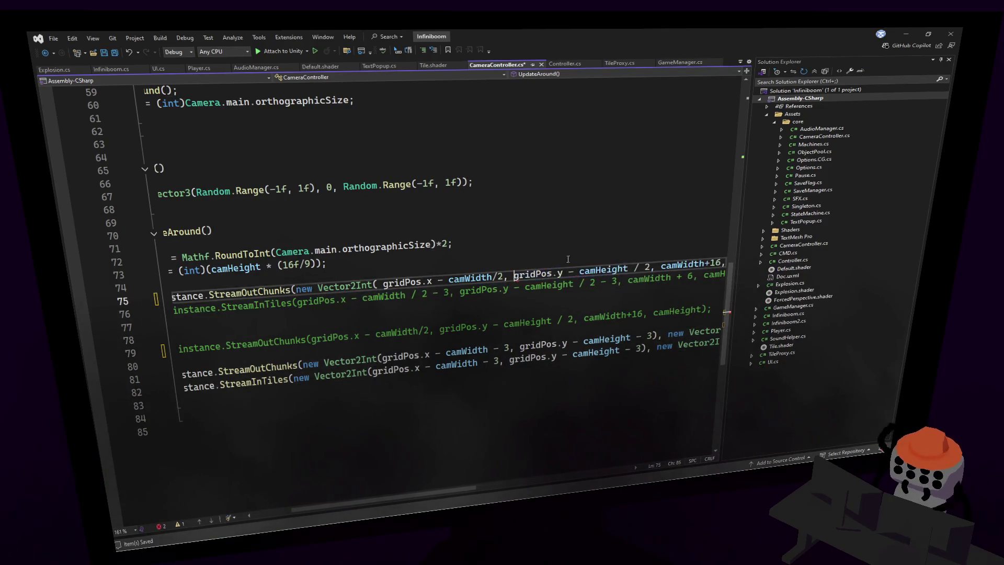
click(647, 267)
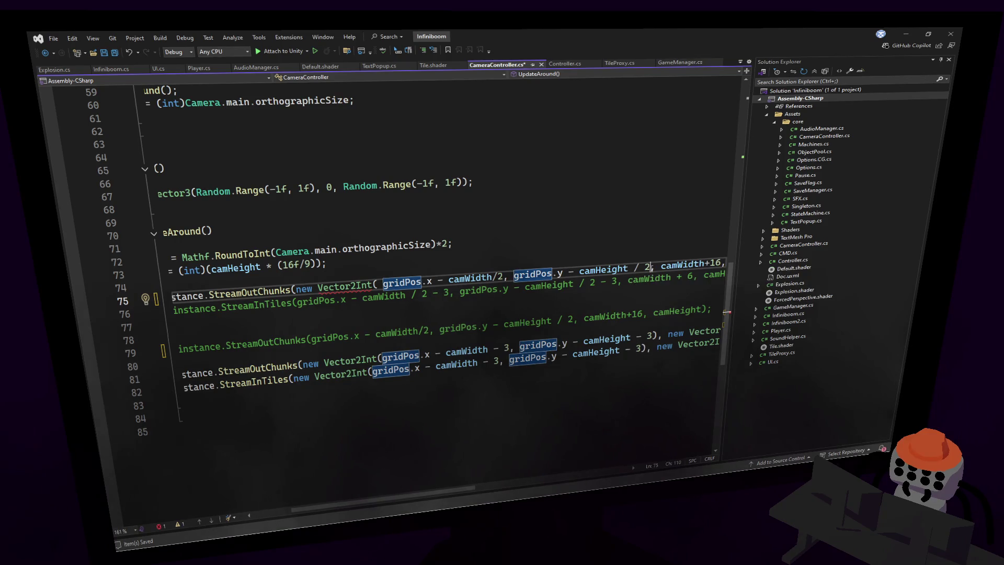
text())
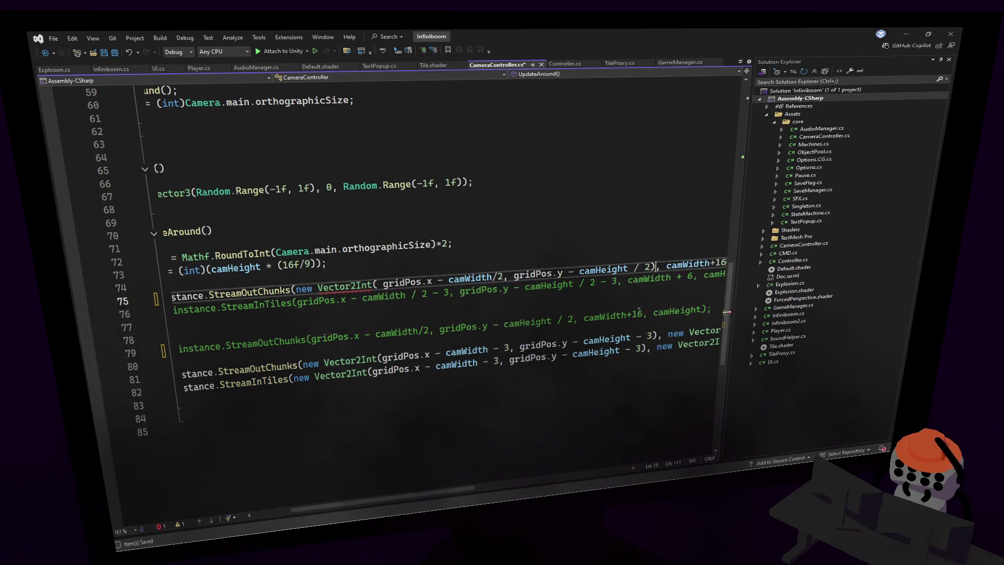
- Wrap the camWidth+16 arguments in new Vector2Int( and save CameraController.cs
drag(407, 509, 478, 490)
click(464, 281)
text(new Vector2Int()
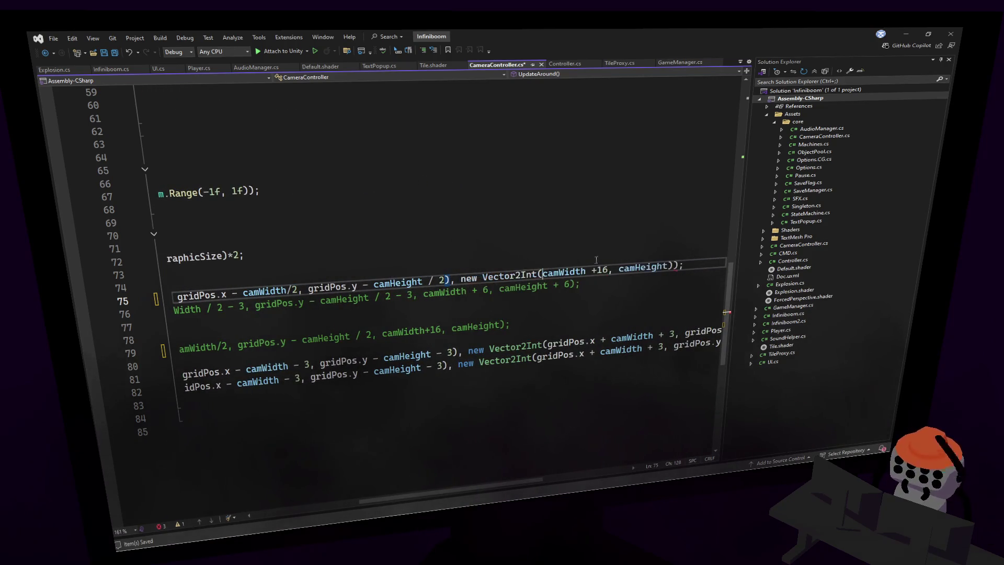
click(683, 264)
key(ctrl+s)
- Review the Vector2Int overloads and the UpdateAround method, then switch to Unity
drag(451, 480, 364, 486)
click(409, 283)
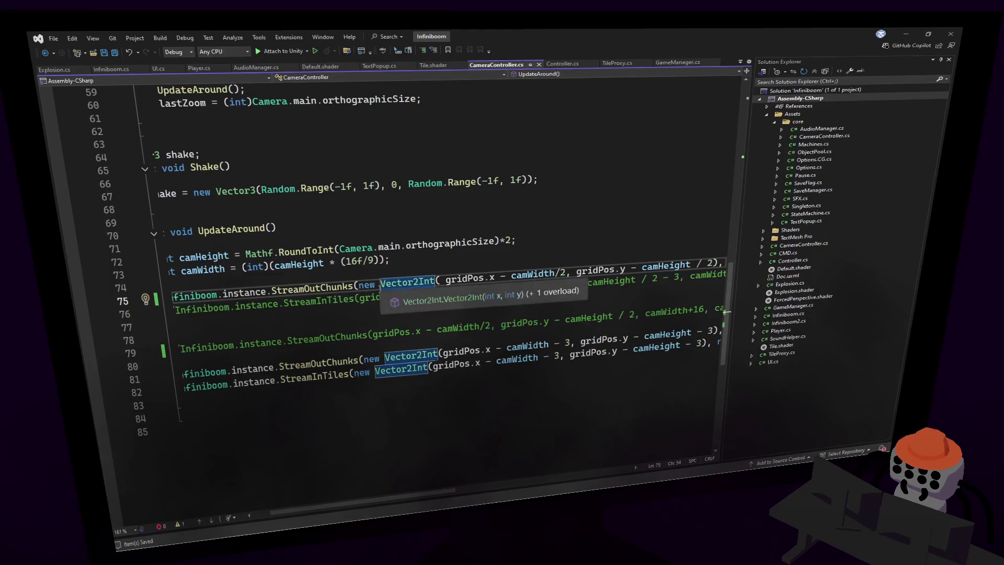
drag(426, 502, 408, 503)
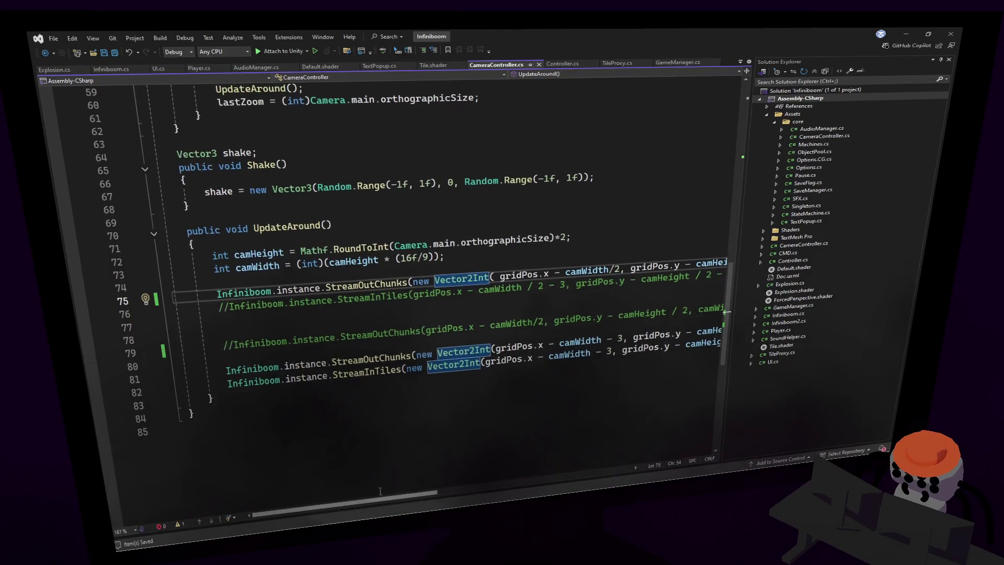
click(504, 240)
click(504, 210)
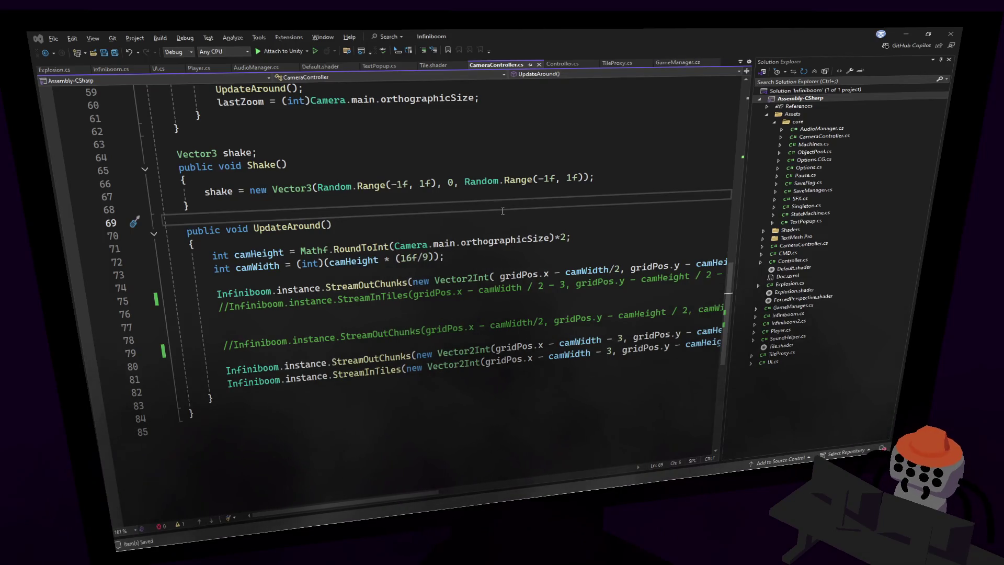
click(541, 222)
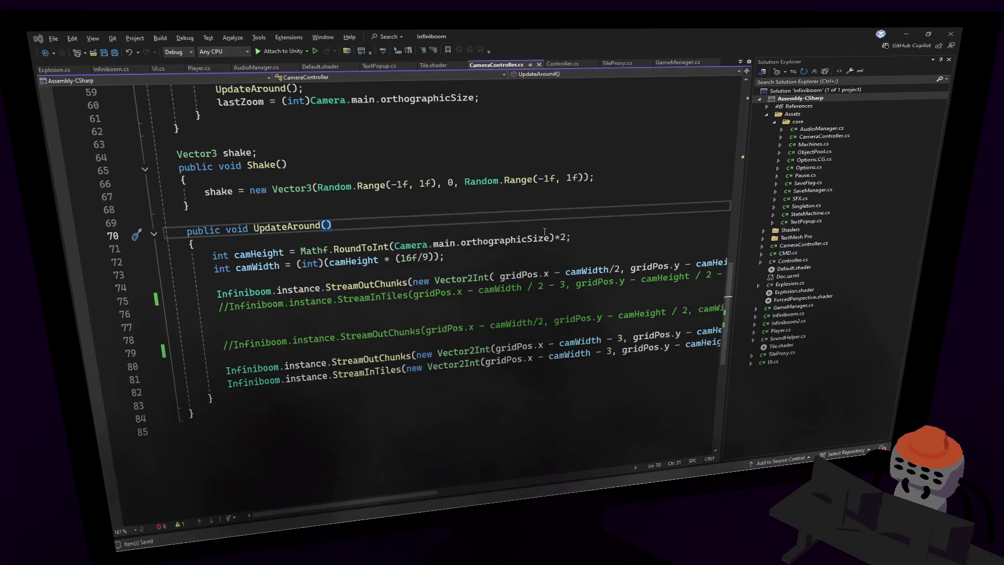
key(alt+Tab)
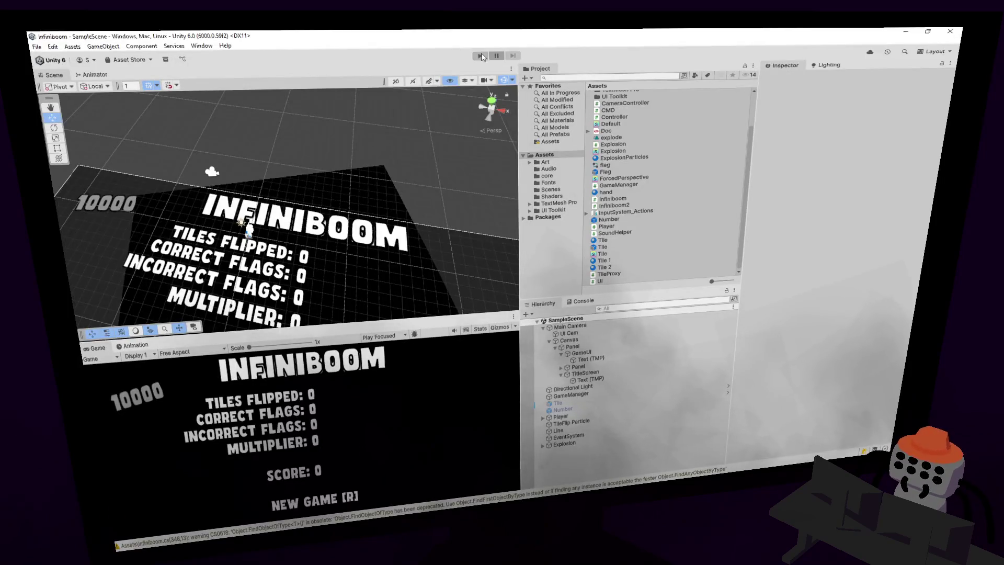
- Start Play mode, then reveal tiles and flag several suspected mines
click(480, 55)
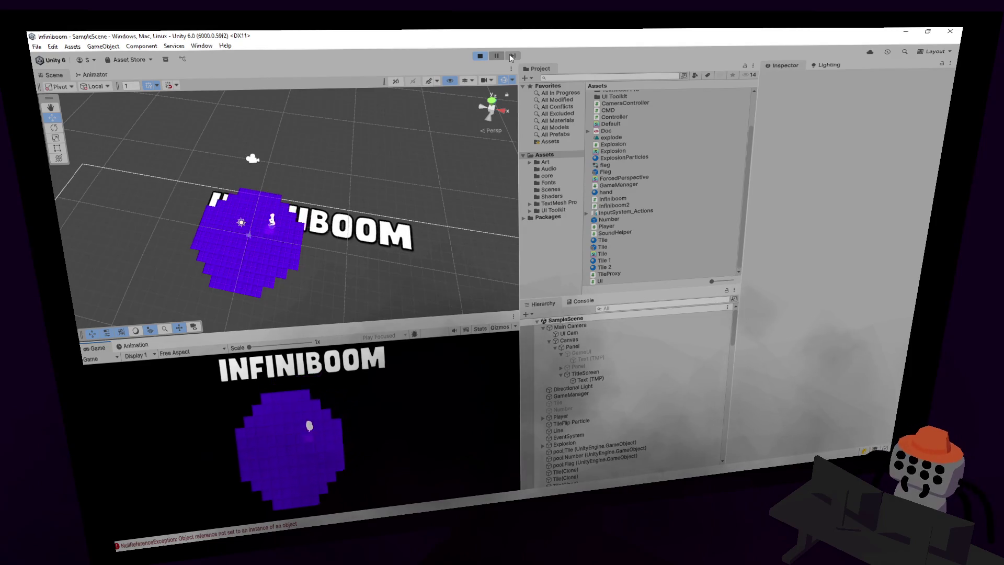
click(316, 394)
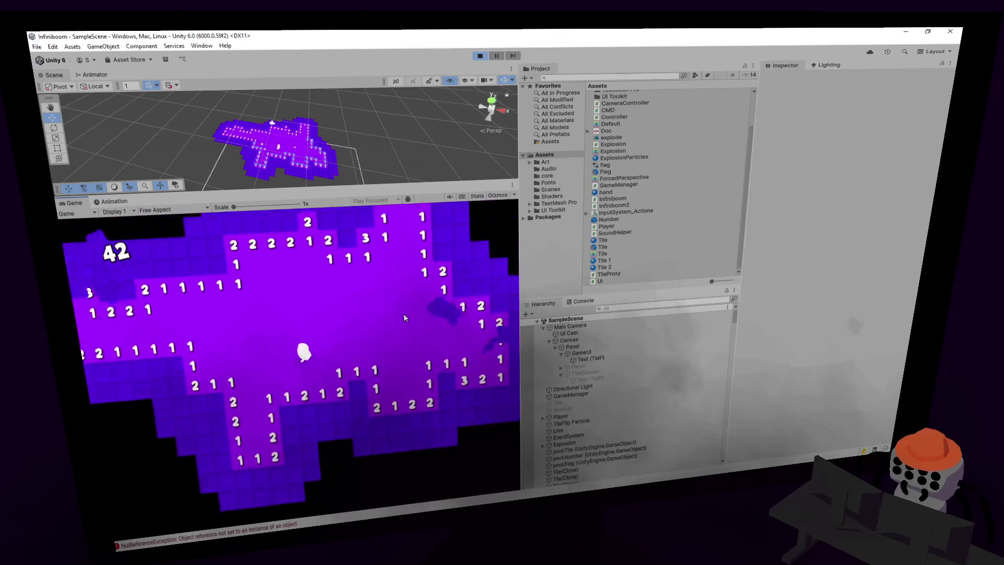
right_click(337, 283)
key(d)
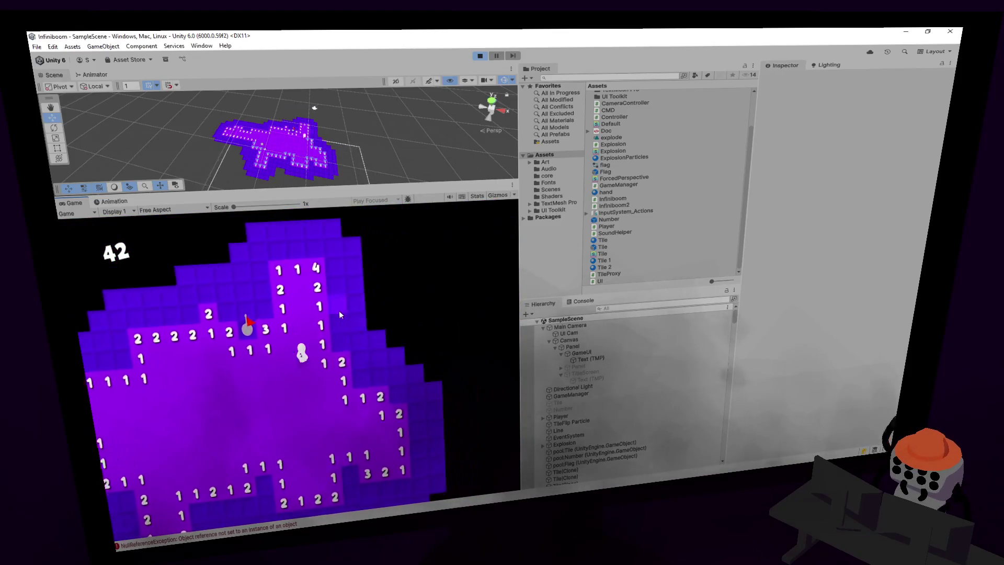
right_click(335, 339)
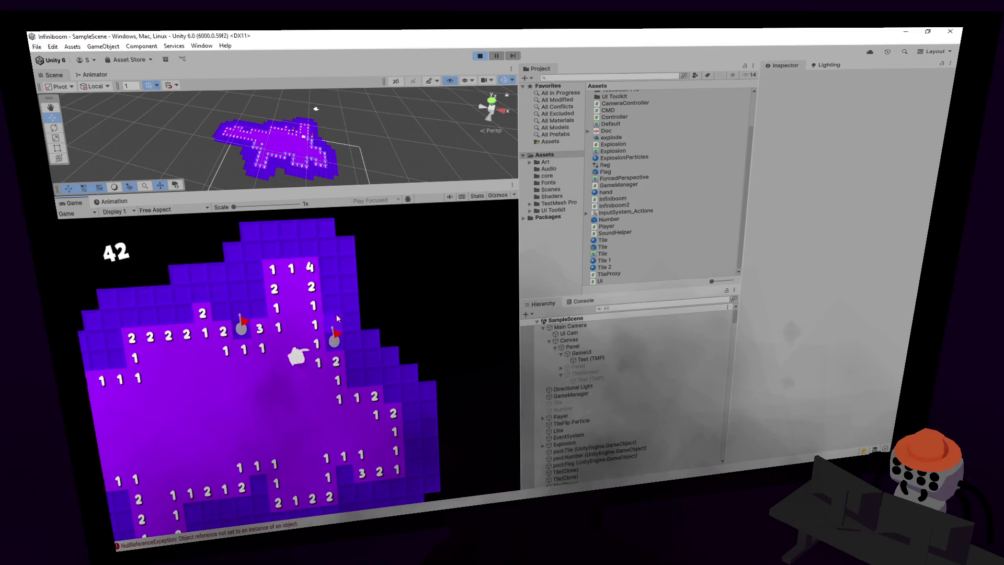
right_click(329, 280)
right_click(327, 258)
click(351, 292)
click(355, 338)
click(366, 311)
click(364, 318)
- Walk the player around with WASD and flag another mine, then open the NullReferenceException line
key(w)
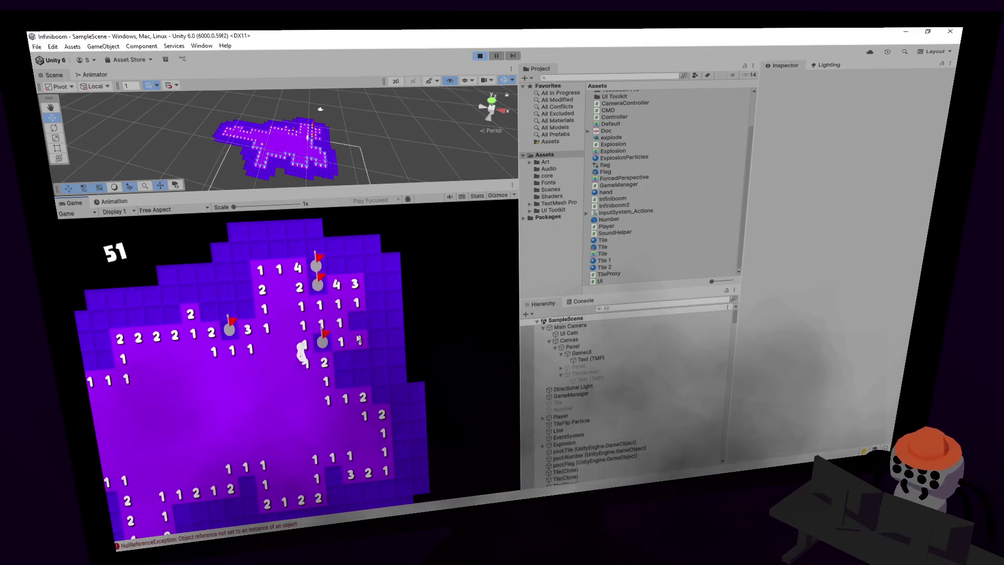
key(d)
key(a)
key(s)
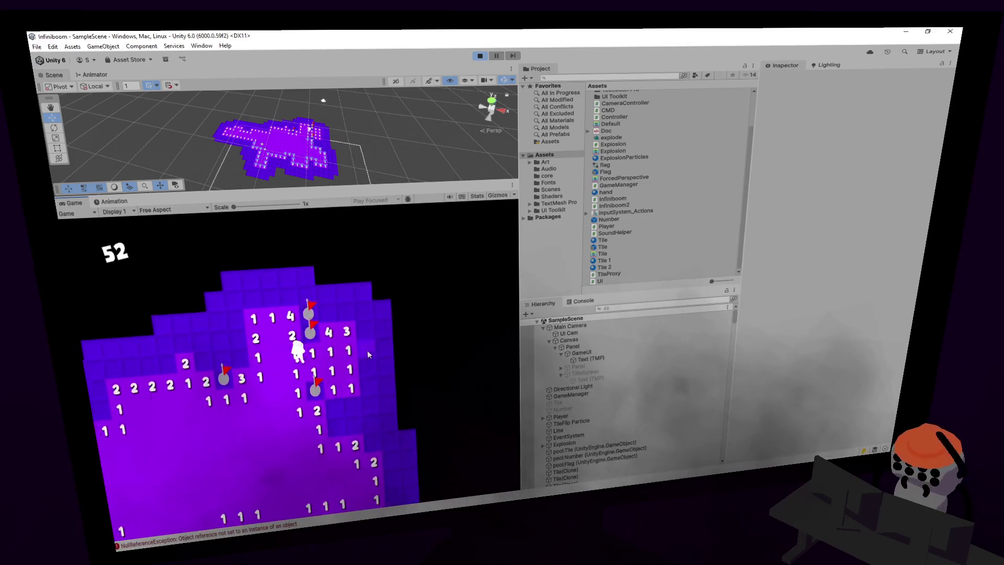
key(w)
key(d)
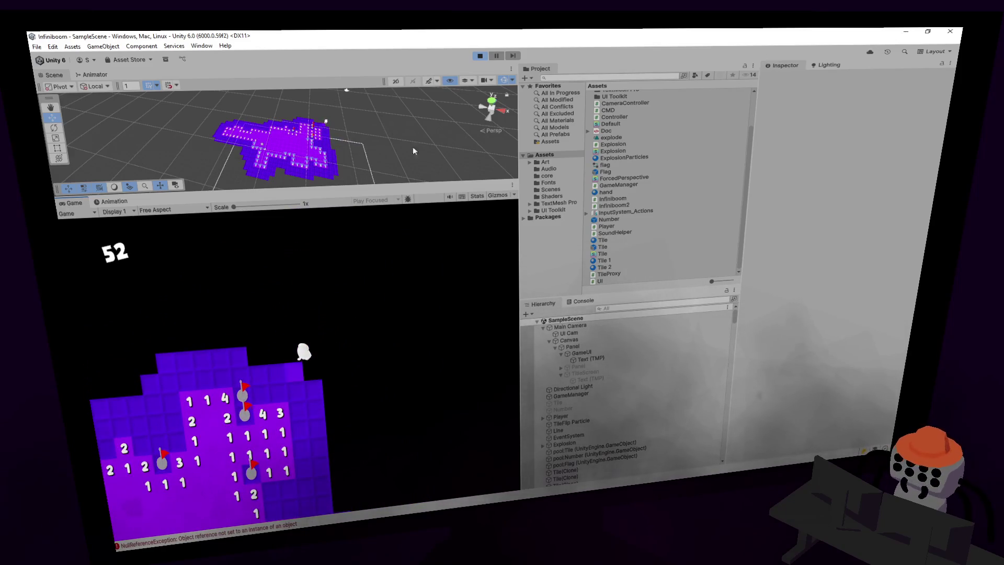
key(s)
key(a)
click(308, 409)
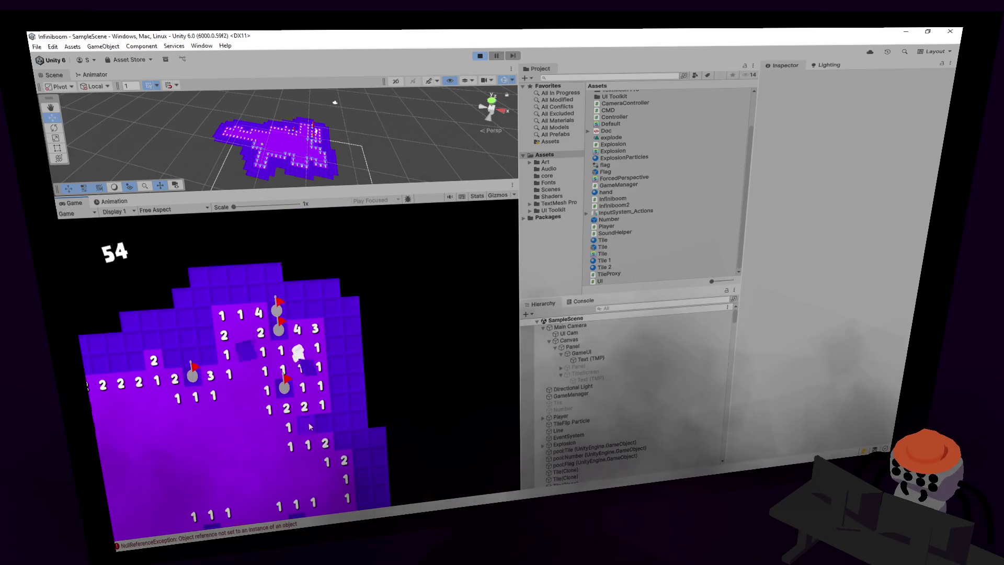
right_click(305, 423)
click(583, 301)
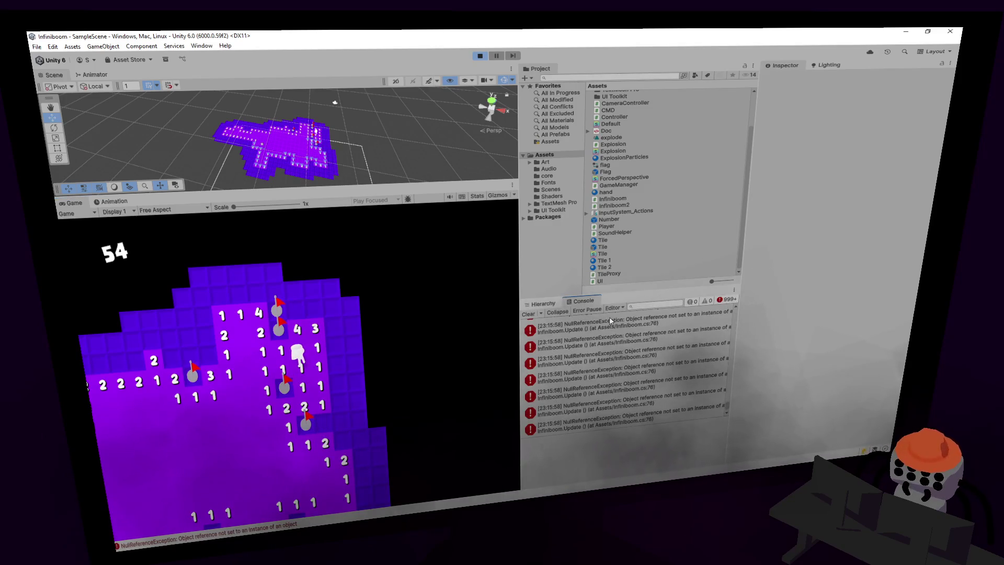
double_click(596, 327)
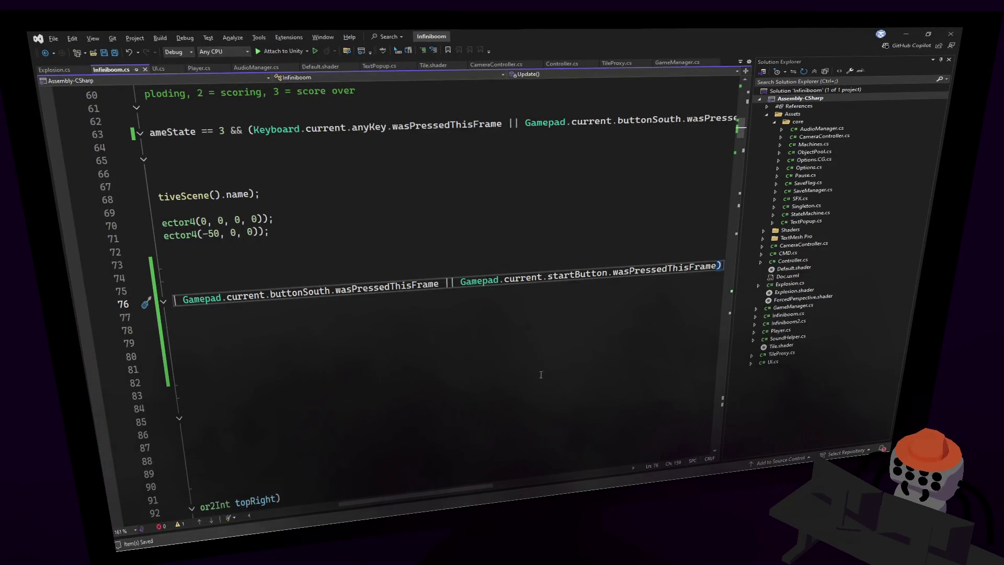
- Start a guard on the gamepad condition by pasting Gamepad.current followed by &&
mouse_move(399, 500)
mouse_down()
mouse_move(270, 503)
mouse_move(319, 505)
mouse_up()
click(321, 289)
mouse_move(453, 494)
mouse_down()
mouse_move(501, 492)
mouse_move(365, 482)
mouse_up()
key(End)
text())
click(313, 276)
click(352, 287)
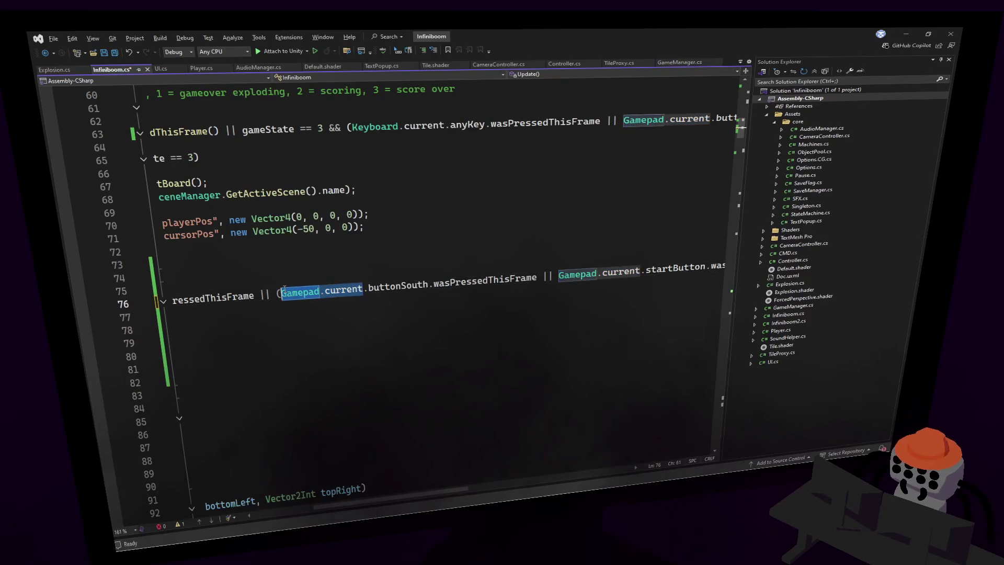
text(Gamepad.current)
text(**)
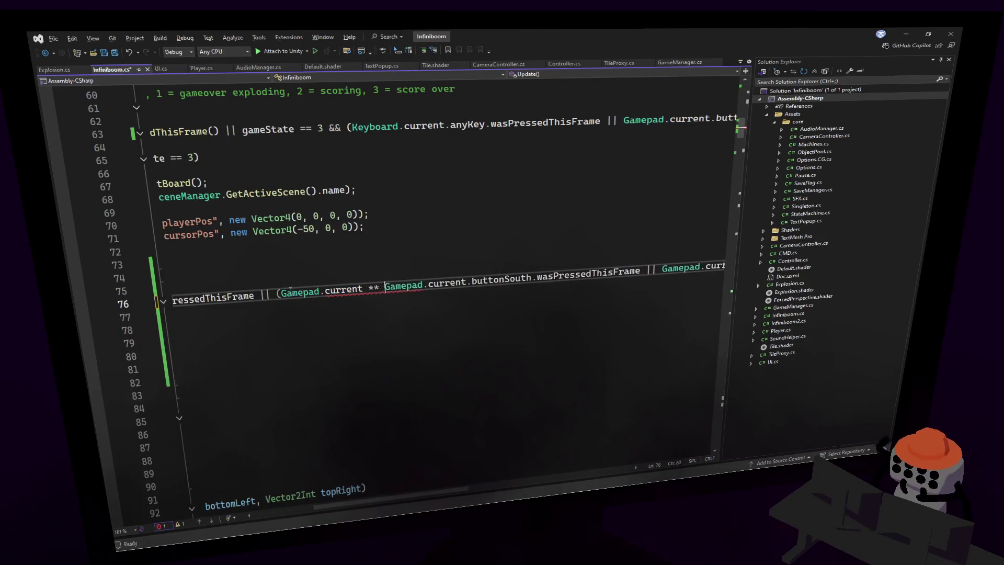
key(BackSpace)
key(BackSpace)
text(&&)
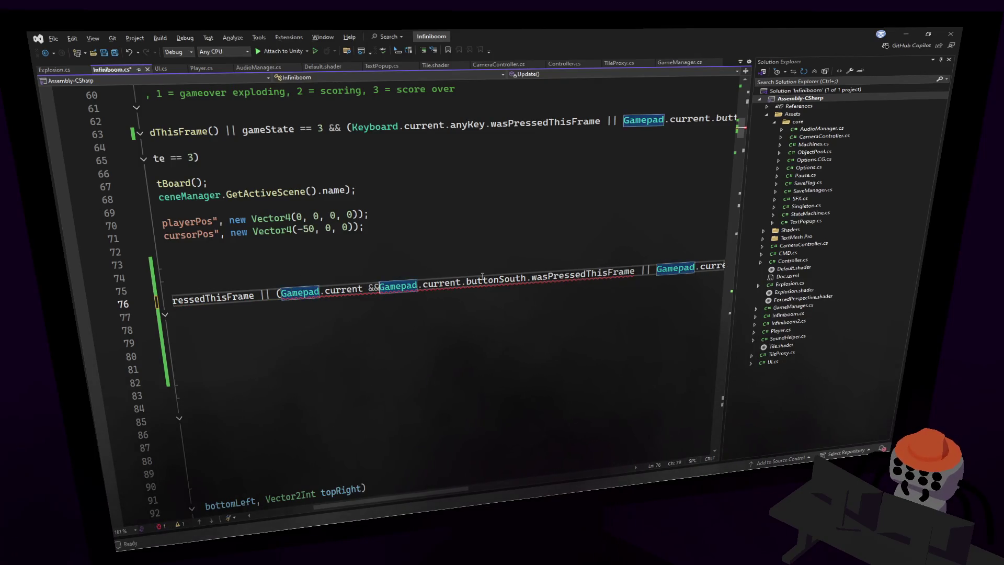
- Complete the guard as Gamepad.current != null && with the parenthesis moved after it
key(ctrl+shift+Left)
key(ctrl+shift+Left)
key(ctrl+shift+Left)
key(ctrl+x)
key(ctrl+v)
click(358, 288)
text(!)
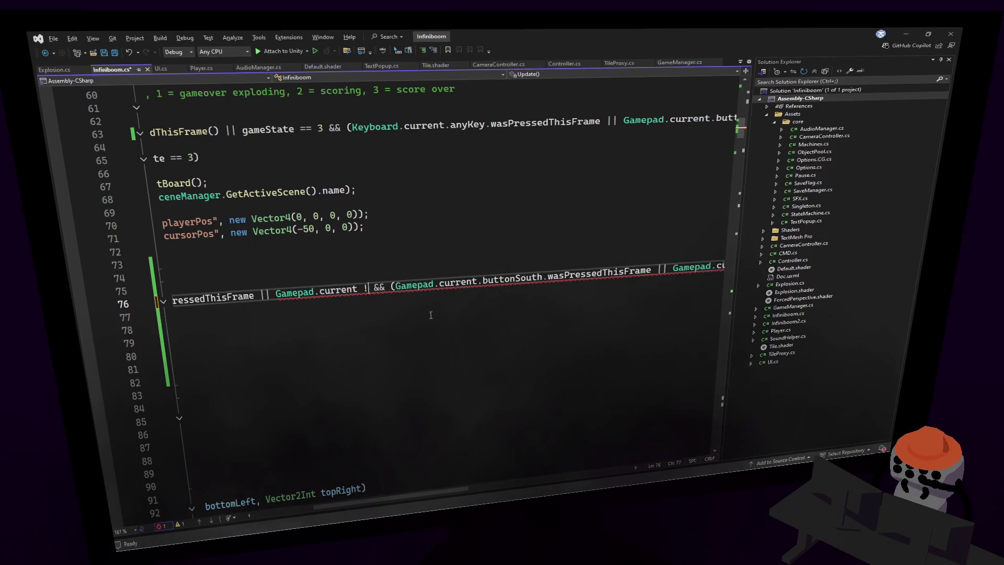
text(= null)
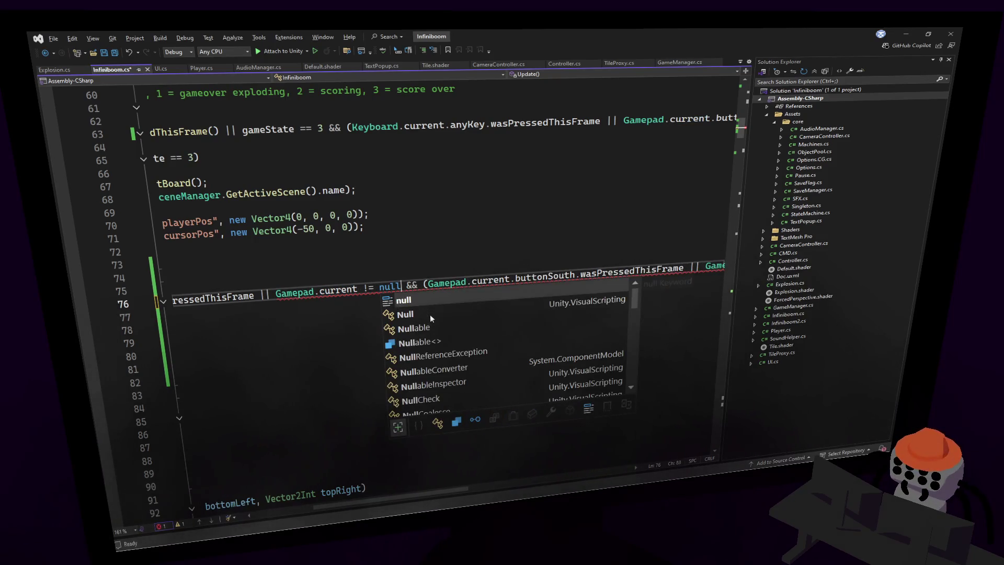
click(421, 287)
drag(421, 287, 277, 292)
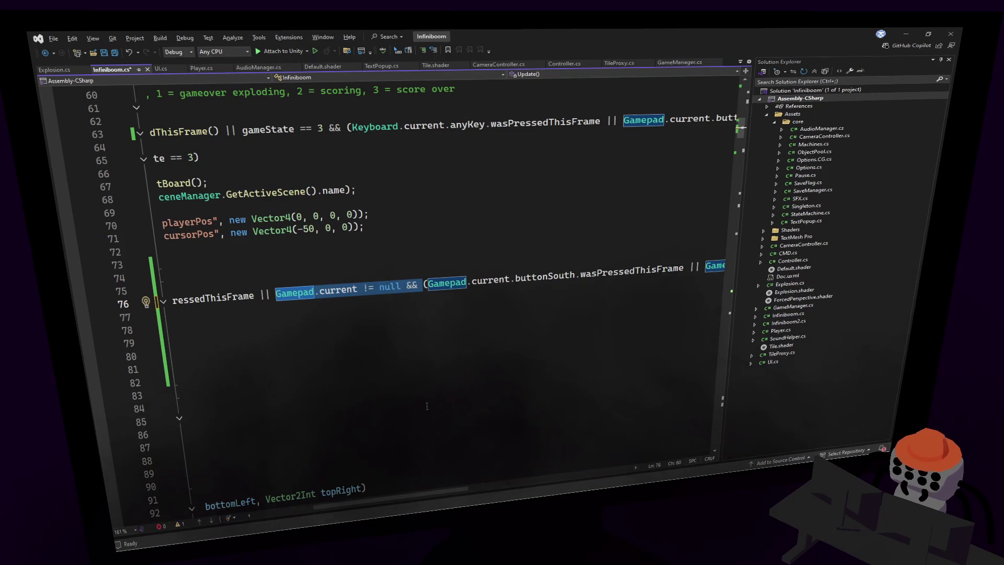
- Add the same null guard before buttonSouth on line 63, fix its parentheses, and save Infiniboom.cs
drag(356, 500, 457, 496)
click(250, 134)
key(ctrl+v)
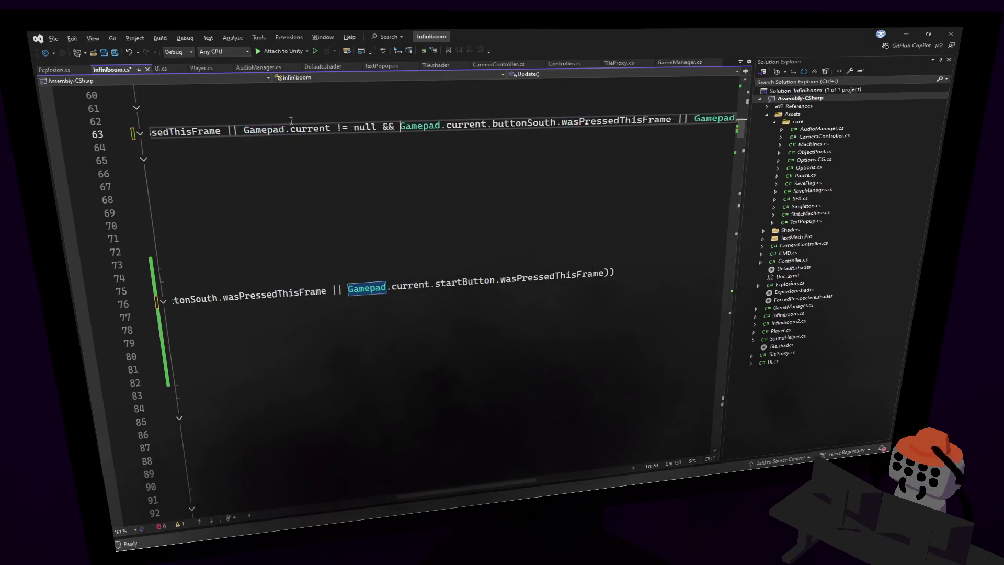
text(()
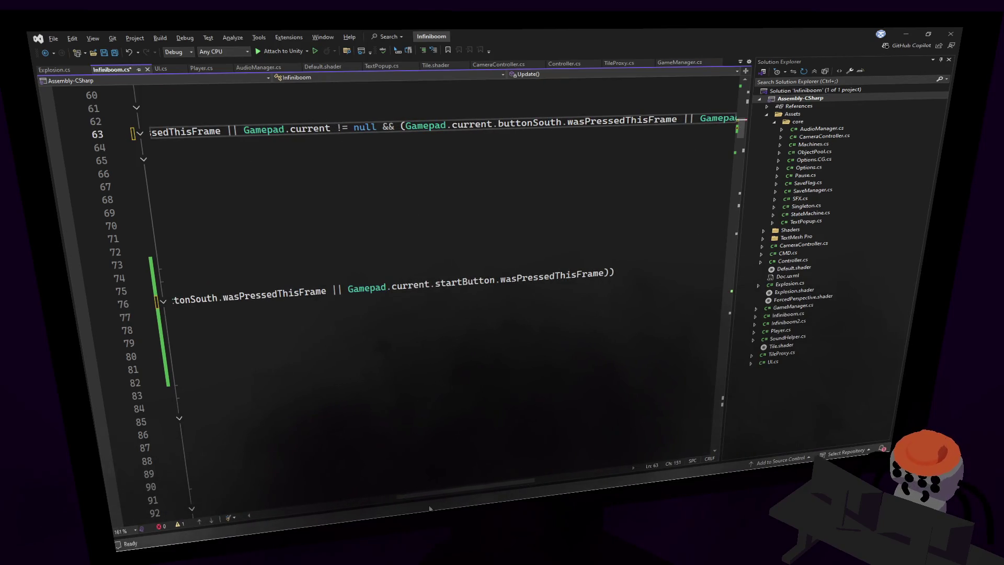
drag(434, 489, 522, 486)
text())
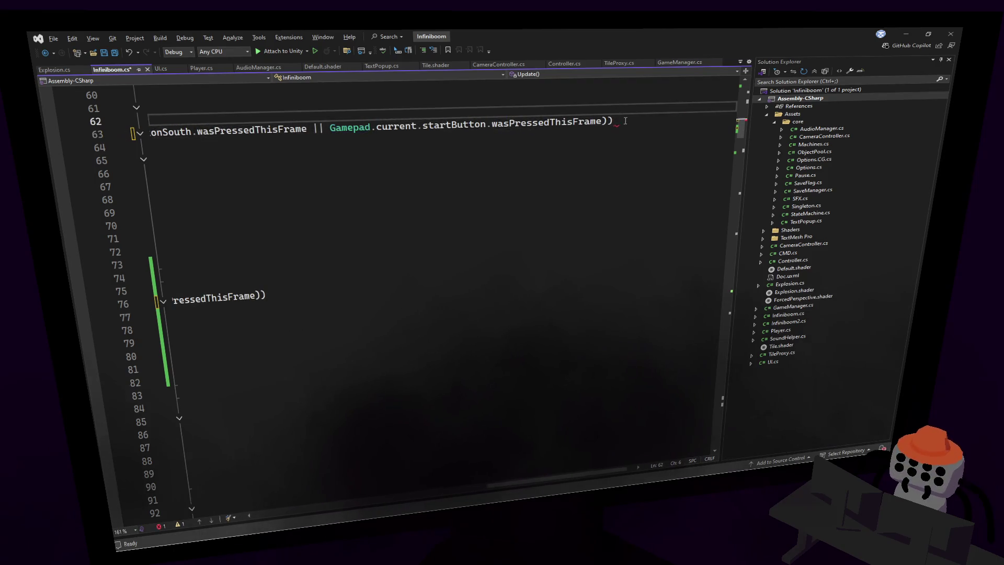
click(640, 112)
key(ctrl+s)
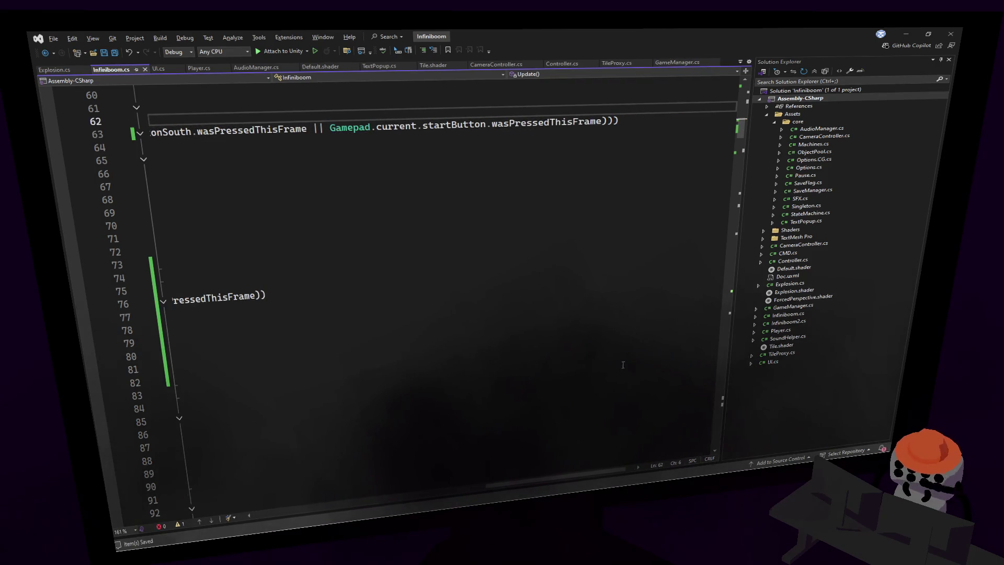
- Switch back to Unity so the scripts recompile
key(alt+Tab)
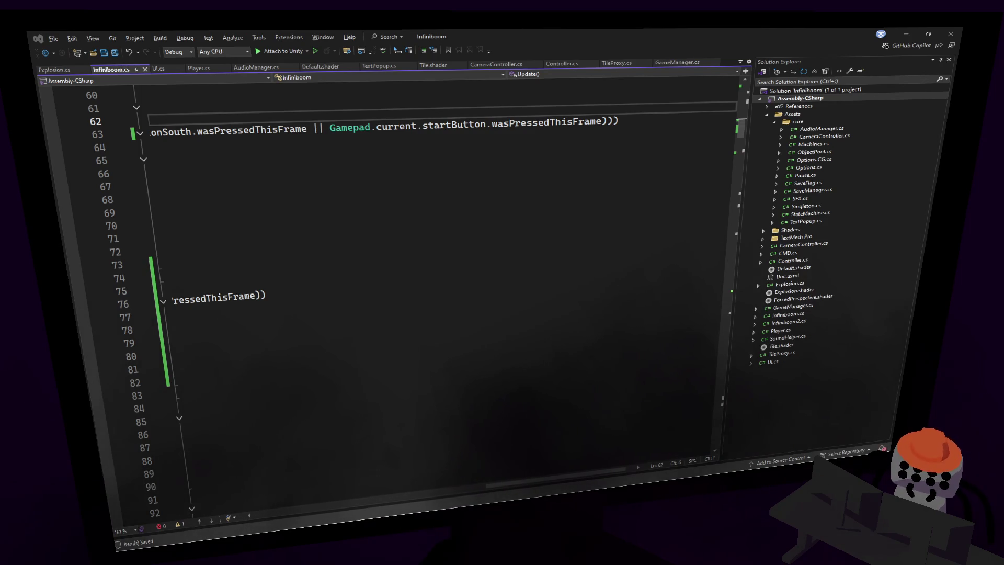
click(352, 285)
key(Home)
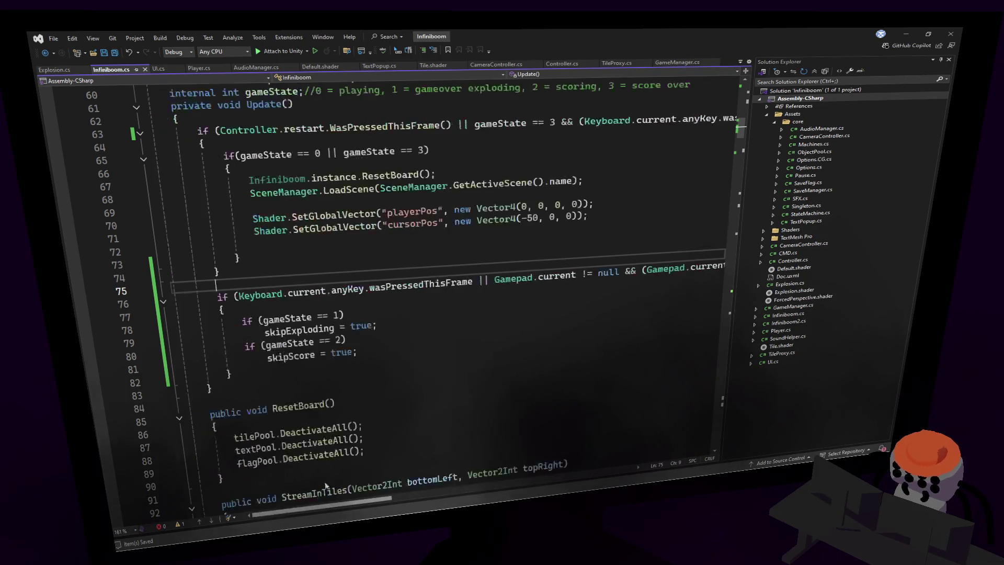
key(alt+Tab)
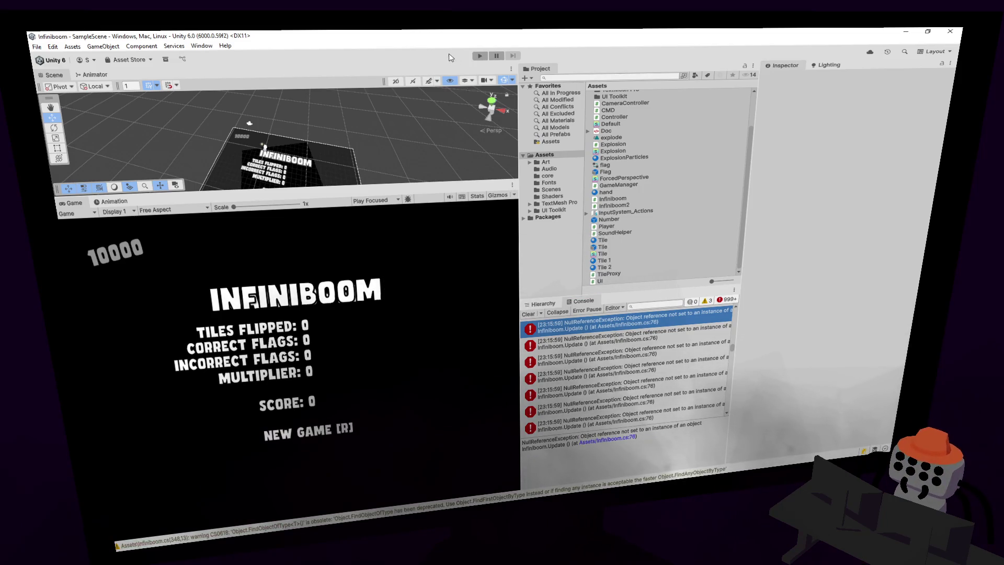
- Start a new Infiniboom round, open a first region and flag three suspected mines beside it
click(479, 56)
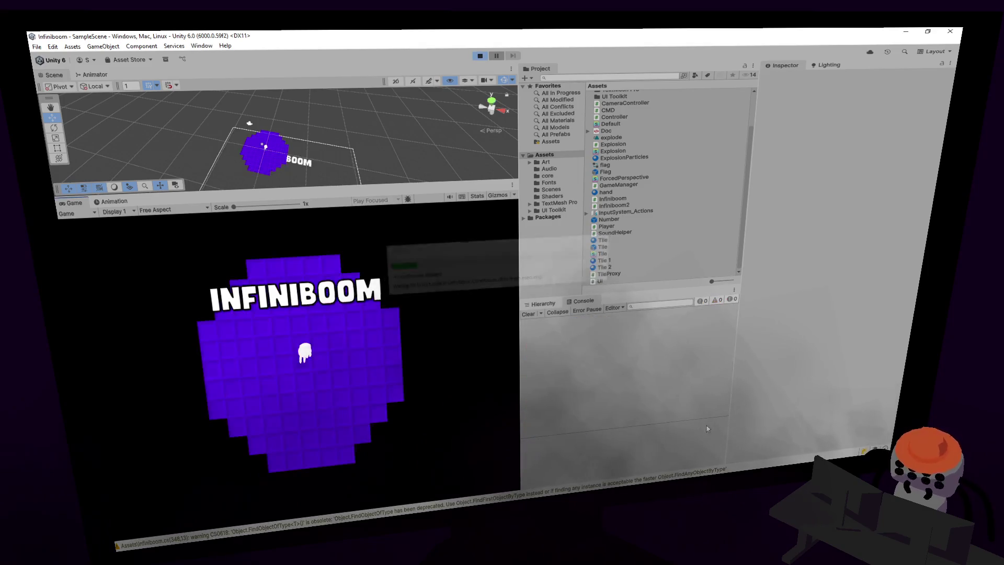
click(374, 350)
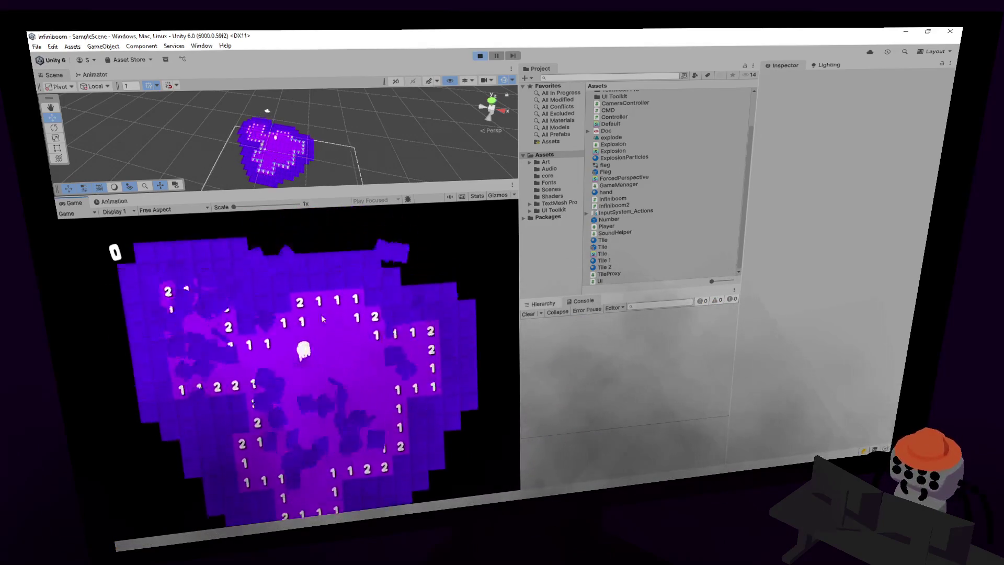
right_click(282, 343)
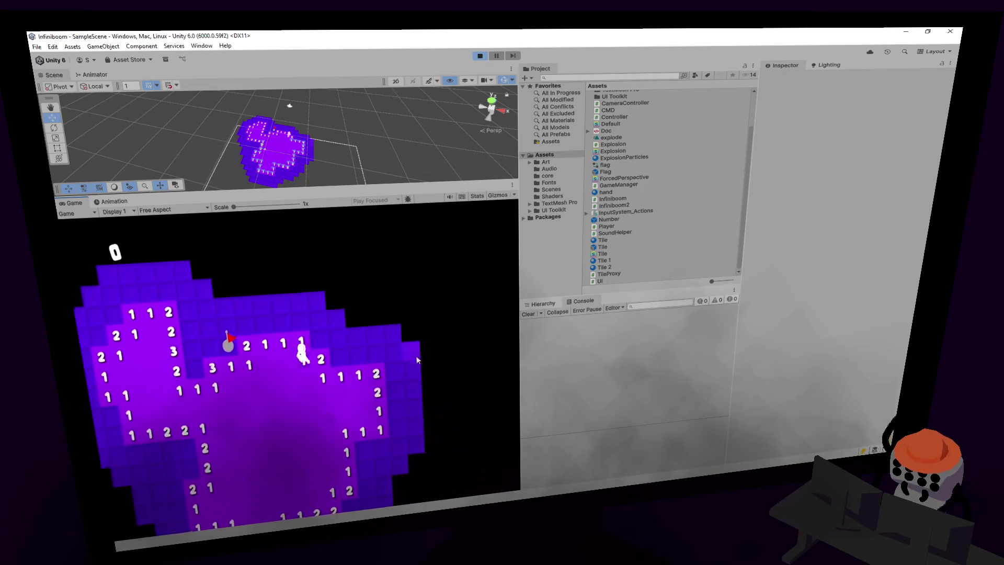
right_click(328, 338)
right_click(310, 315)
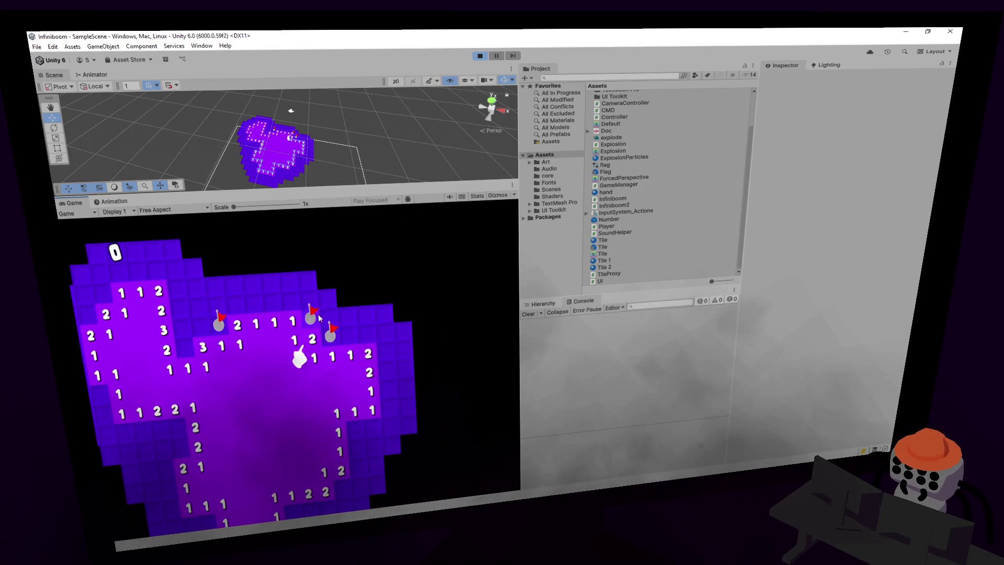
- Reveal tiles along the top edge, flagging one mine and opening a large area at the top
click(297, 284)
right_click(254, 298)
click(251, 284)
click(235, 305)
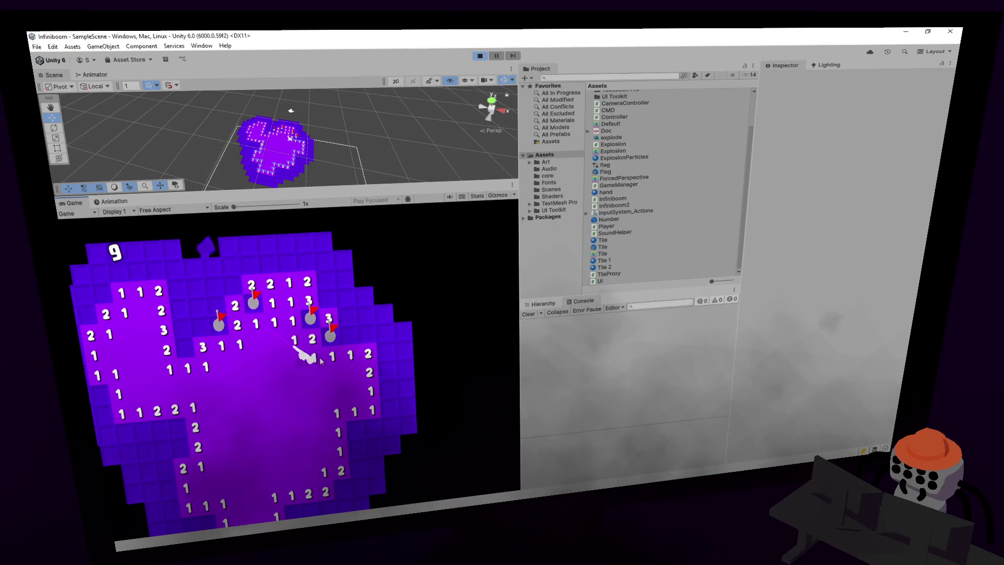
click(216, 302)
click(233, 267)
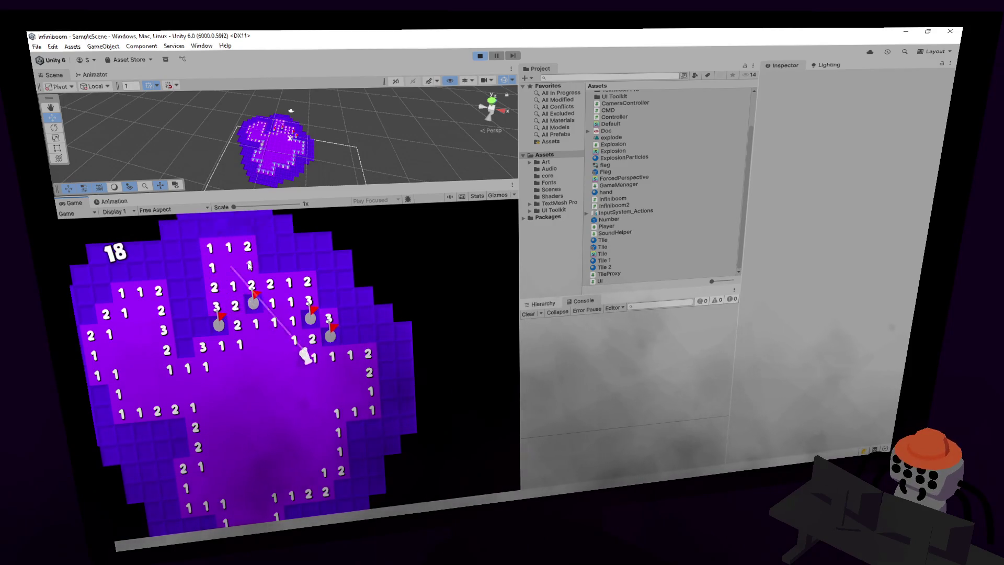
click(265, 263)
click(282, 246)
click(335, 230)
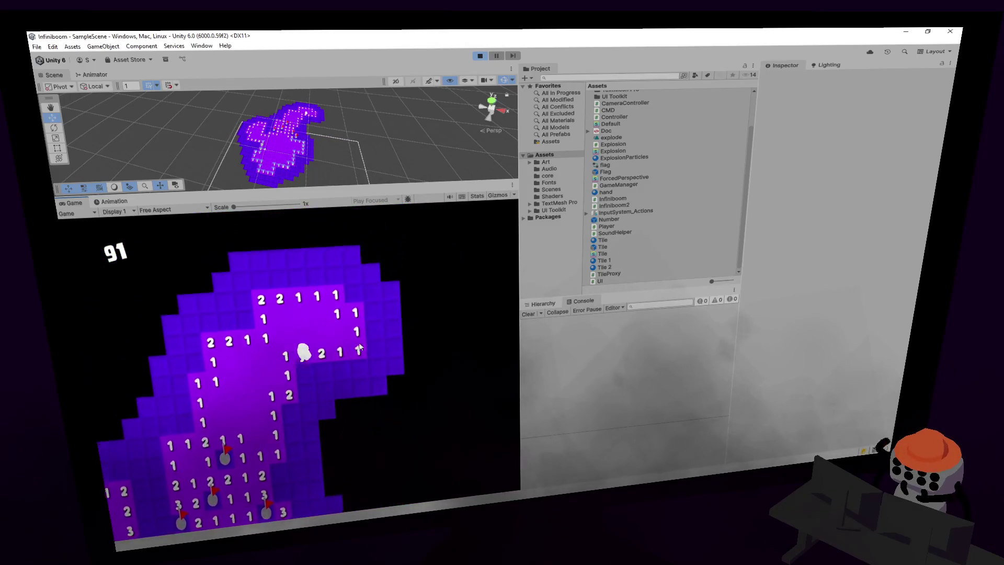
- Clear tiles along the right edge, then flag another mine and reveal the tiles around it
click(346, 346)
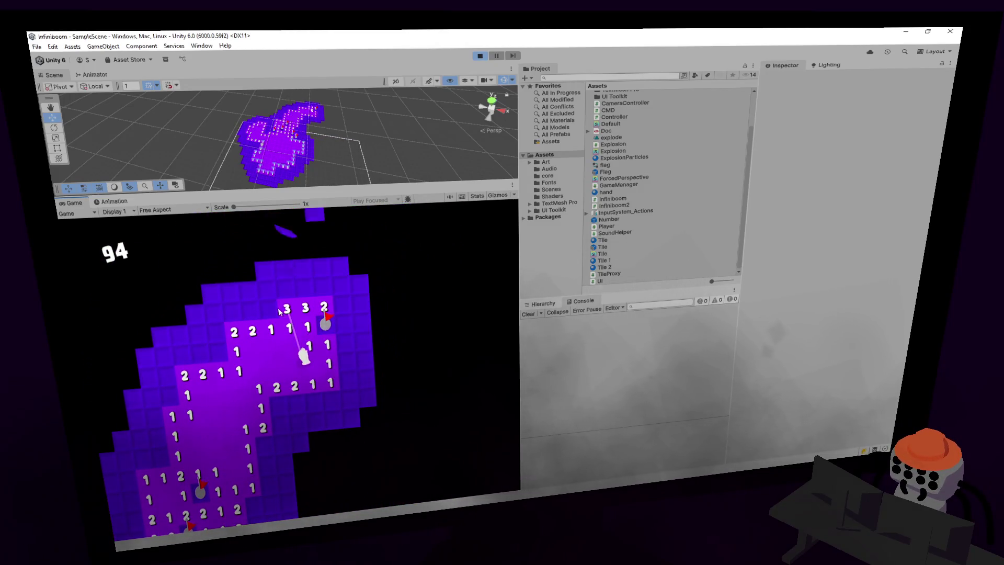
click(349, 354)
click(354, 320)
click(359, 337)
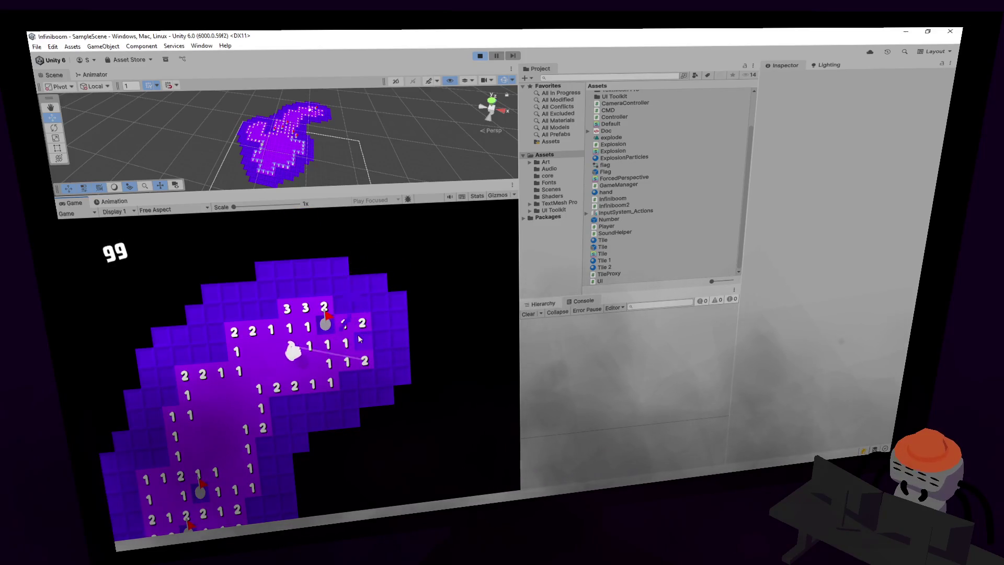
click(344, 310)
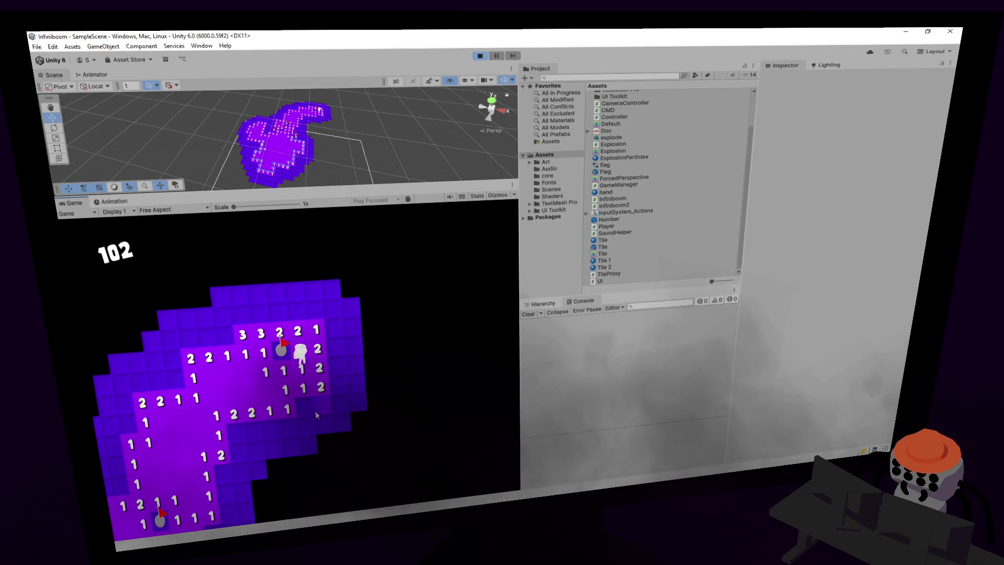
right_click(305, 405)
click(322, 406)
click(277, 425)
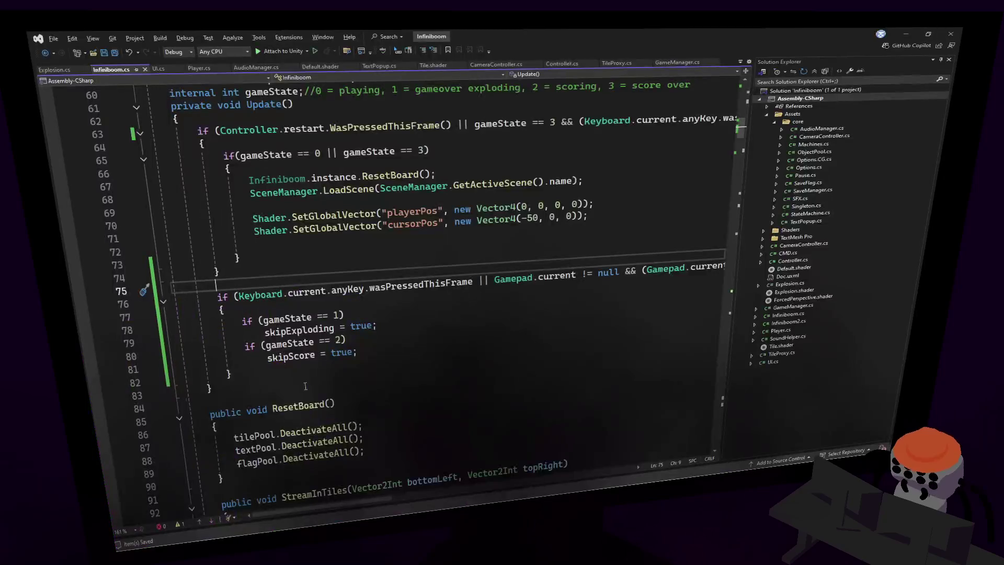
- Move through the current file, then switch to CameraController.cs and inspect UpdateAround's camWidth calculation
key(Up)
key(Up)
key(Up)
key(End)
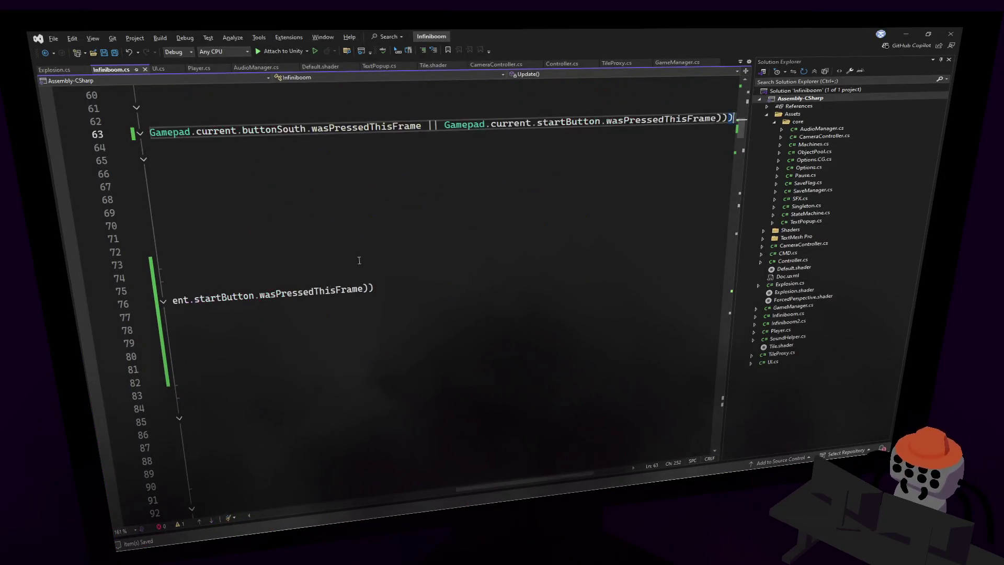
key(ctrl+shift+Down)
key(ctrl+shift+Down)
key(ctrl+shift+Down)
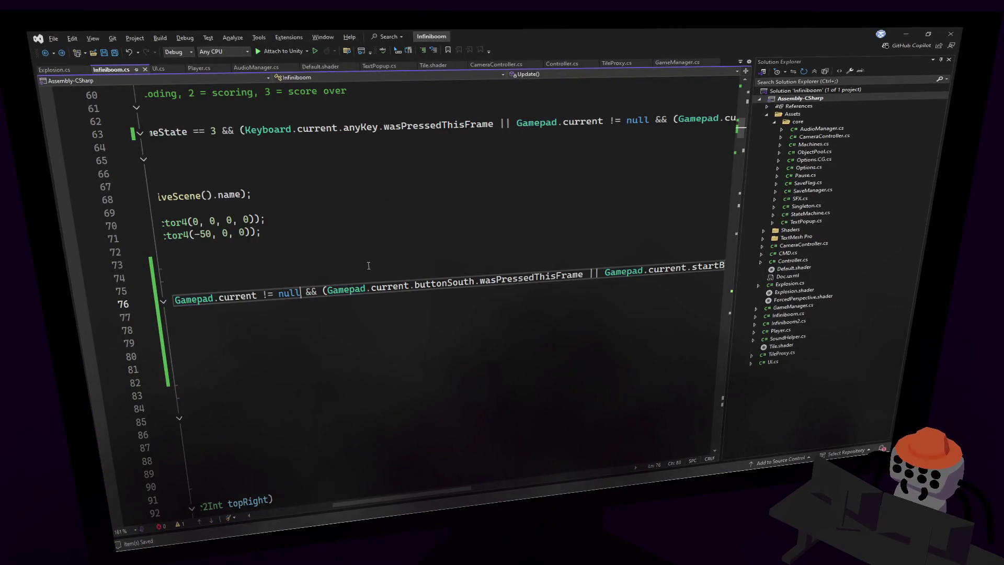
key(ctrl+Tab)
key(Down)
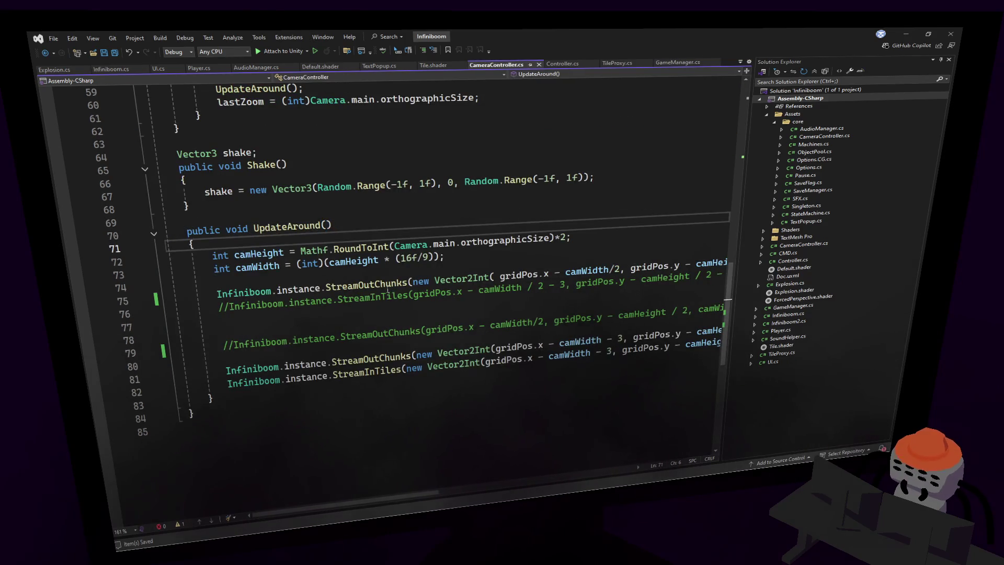
mouse_move(389, 285)
click(400, 258)
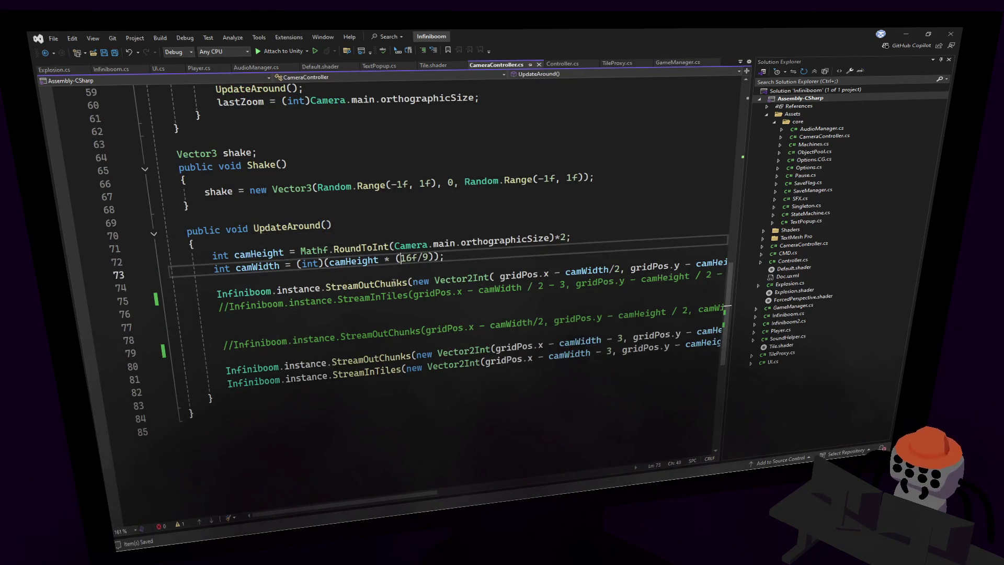
- Comment out the first StreamOutChunks call on line 75 and jump to its definition in Infiniboom.cs
click(379, 357)
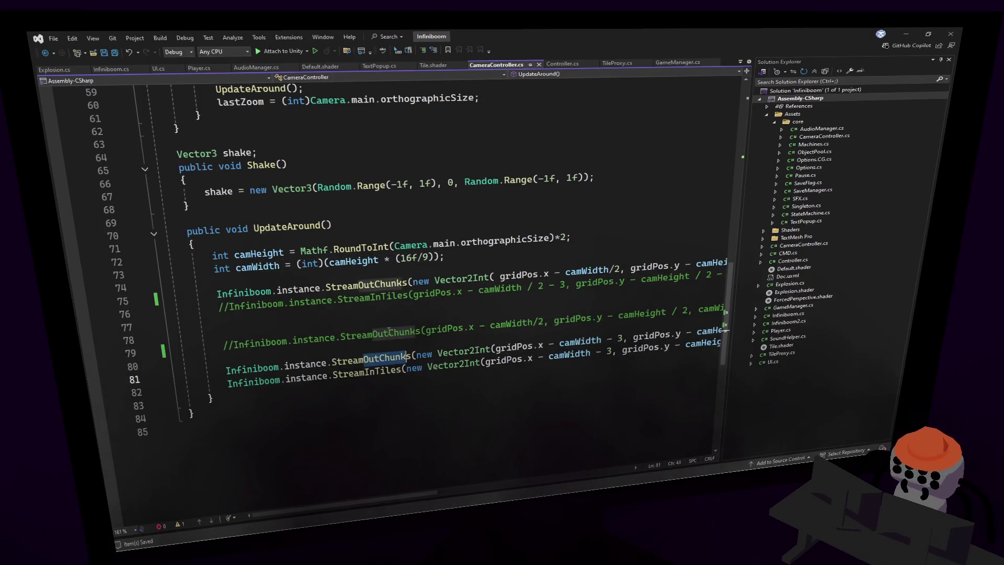
click(216, 294)
key(ctrl+k)
key(ctrl+c)
ctrl+click(383, 359)
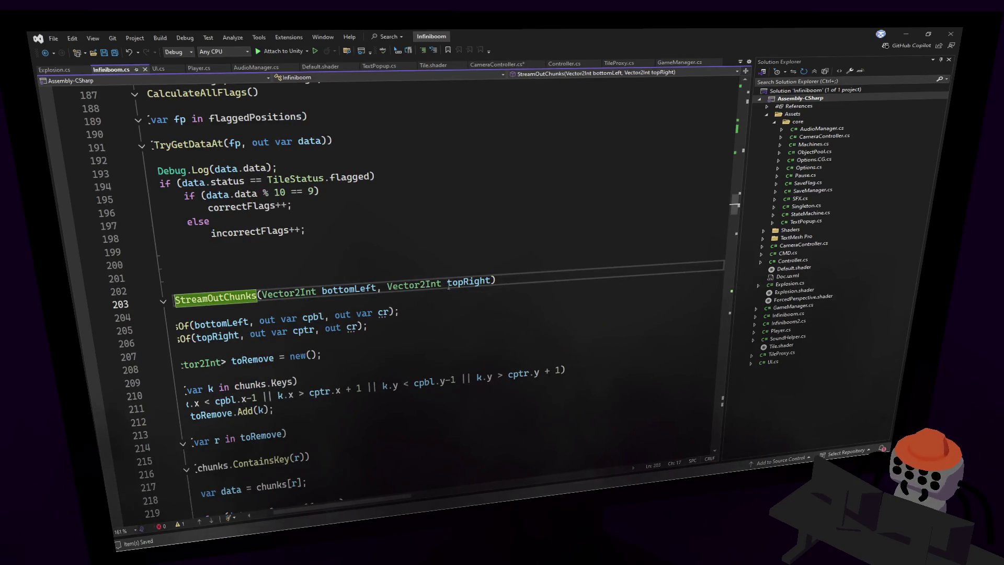
scroll(606, 258, down, 4)
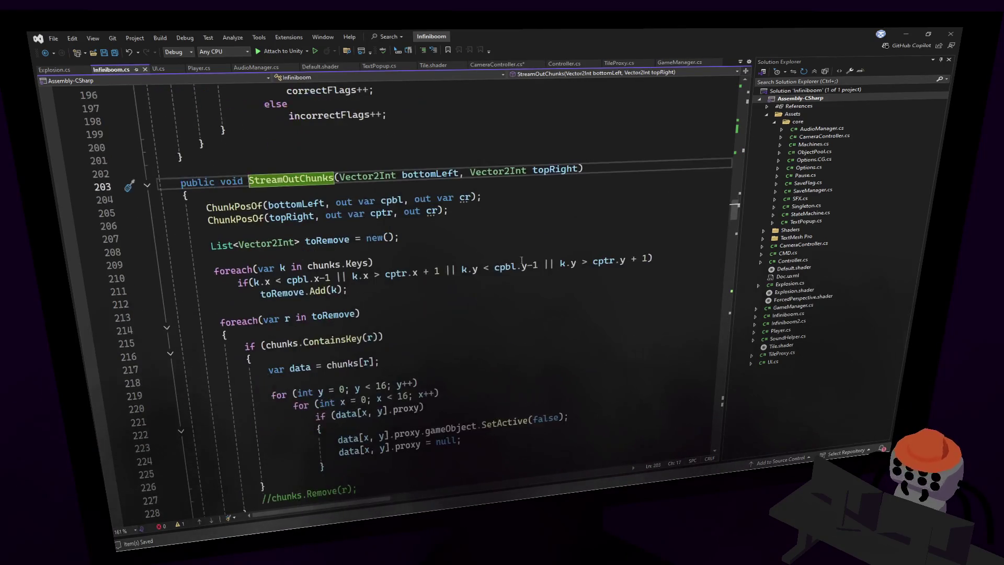
scroll(606, 258, down, 1)
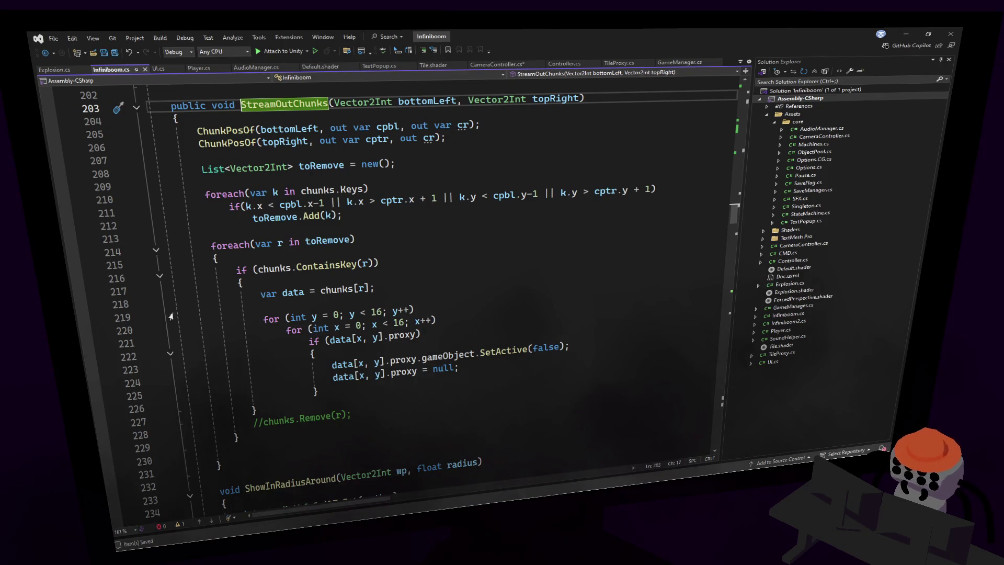
ctrl+click(255, 130)
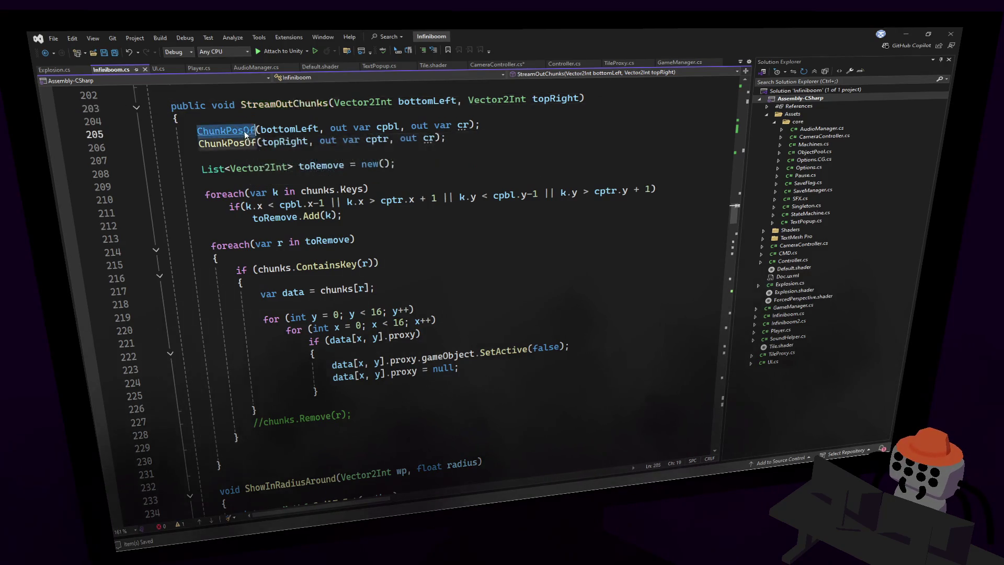
click(487, 281)
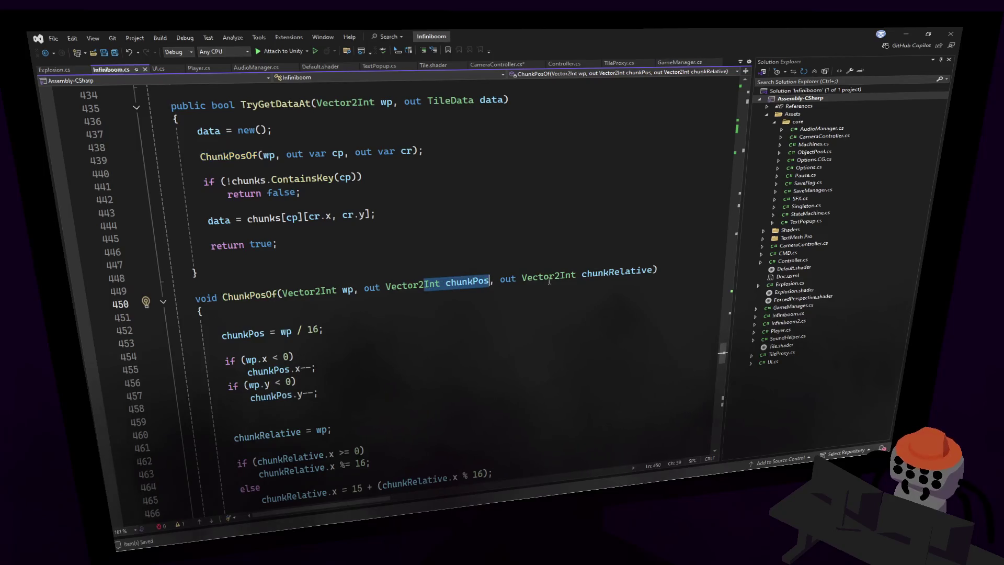
click(595, 274)
key(ctrl+minus)
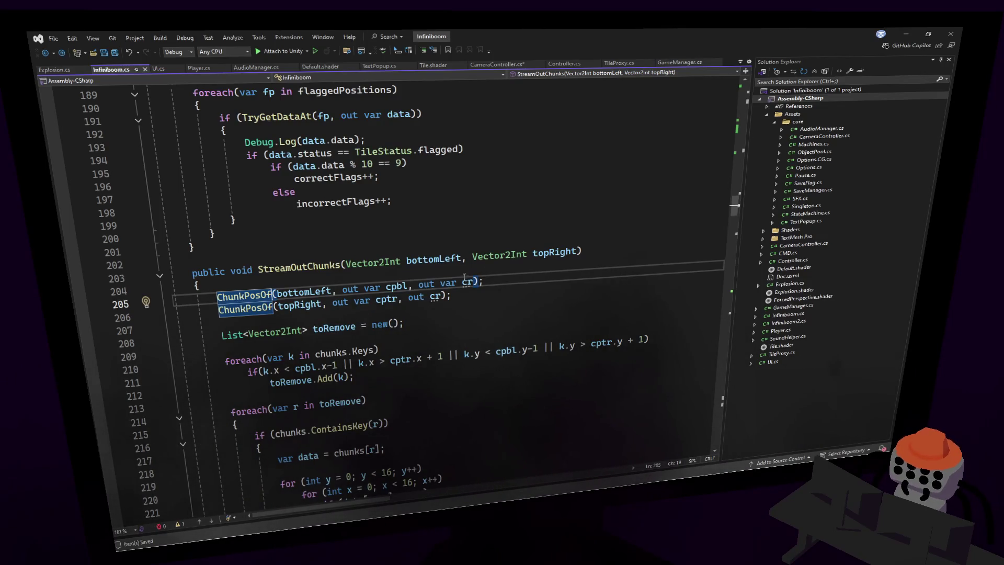
click(328, 366)
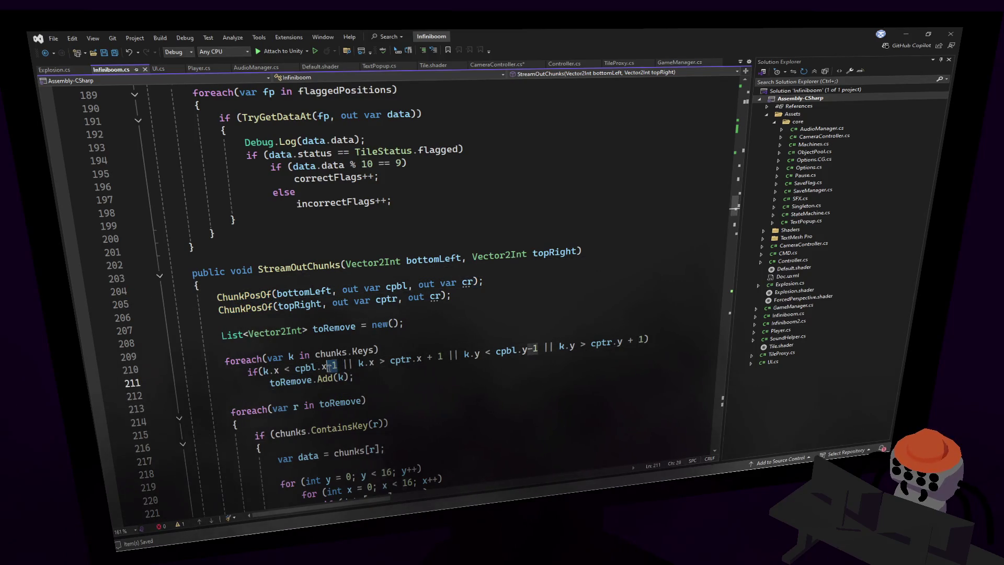
scroll(558, 224, down, 2)
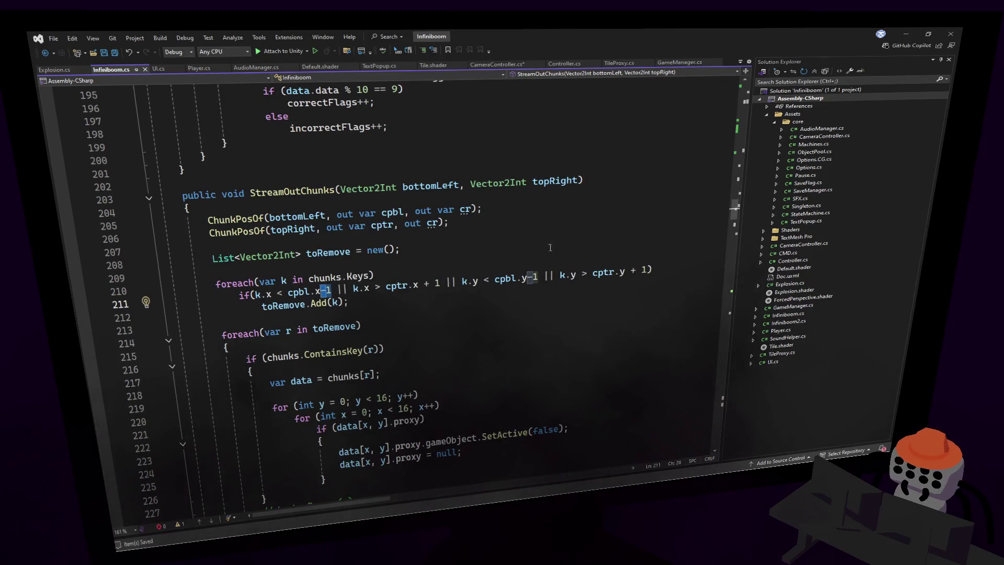
key(ctrl+minus)
mouse_move(391, 497)
mouse_down()
mouse_move(587, 473)
mouse_move(394, 493)
mouse_up()
key(ctrl+minus)
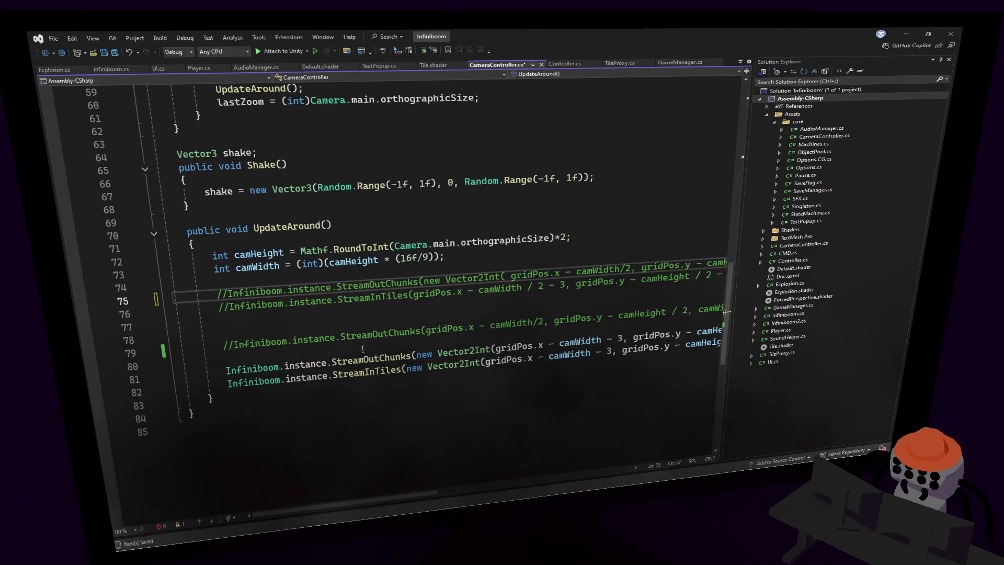
ctrl+click(366, 358)
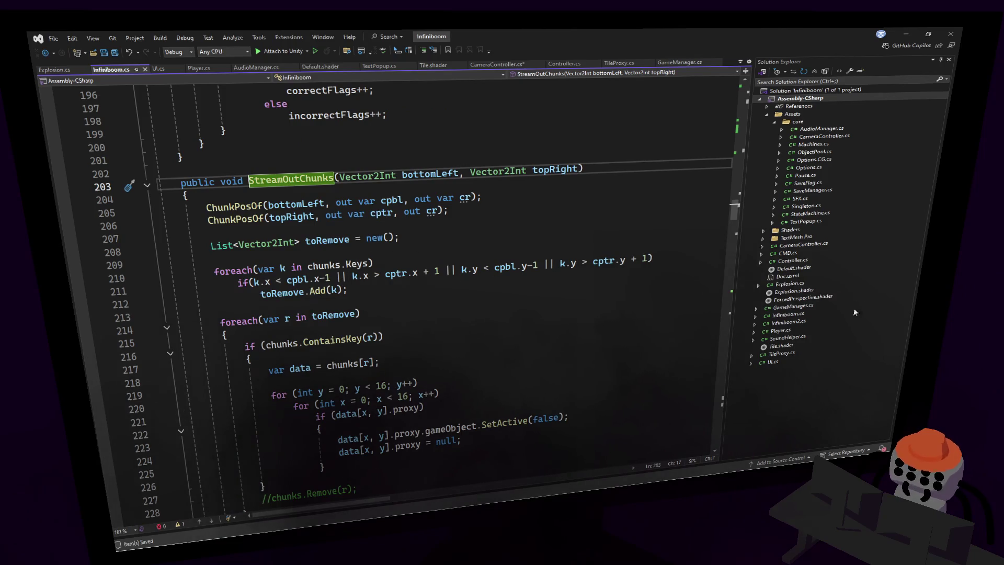
scroll(421, 319, down, 1)
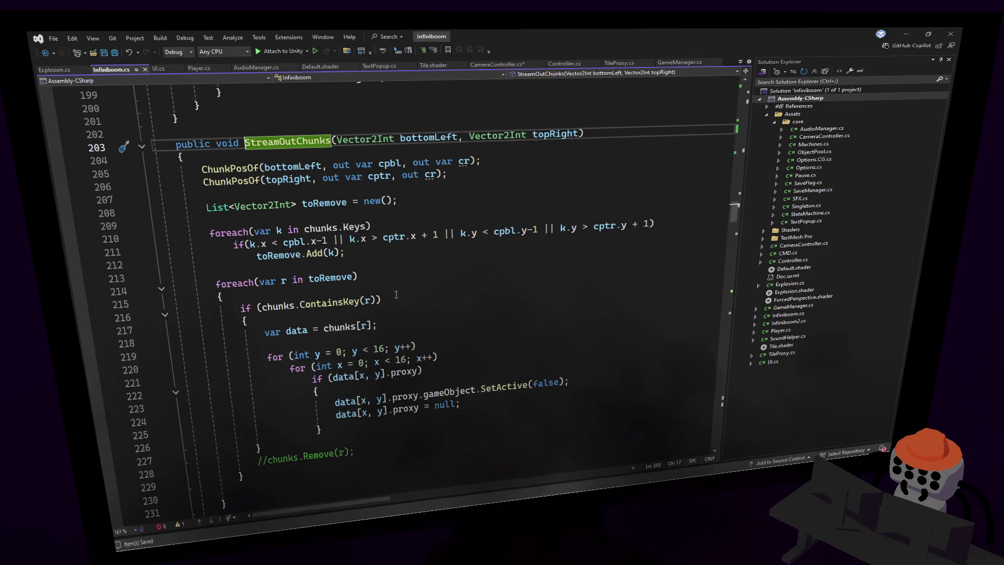
click(377, 310)
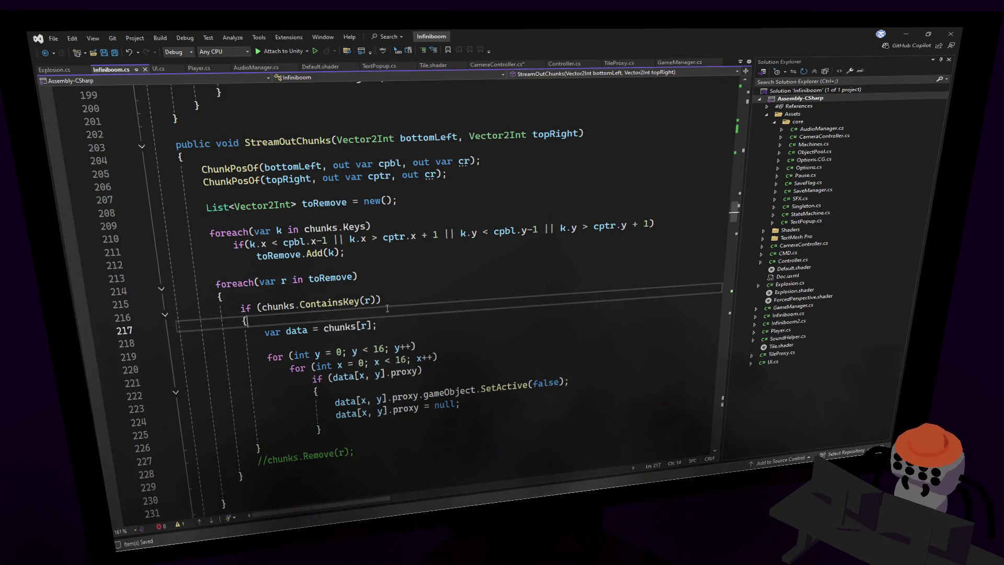
- Add Debug.Log(r); at the top of the ContainsKey block, save Infiniboom.cs and return to Unity
key(Return)
text(Debug.Log()
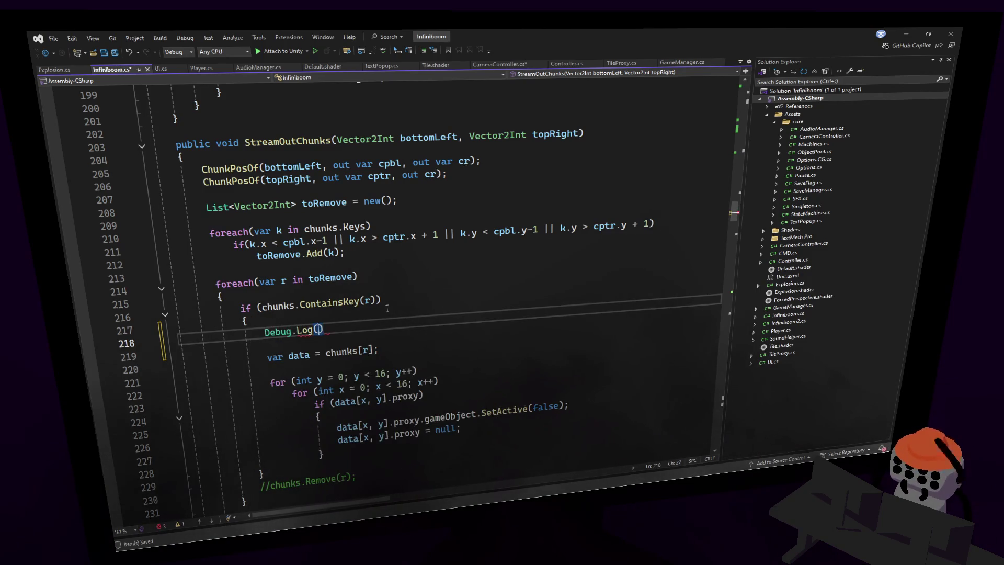
text(r);)
key(ctrl+s)
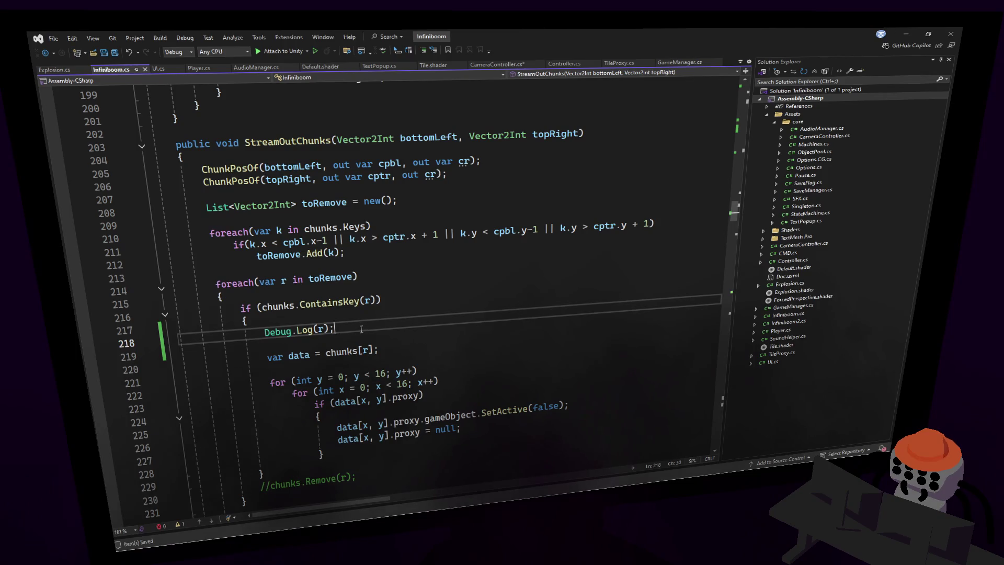
key(shift+Up)
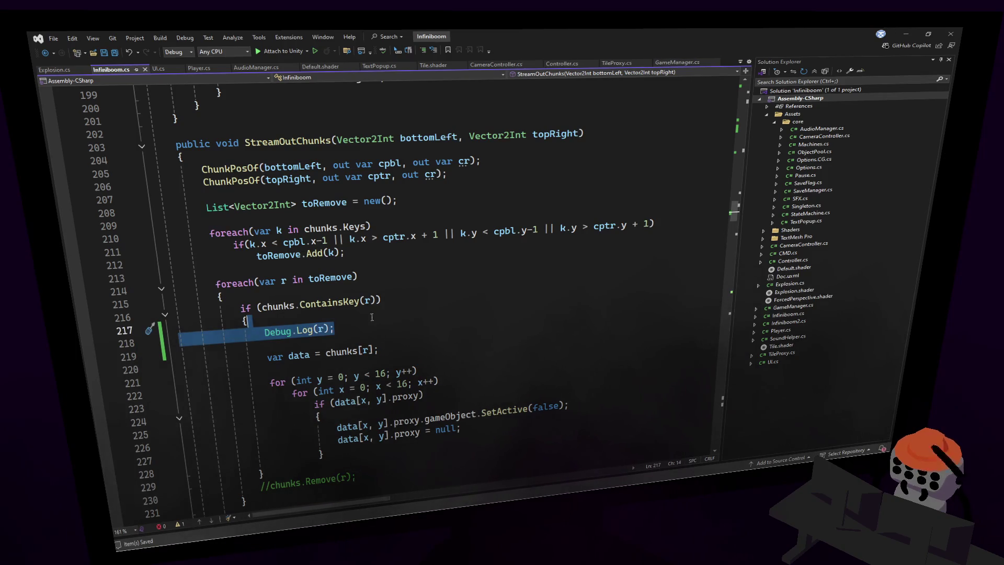
key(alt+Tab)
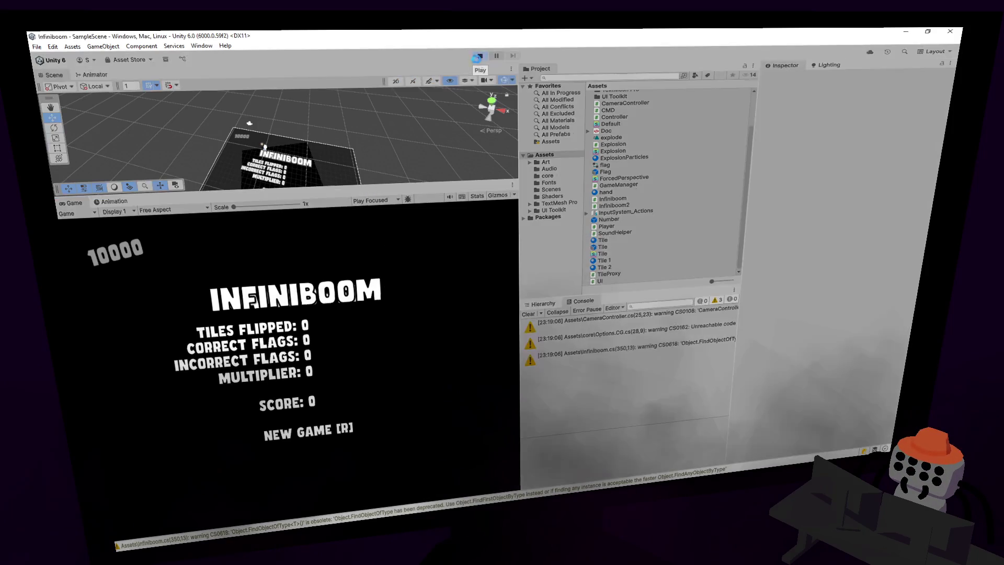
- Start a round, flag three mines on the right edge, then trigger a mine explosion
click(477, 57)
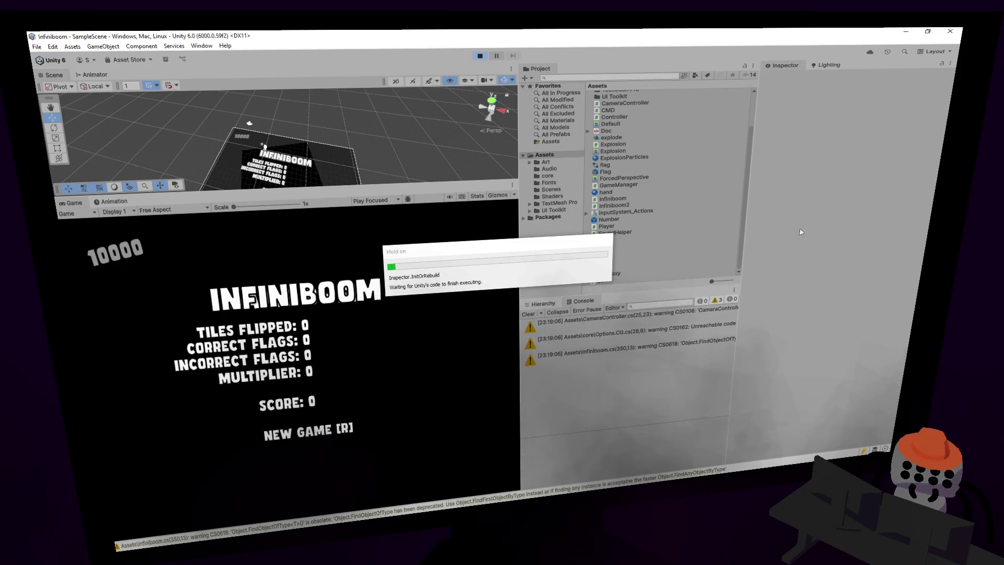
click(376, 331)
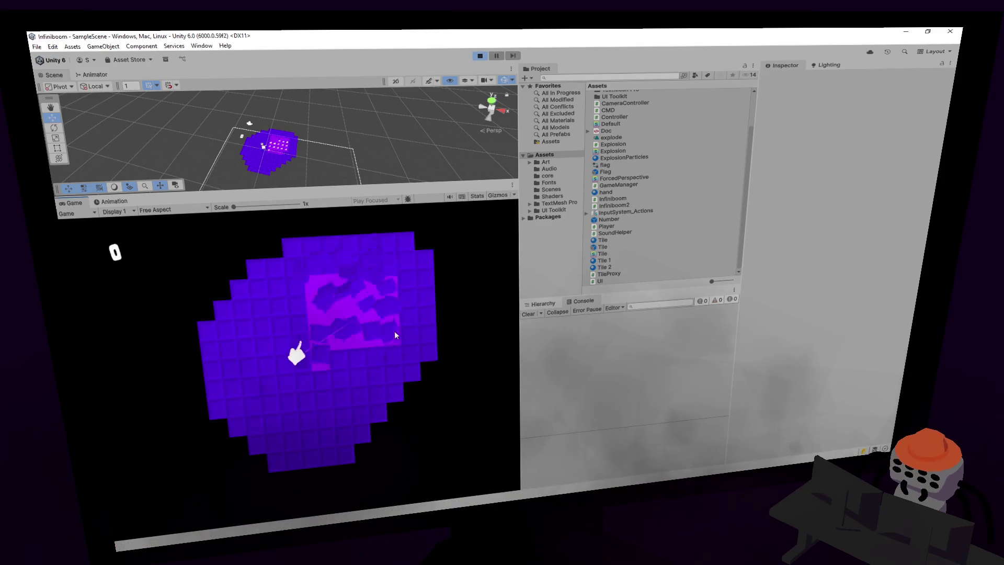
right_click(338, 361)
right_click(339, 324)
right_click(337, 286)
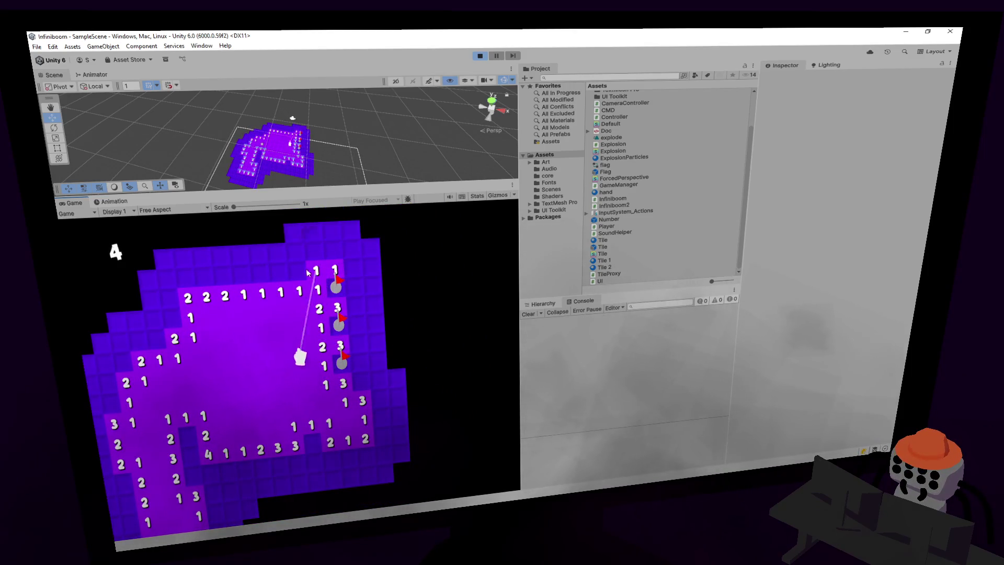
click(338, 277)
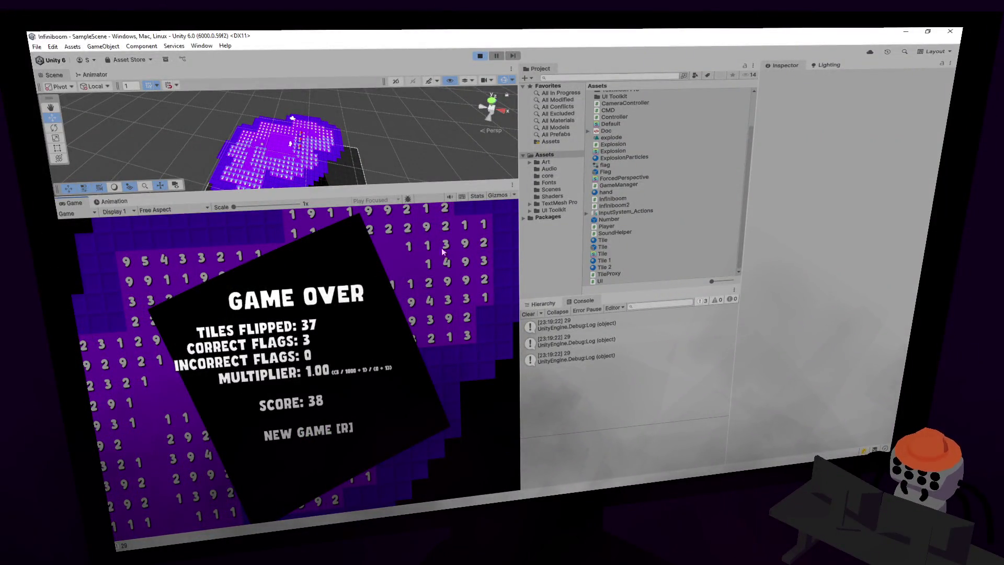
- Restart with R, open the first region and walk the player up-right and back
key(r)
click(349, 333)
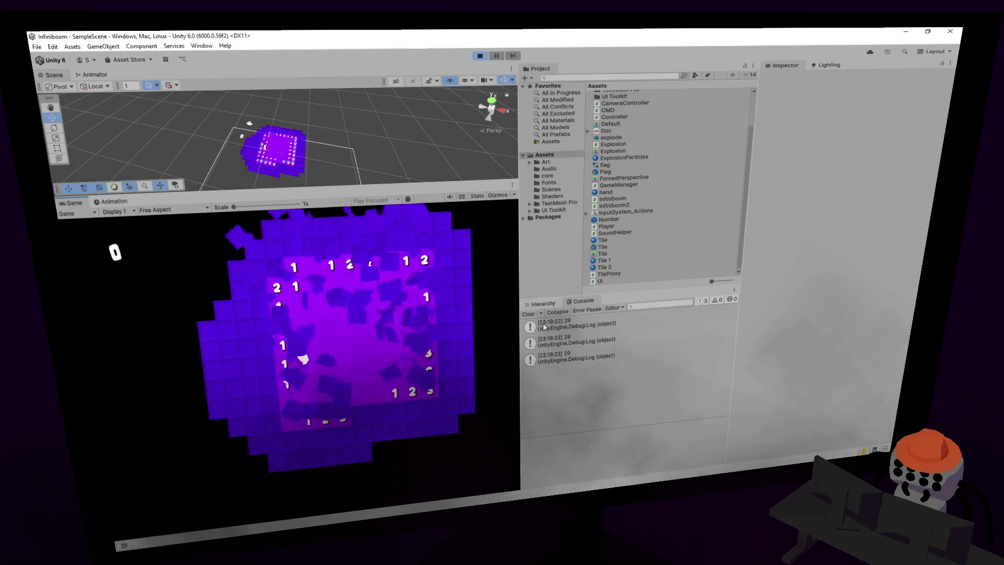
key(w)
key(d)
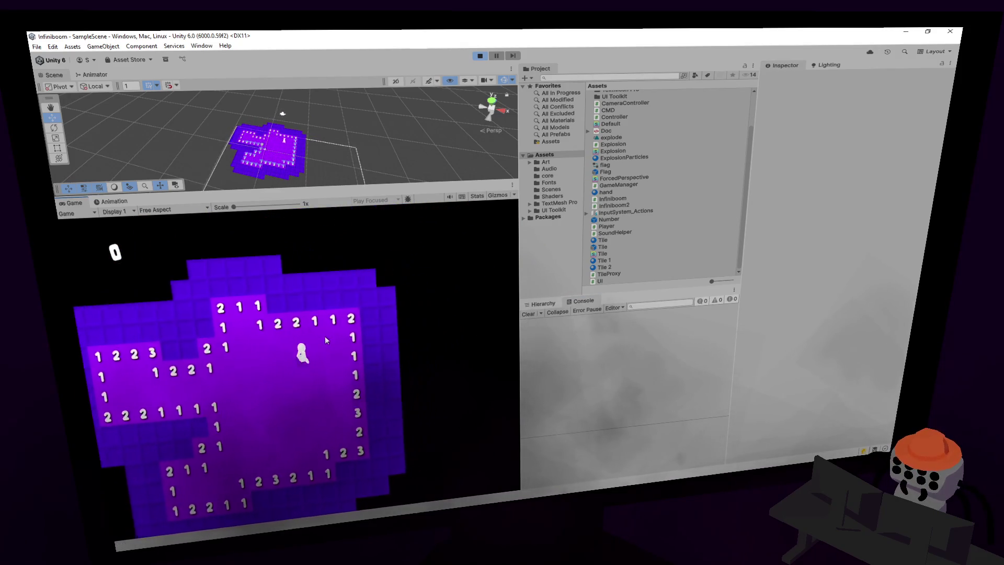
key(s)
key(a)
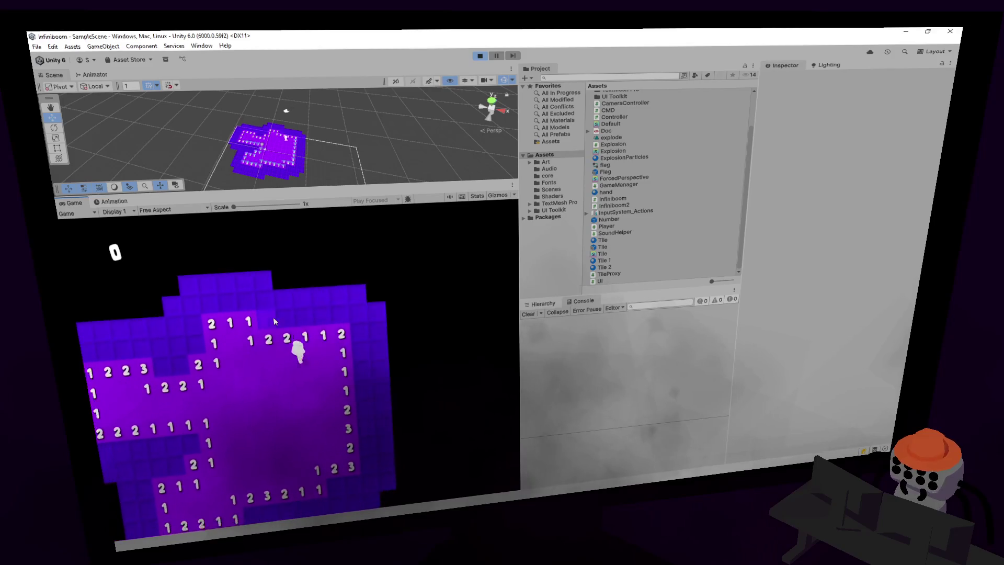
- Flag mines and reveal safe tiles along the top rows while moving the player
right_click(293, 315)
click(311, 312)
right_click(346, 305)
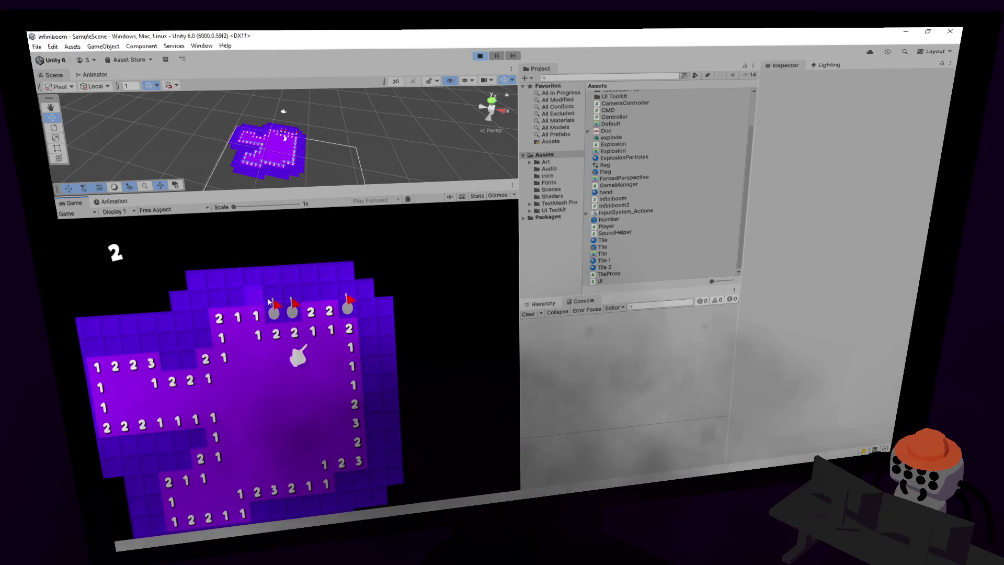
click(253, 296)
right_click(215, 295)
key(a)
right_click(224, 321)
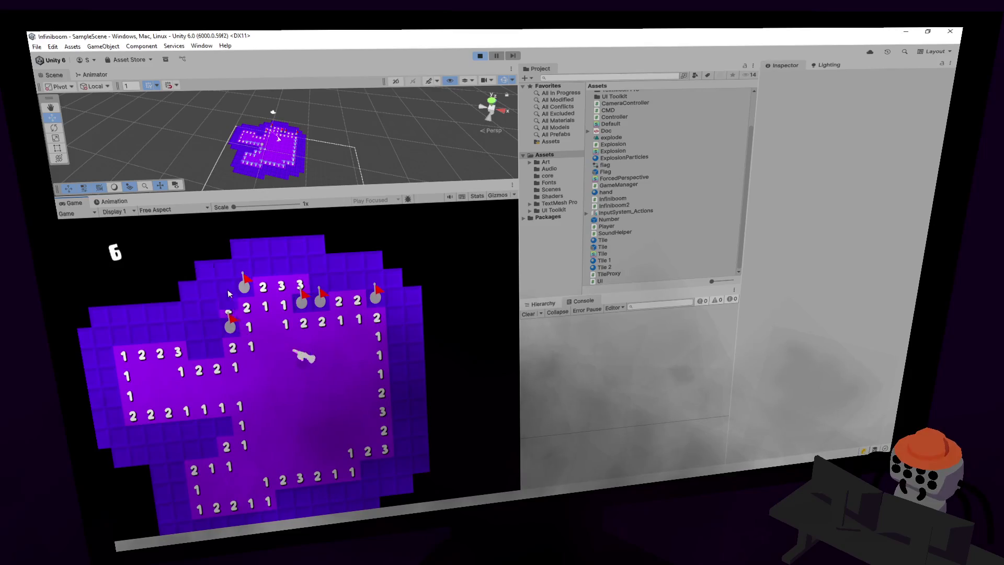
right_click(214, 343)
click(217, 318)
key(s)
key(d)
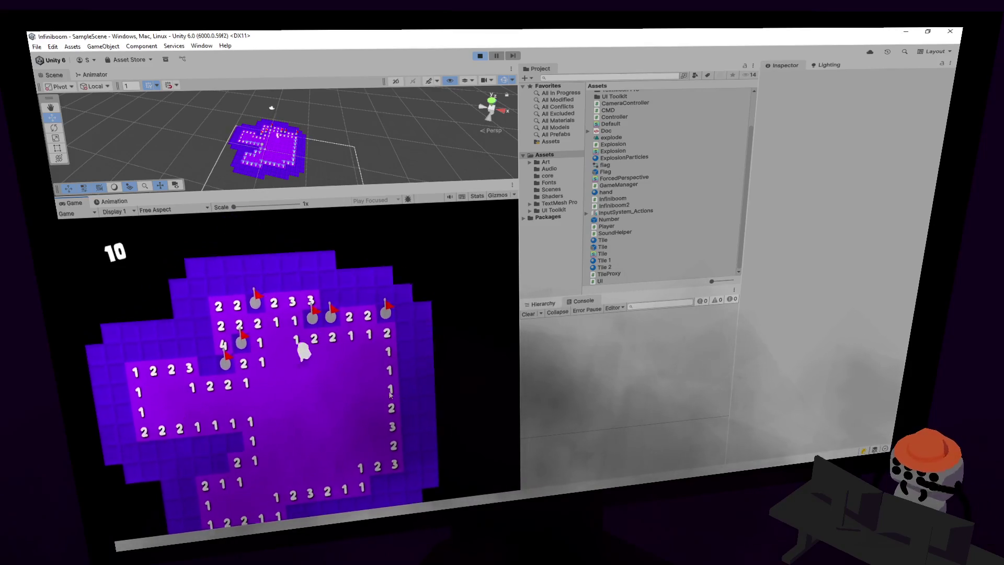
- Flag the mines under the bottom 2 3 clues, open tiles below them and walk downward
right_click(335, 416)
right_click(319, 416)
right_click(234, 444)
right_click(252, 442)
right_click(268, 443)
click(314, 442)
click(287, 459)
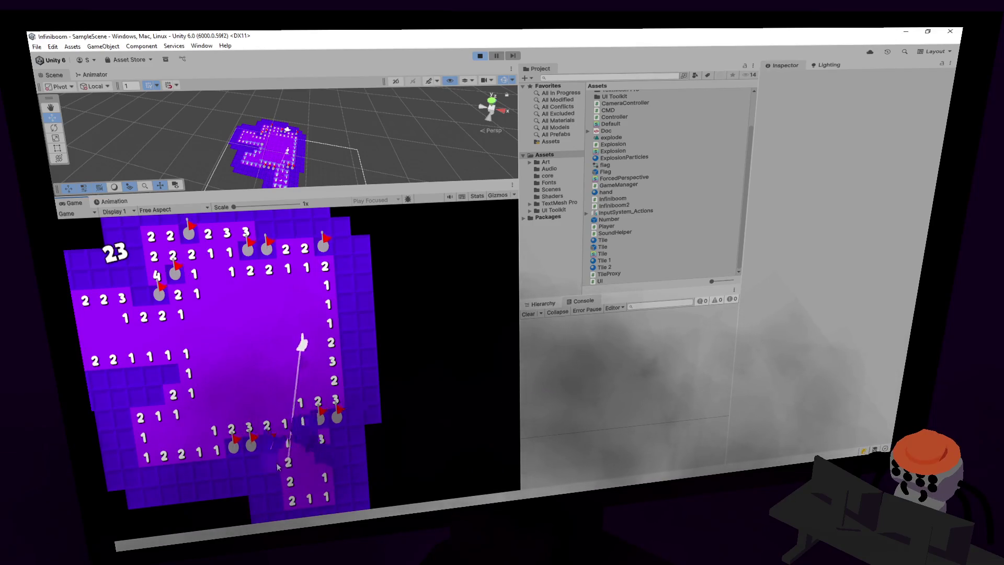
right_click(275, 475)
key(s)
right_click(274, 483)
key(s)
key(s)
key(s)
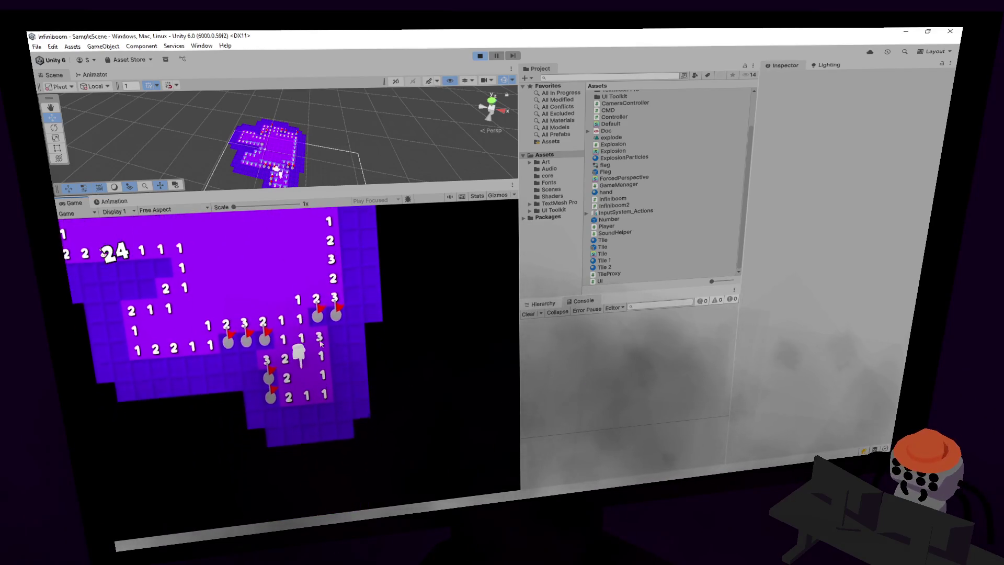
- Open hidden lower-left tiles, then flag and reveal tiles on the right, including the 4
click(247, 337)
click(228, 341)
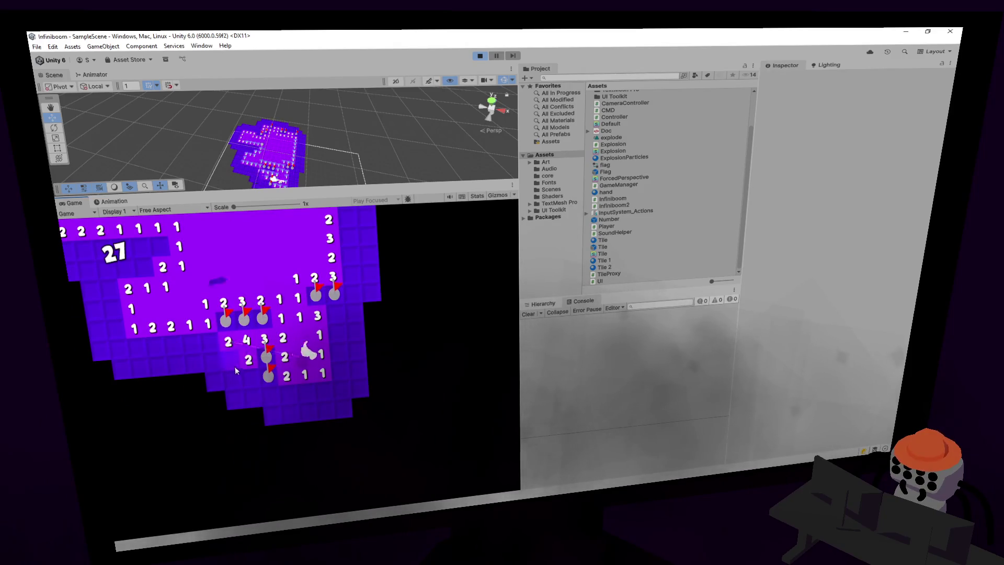
click(219, 371)
click(270, 398)
click(287, 395)
right_click(325, 389)
click(341, 390)
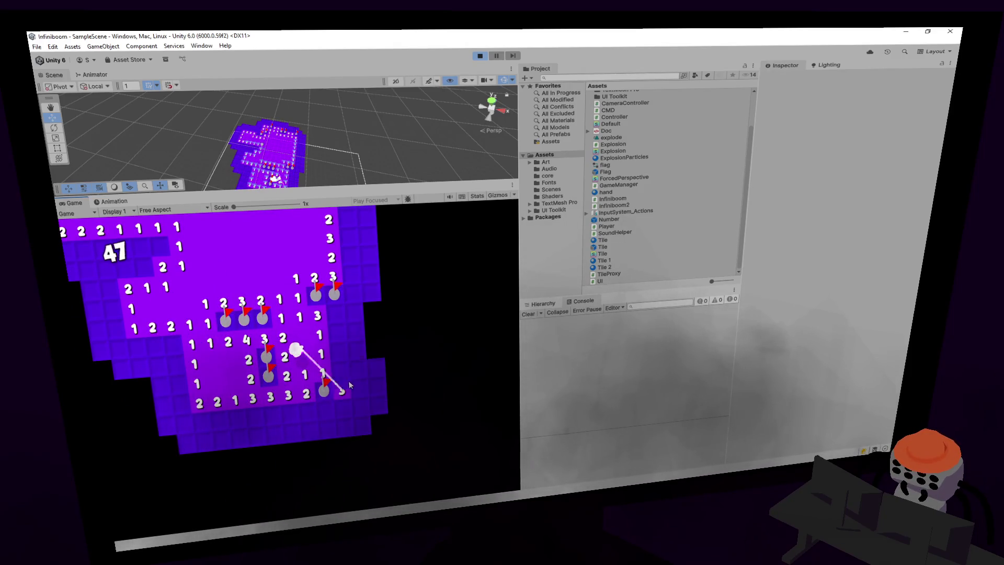
click(338, 352)
right_click(337, 330)
click(336, 313)
- Clear the lower-left area, flagging several mines among the revealed 2s
right_click(173, 342)
click(175, 368)
right_click(181, 402)
right_click(156, 342)
click(116, 330)
click(118, 314)
click(158, 367)
click(161, 388)
right_click(164, 402)
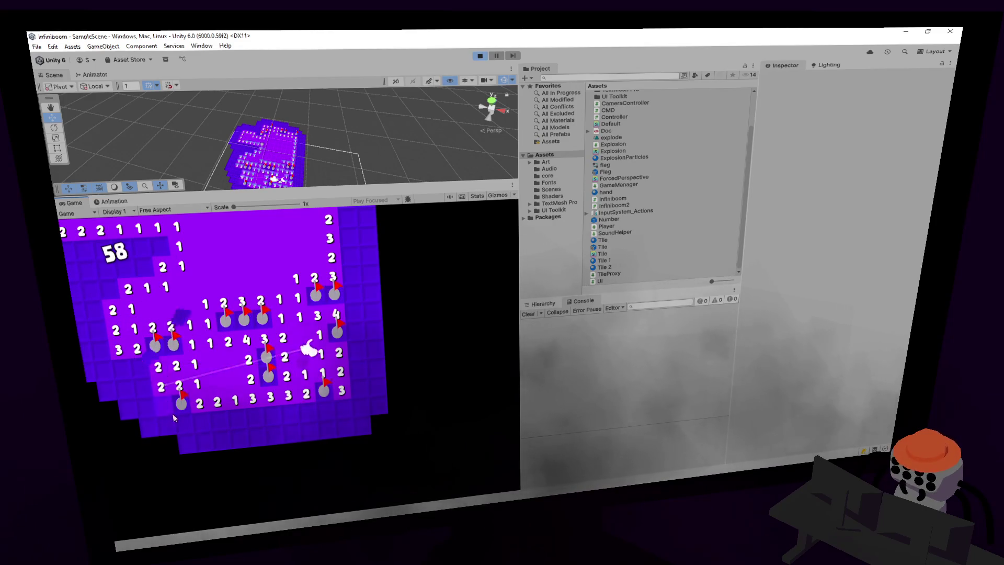
click(143, 388)
click(149, 411)
right_click(125, 386)
click(130, 426)
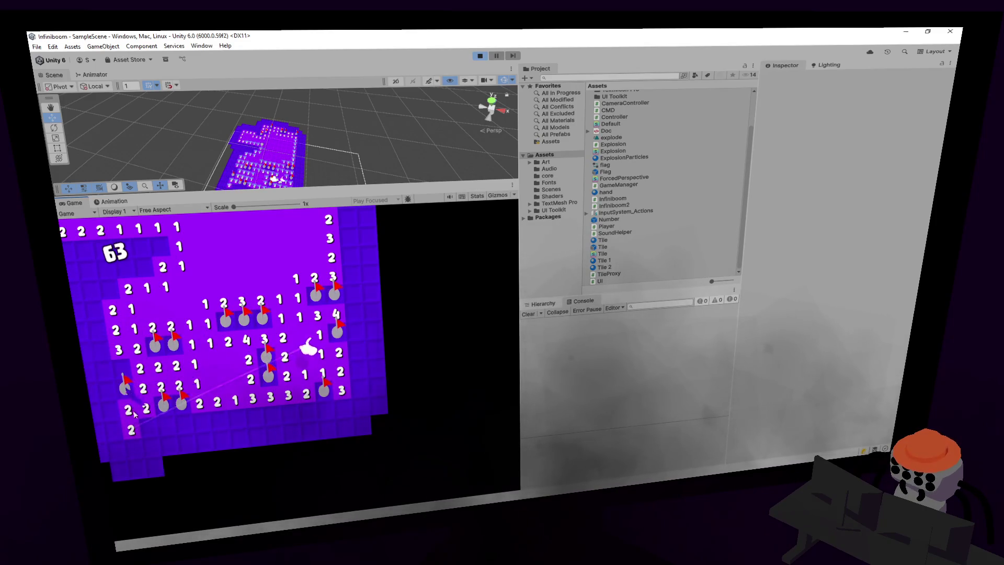
click(221, 380)
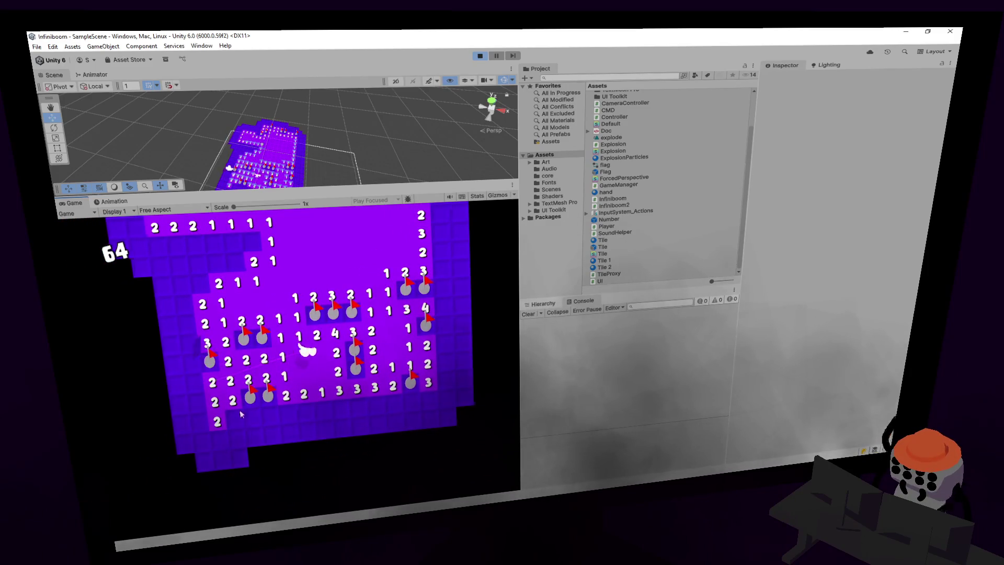
- Reveal the upper-left tiles, flagging three mines there, bringing the score to 71
click(227, 263)
right_click(261, 239)
click(243, 242)
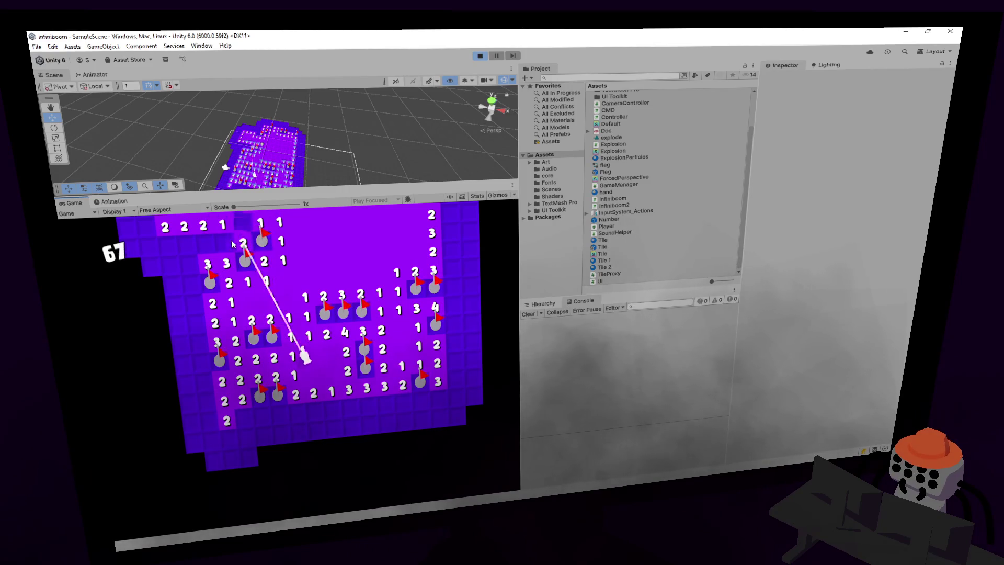
click(224, 243)
right_click(205, 240)
right_click(187, 240)
click(189, 265)
click(168, 246)
click(191, 285)
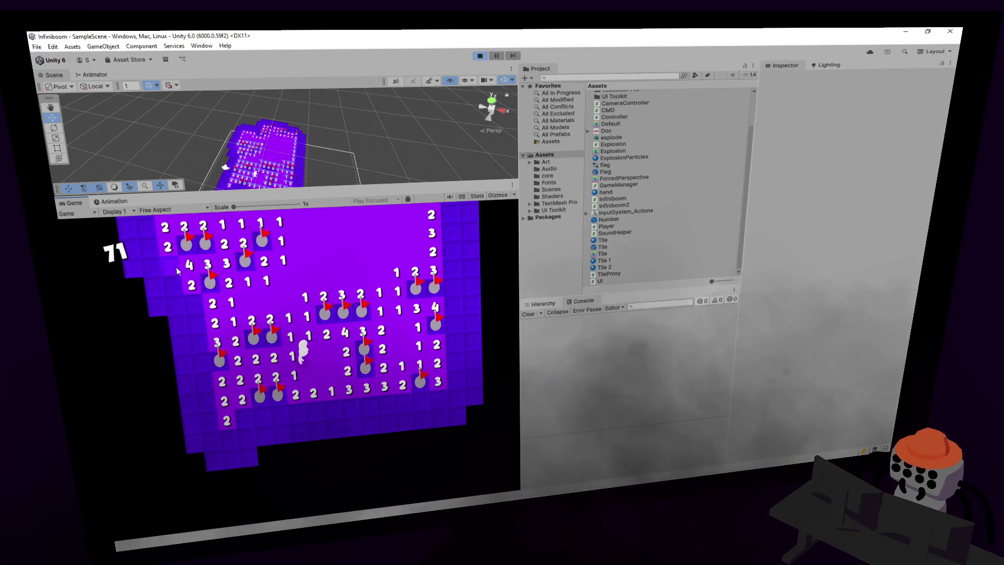
- Walk the player down-left off the board and back, then return to Visual Studio
key(a)
key(s)
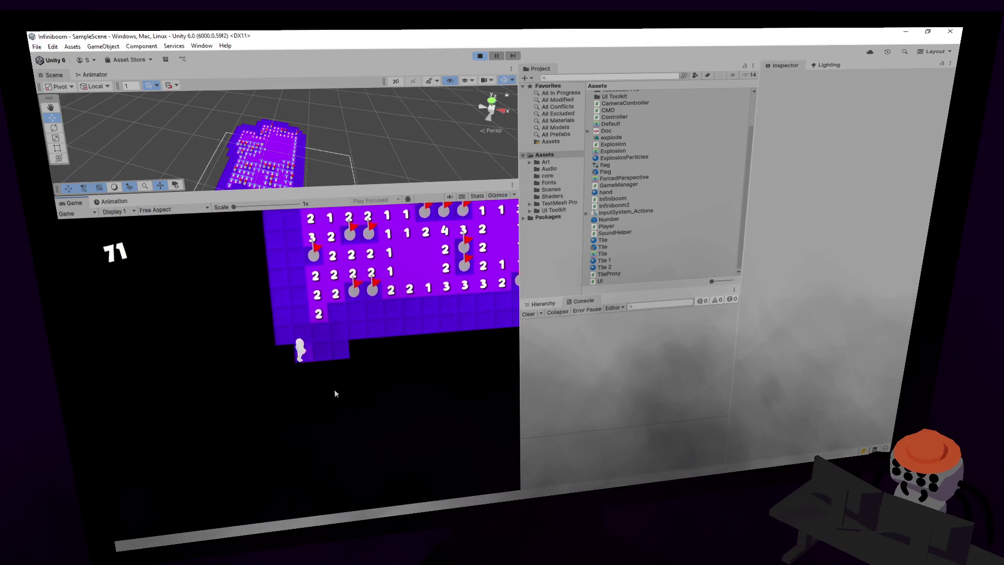
key(w)
key(d)
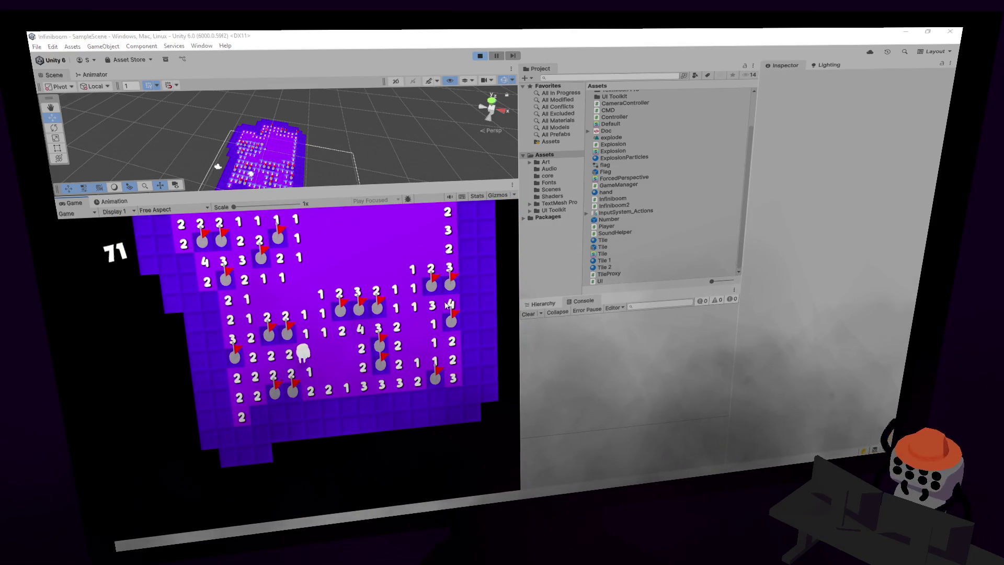
key(alt+Tab)
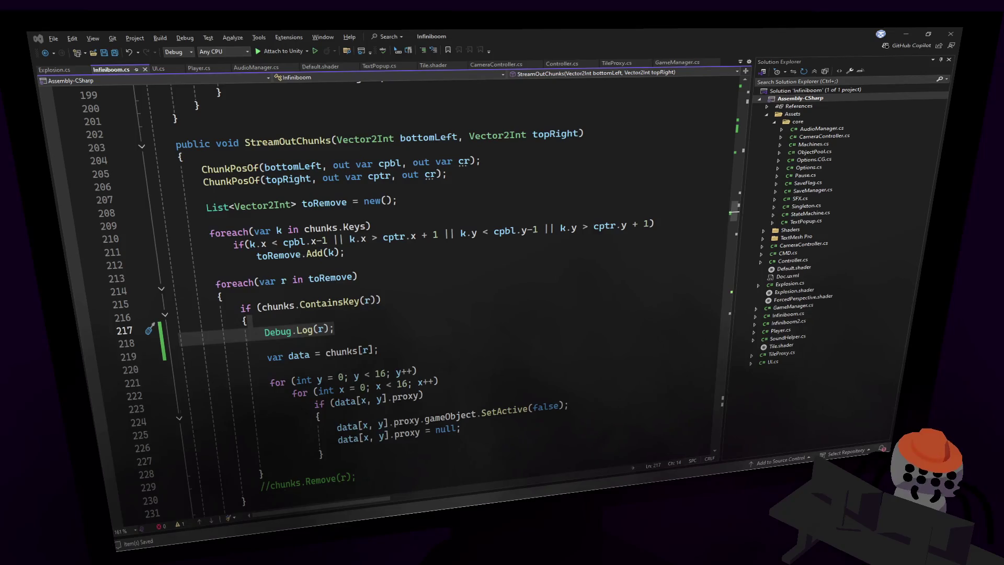
- Inspect the toRemove removal loop and highlight every use of toRemove
click(493, 272)
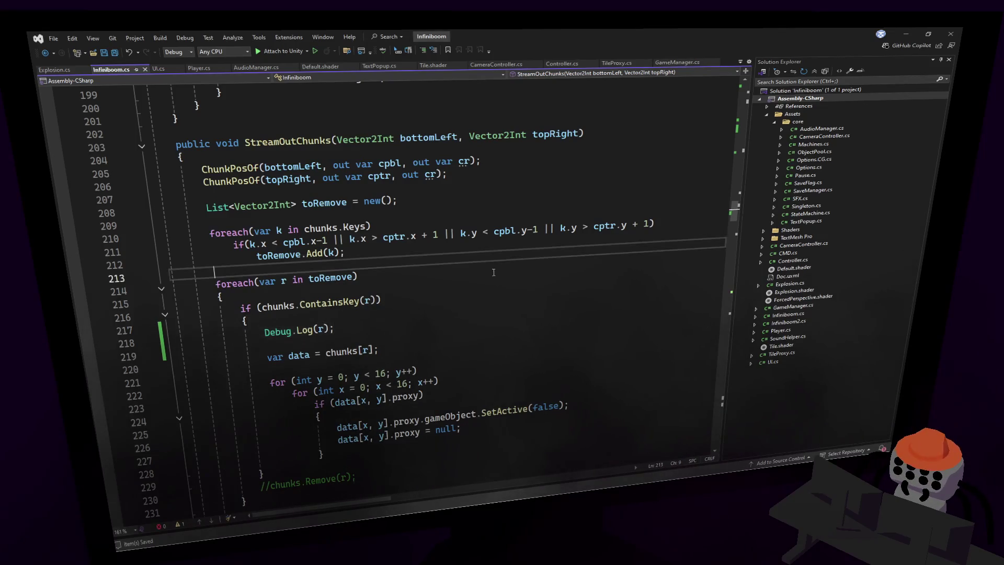
click(509, 273)
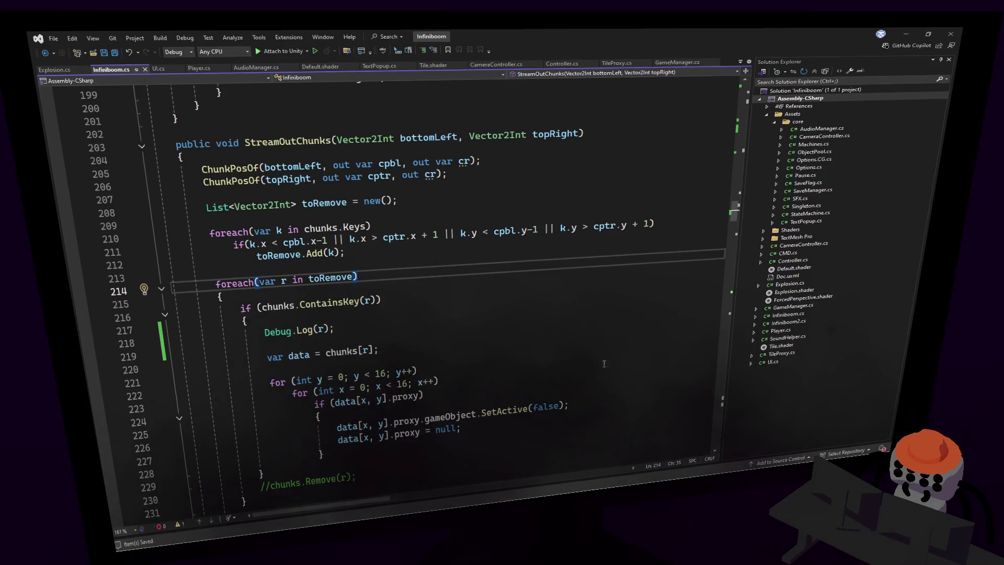
scroll(577, 382, down, 2)
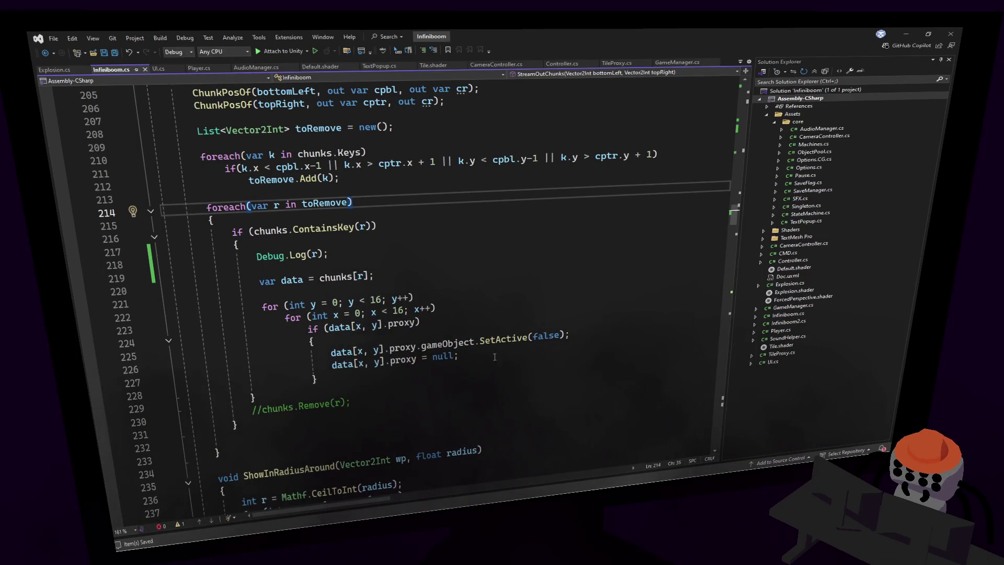
drag(387, 242, 393, 253)
scroll(442, 225, up, 1)
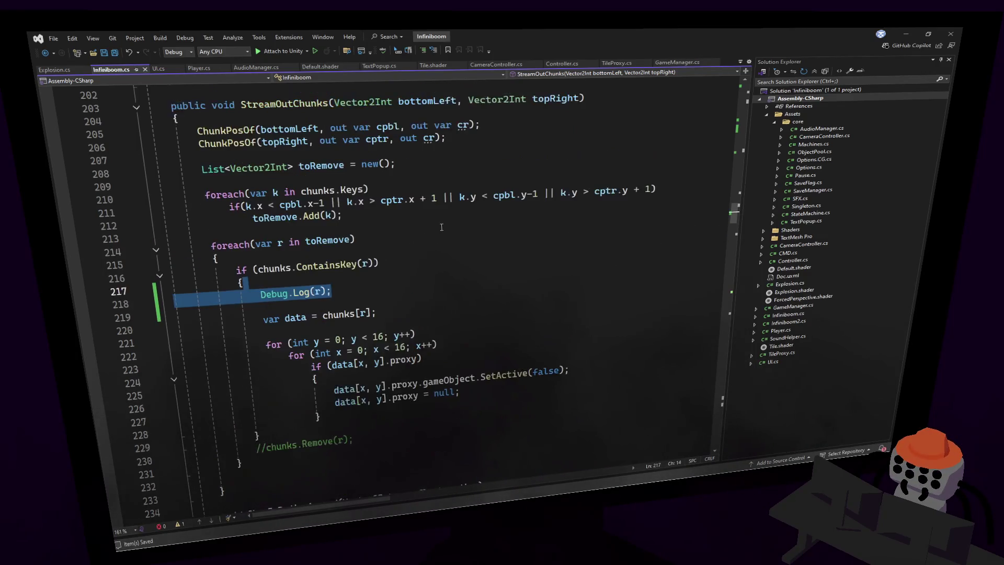
click(335, 239)
scroll(334, 239, up, 1)
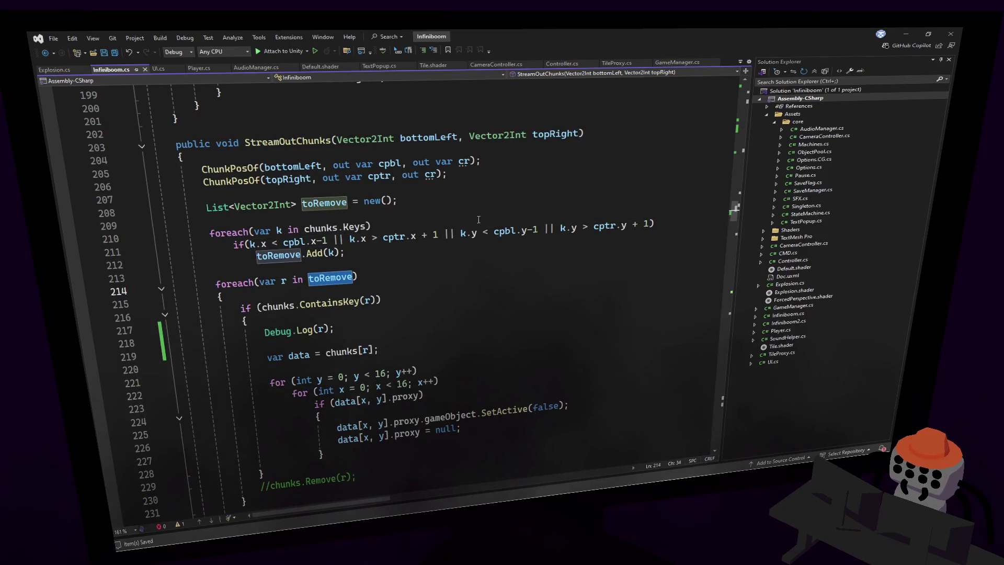
- Drop the -1 and + 1 offsets from cpbl.x, cptr.x, cpbl.y and cptr.y in the bounds check
click(375, 202)
drag(327, 240, 317, 240)
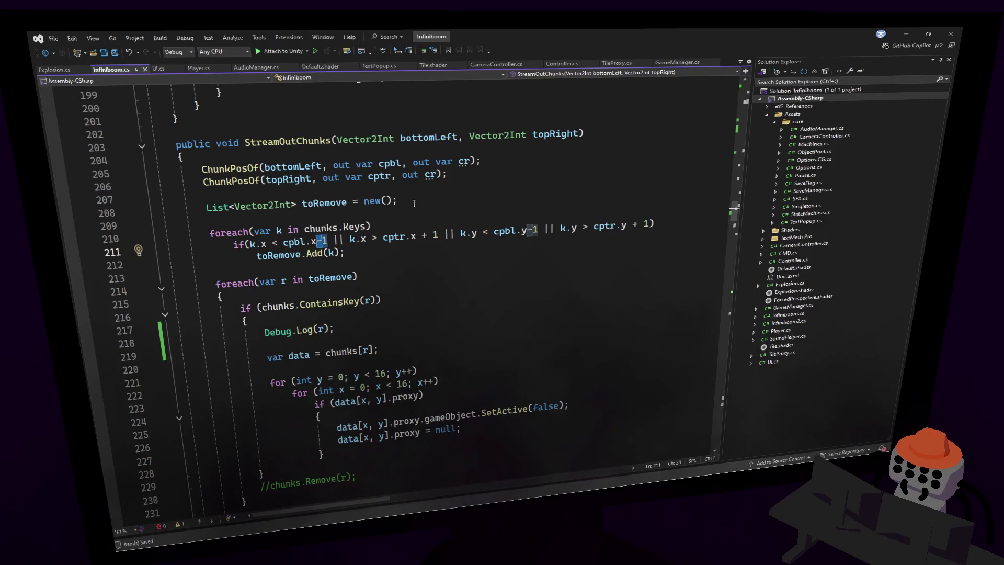
key(BackSpace)
drag(426, 234, 406, 237)
key(BackSpace)
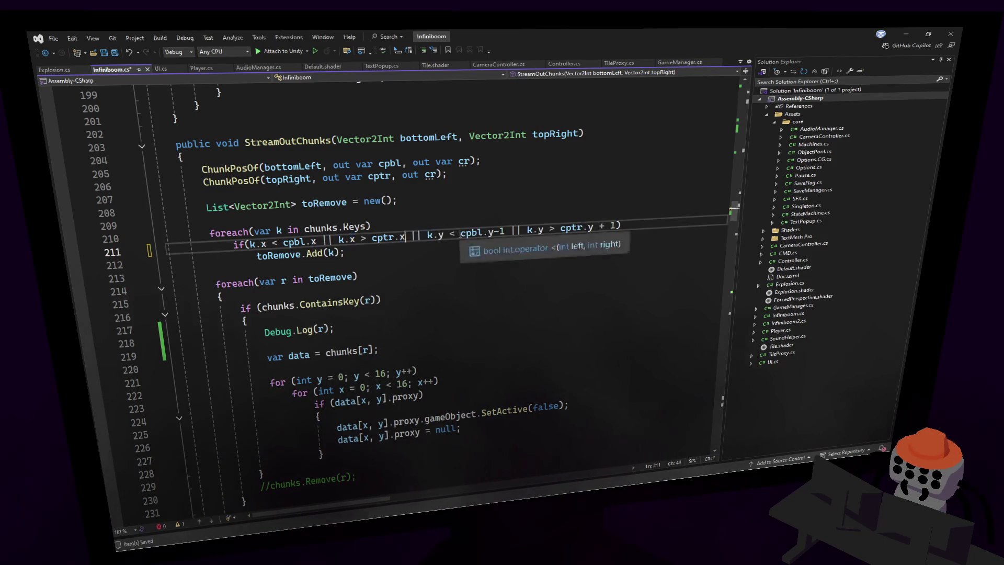
drag(505, 231, 494, 232)
key(BackSpace)
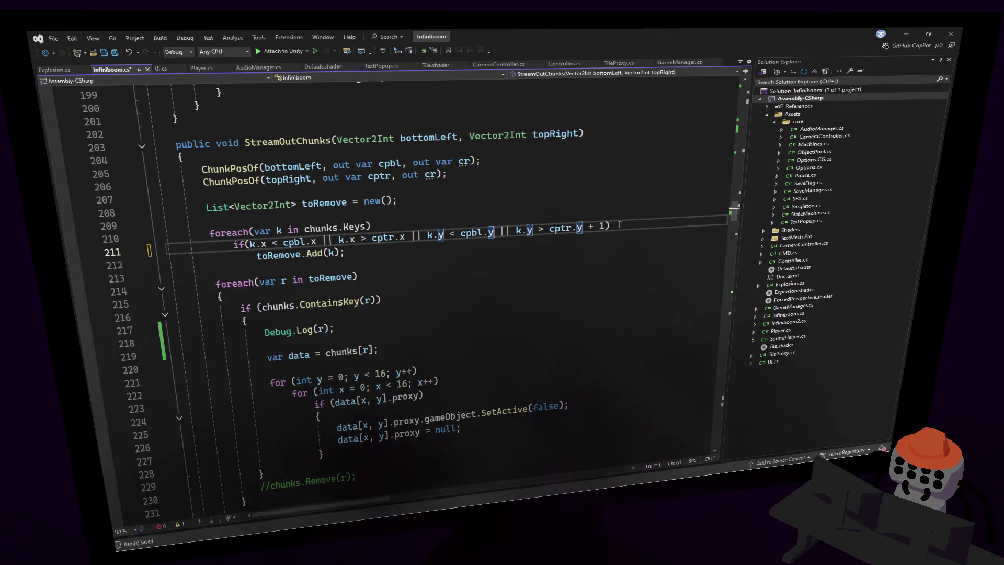
drag(605, 226, 577, 228)
key(BackSpace)
- Check the toRemove declaration, then switch back to the Unity editor
click(591, 204)
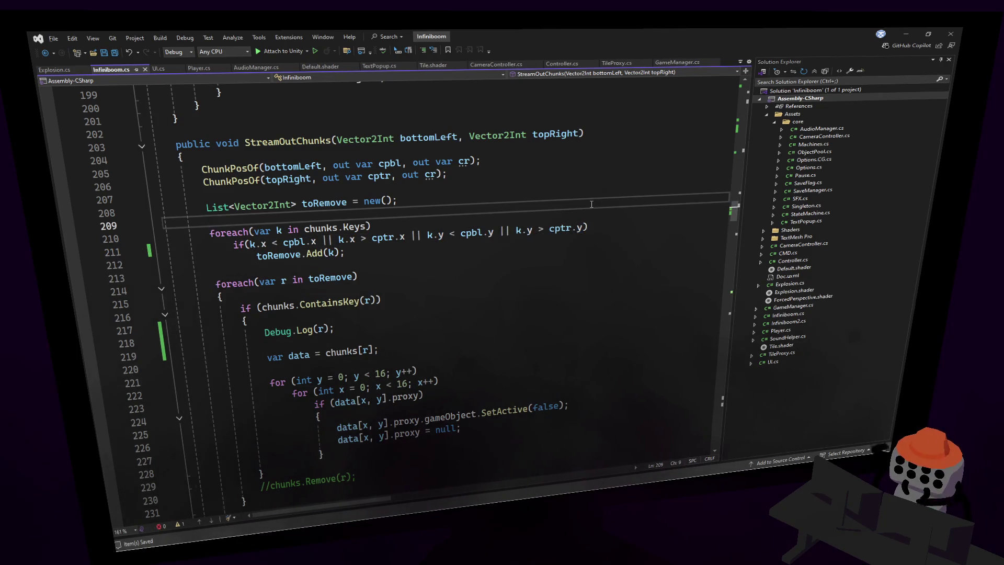
click(567, 195)
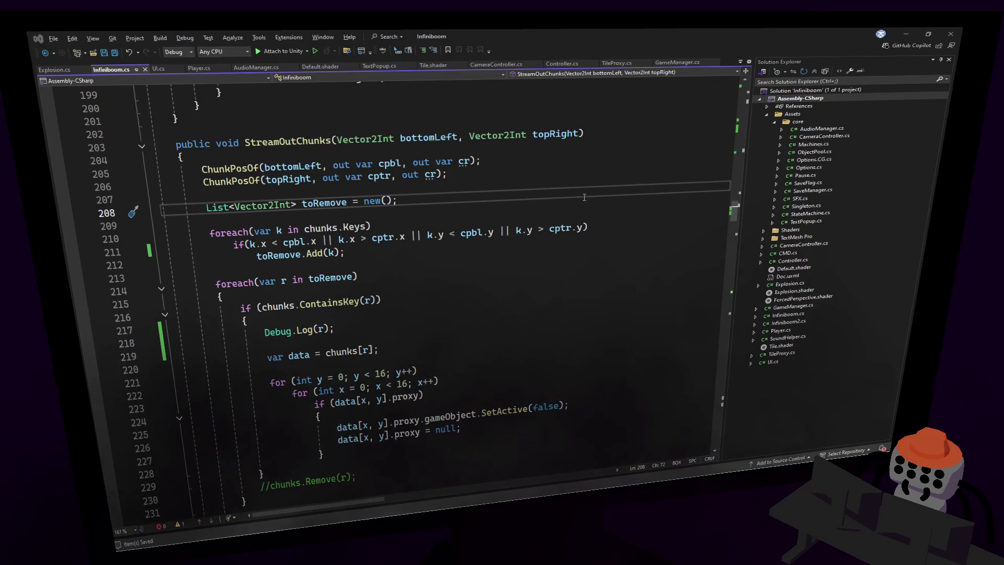
key(alt+Tab)
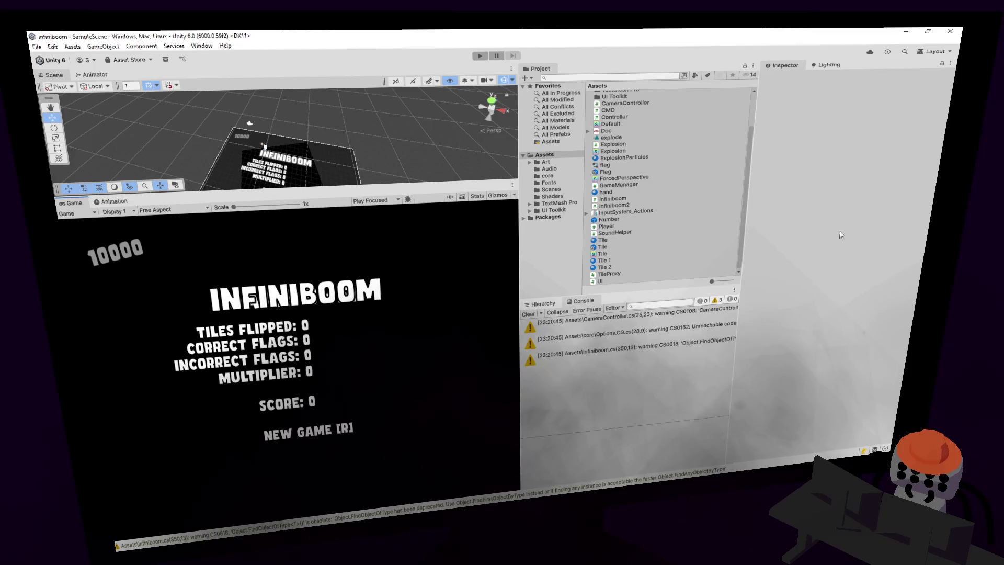
- Start play mode, open the board, and flag the mines beside the number column
click(482, 57)
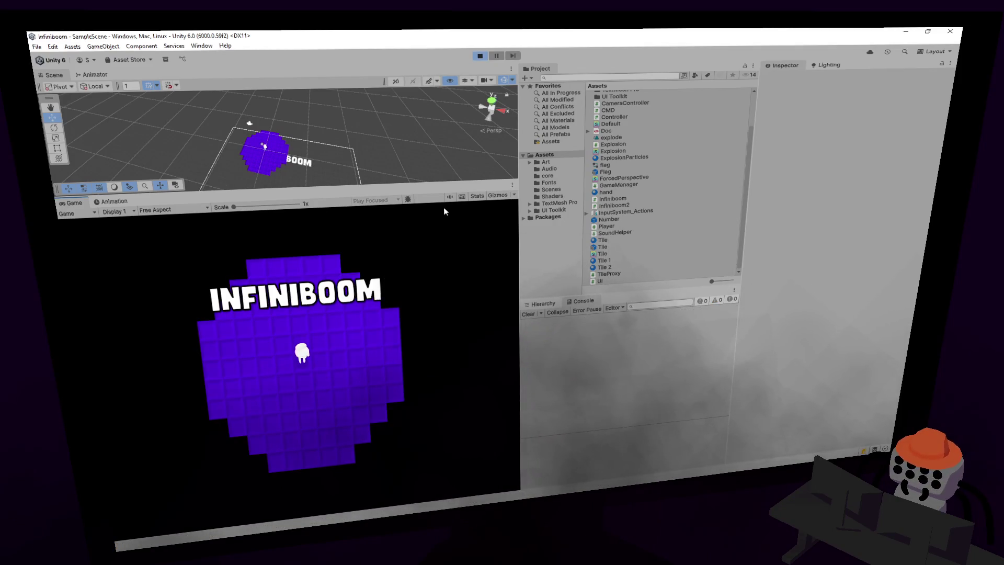
click(350, 354)
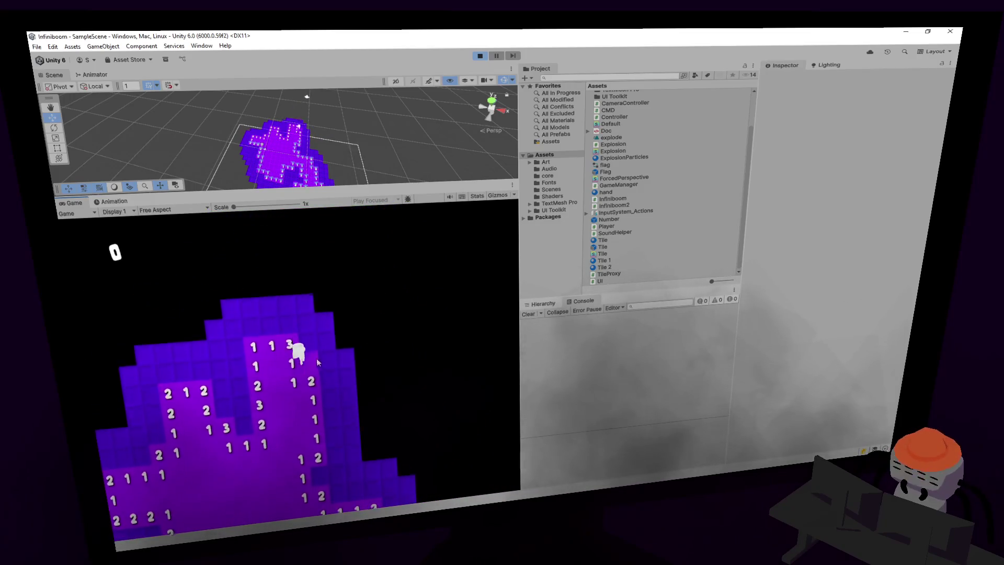
right_click(313, 338)
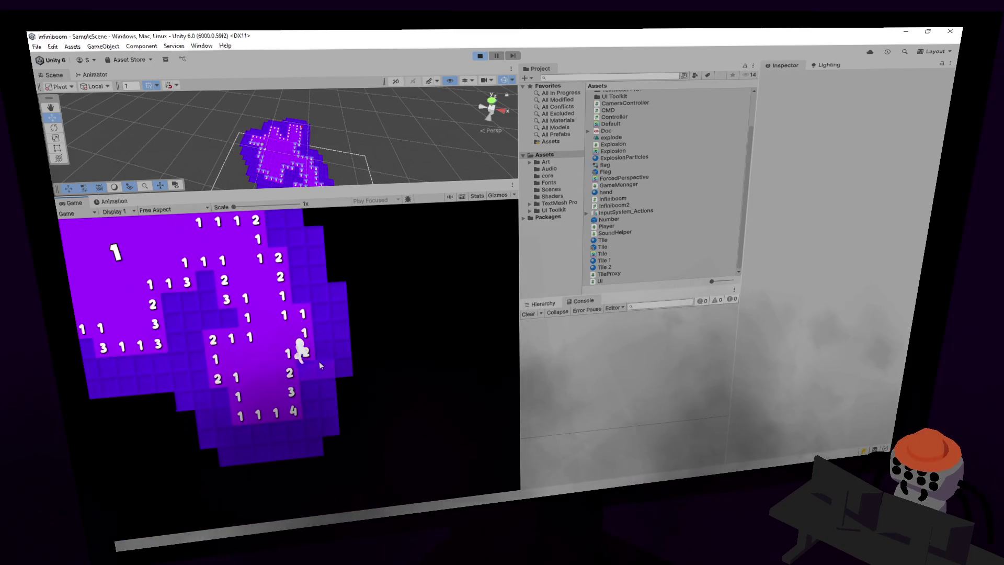
right_click(309, 372)
right_click(310, 391)
right_click(312, 409)
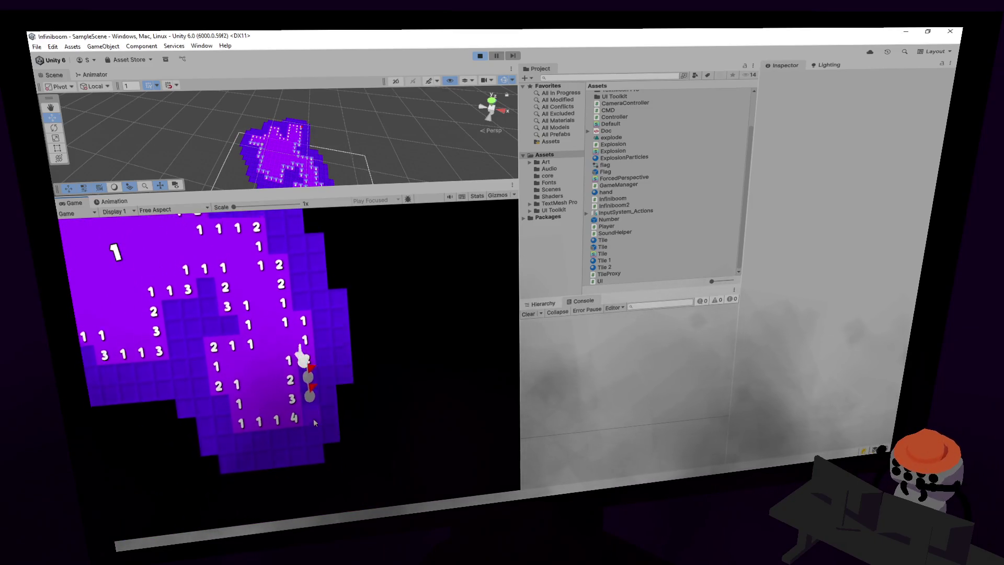
click(306, 291)
right_click(323, 361)
click(336, 388)
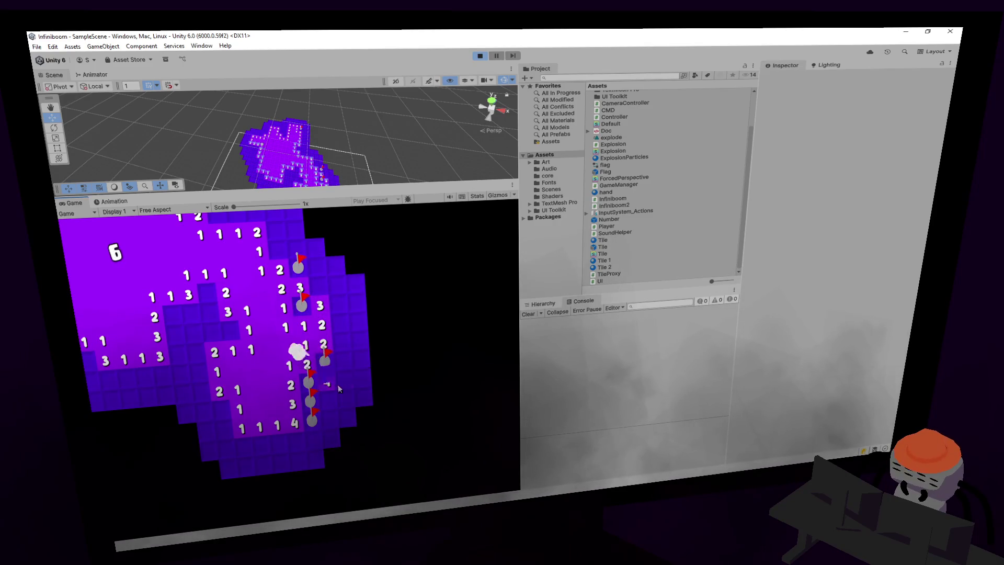
- Reveal safe tiles and flag mines lower down until a large area opens
right_click(280, 268)
click(299, 267)
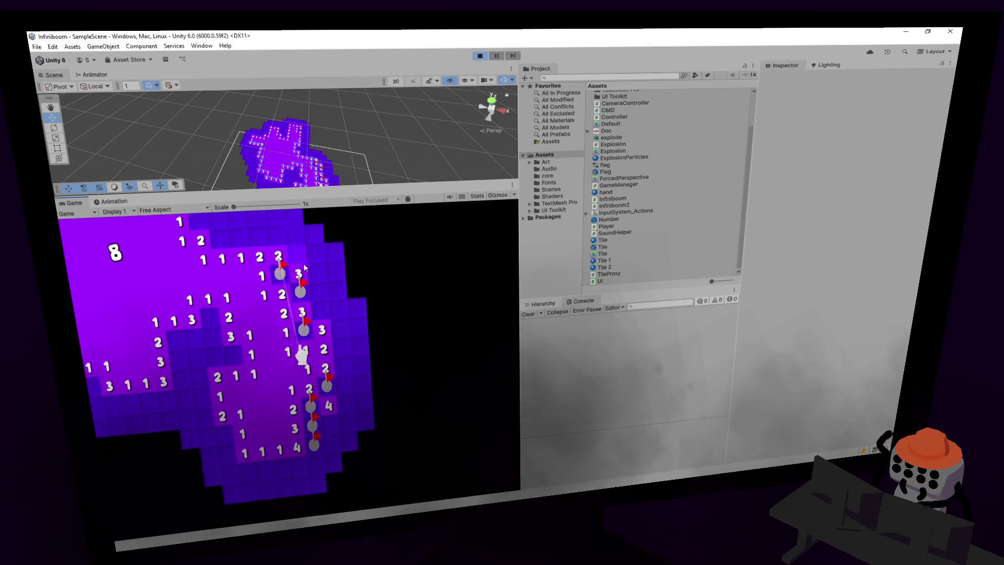
click(308, 313)
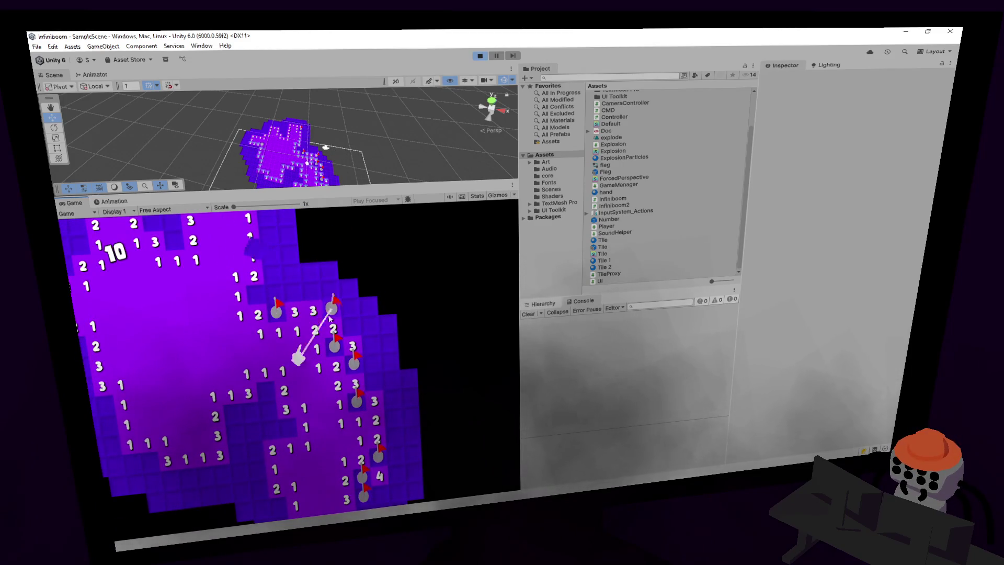
right_click(258, 311)
click(277, 311)
right_click(335, 340)
right_click(335, 340)
right_click(334, 340)
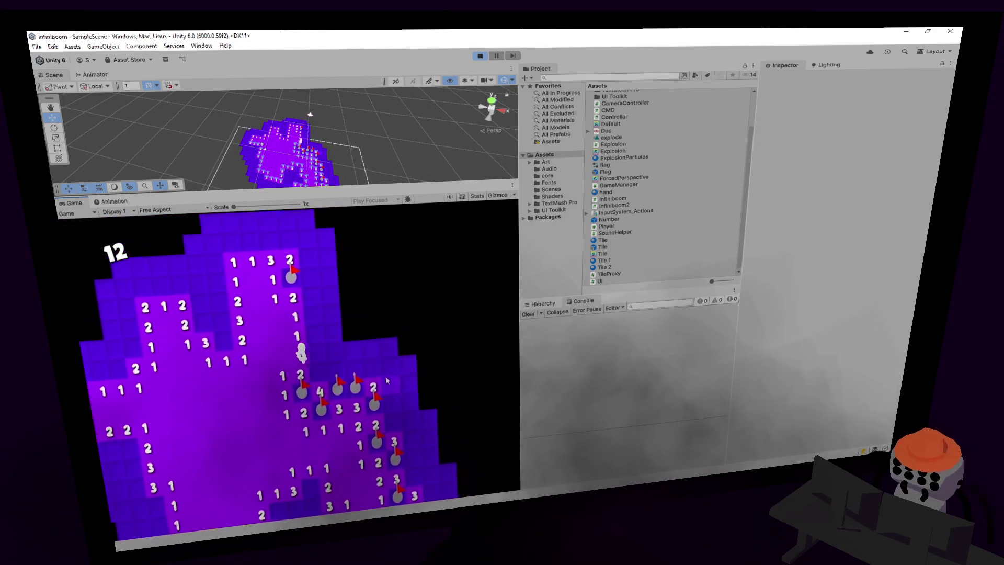
click(337, 308)
click(313, 309)
click(351, 332)
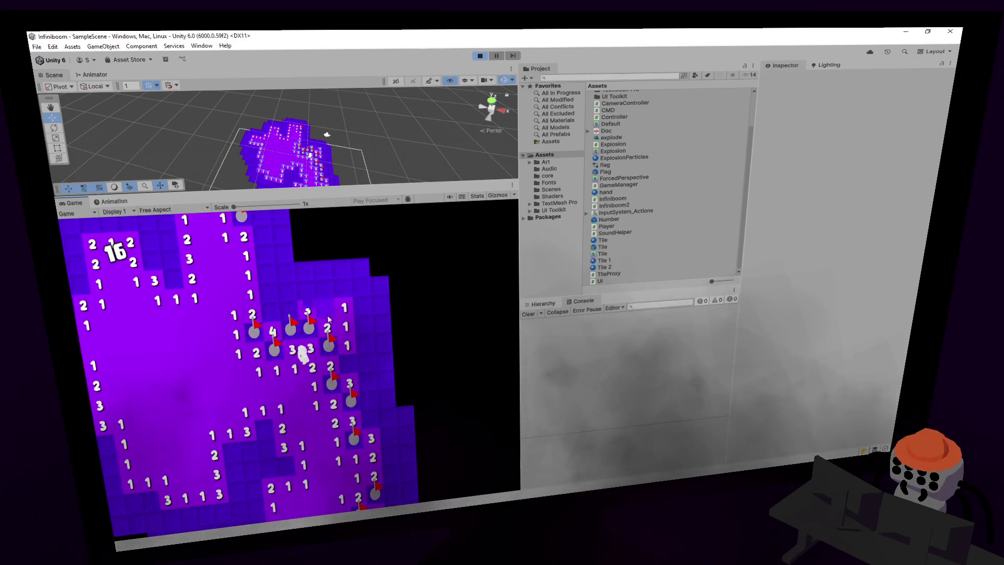
click(368, 360)
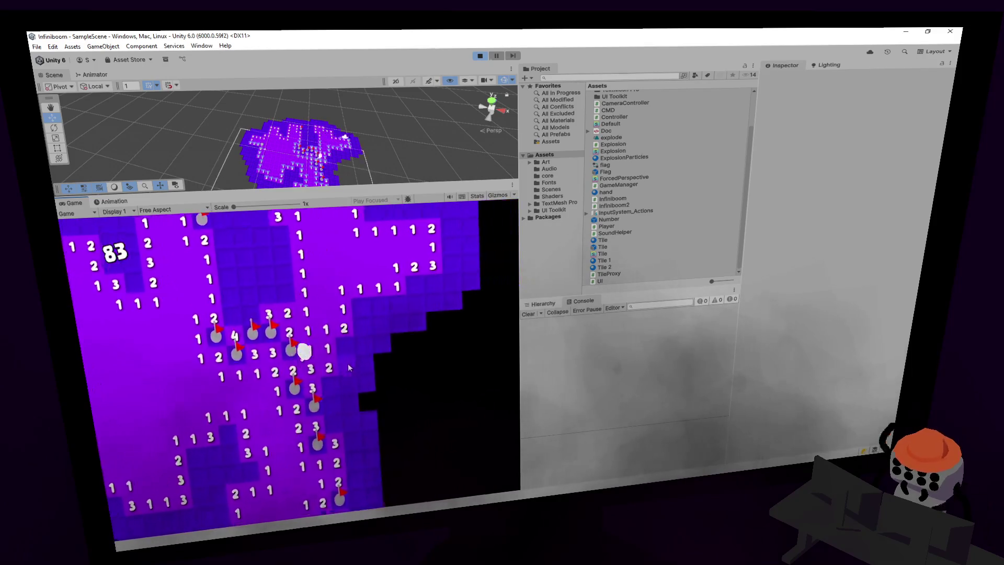
- Clear the tiles around the player, flagging the mines next to the 5
right_click(338, 327)
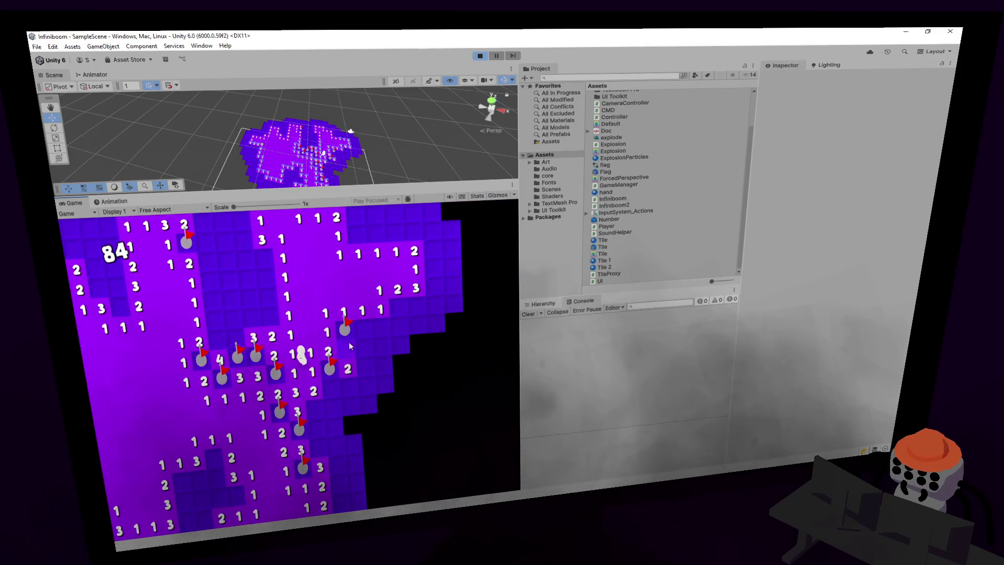
click(349, 342)
click(380, 328)
right_click(366, 348)
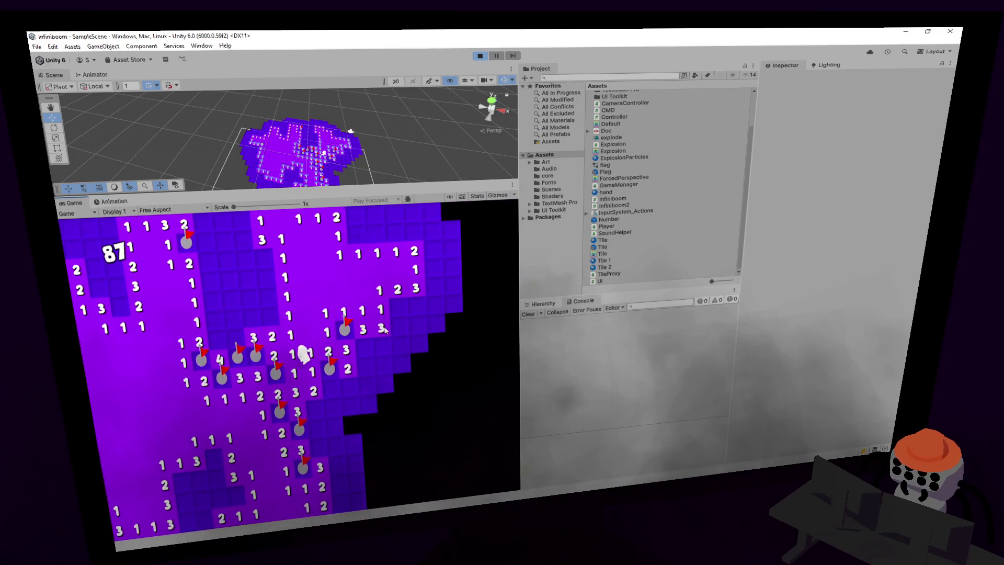
click(356, 375)
click(324, 397)
click(335, 408)
click(319, 415)
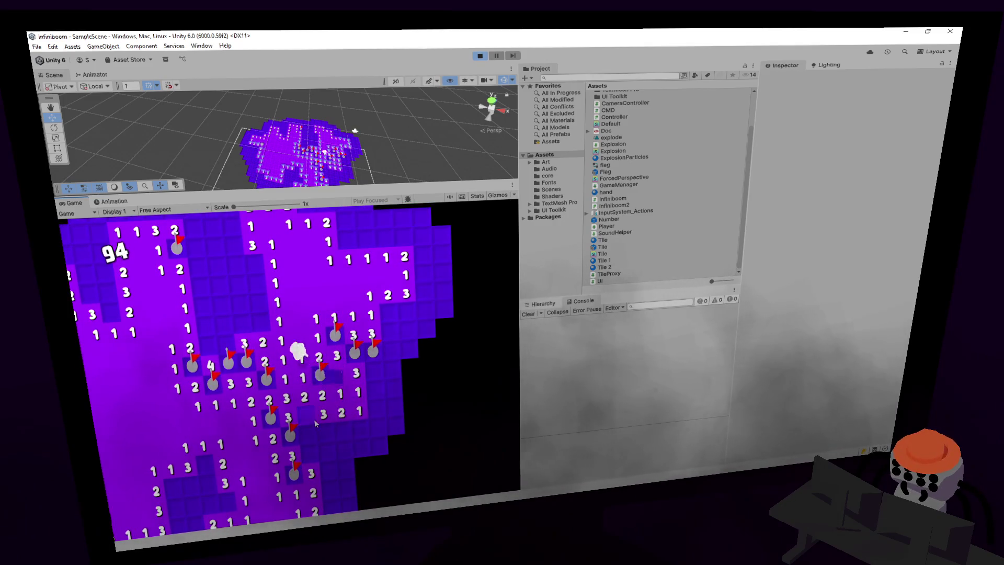
click(275, 392)
right_click(294, 390)
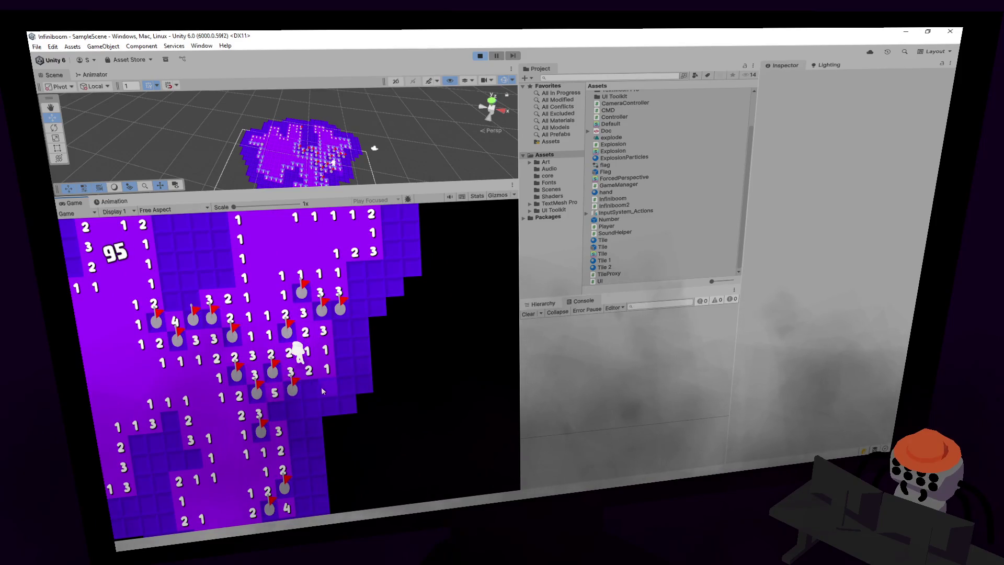
right_click(310, 388)
click(329, 368)
click(348, 349)
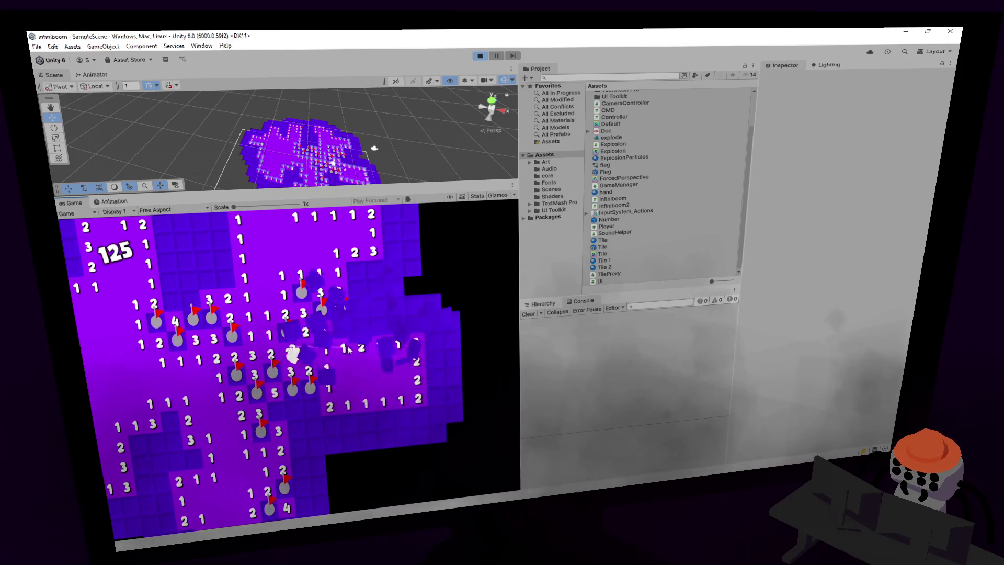
- Walk the player right and up, flagging and revealing tiles until the counter passes 130
key(d)
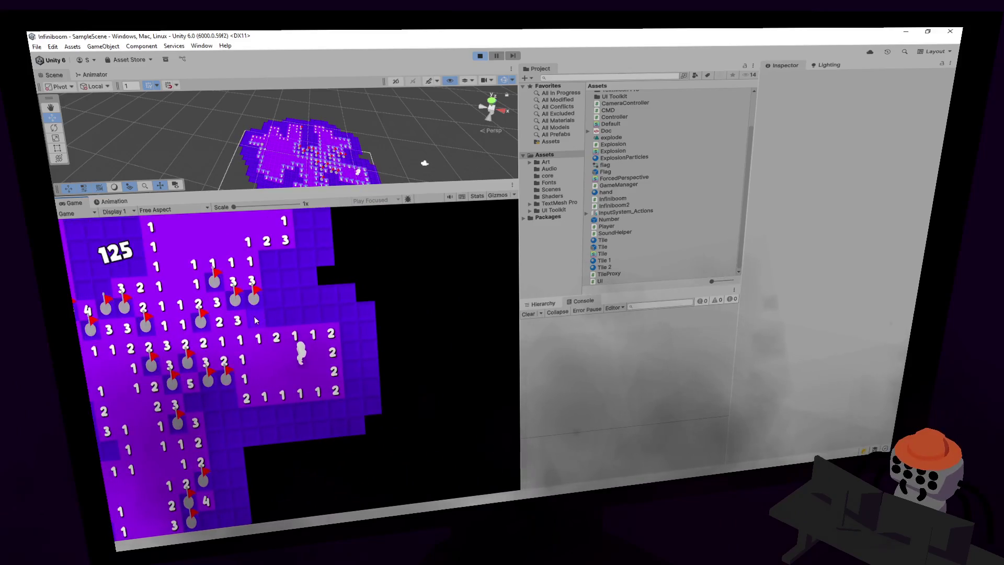
right_click(256, 314)
click(275, 317)
right_click(293, 311)
click(310, 315)
click(329, 313)
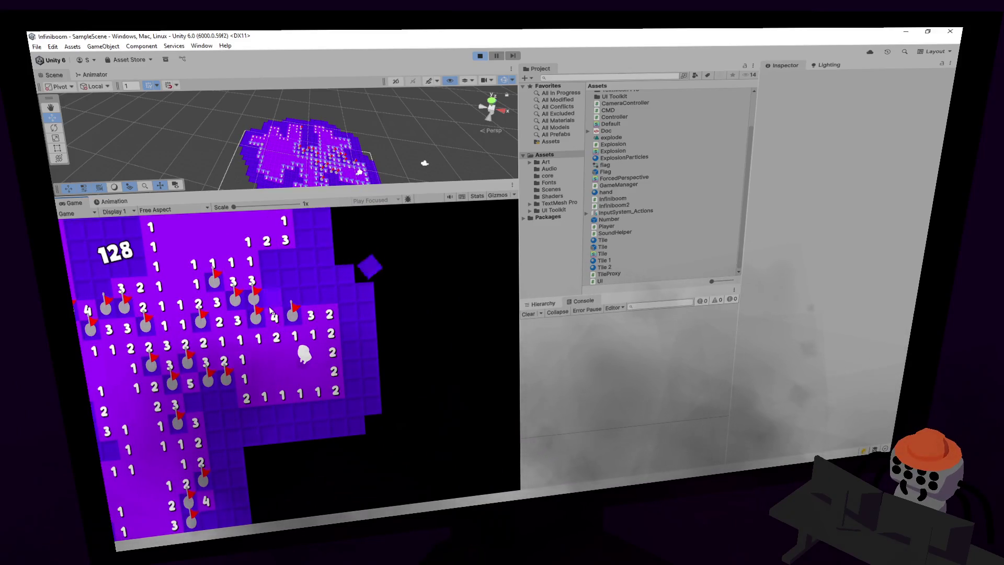
right_click(268, 262)
right_click(288, 261)
key(w)
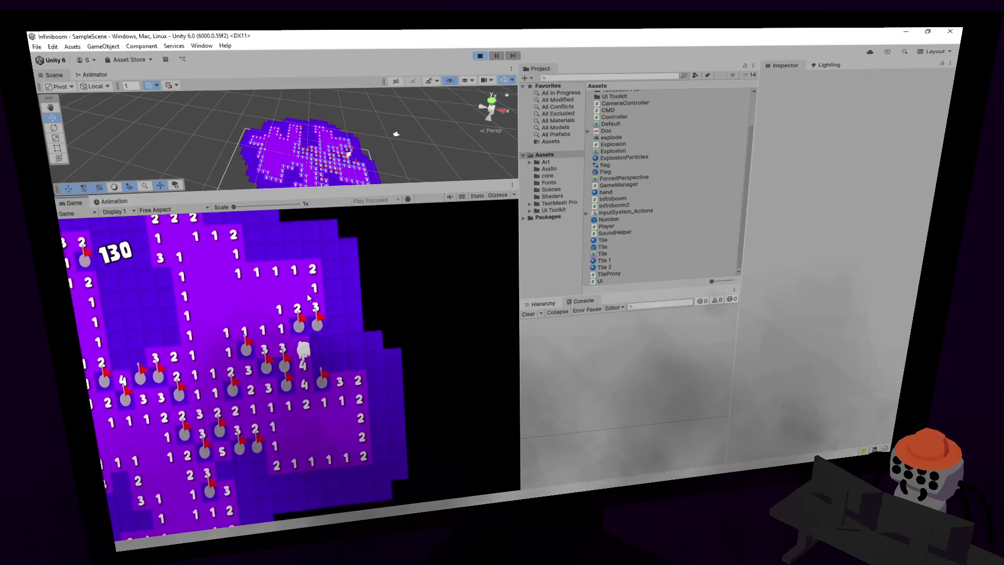
key(w)
right_click(285, 321)
click(319, 328)
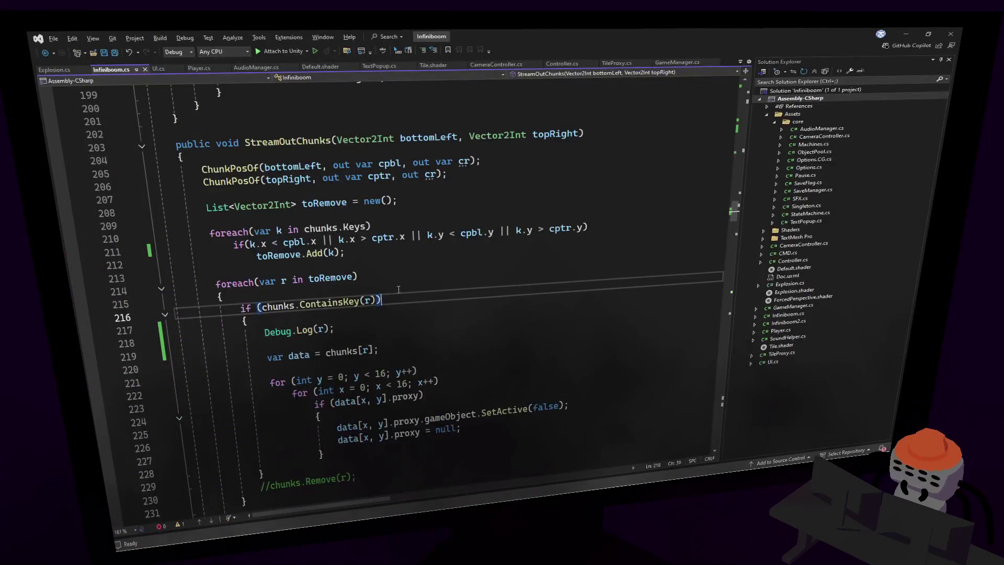
- Insert Debug.Log("test"); above the StreamOutChunks call, save, and let Unity recompile
key(ctrl+minus)
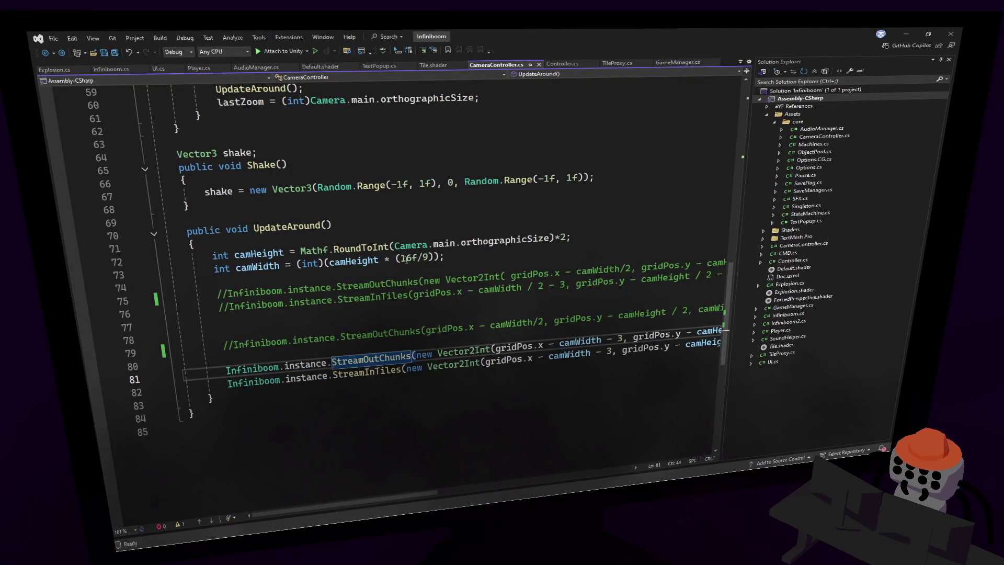
key(Home)
key(Return)
key(Return)
key(Up)
text(Debug.Log("test"))
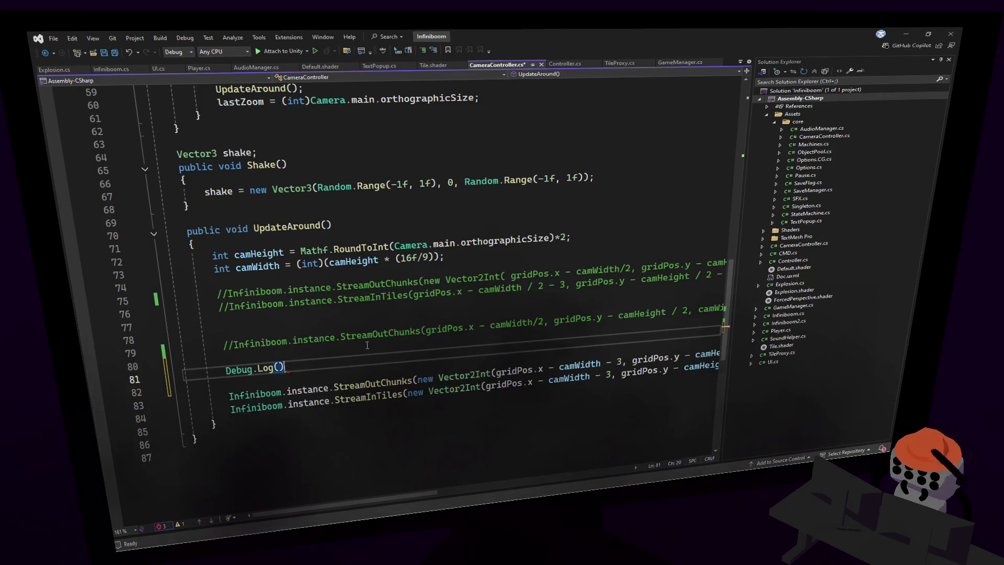
text(;)
key(ctrl+s)
key(alt+Tab)
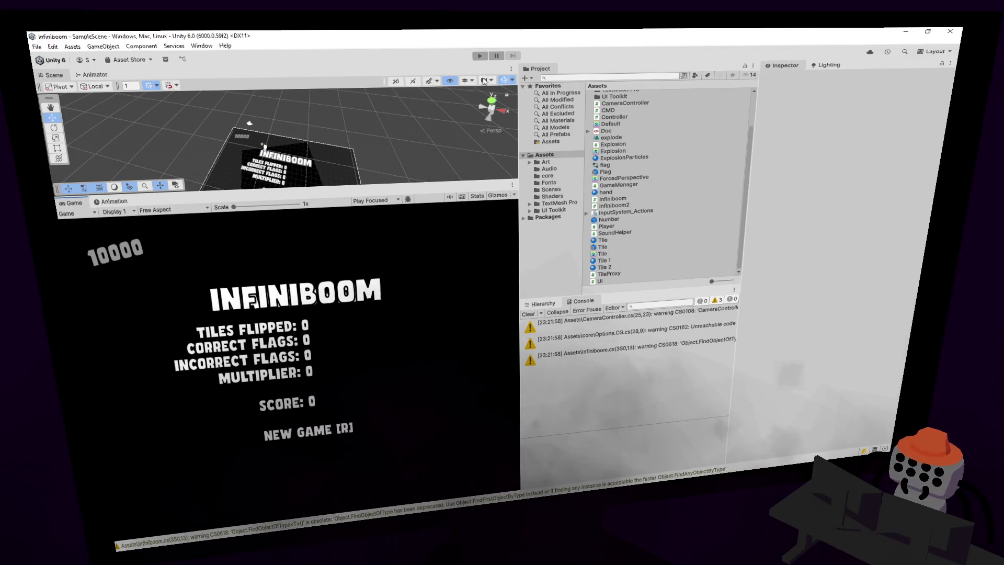
- Run the game, walk the player right, left and down to log 'test', then stop it
click(480, 56)
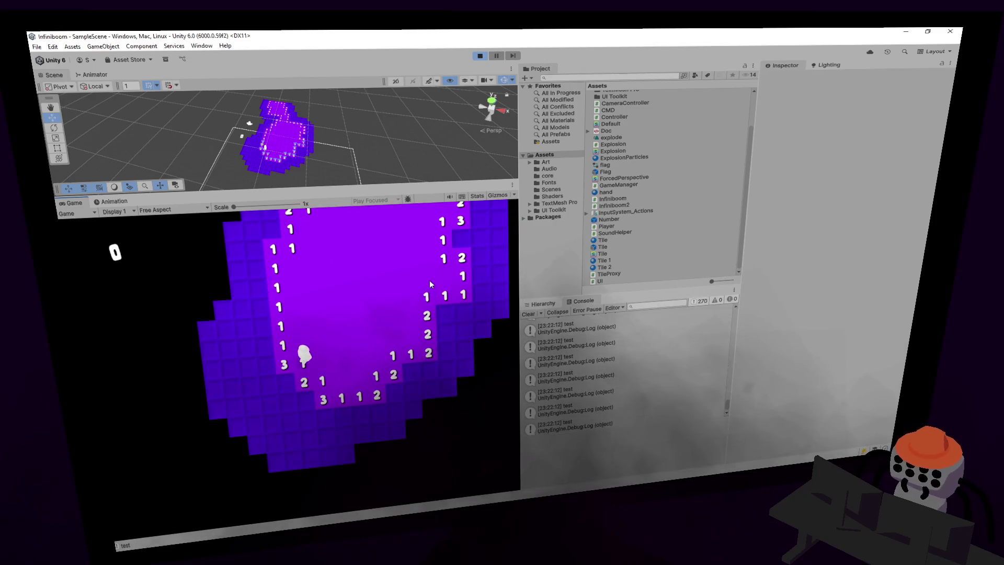
key(d)
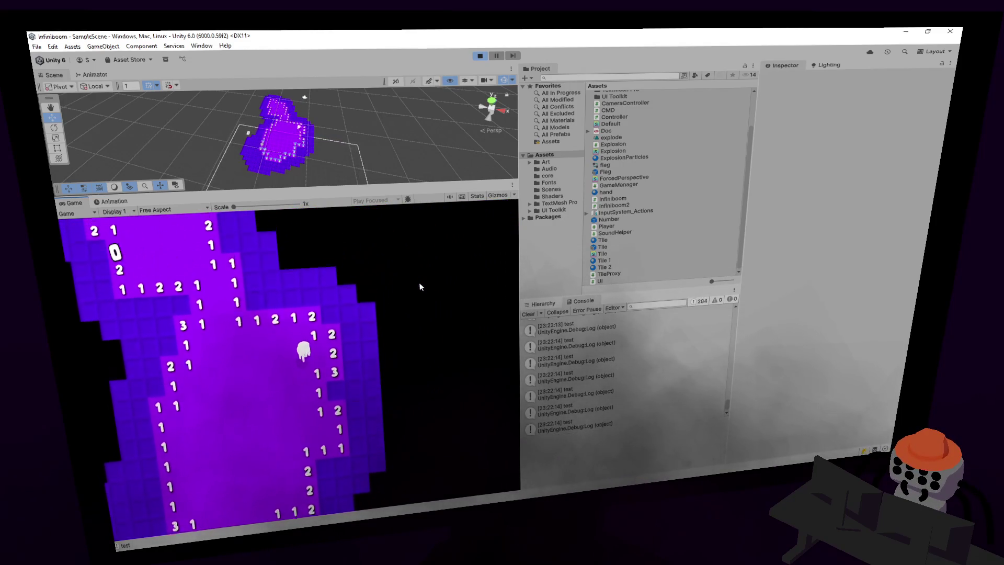
key(a)
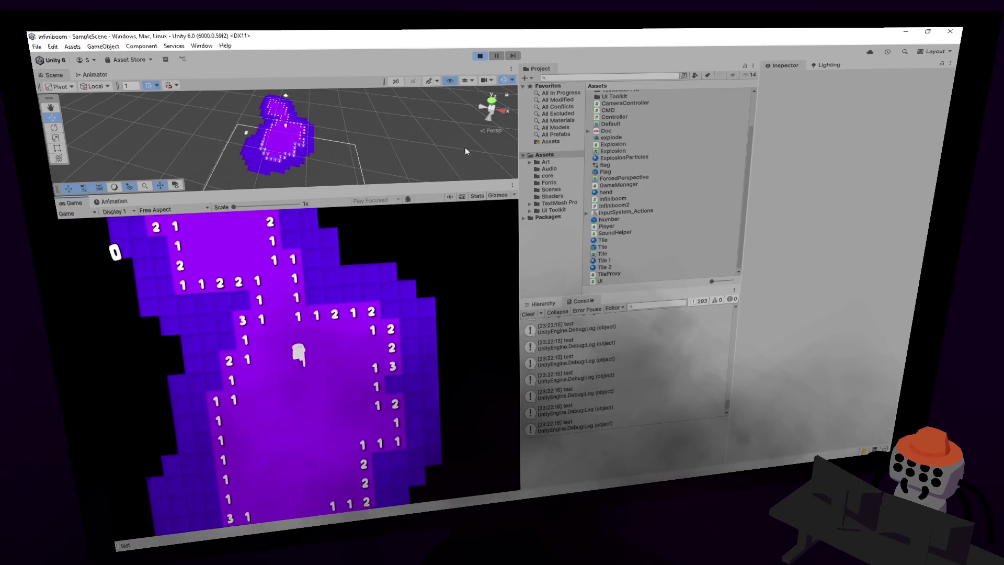
key(s)
click(479, 59)
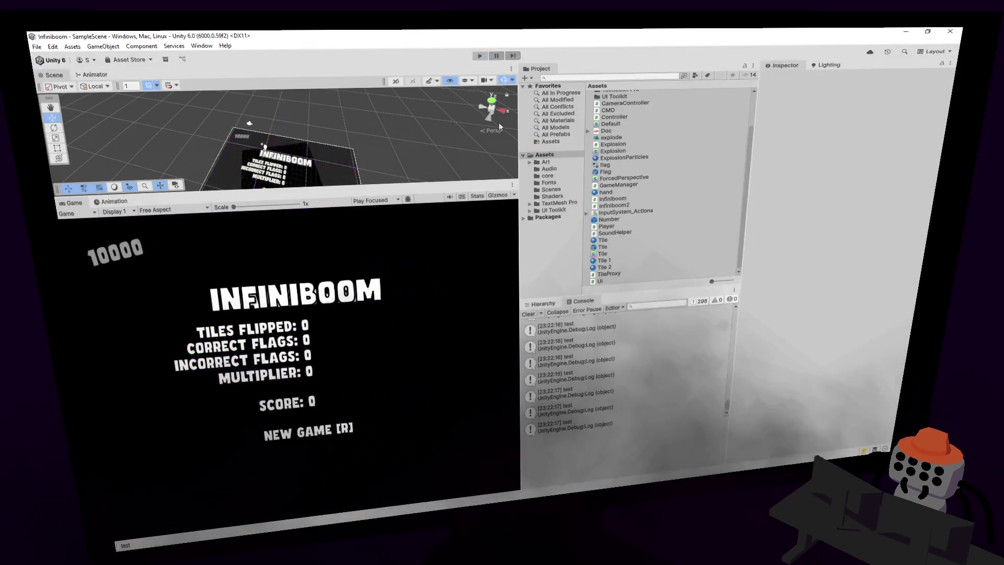
key(alt+Tab)
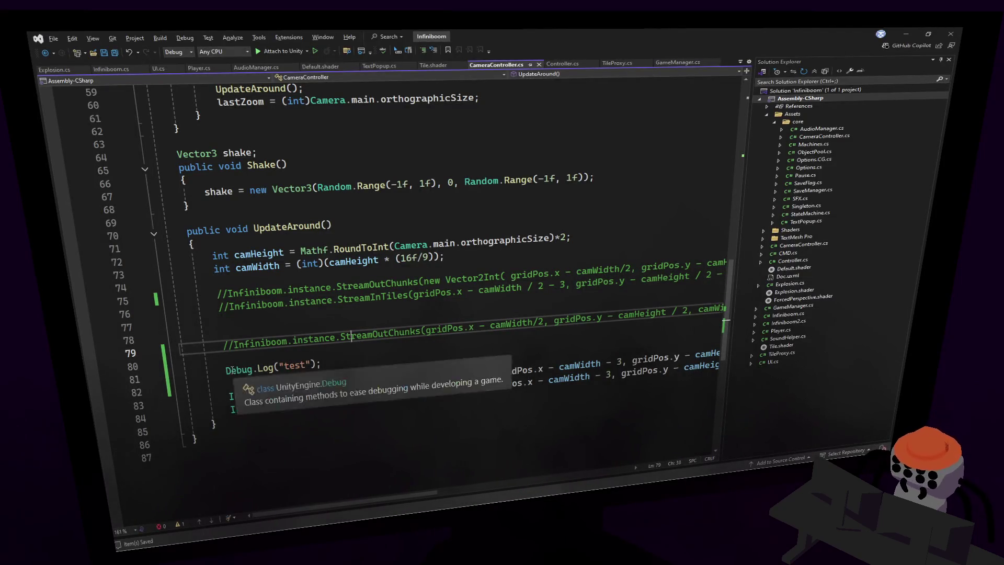
- Delete the Debug.Log line and check the StreamOutChunks definition in Infiniboom.cs
drag(229, 393, 334, 352)
key(Delete)
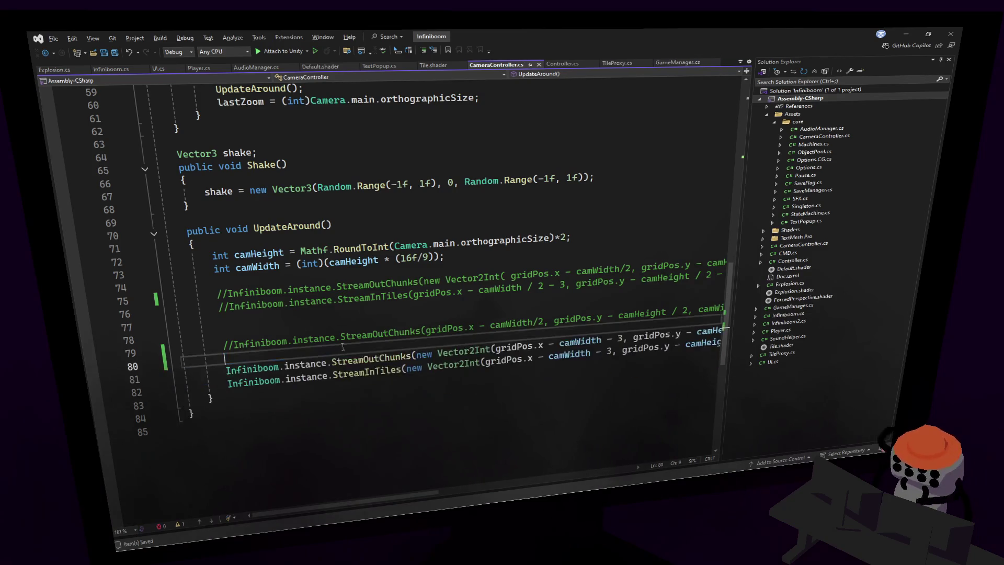
click(365, 360)
key(F12)
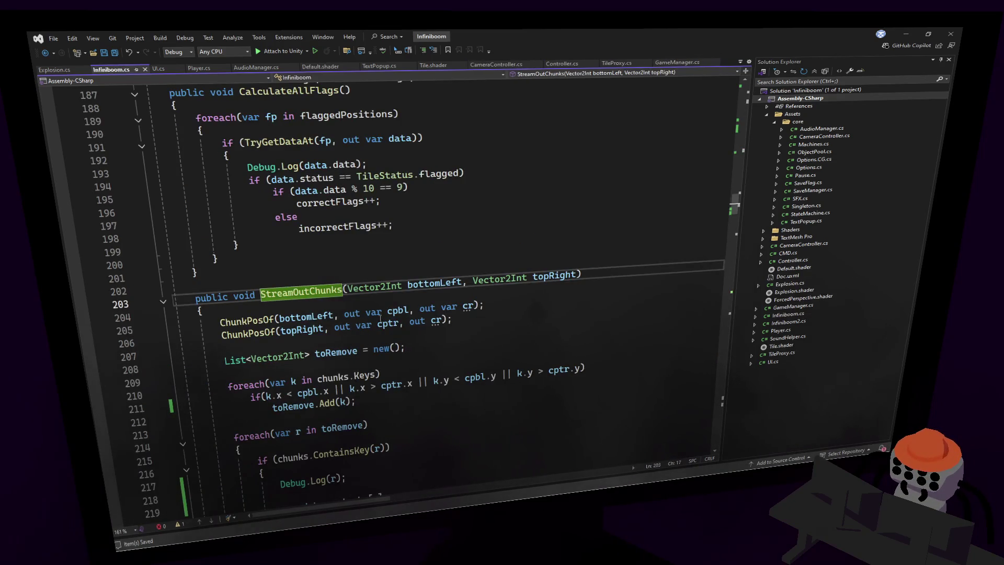
key(ctrl+minus)
- Inspect the StreamInTiles definition, then return to its call in CameraController.cs
click(376, 387)
key(F12)
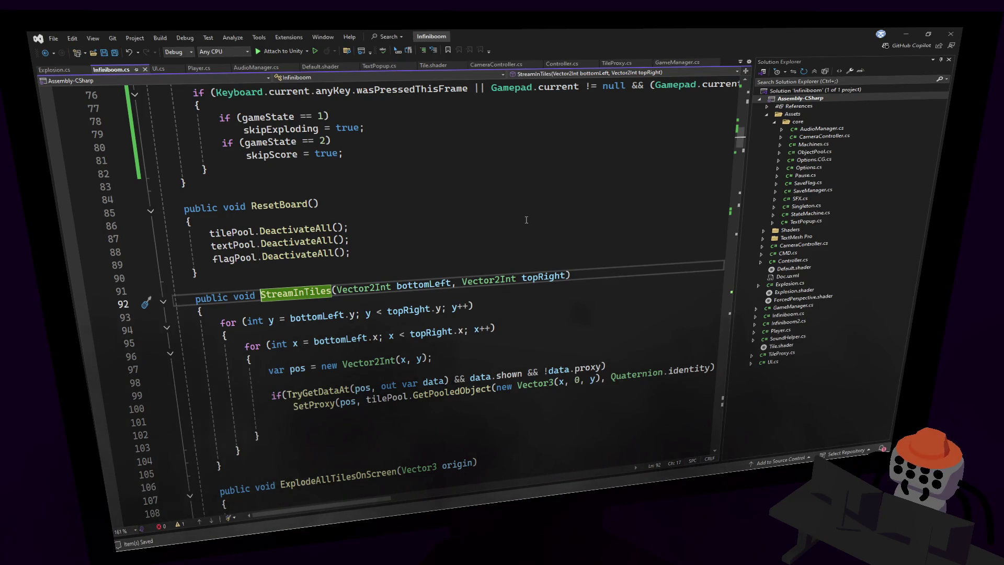
key(ctrl+minus)
mouse_move(416, 497)
mouse_down()
mouse_move(551, 478)
mouse_move(396, 491)
mouse_up()
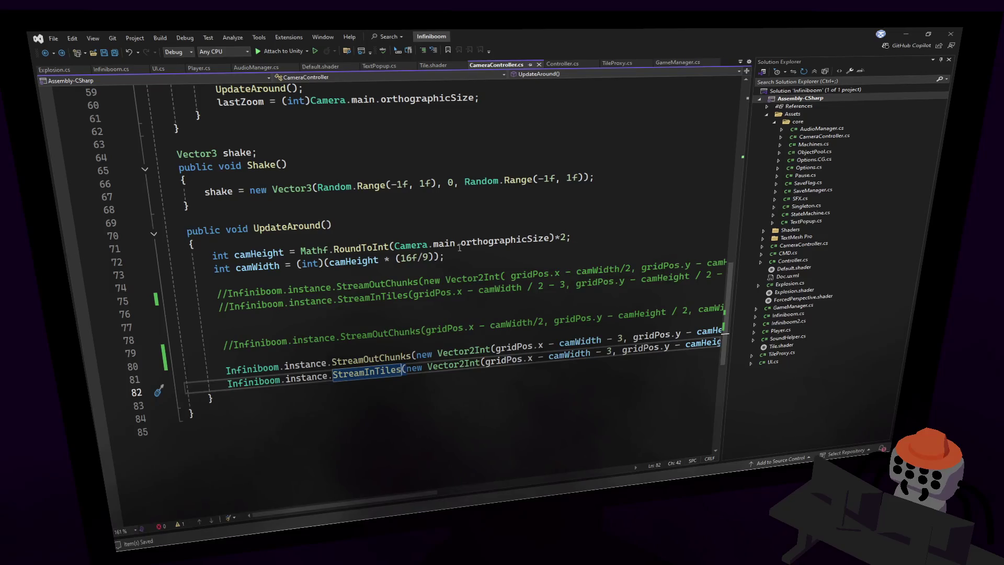
- Dismiss the orthographicSize popup and review gridPos's references
mouse_move(459, 247)
click(632, 223)
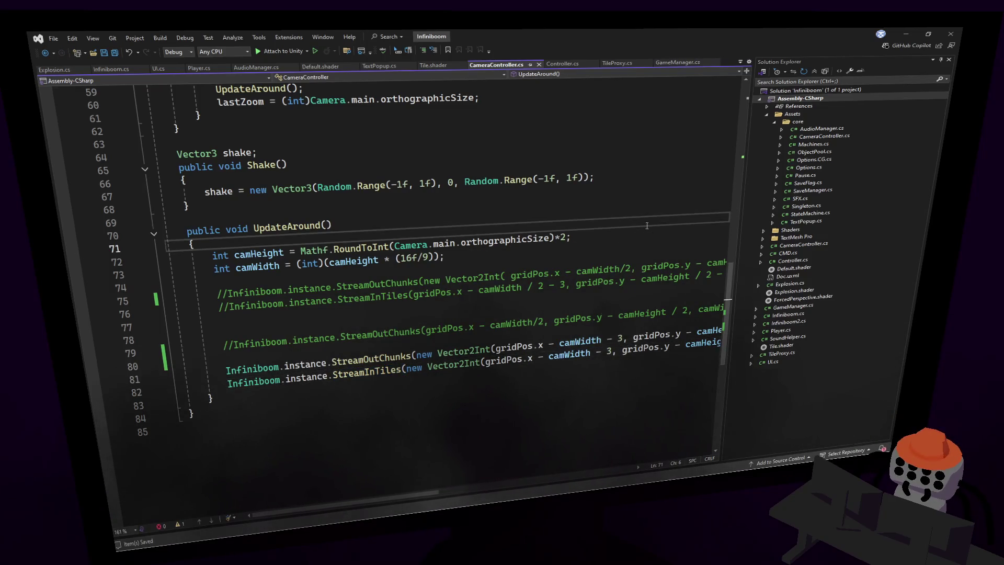
click(509, 361)
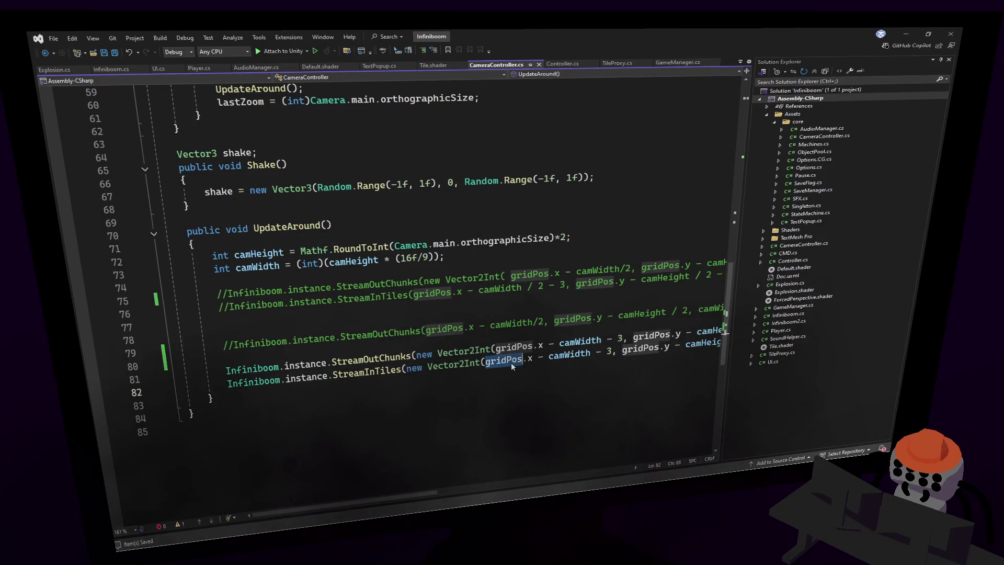
mouse_move(729, 314)
mouse_down()
mouse_move(742, 220)
mouse_move(772, 139)
mouse_up()
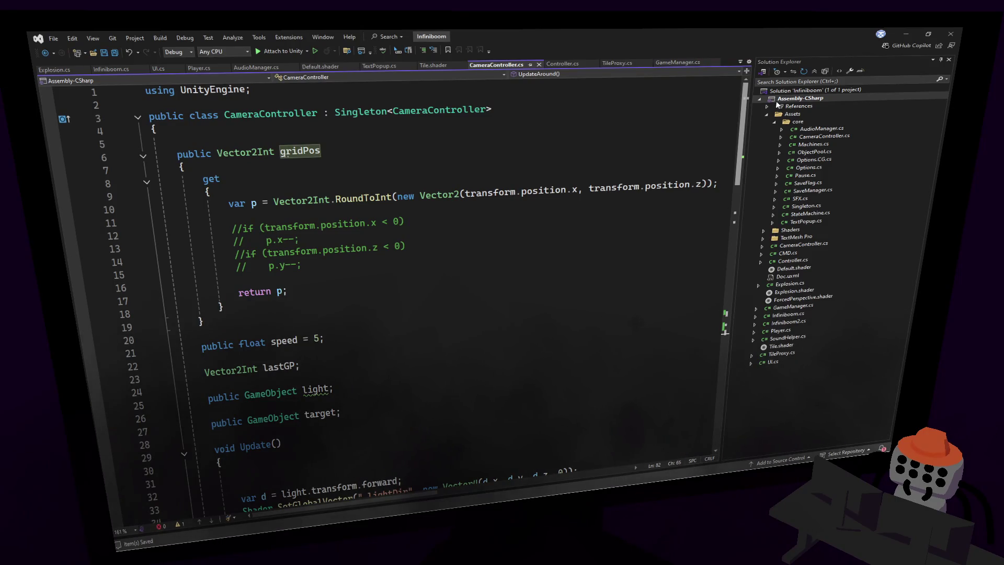
mouse_move(777, 104)
mouse_down()
mouse_move(755, 334)
mouse_move(754, 309)
mouse_up()
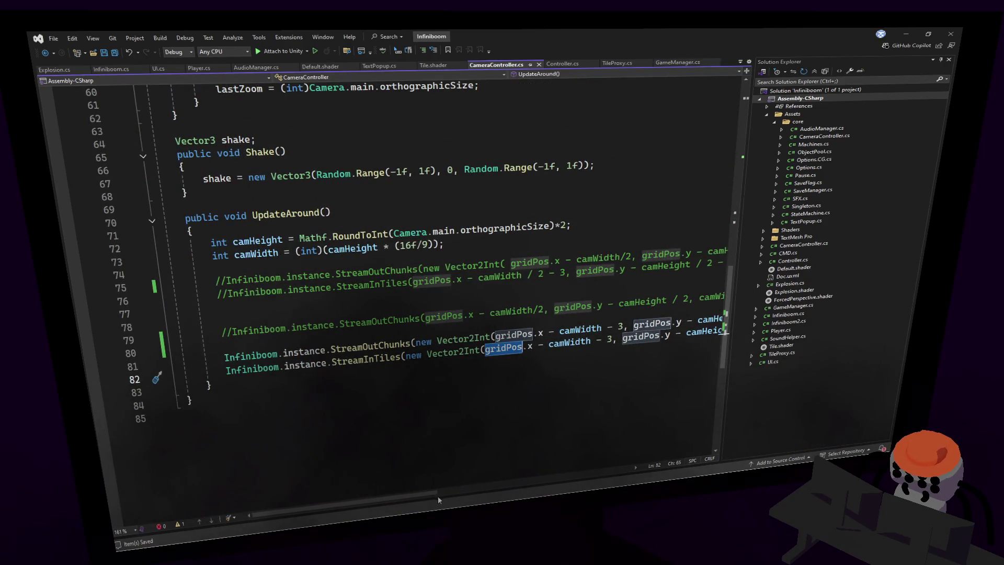
- Comment out the StreamInTiles call in UpdateAround with //
mouse_move(439, 494)
mouse_down()
mouse_move(570, 457)
mouse_move(510, 462)
mouse_move(372, 446)
mouse_up()
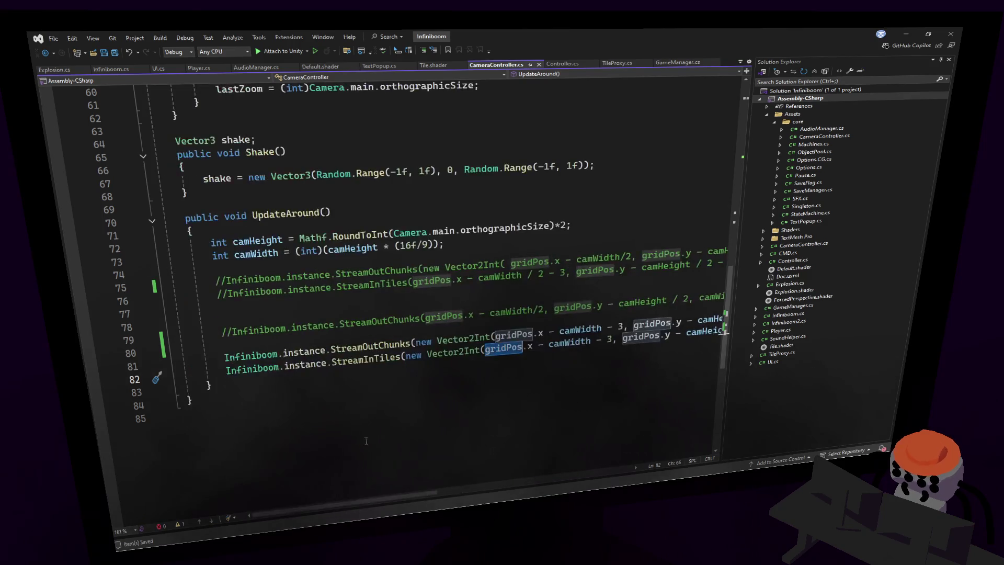
click(228, 370)
text(//)
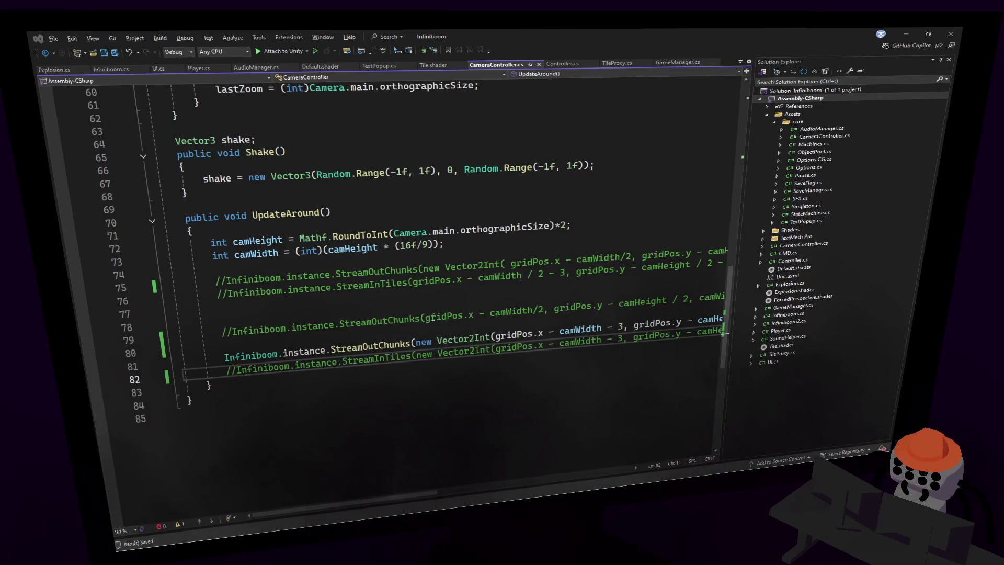
- Run a short Unity playtest with StreamInTiles disabled, then return to UpdateAround
key(alt+Tab)
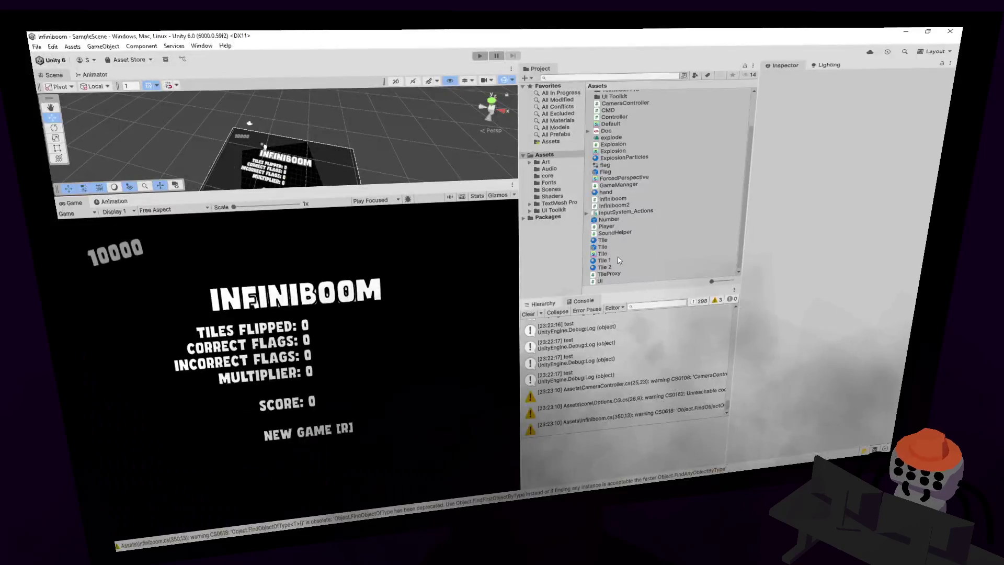
click(480, 56)
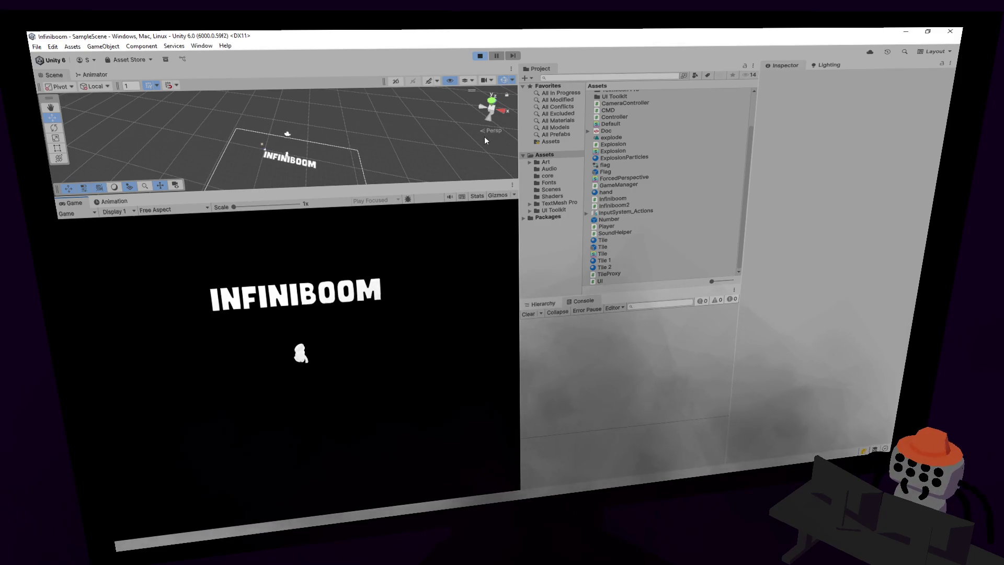
click(479, 56)
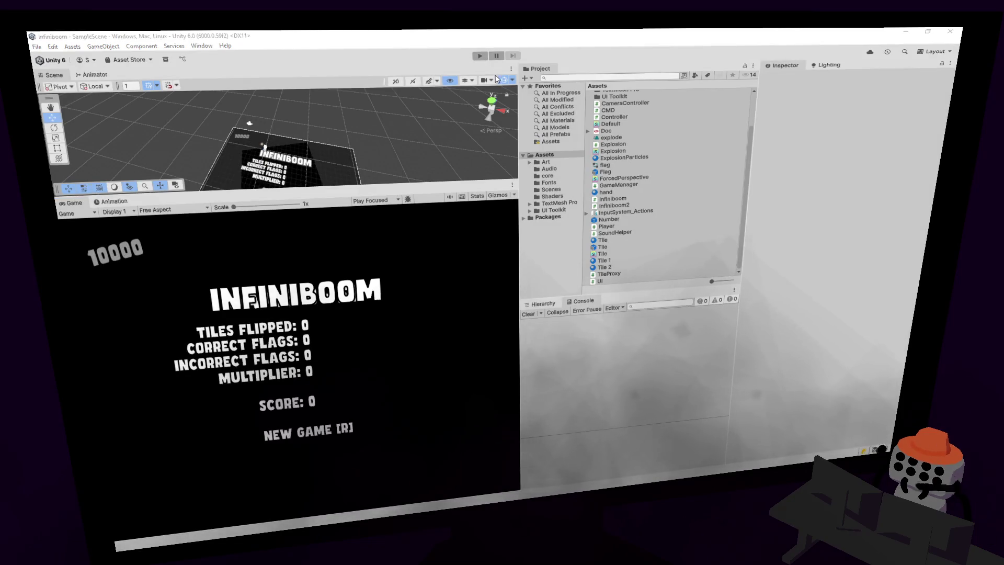
key(alt+Tab)
click(408, 320)
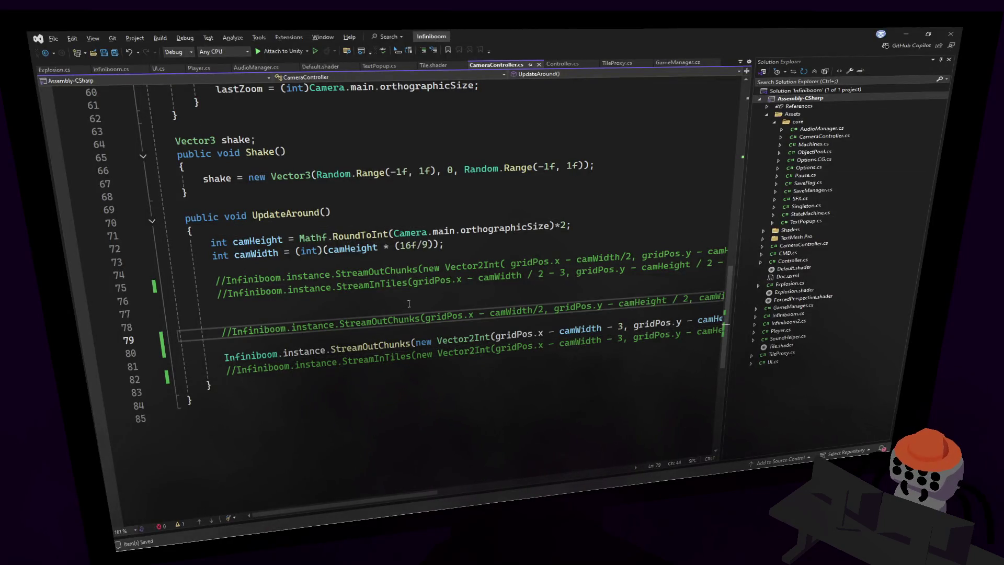
- Uncomment the StreamInTiles line in UpdateAround with Ctrl+K, Ctrl+U
click(246, 368)
key(ctrl+k)
key(ctrl+u)
click(400, 326)
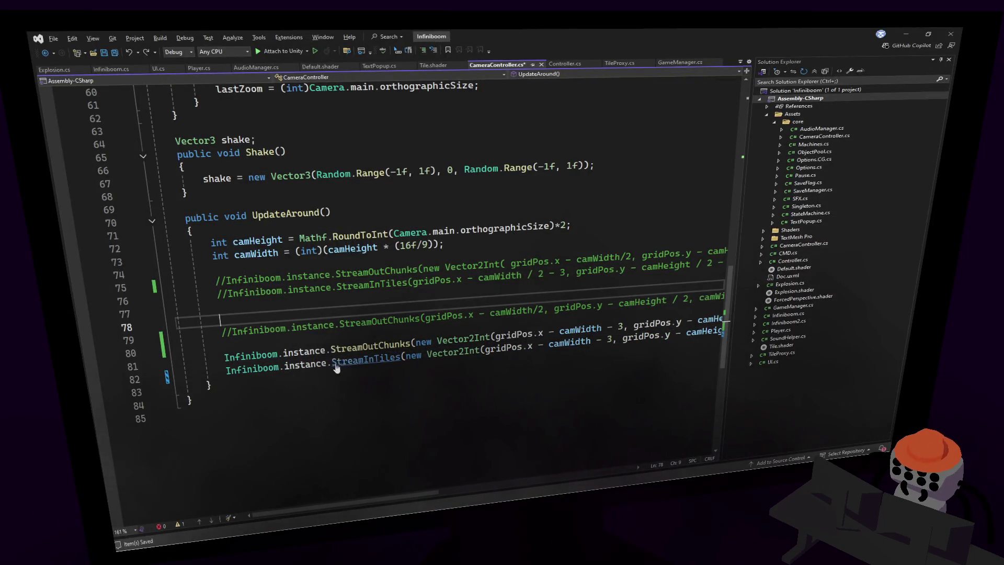
- Check the StreamInTiles and StreamOutChunks definitions, then select Keys in the chunks loop
ctrl+click(354, 362)
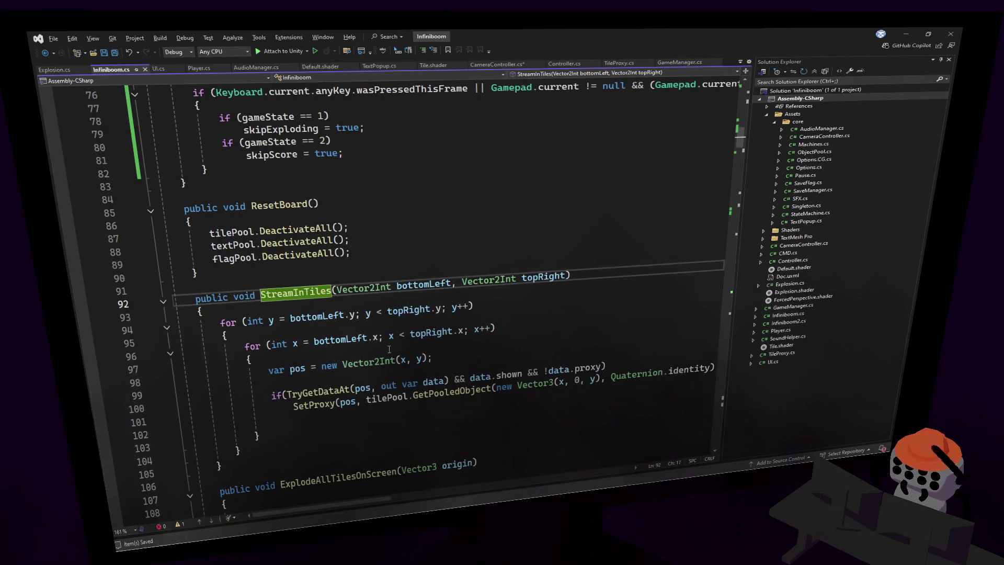
click(365, 236)
key(ctrl+minus)
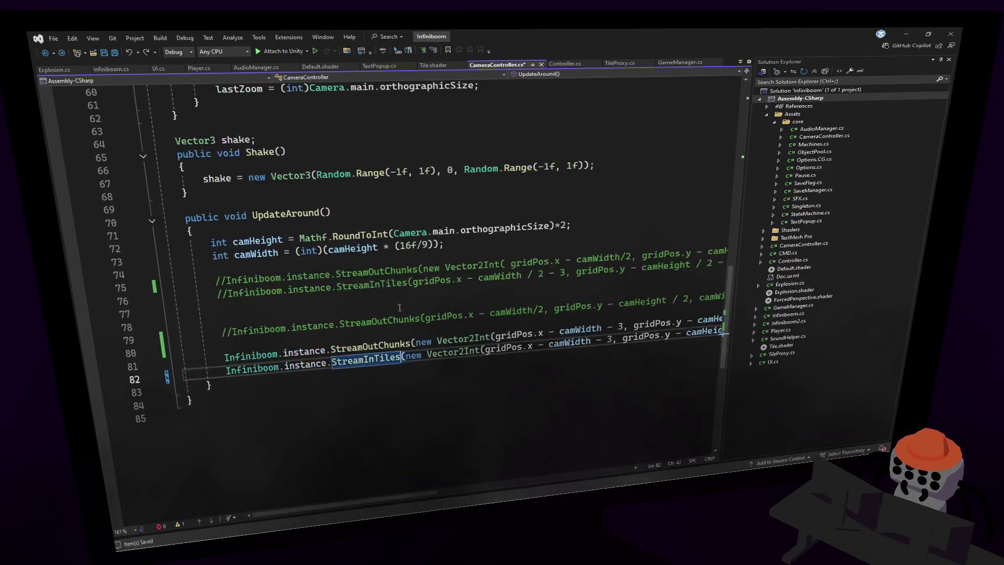
ctrl+click(366, 346)
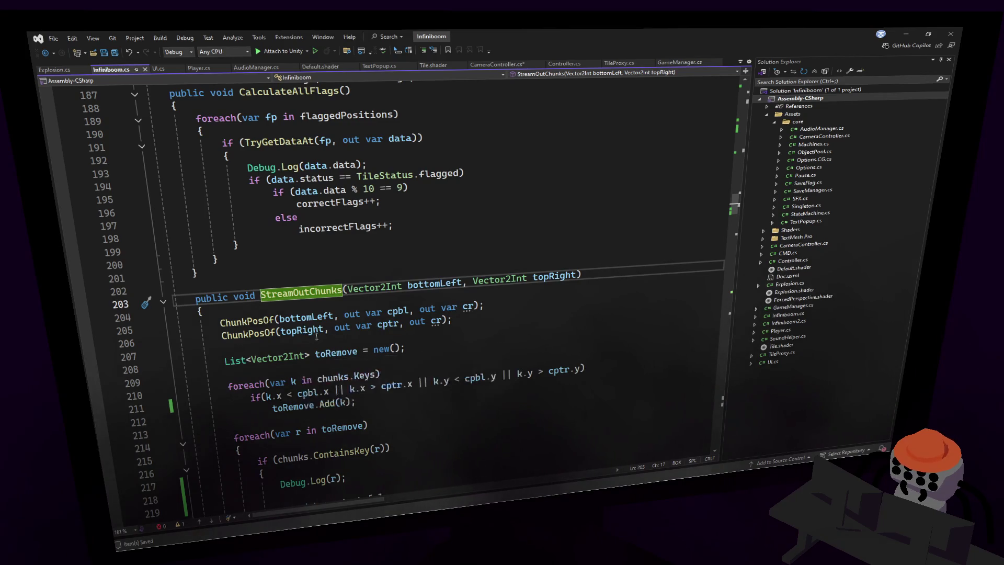
click(349, 257)
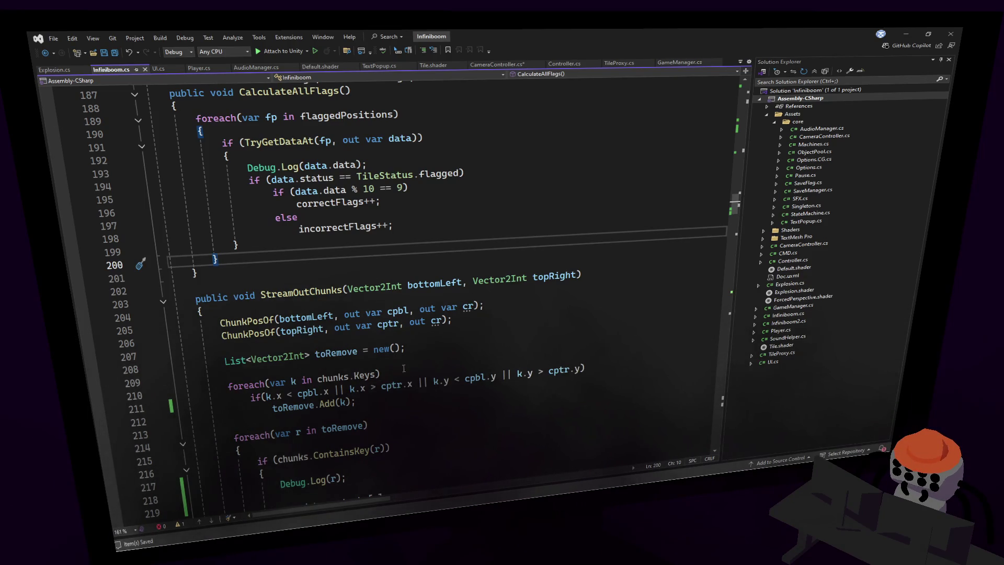
ctrl+click(362, 377)
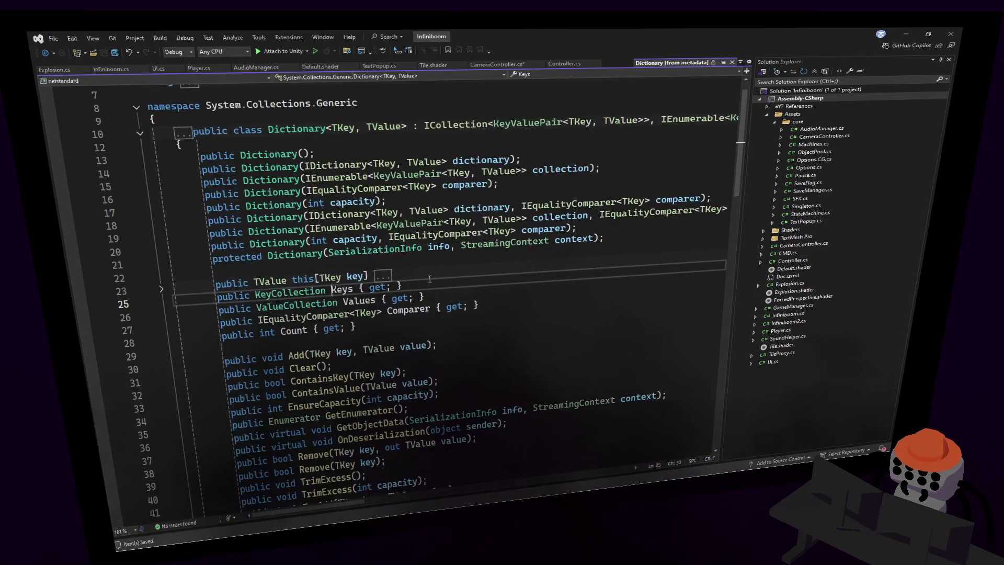
- Jump from the Dictionary Keys metadata to the chunks declaration in Infiniboom.cs
key(ctrl+minus)
ctrl+click(333, 377)
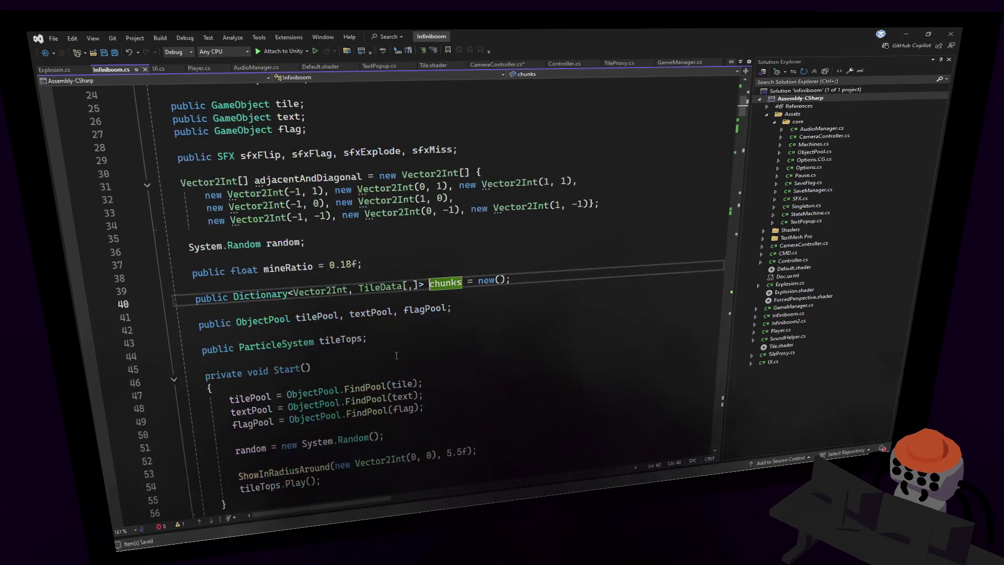
scroll(443, 257, down, 3)
drag(741, 113, 704, 217)
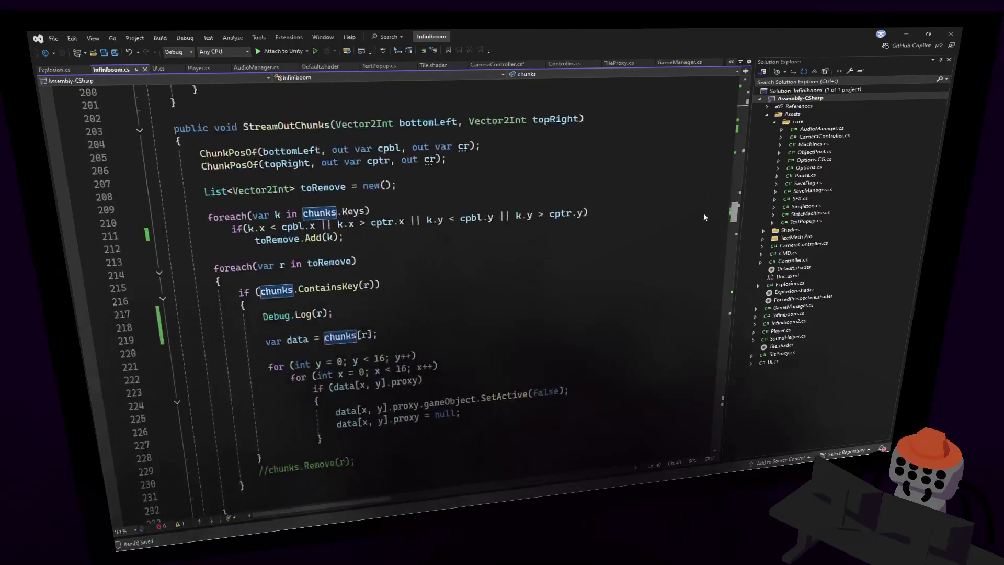
scroll(703, 216, down, 1)
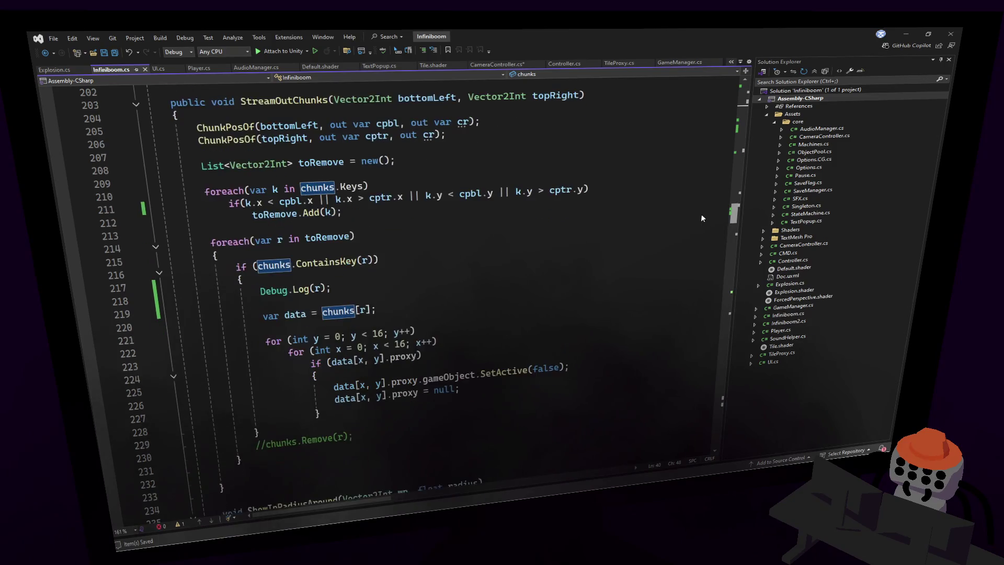
scroll(702, 218, down, 20)
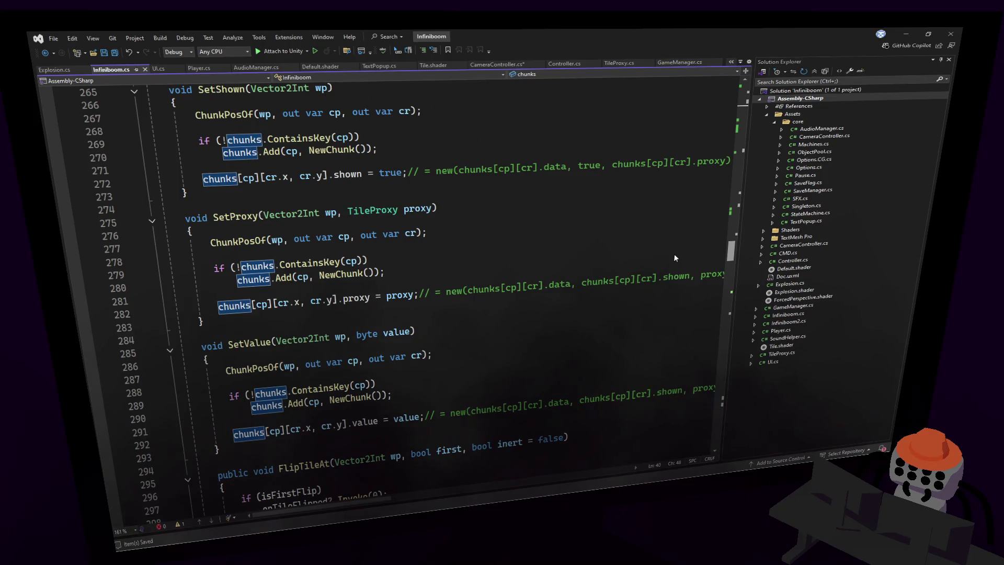
- Scroll through chunks' uses, then return to the chunks.Keys loop in StreamOutChunks
scroll(671, 269, down, 17)
scroll(670, 288, down, 11)
scroll(666, 303, up, 6)
scroll(680, 293, down, 2)
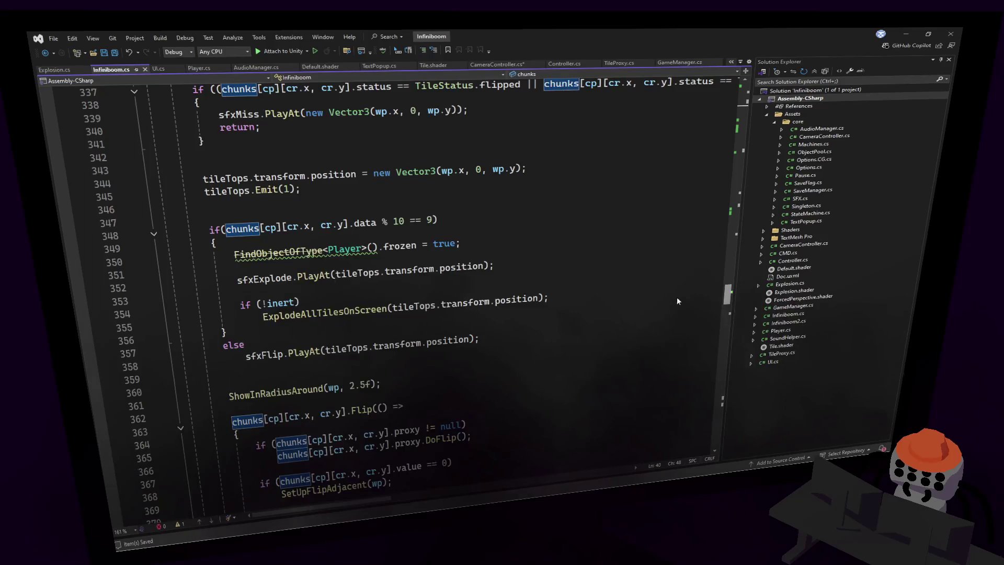
scroll(677, 301, down, 20)
scroll(674, 343, up, 3)
scroll(676, 347, down, 12)
scroll(676, 361, up, 5)
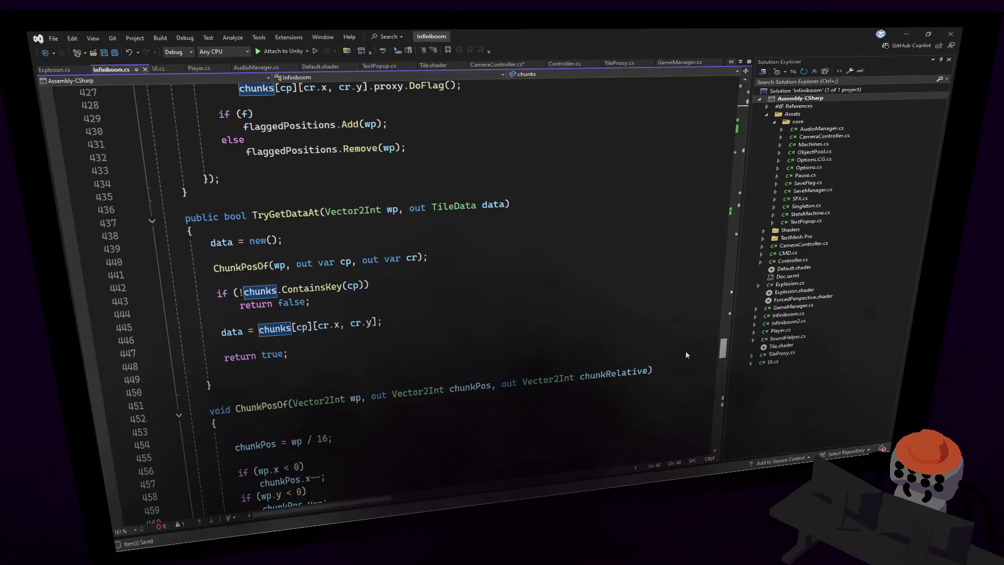
scroll(685, 361, down, 19)
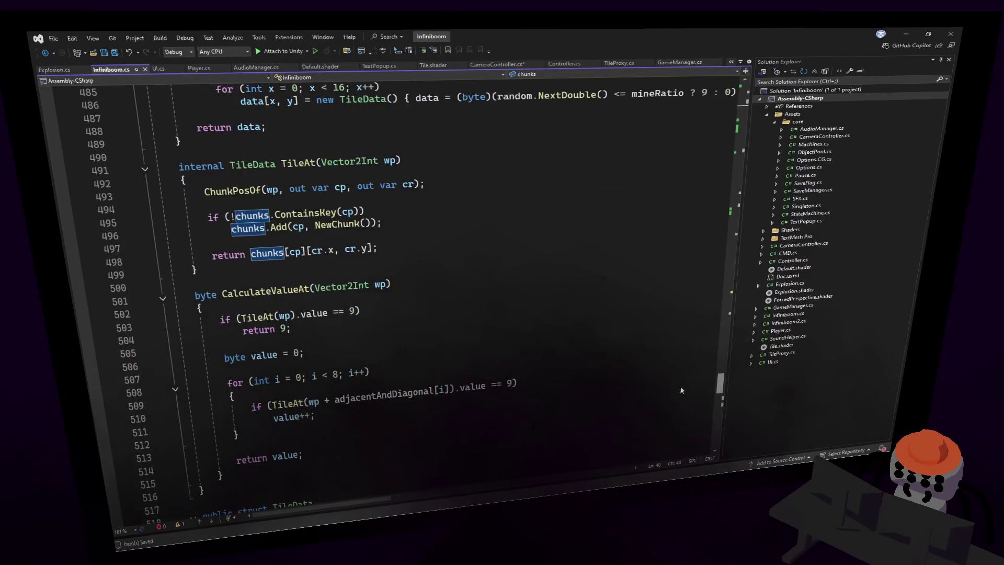
scroll(681, 389, down, 1)
scroll(681, 391, down, 2)
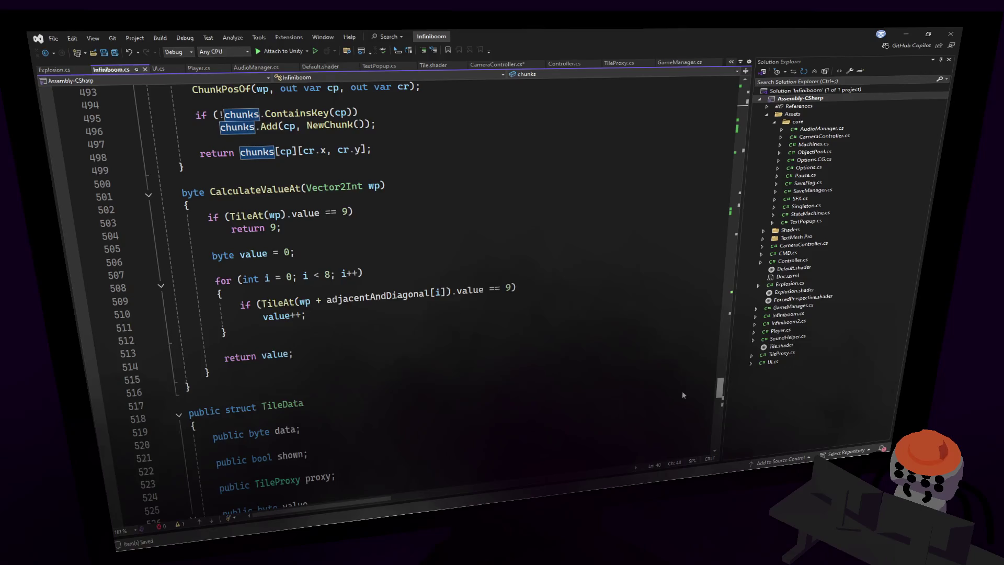
scroll(682, 394, down, 1)
scroll(683, 397, up, 3)
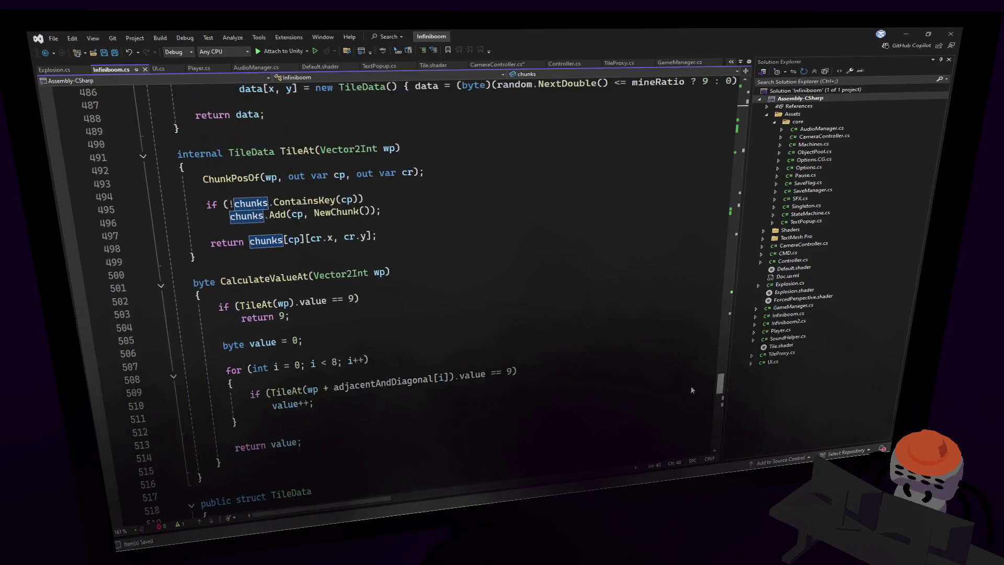
key(ctrl+shift+Down)
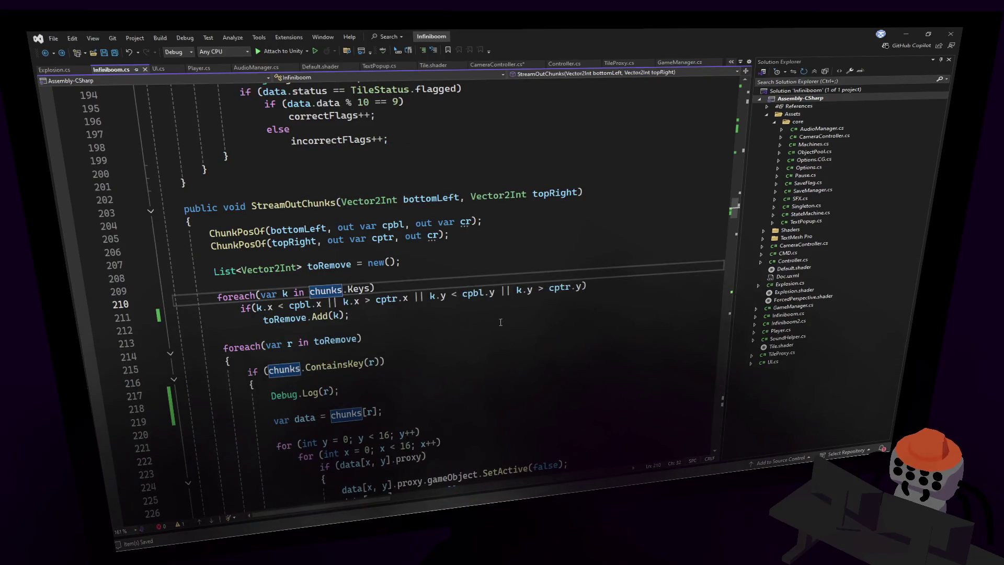
- Inspect the cpbl.x comparison on line 211 of StreamOutChunks
scroll(361, 331, down, 3)
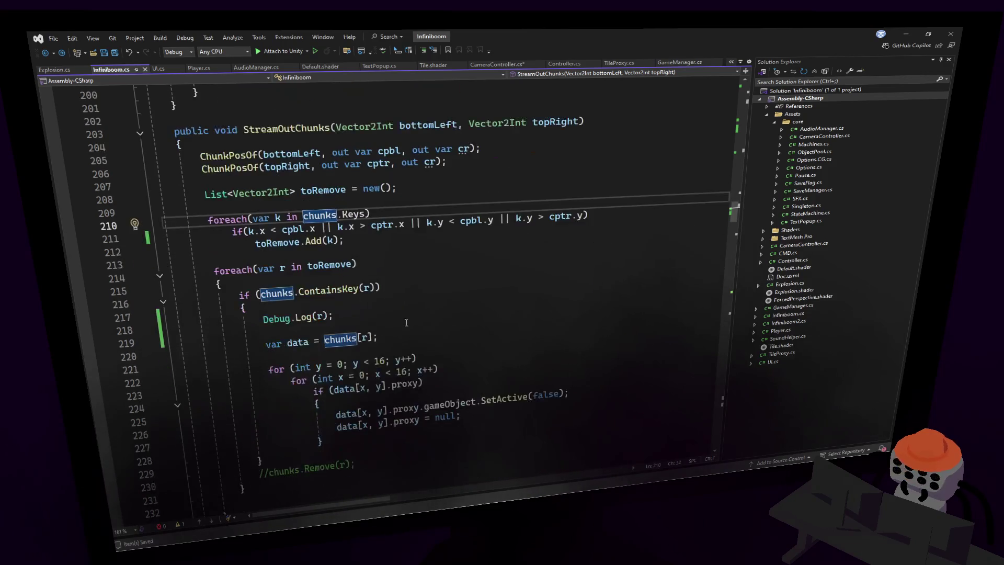
click(437, 267)
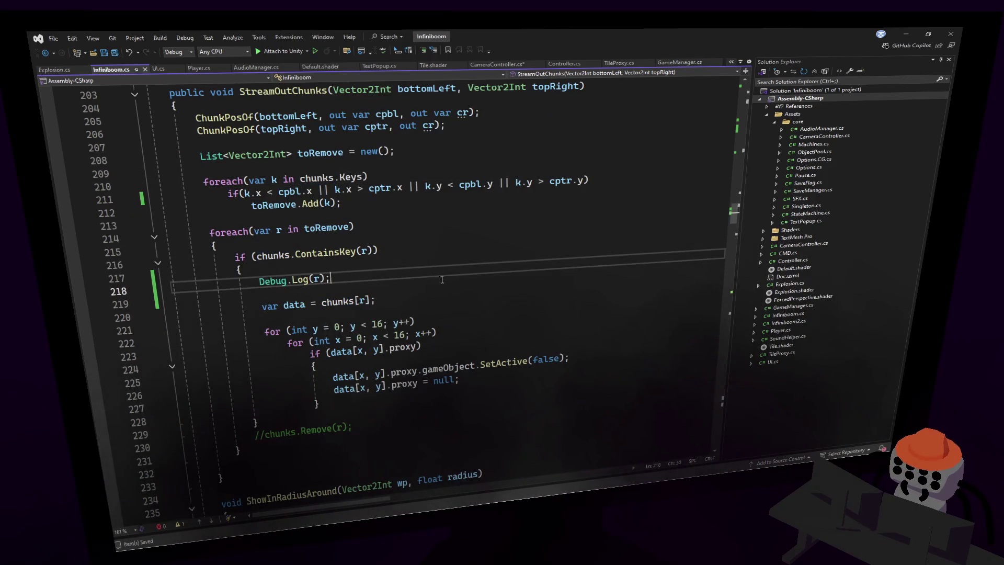
key(Up)
key(Up)
key(Up)
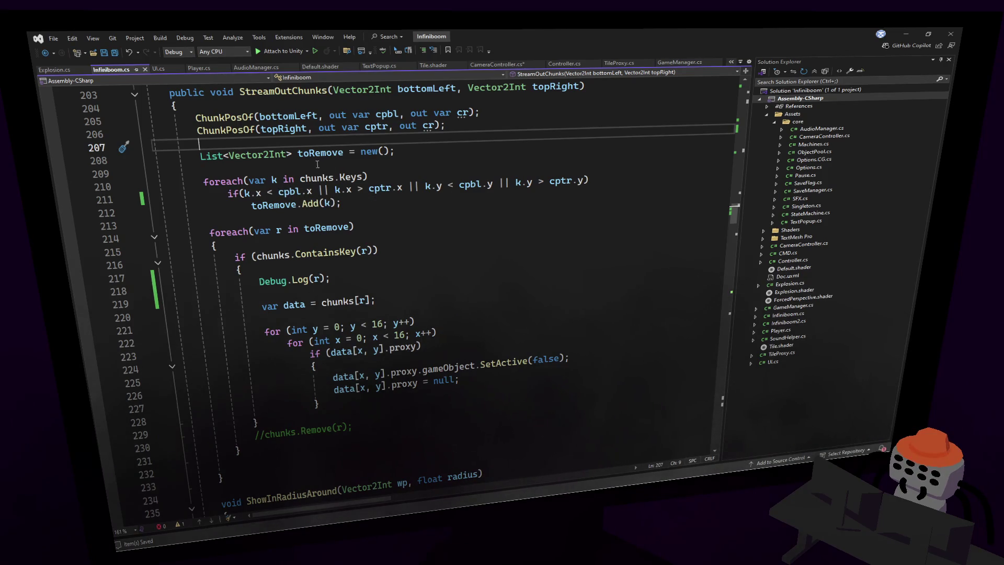
click(313, 191)
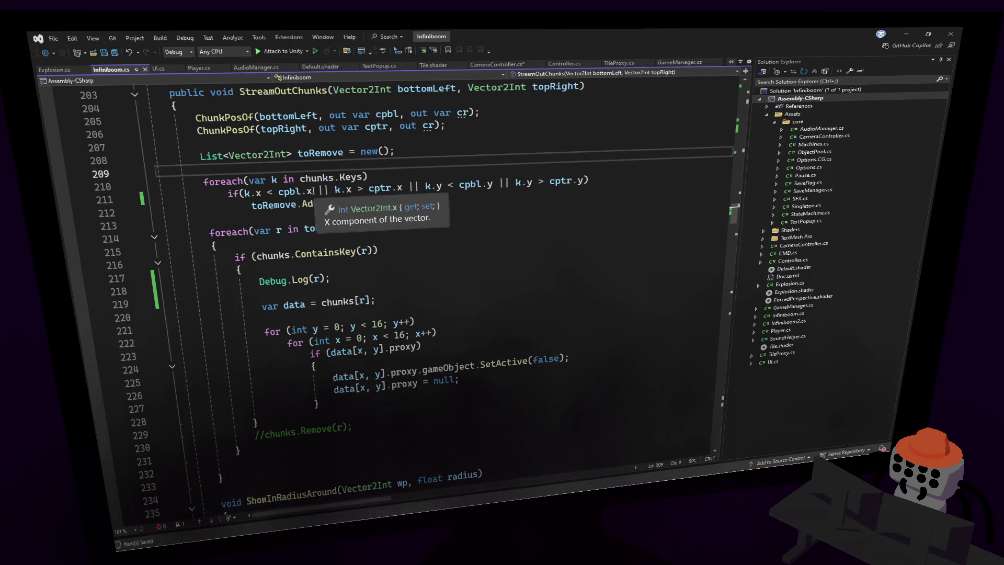
key(Up)
key(Up)
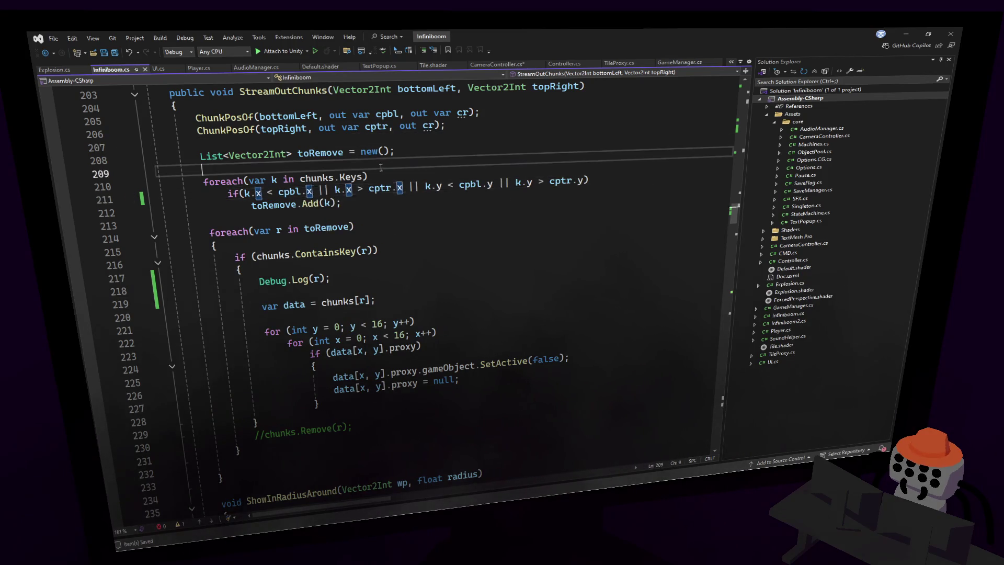
- Highlight every use of cpbl, then start the game in Unity play mode
click(287, 195)
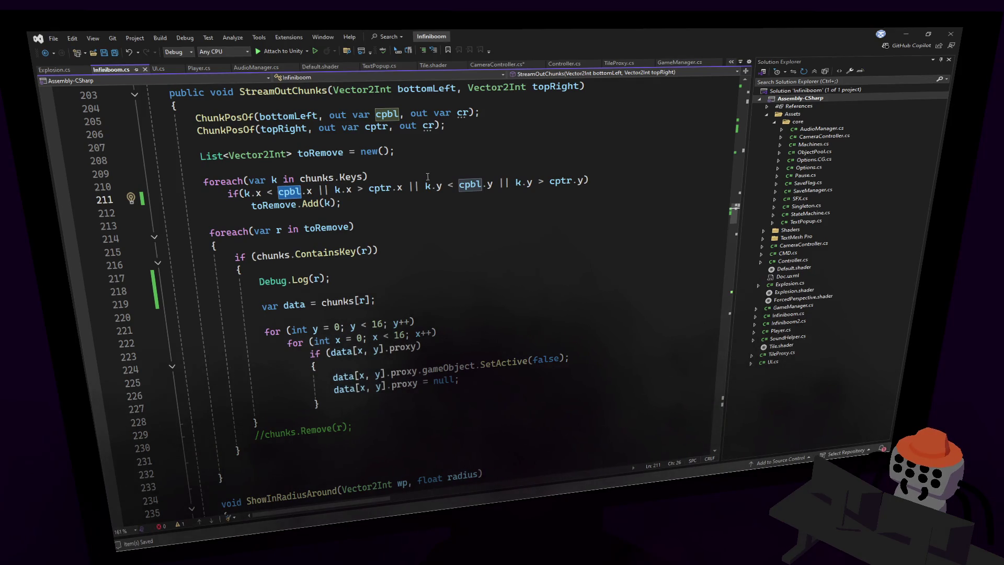
click(479, 174)
click(509, 161)
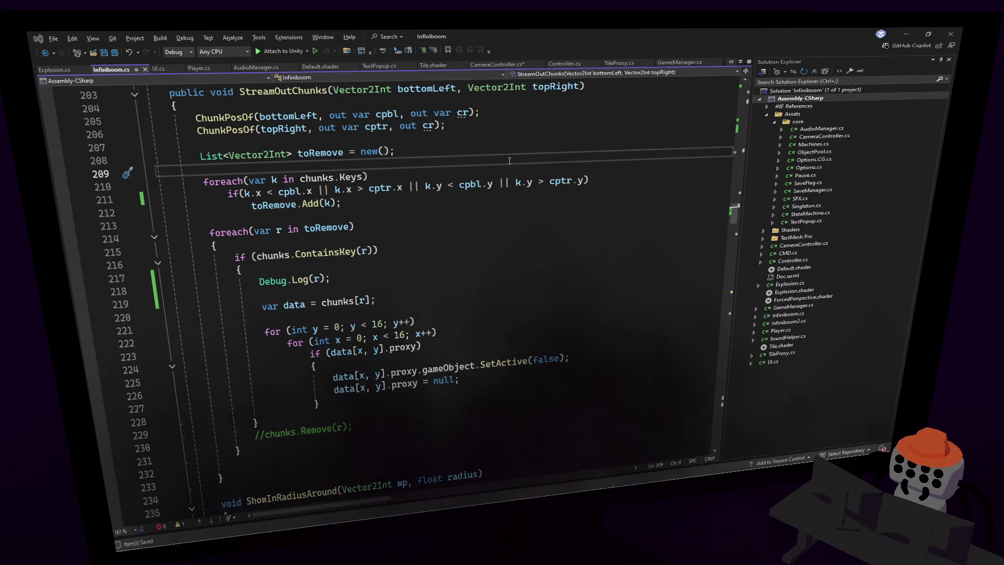
key(ctrl+p)
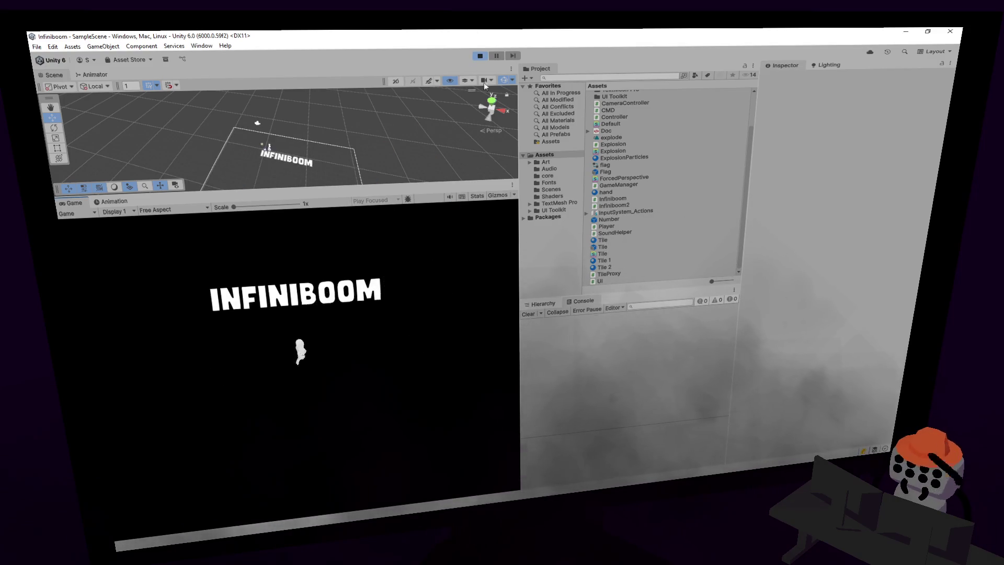
- Stop the playtest, check UpdateAround in CameraController.cs, and switch back to Unity
click(480, 56)
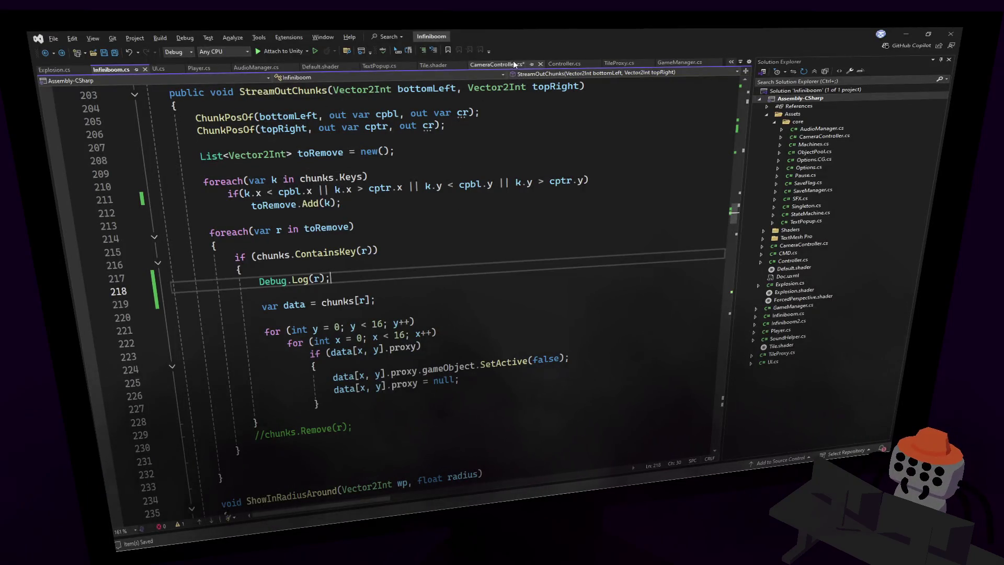
click(513, 61)
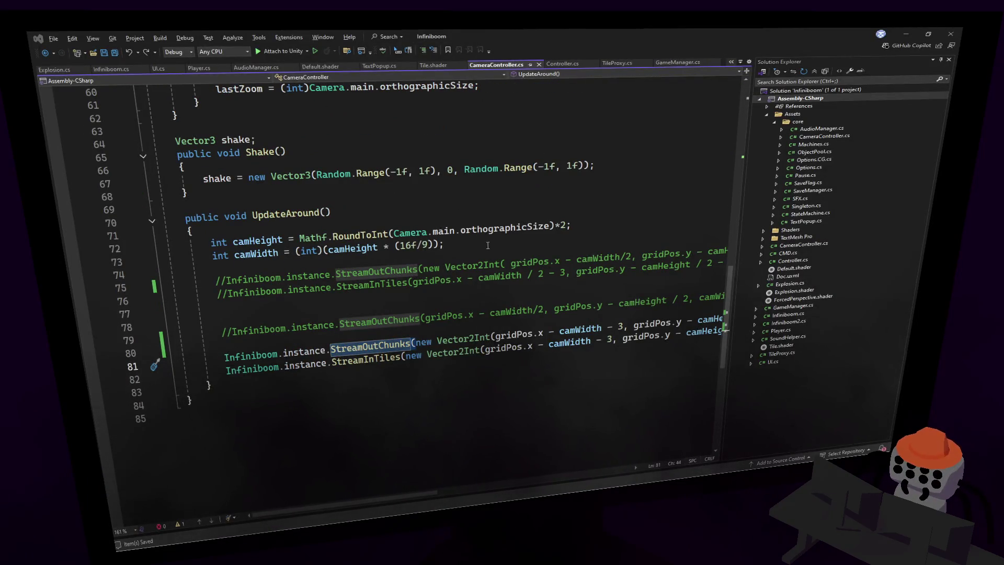
mouse_move(490, 233)
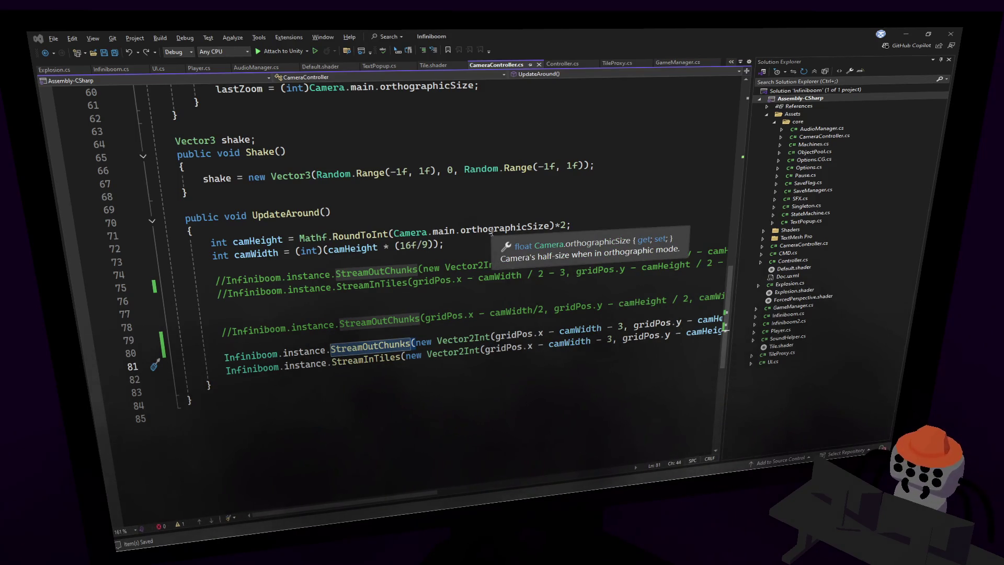
key(alt+Tab)
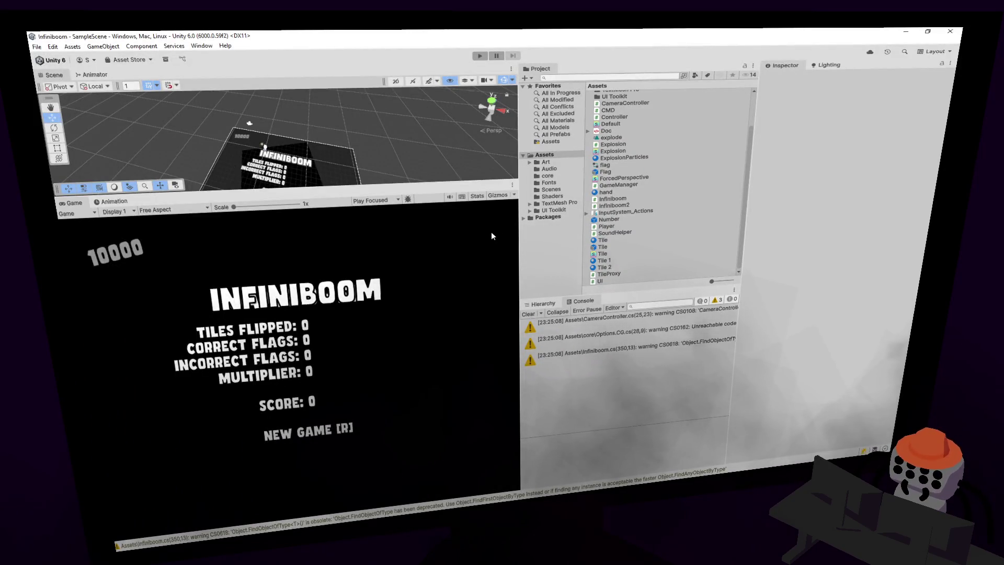
- Start a new Infiniboom playtest, open the tile field and flag four suspected mines
click(480, 55)
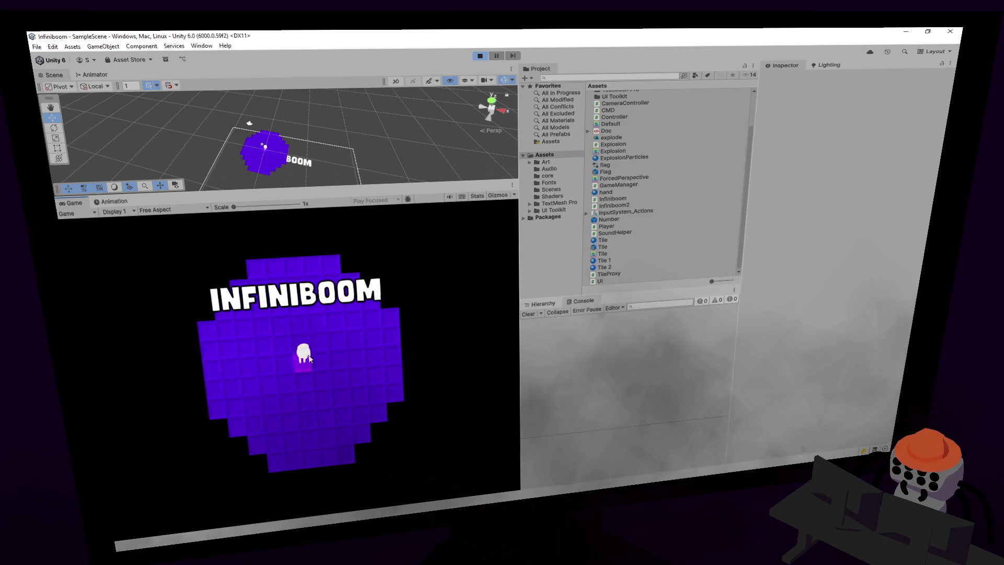
click(402, 334)
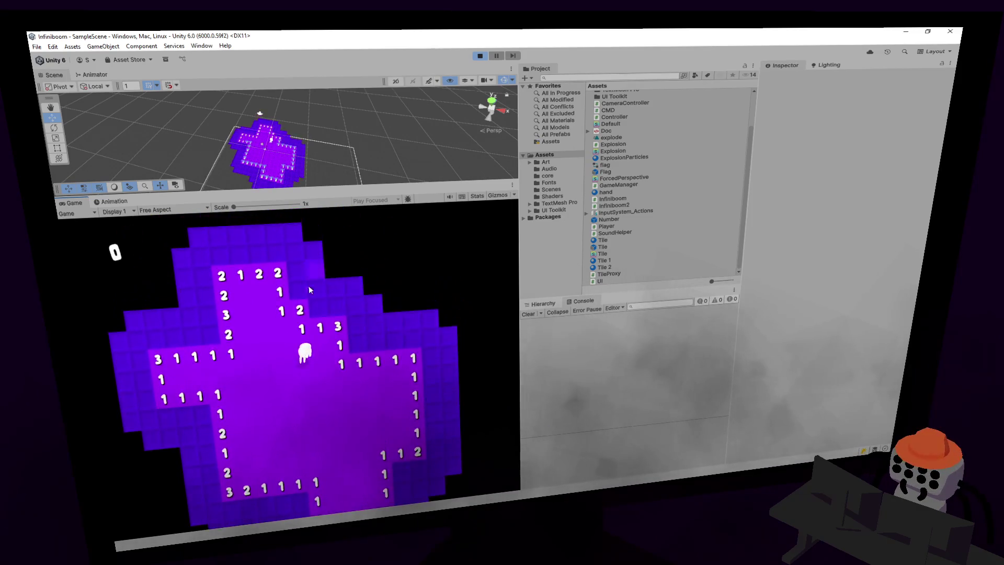
right_click(315, 301)
right_click(337, 327)
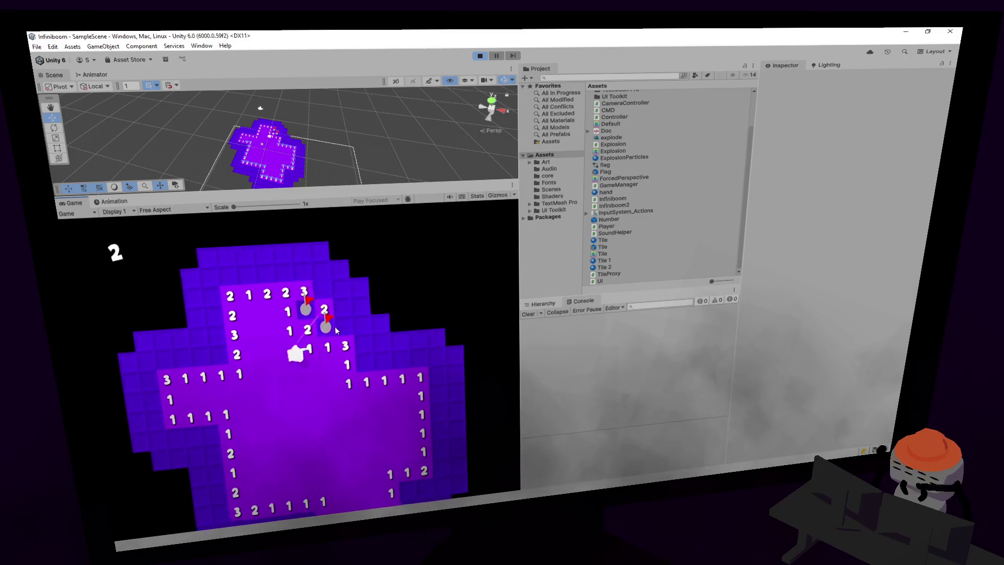
right_click(355, 316)
right_click(344, 351)
- Reveal safe tiles on the board's right side and above the flagged mines
click(345, 353)
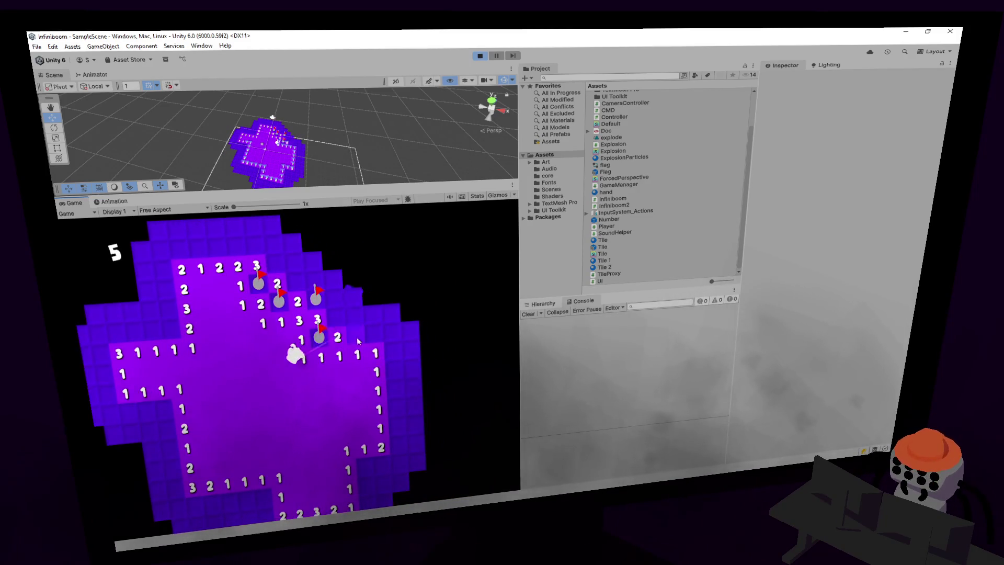
click(358, 364)
click(364, 327)
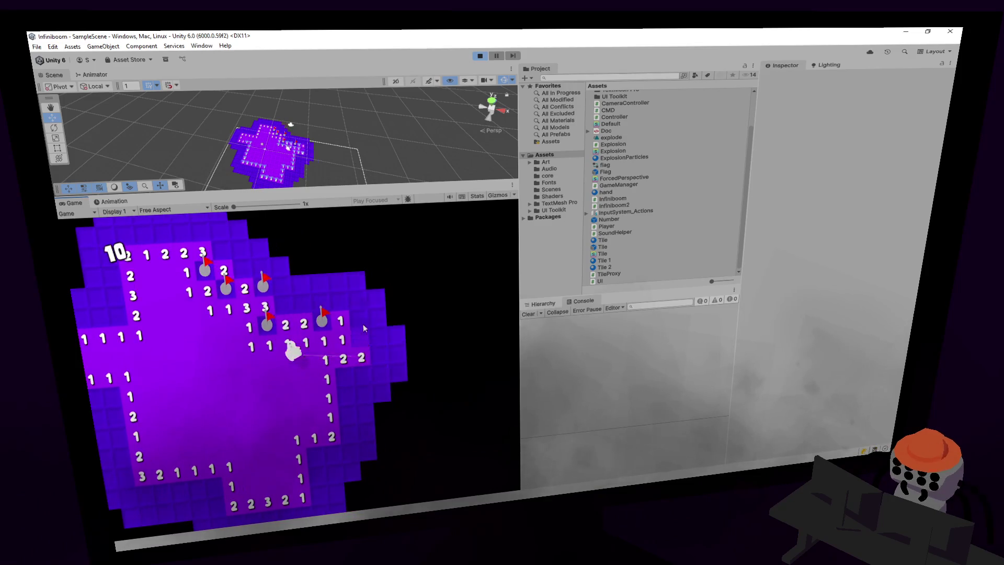
click(333, 298)
click(350, 300)
click(323, 323)
click(293, 314)
click(253, 333)
click(247, 312)
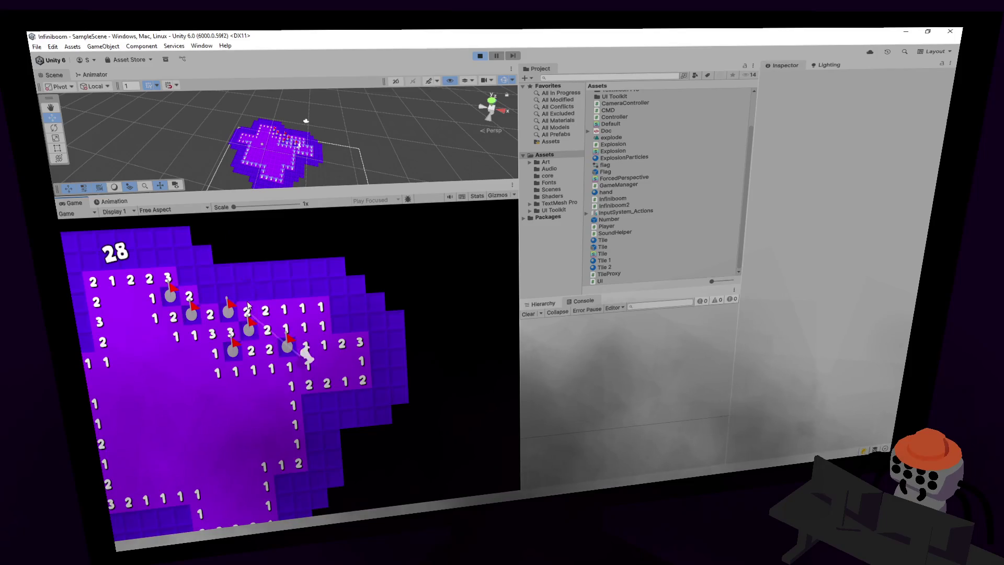
click(245, 292)
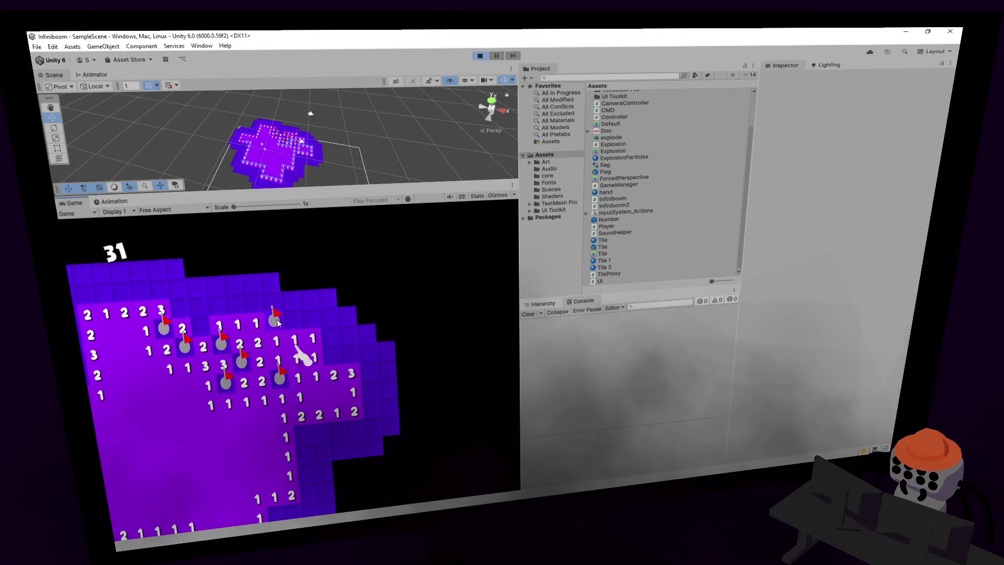
click(277, 316)
click(235, 327)
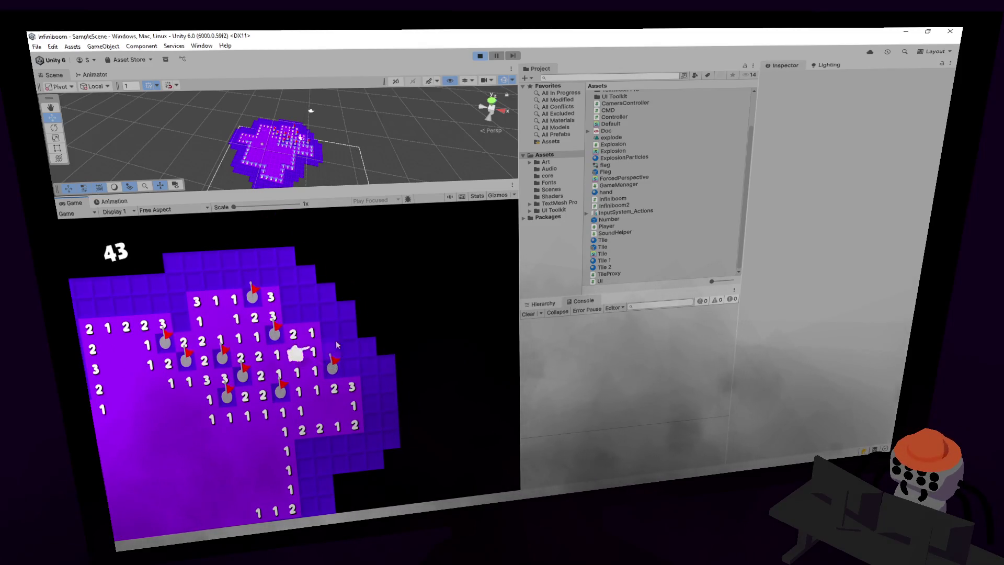
- Open up the right side and the lower board area, revealing number tiles and clusters
click(337, 355)
click(341, 334)
click(356, 368)
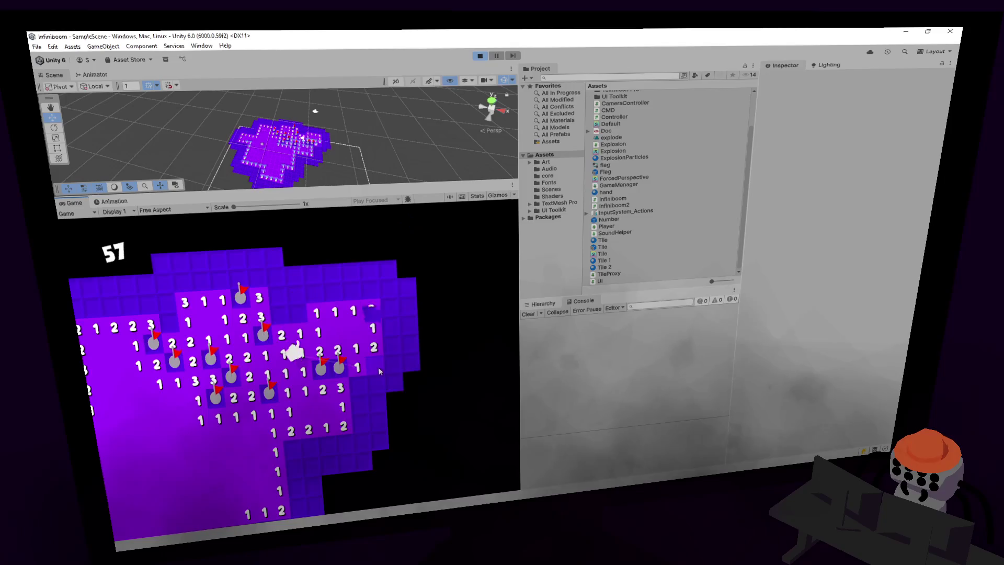
click(378, 366)
click(376, 384)
click(360, 388)
click(347, 385)
click(301, 408)
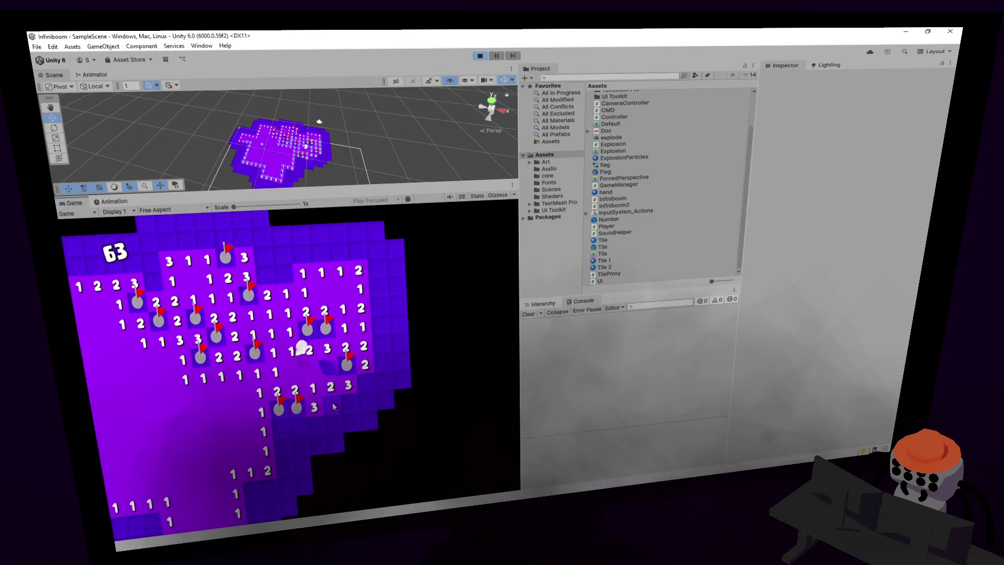
click(282, 441)
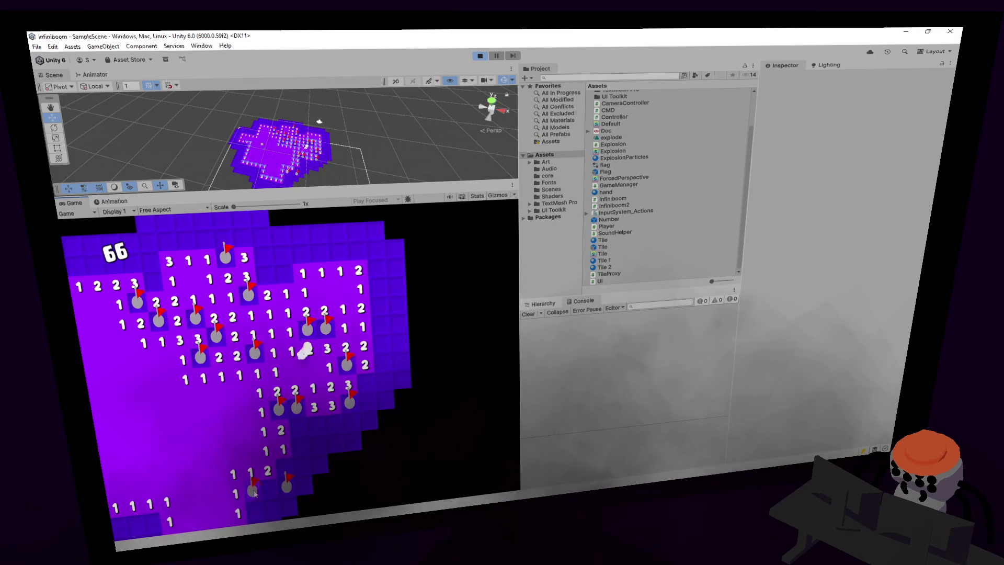
click(272, 492)
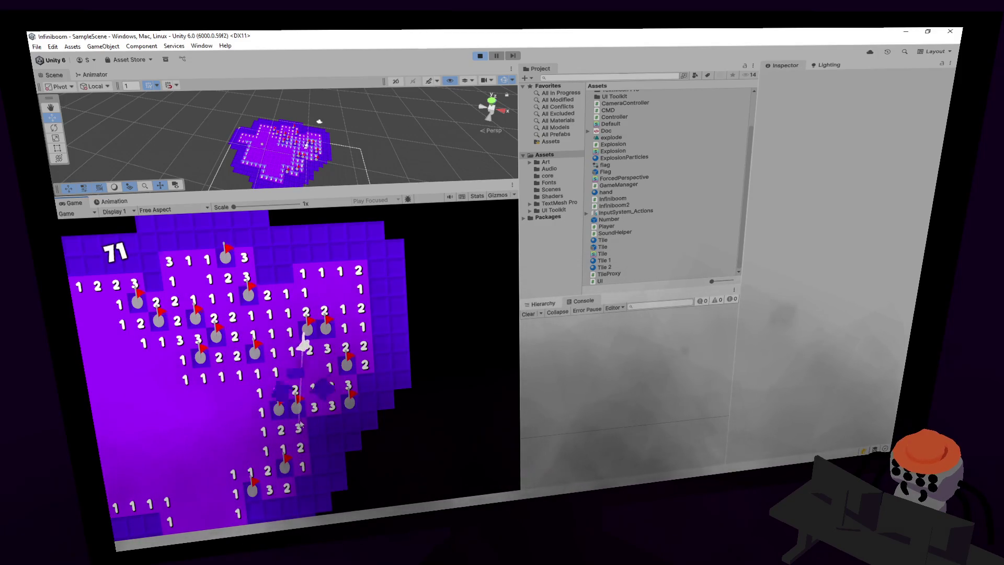
click(317, 486)
click(317, 486)
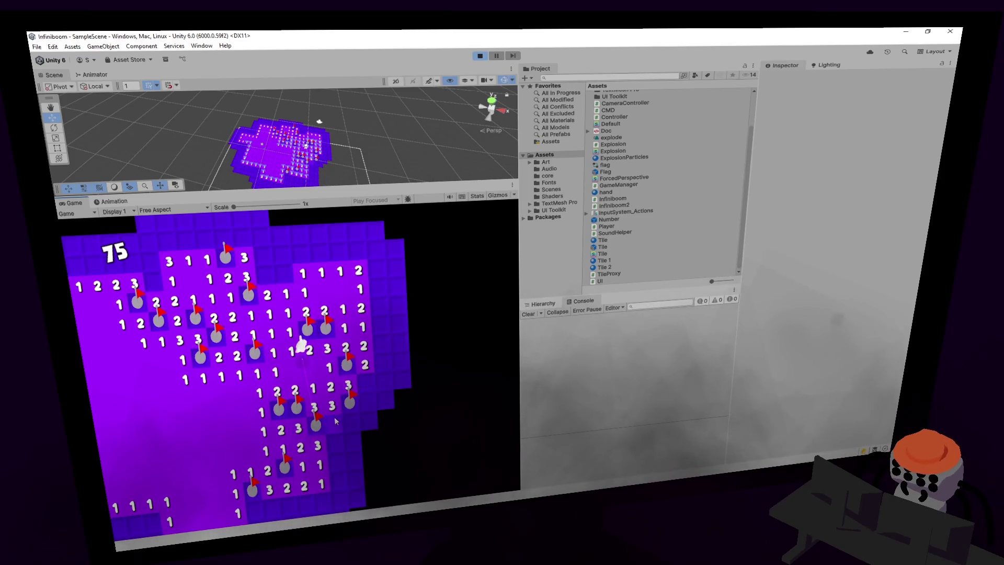
click(354, 424)
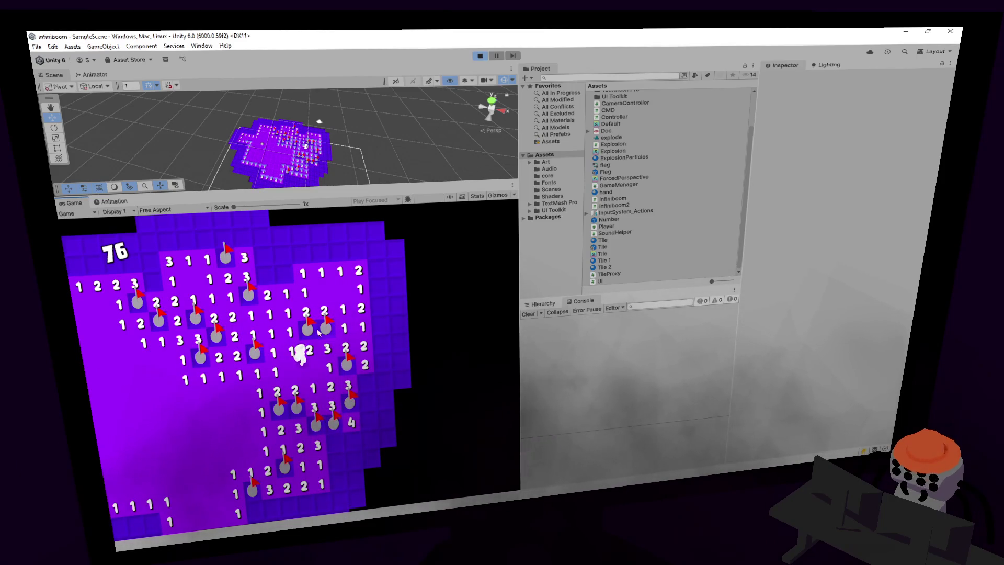
- Uncover a long column upward and tiles along the right edge until the score reaches 162
click(280, 319)
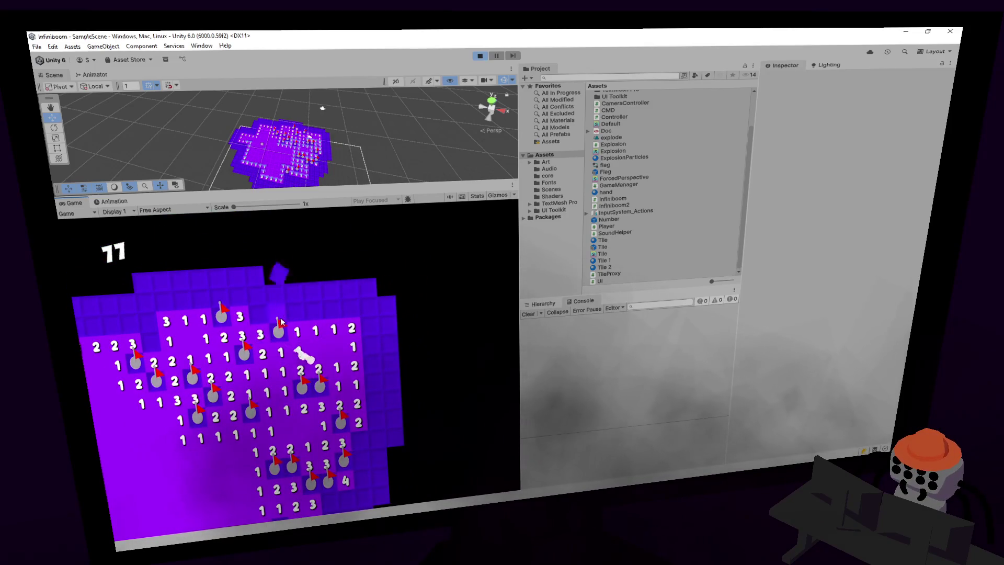
click(315, 296)
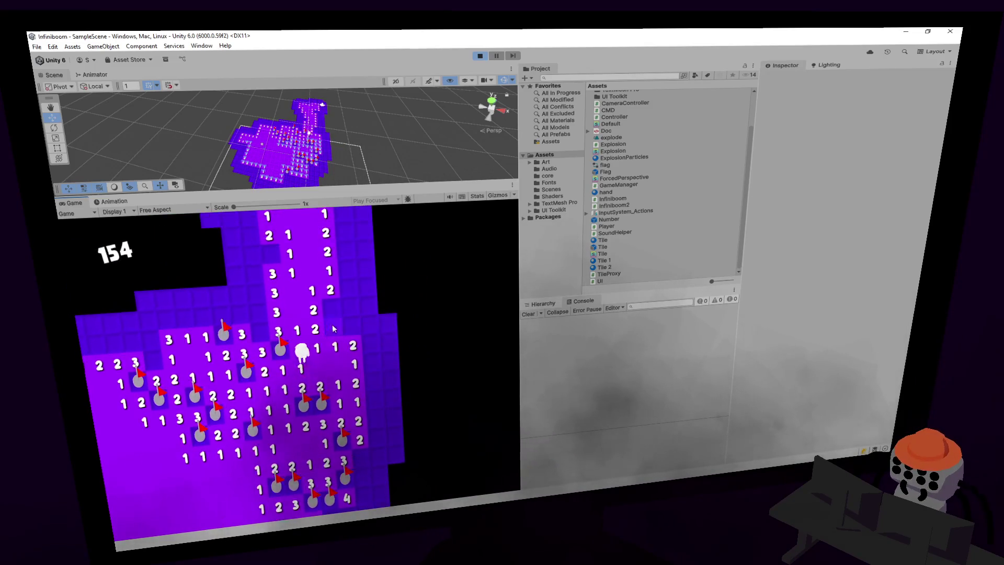
click(351, 328)
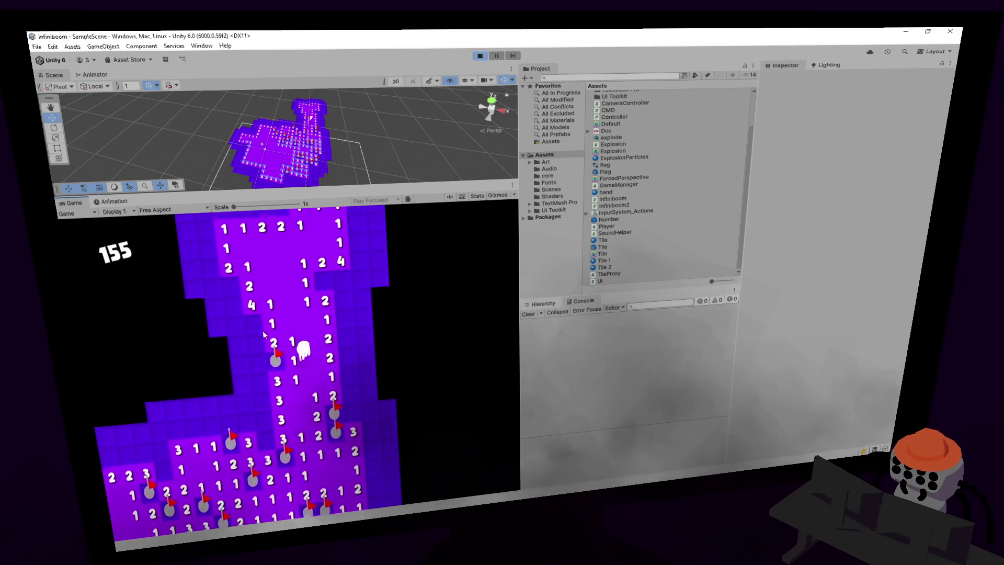
click(254, 357)
click(253, 357)
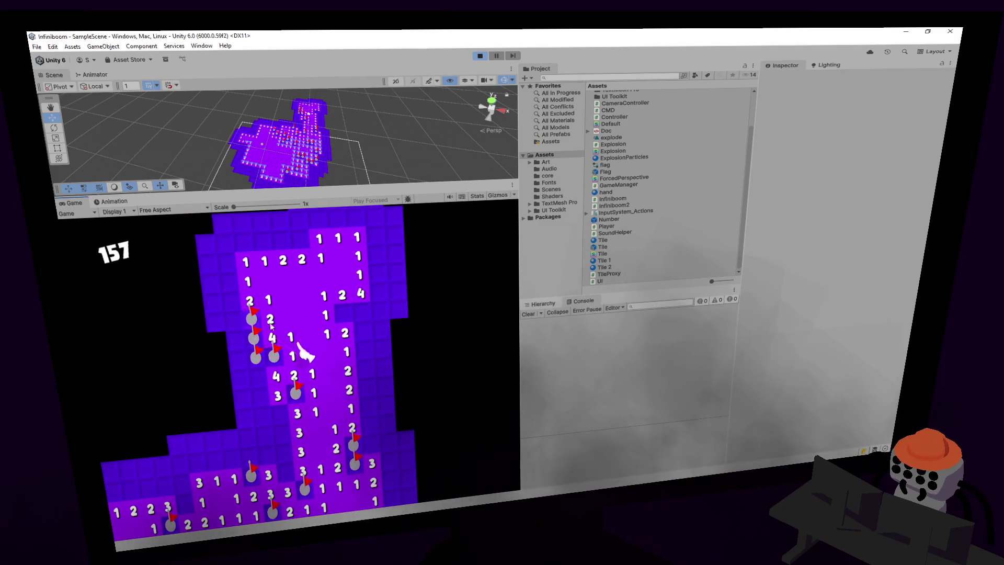
click(358, 313)
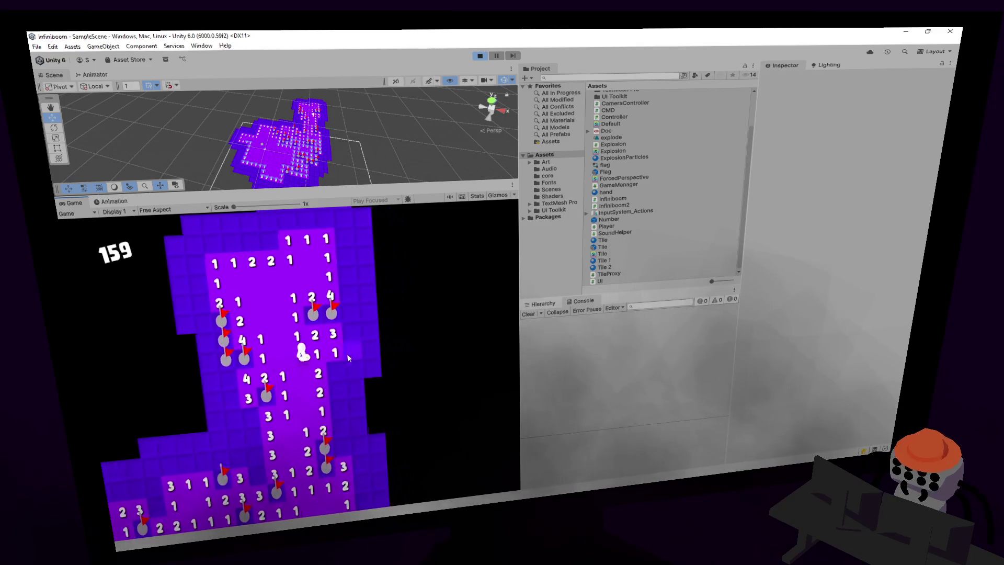
click(338, 386)
click(342, 426)
click(354, 356)
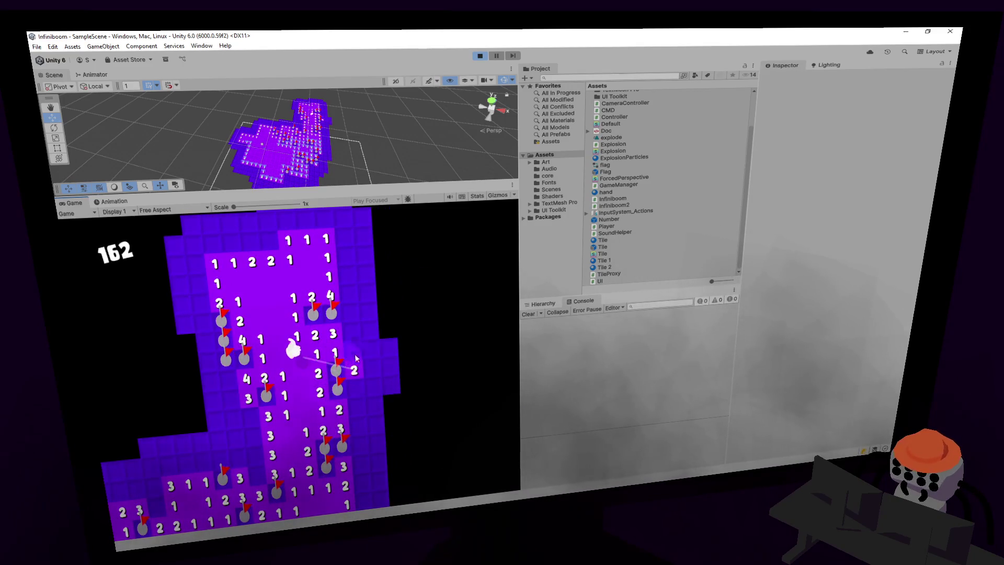
click(355, 334)
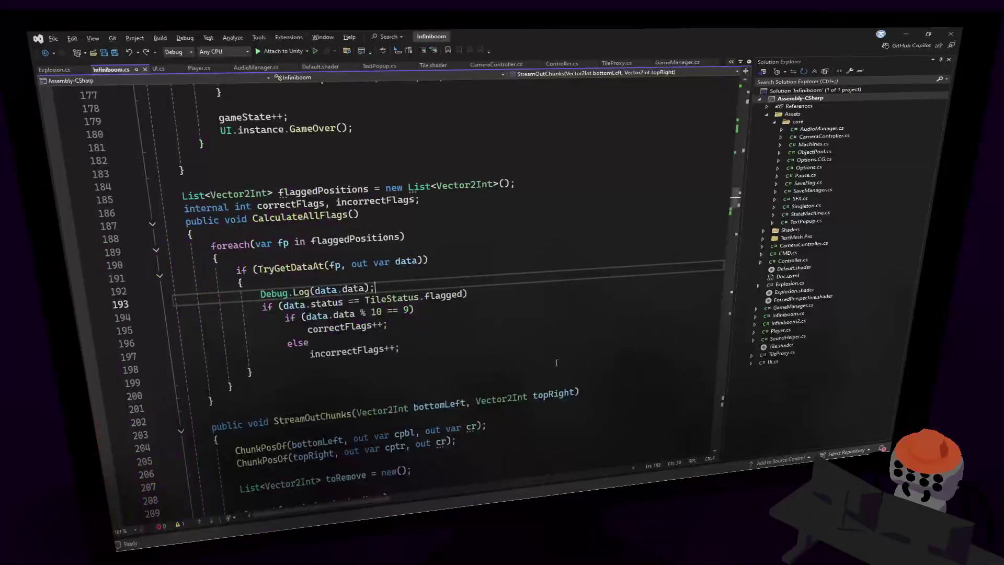
- Cut the Debug.Log(data.data) line from CalculateAllFlags, save Infiniboom.cs and return to Unity
key(ctrl+x)
key(ctrl+s)
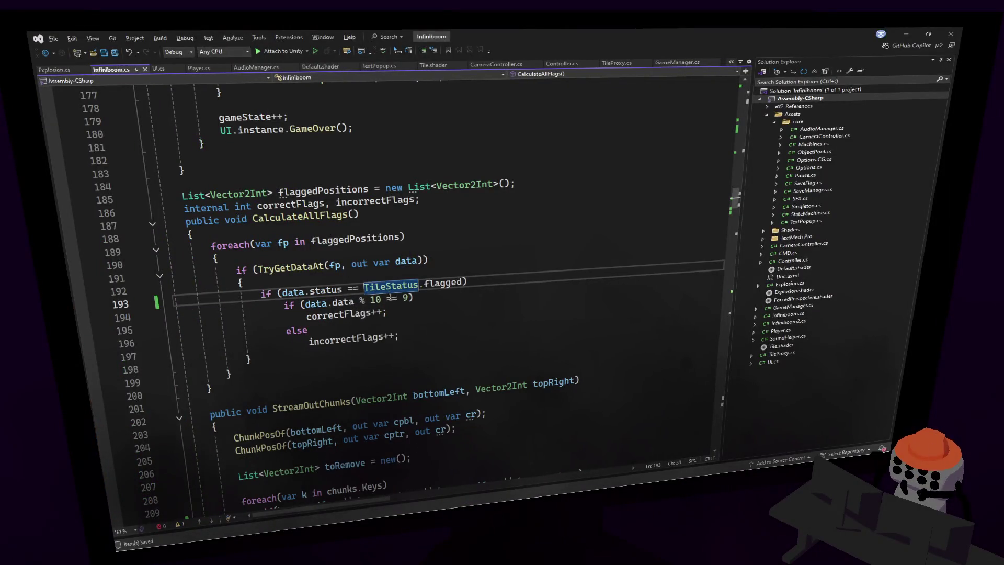
key(alt+Tab)
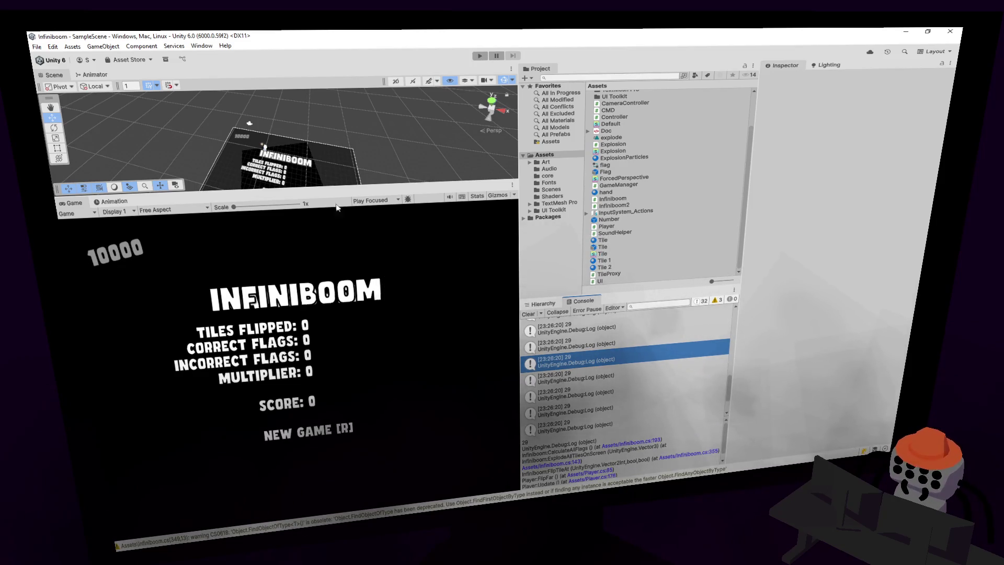
- Start a playtest, flag two suspected mines, then uncover a tile that sets off a mine
click(480, 56)
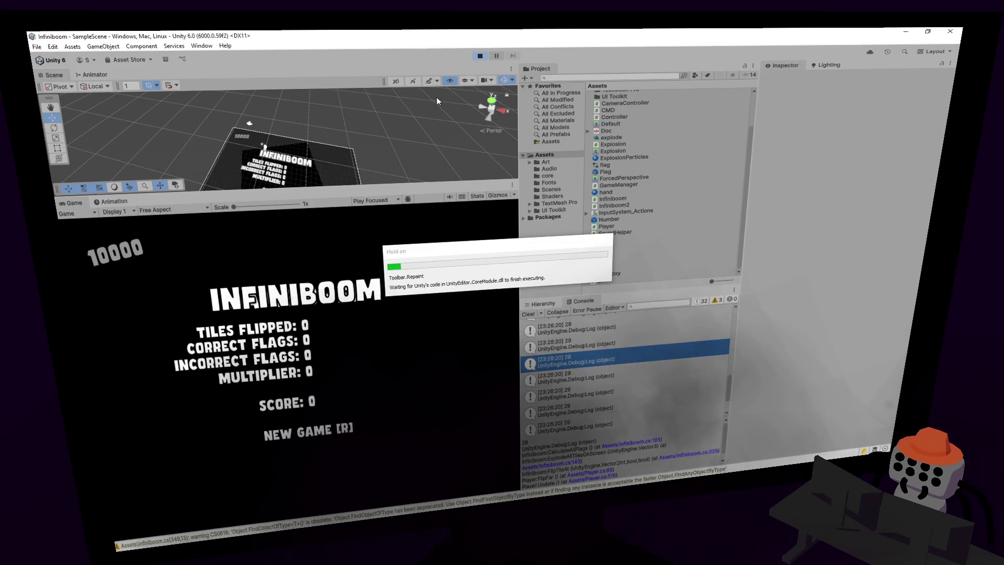
click(364, 330)
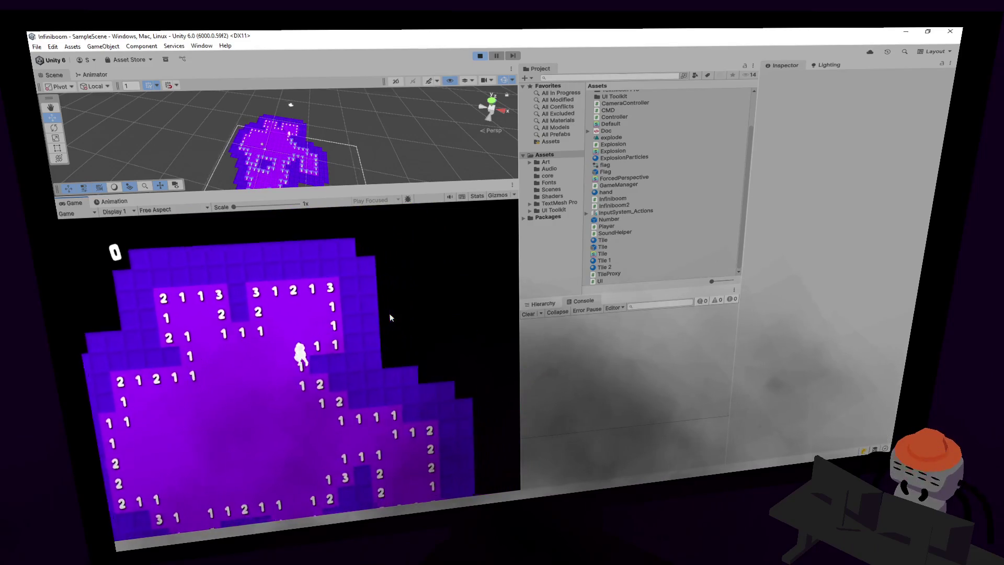
right_click(345, 318)
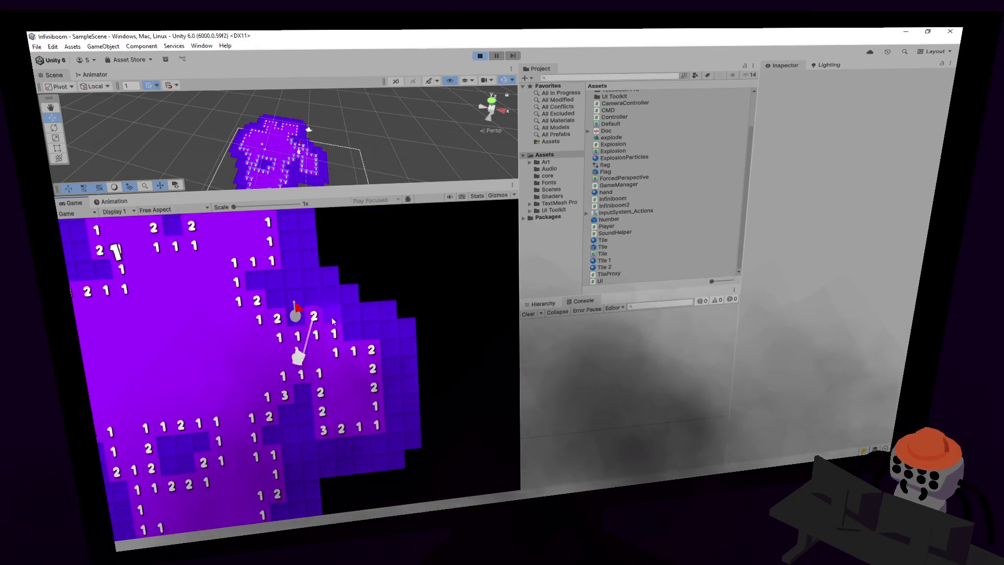
right_click(354, 340)
click(351, 328)
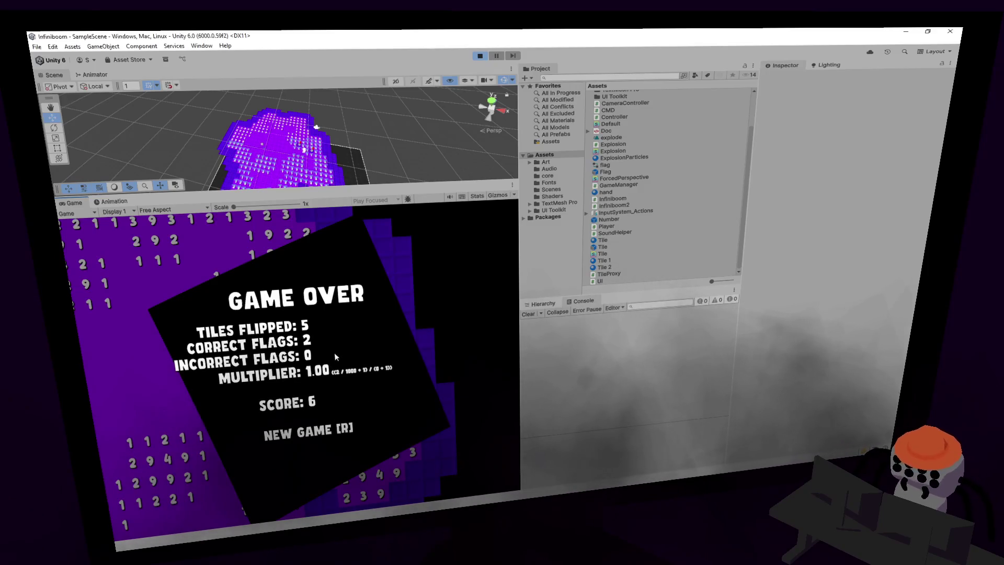
- Restart the game with R, uncover the first tile and flag nine mines around the board
key(r)
click(353, 321)
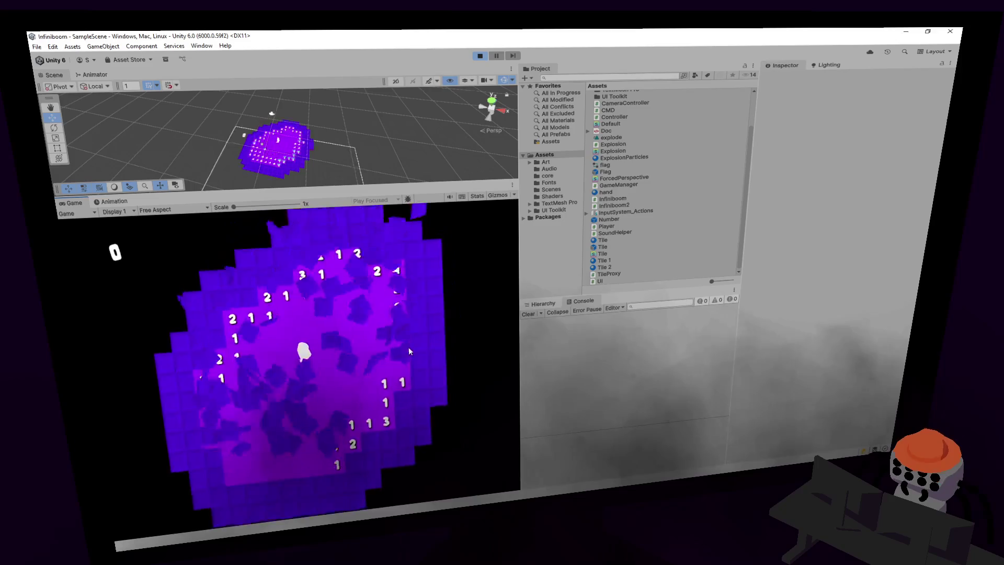
right_click(340, 354)
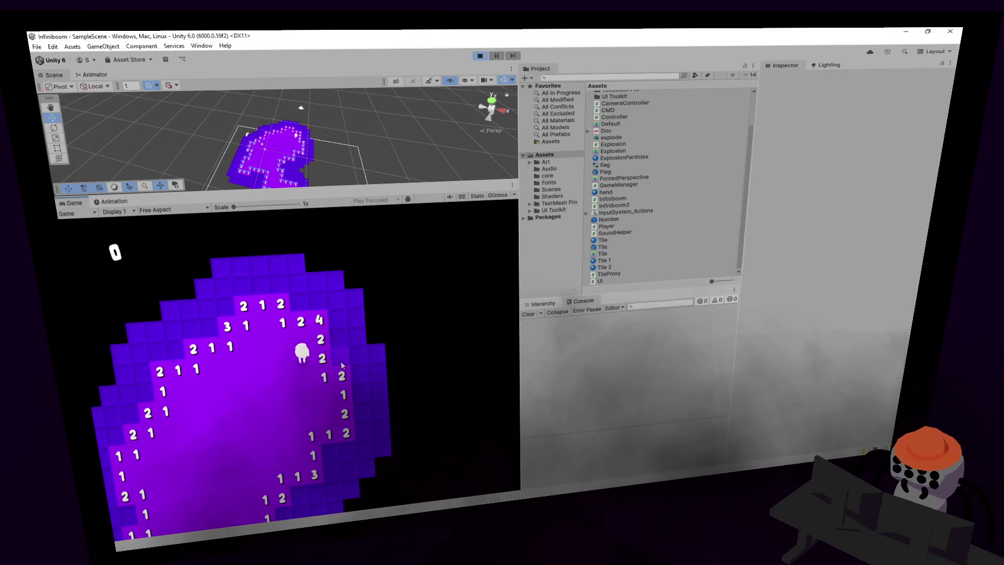
right_click(339, 333)
right_click(335, 299)
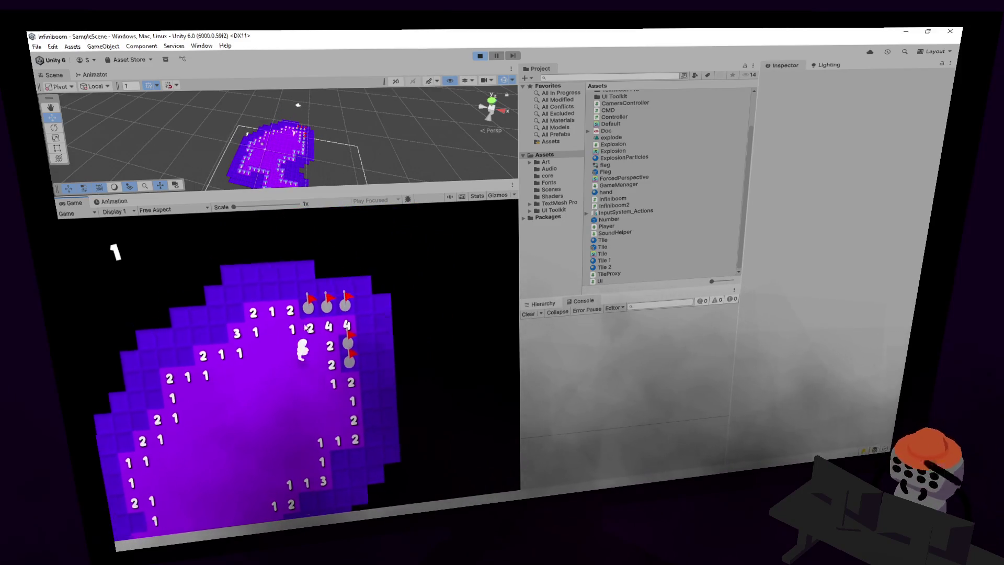
right_click(270, 331)
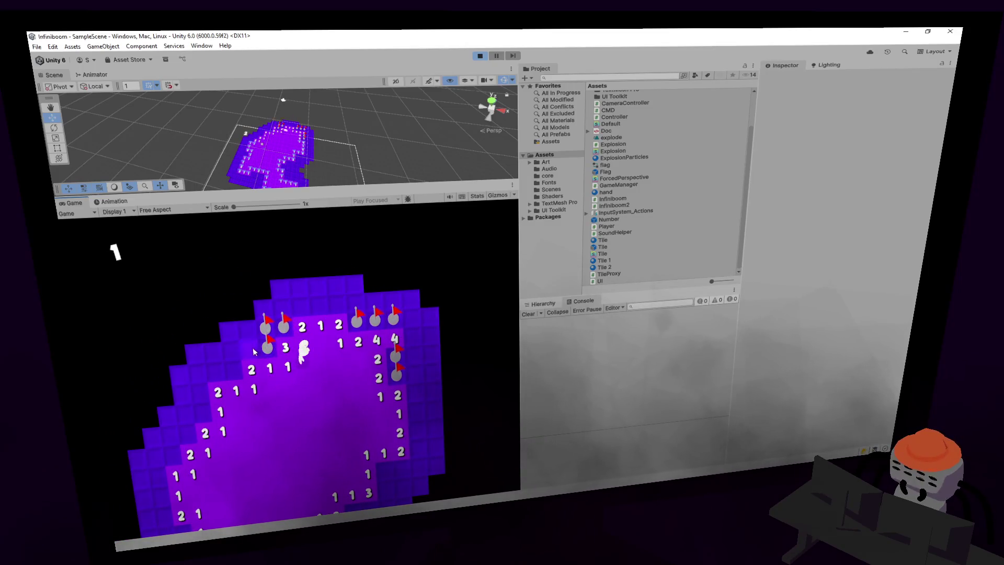
right_click(287, 340)
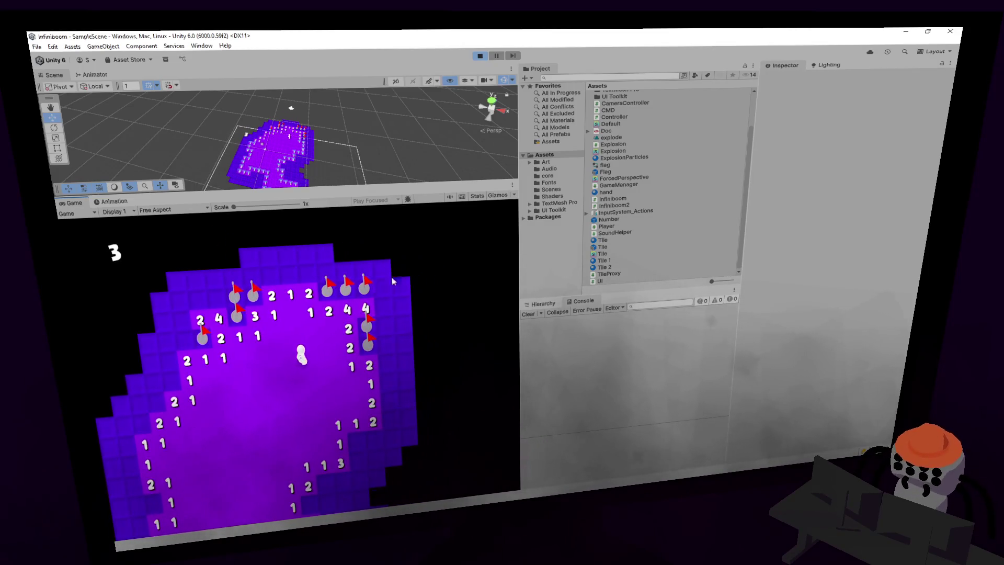
right_click(326, 415)
right_click(316, 424)
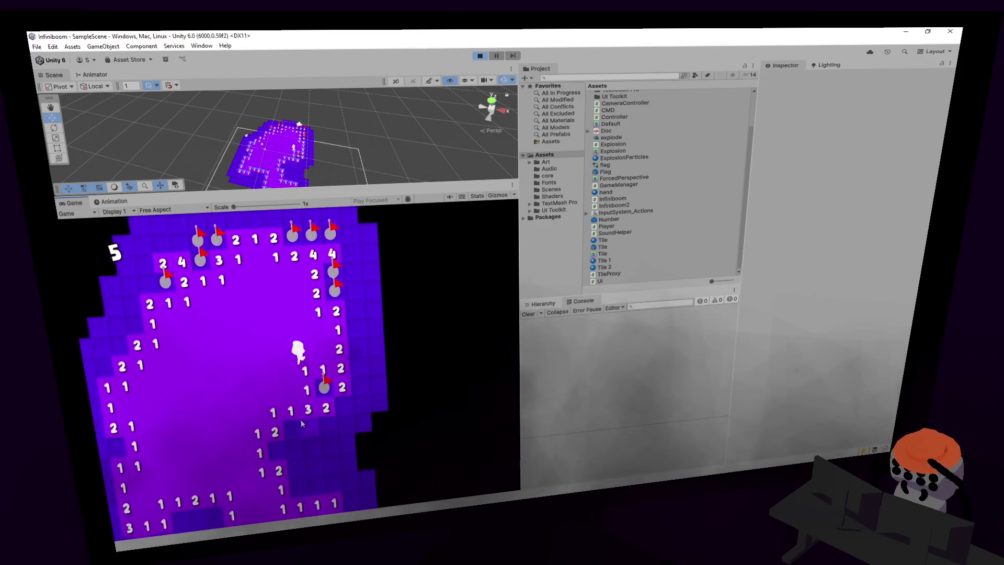
right_click(335, 423)
right_click(335, 381)
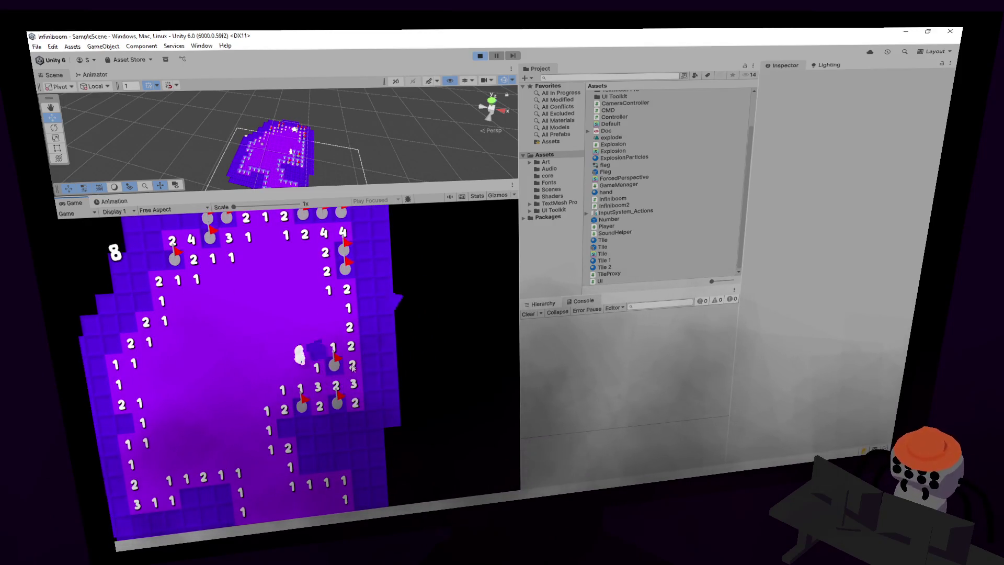
- Walk the character with WASD and uncover safe tiles beside the flags, opening a large area
key(s)
key(a)
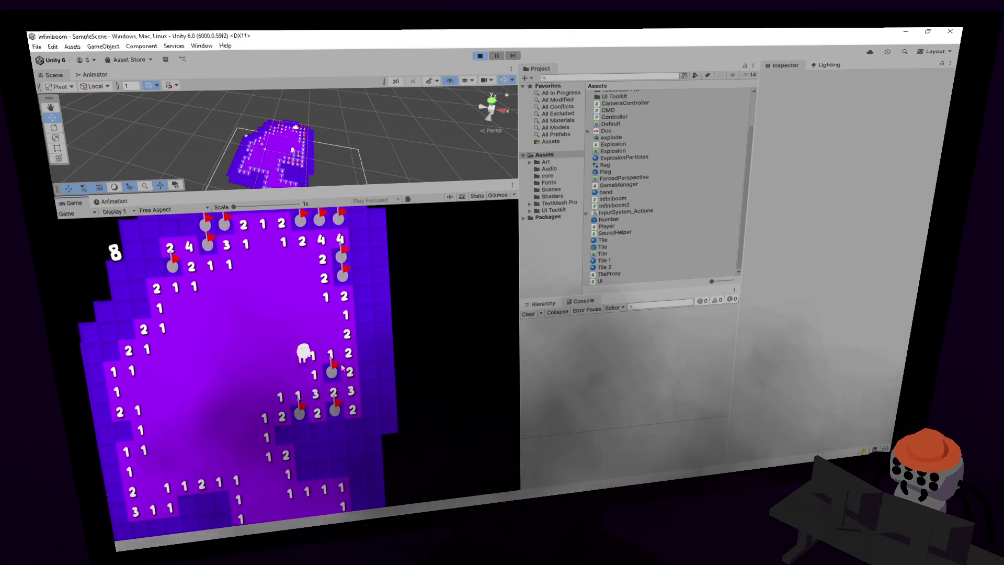
key(w)
key(d)
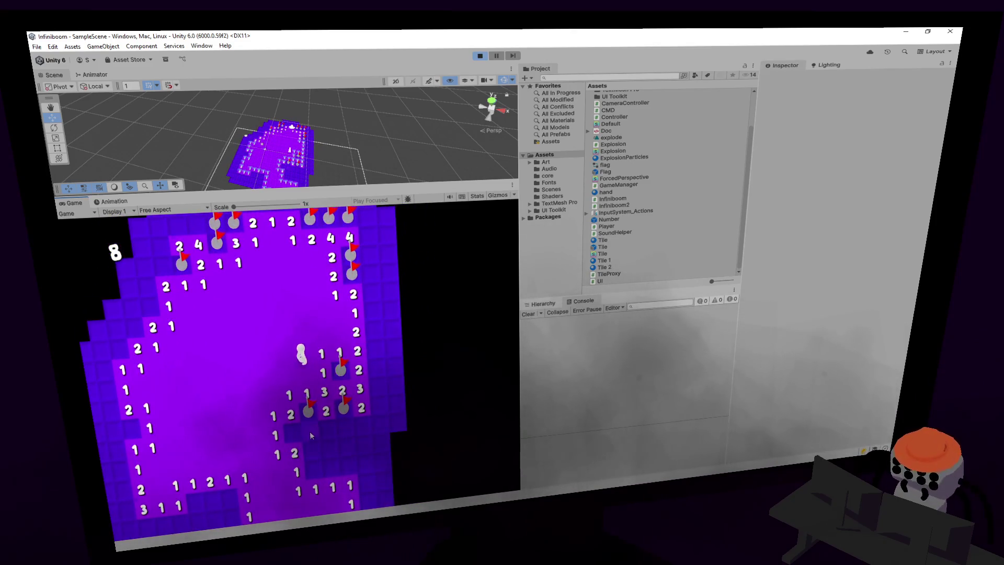
click(330, 431)
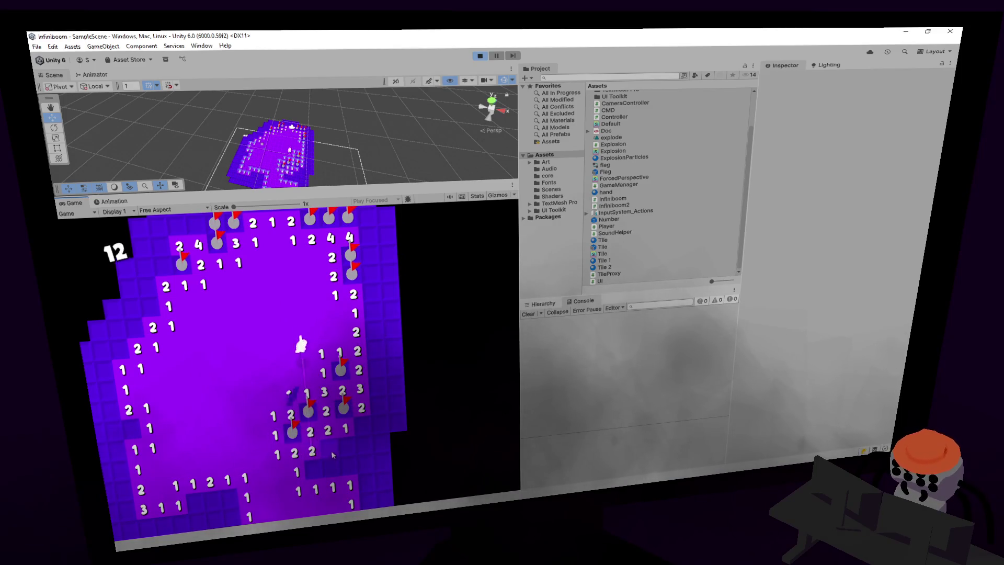
click(329, 450)
key(s)
key(d)
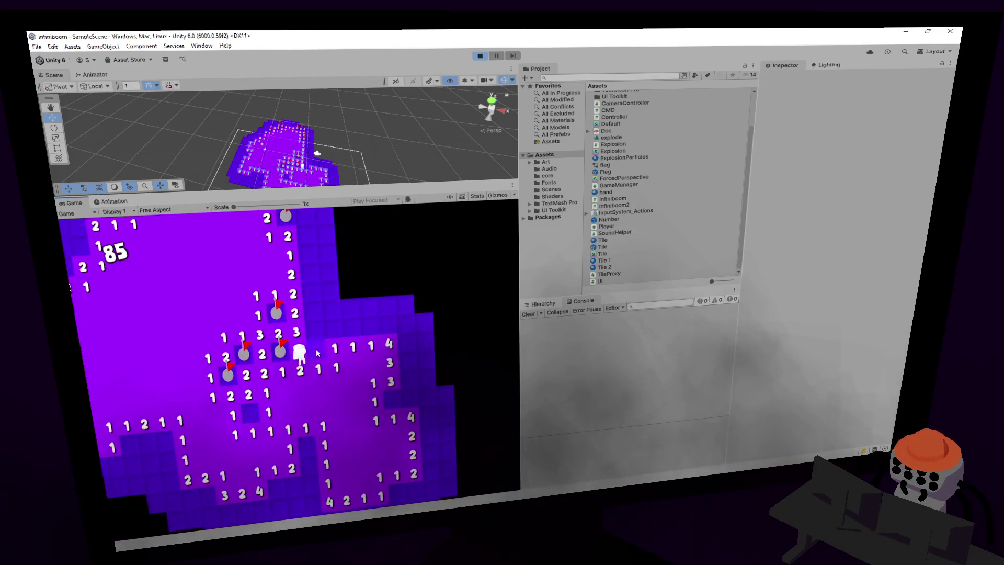
click(315, 348)
key(w)
key(d)
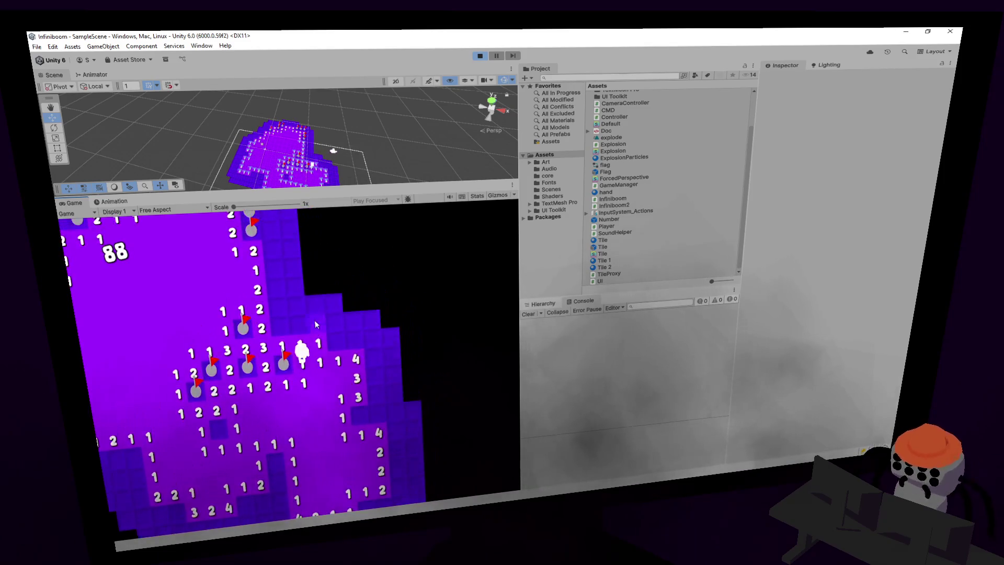
click(316, 325)
key(w)
- Flag mines near the character and uncover the rows above it, opening tiles around the 2
right_click(334, 349)
right_click(288, 330)
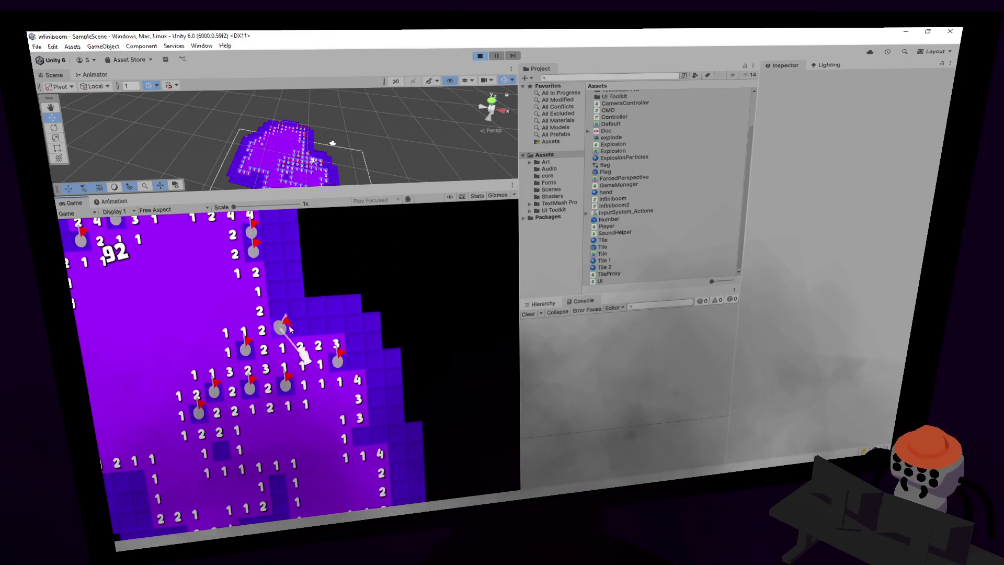
key(w)
click(301, 325)
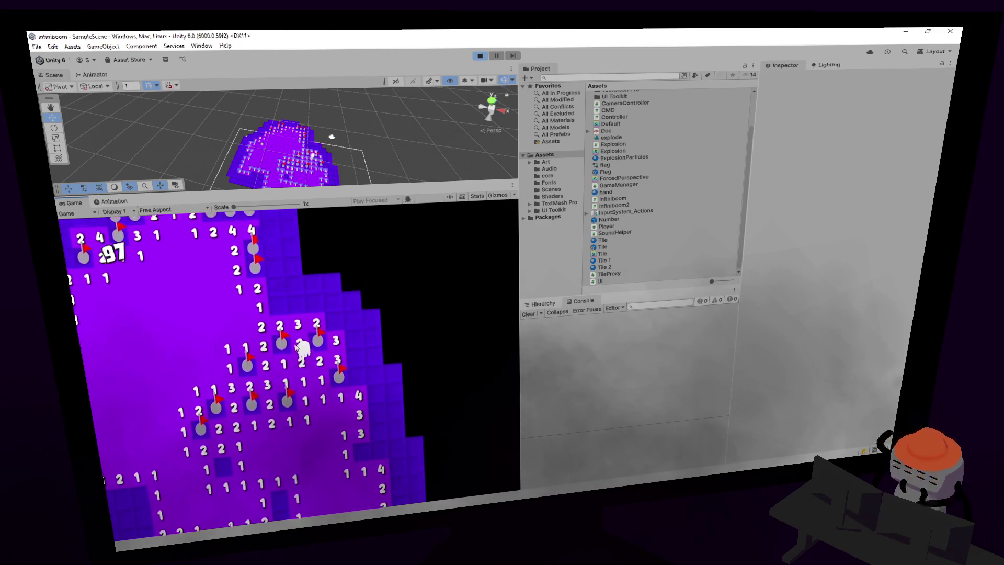
key(w)
click(279, 312)
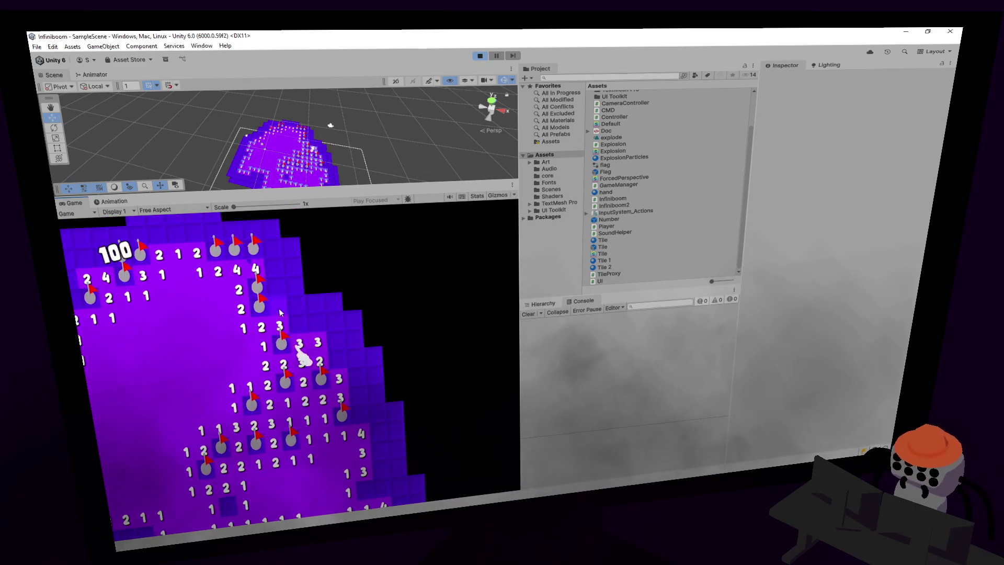
click(285, 314)
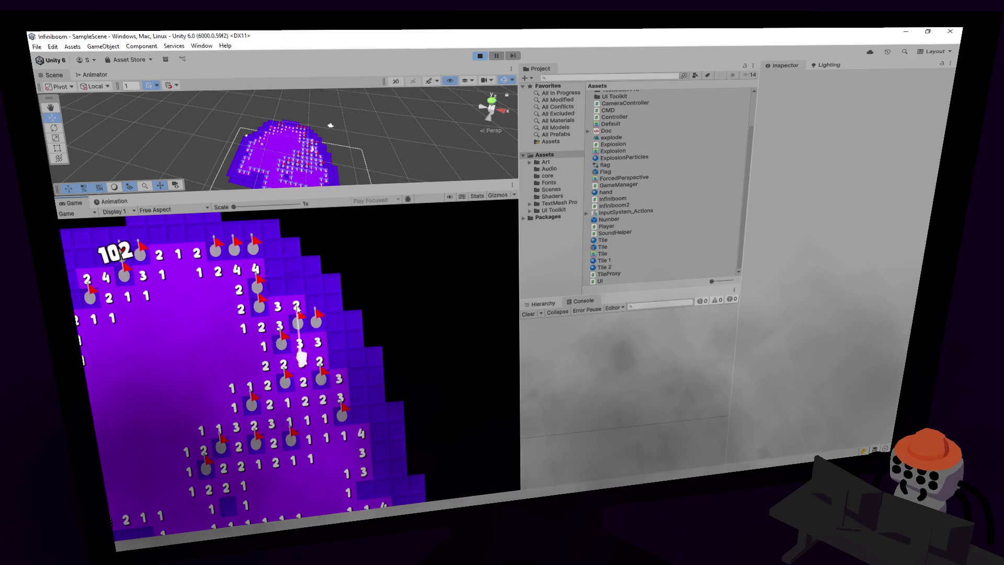
key(w)
click(284, 313)
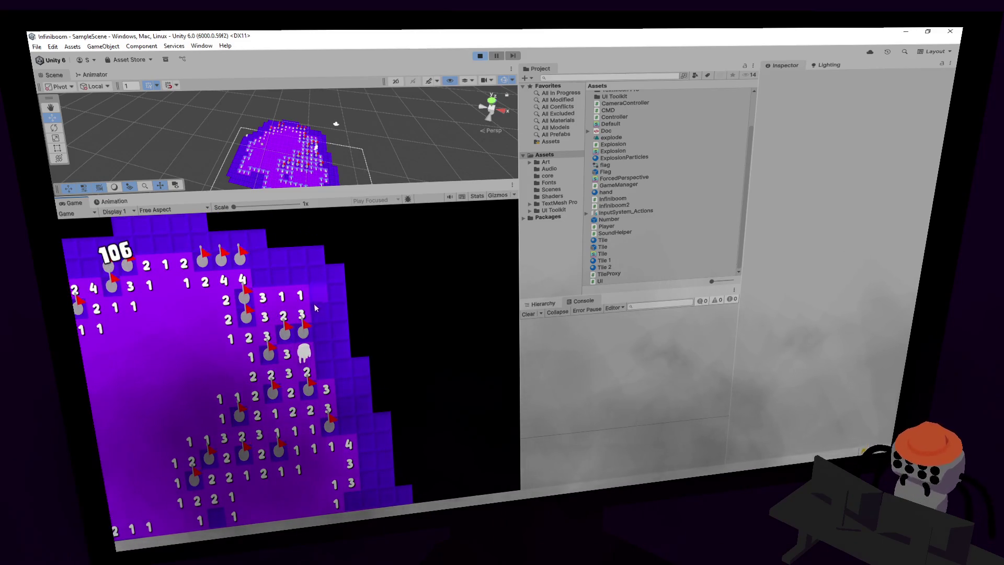
key(s)
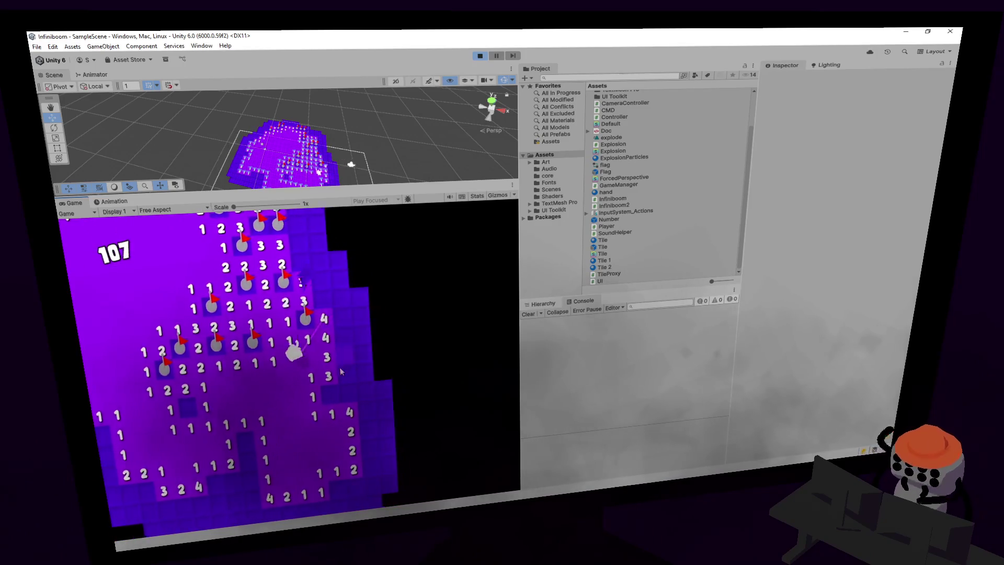
right_click(318, 396)
right_click(329, 317)
right_click(332, 356)
- Flag three more mines along the right edge and open a large empty area
key(s)
right_click(343, 335)
right_click(348, 356)
key(s)
right_click(316, 406)
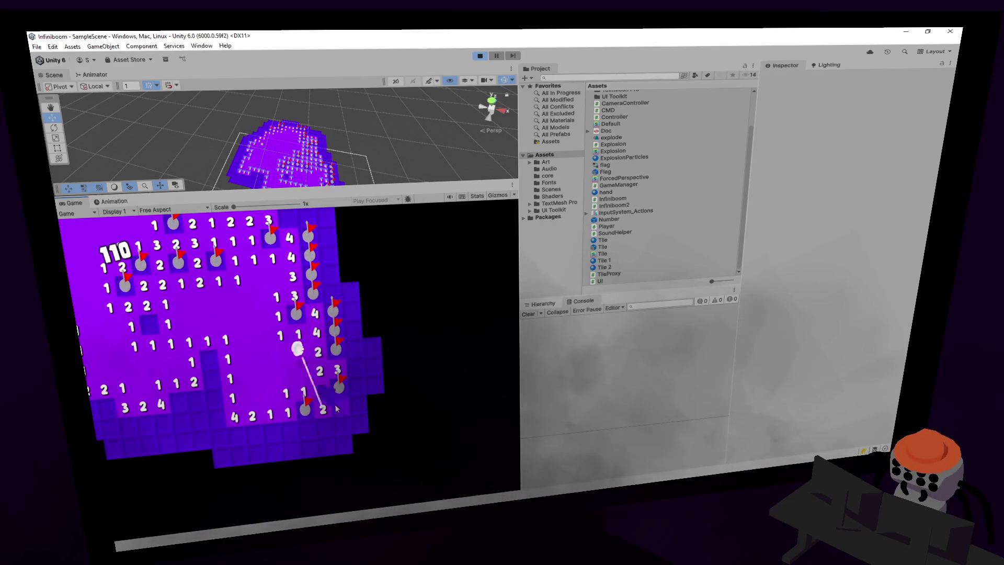
click(335, 409)
key(w)
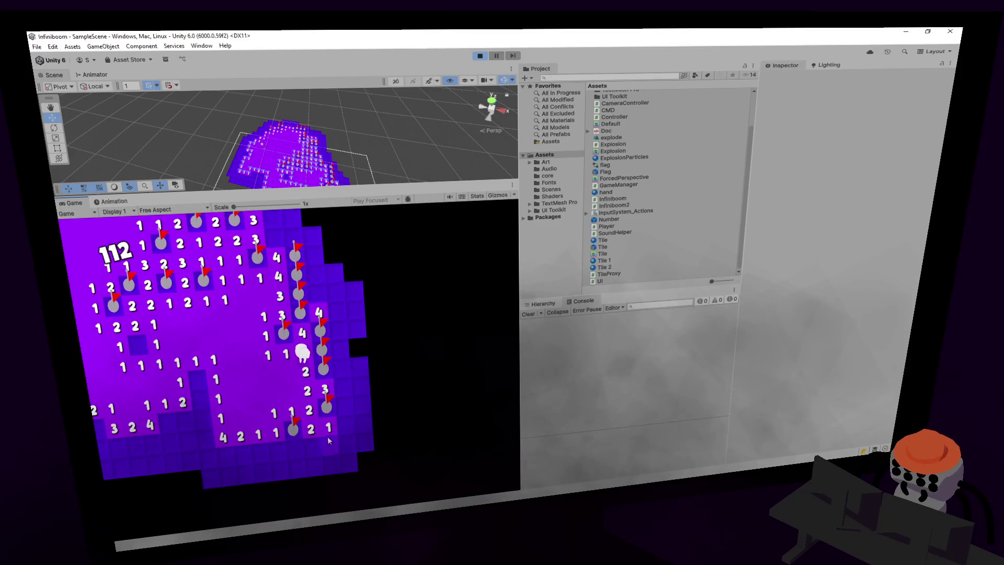
click(328, 440)
- Walk across the opened area and uncover bottom tiles until a mine explodes at 257
key(d)
key(d)
key(d)
key(s)
key(s)
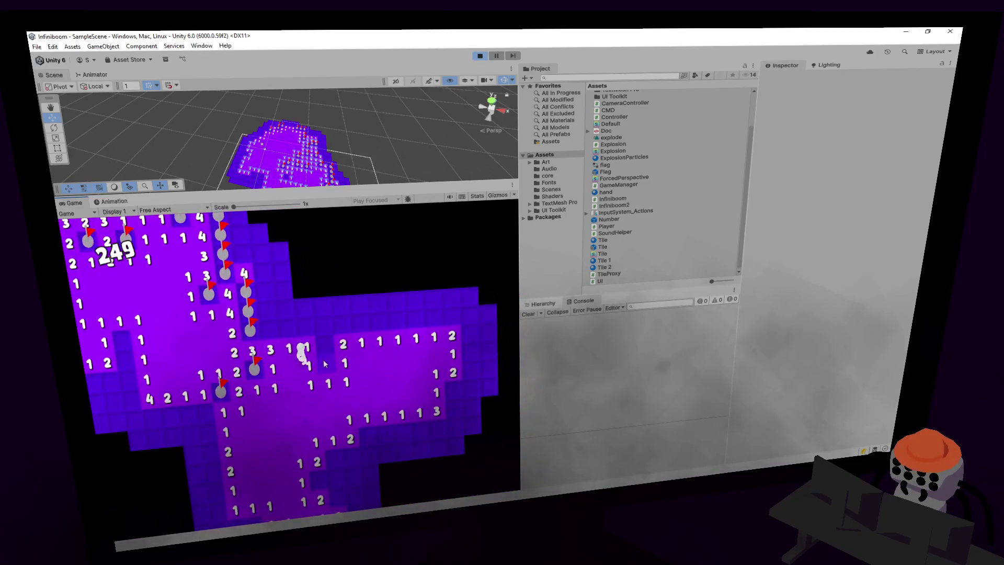
key(d)
key(d)
key(d)
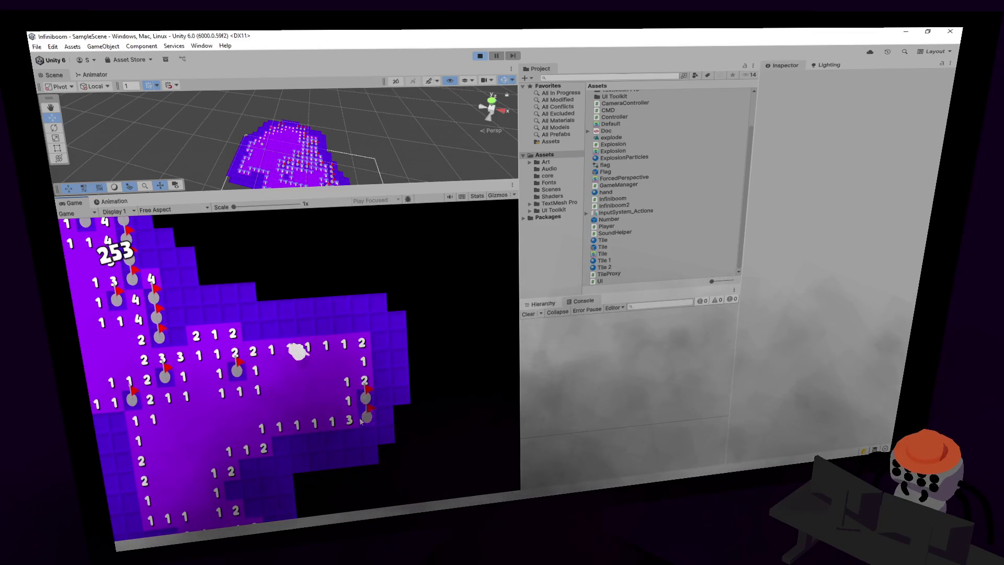
key(s)
click(297, 421)
click(315, 421)
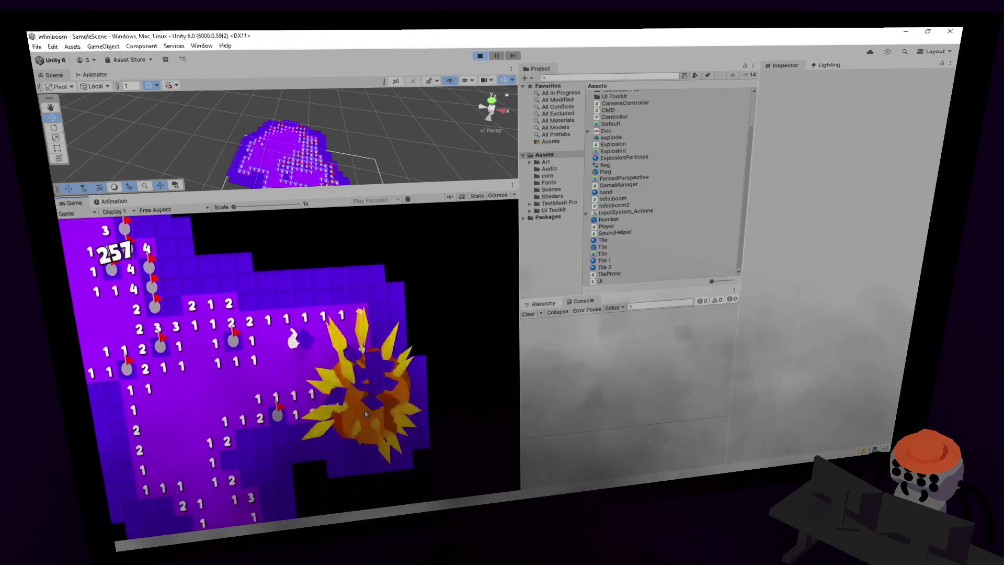
- Stop the game and open Player.cs from the Player object's Script field
key(ctrl+p)
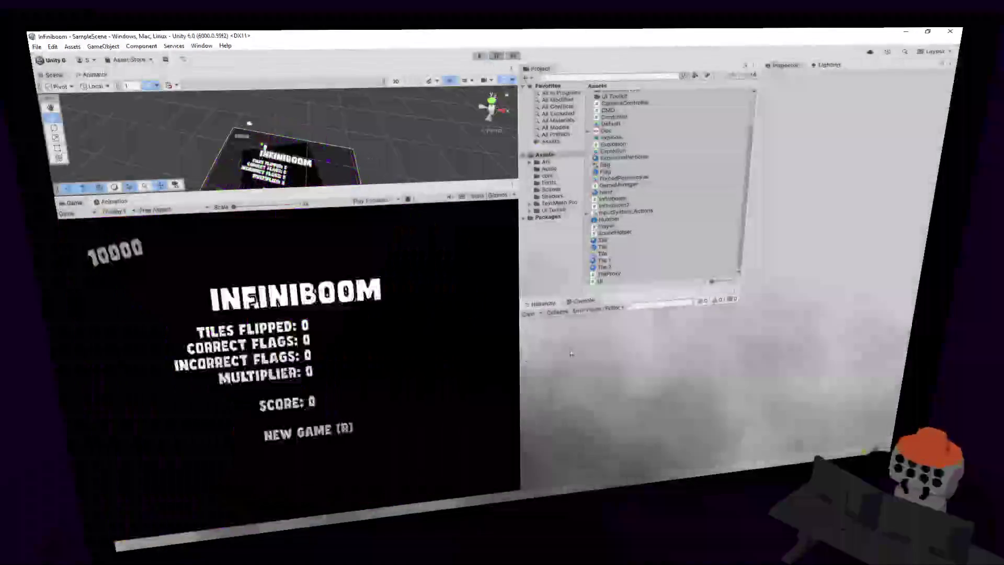
click(542, 303)
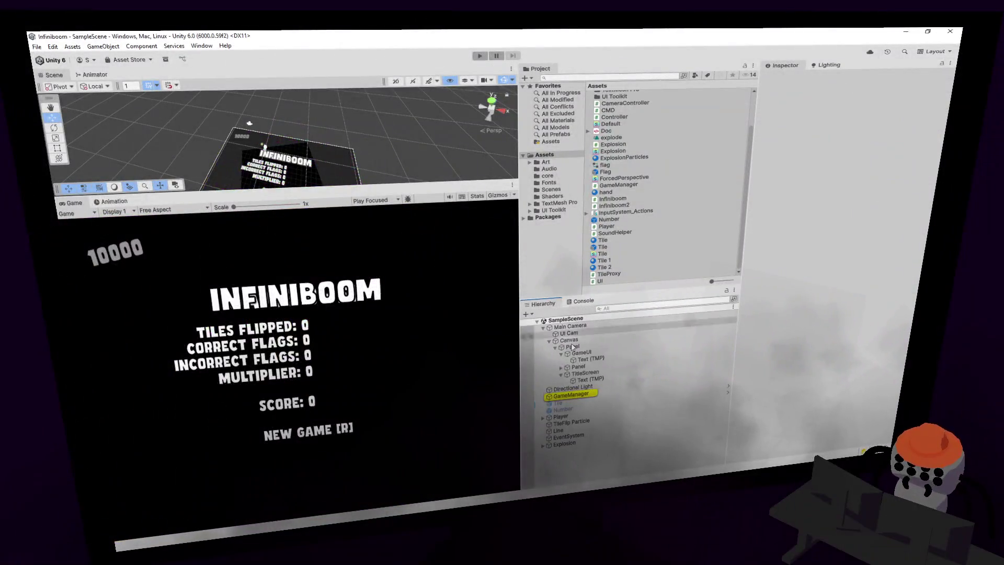
click(562, 416)
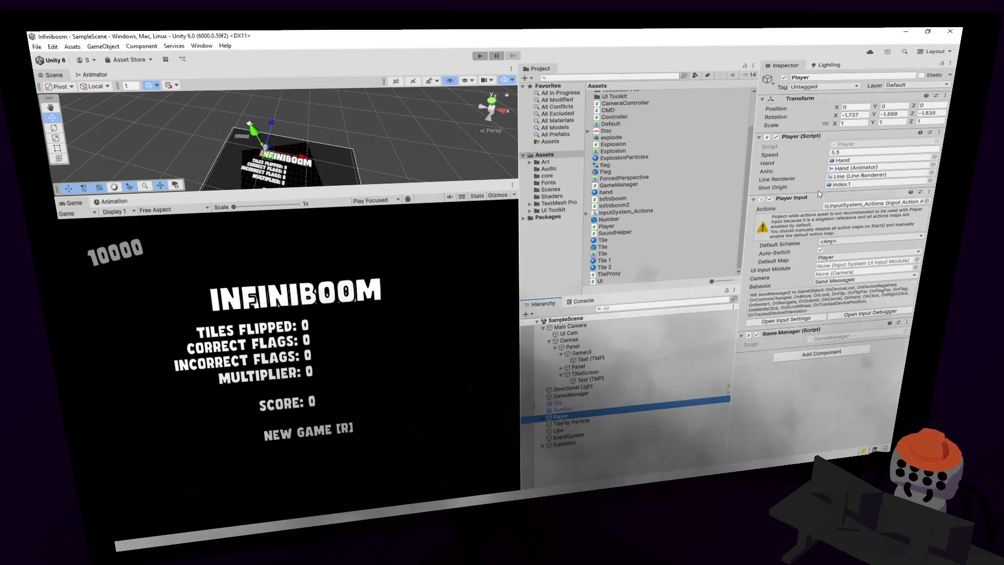
double_click(851, 146)
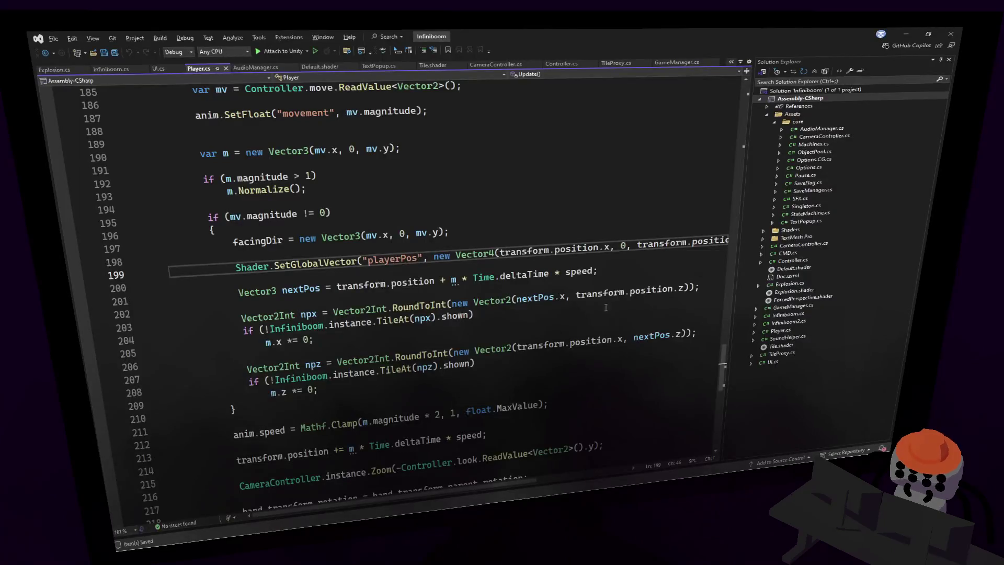
- Declare 'public bool doCollision = true;' below the shotOrigin field and save Player.cs
scroll(376, 267, down, 2)
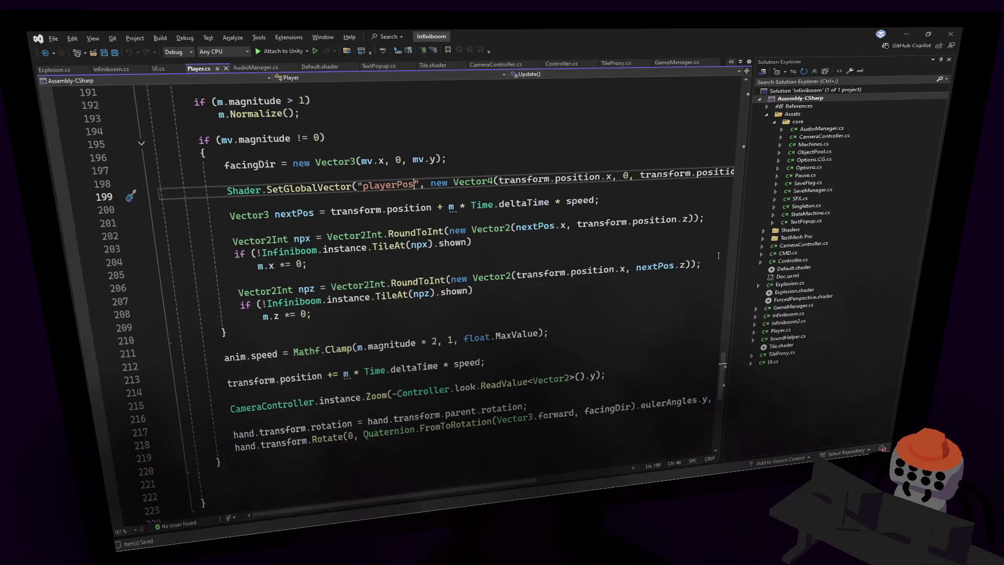
mouse_move(724, 366)
mouse_down()
mouse_move(719, 292)
mouse_move(703, 359)
mouse_up()
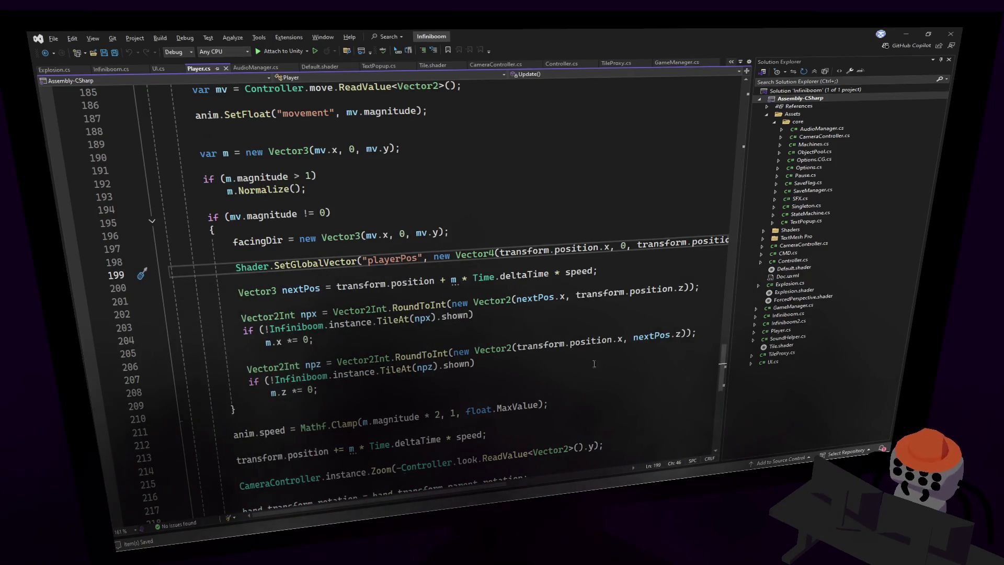
scroll(446, 270, up, 20)
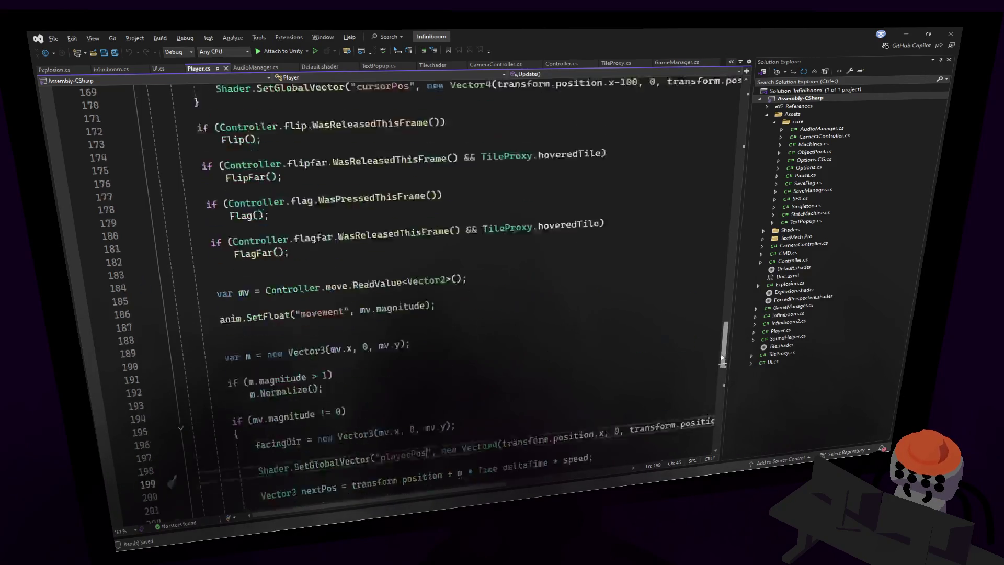
scroll(445, 270, down, 2)
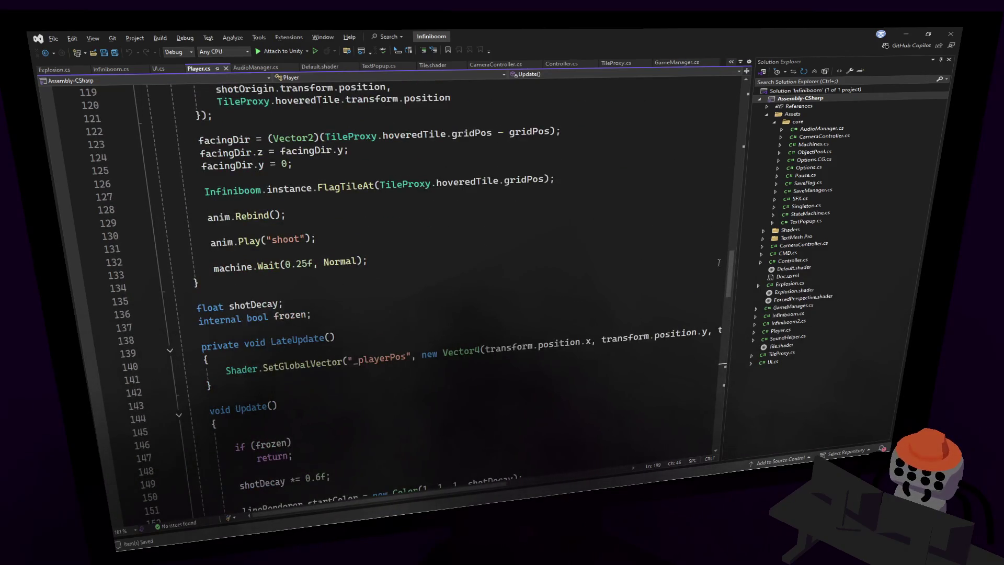
scroll(716, 261, up, 20)
click(375, 267)
key(Return)
key(Return)
text(public bool do)
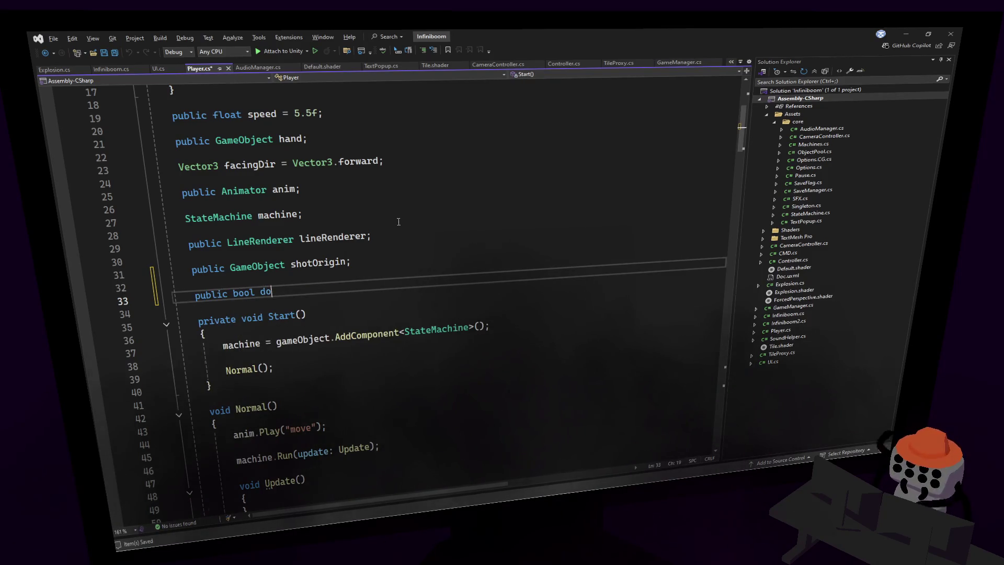
text(Collision = )
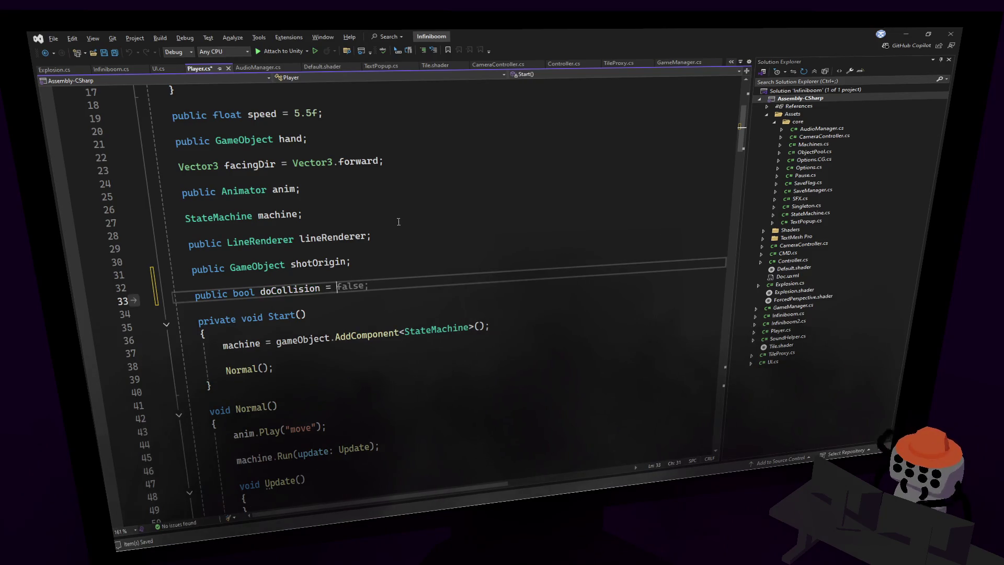
text(true;)
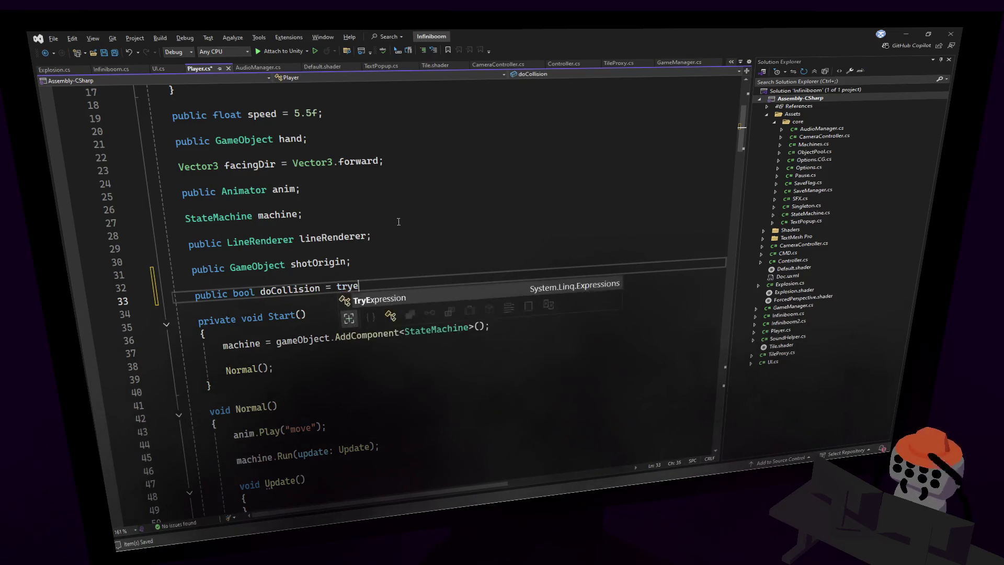
text(l)
key(ctrl+s)
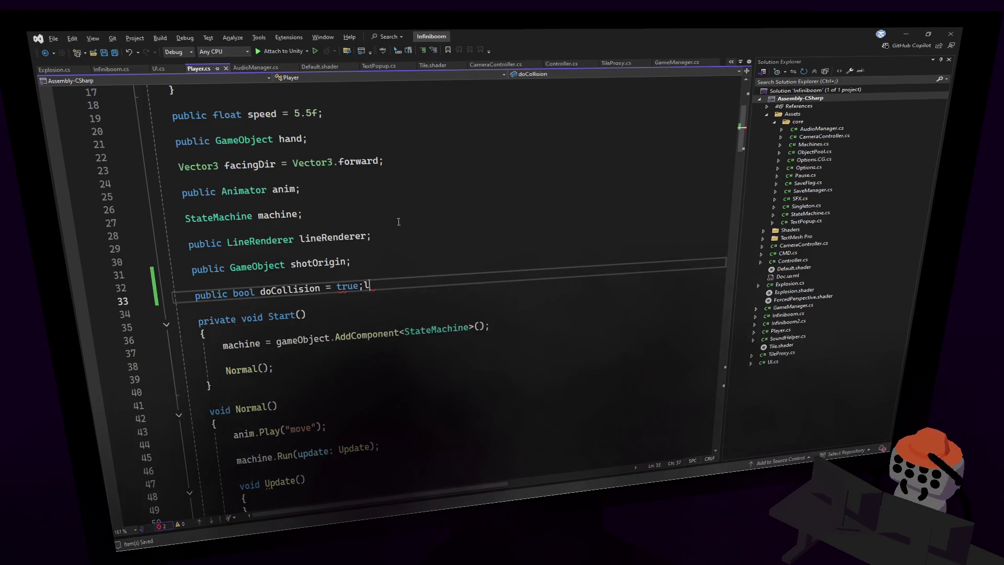
key(BackSpace)
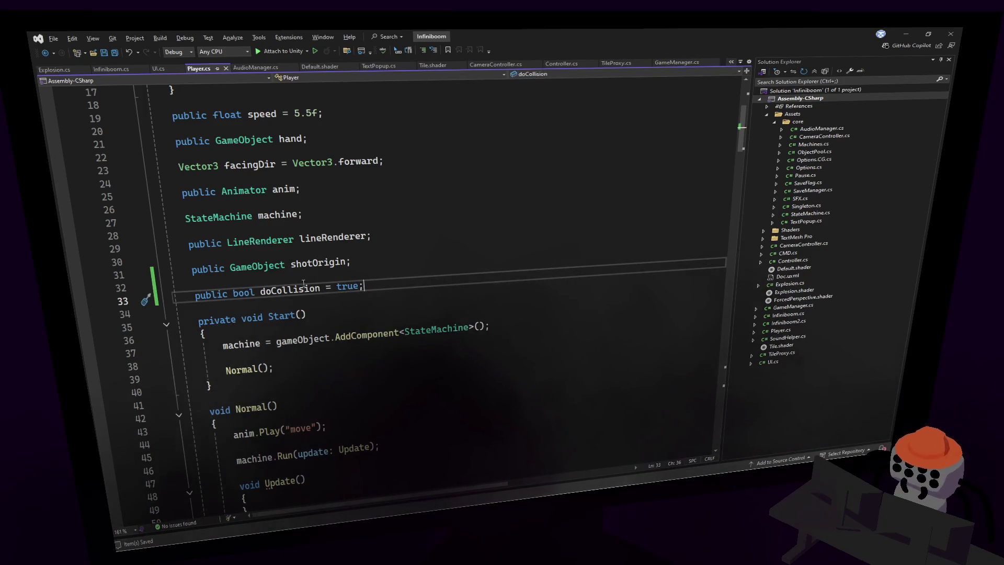
- Move to the end of the first TileAt(npx).shown check in Update to extend it
double_click(305, 285)
drag(738, 126, 701, 316)
scroll(547, 276, down, 7)
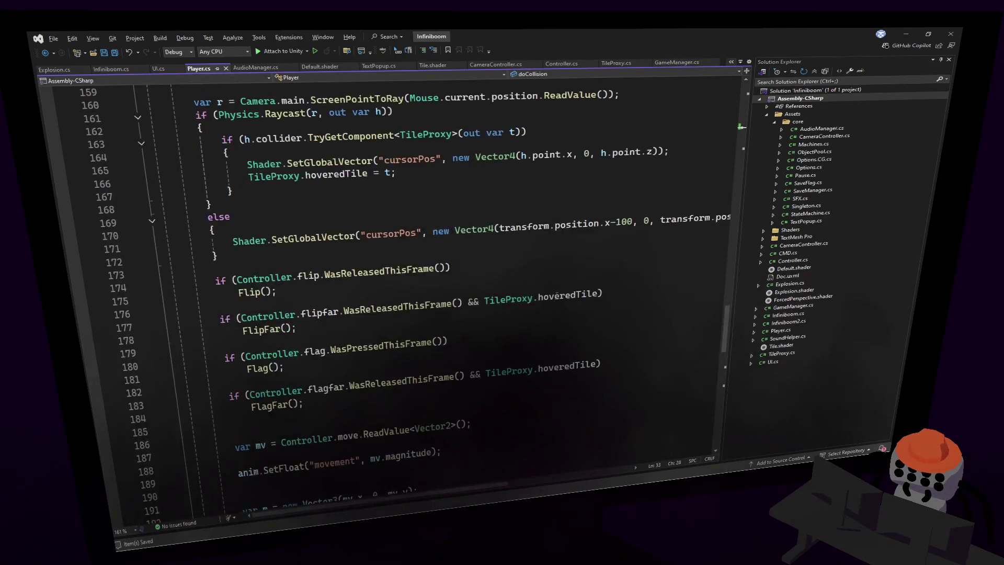
scroll(547, 276, down, 5)
click(456, 298)
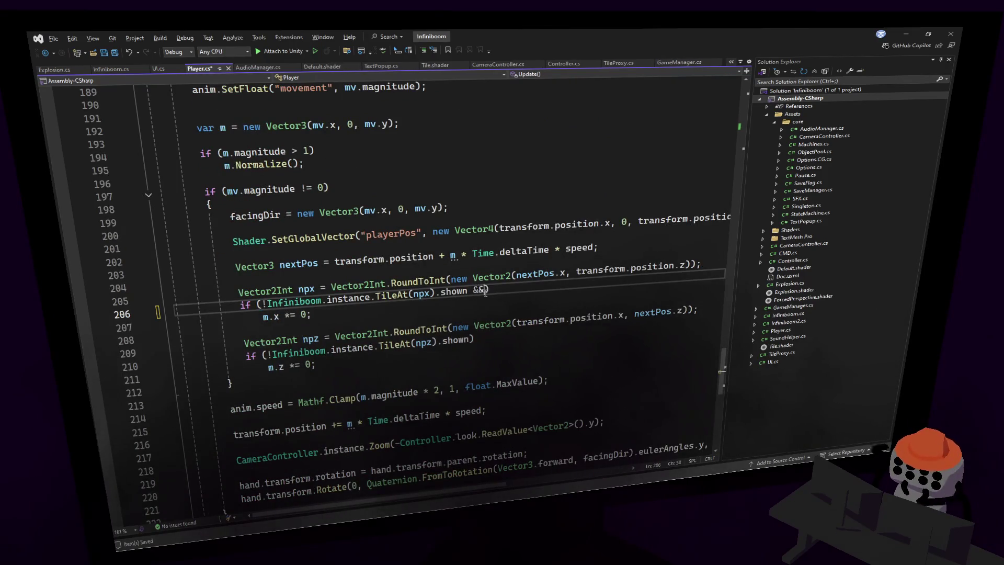
- Add the doCollision condition to the second tile-shown check, save, and review the first condition
key(Down)
key(Down)
key(Down)
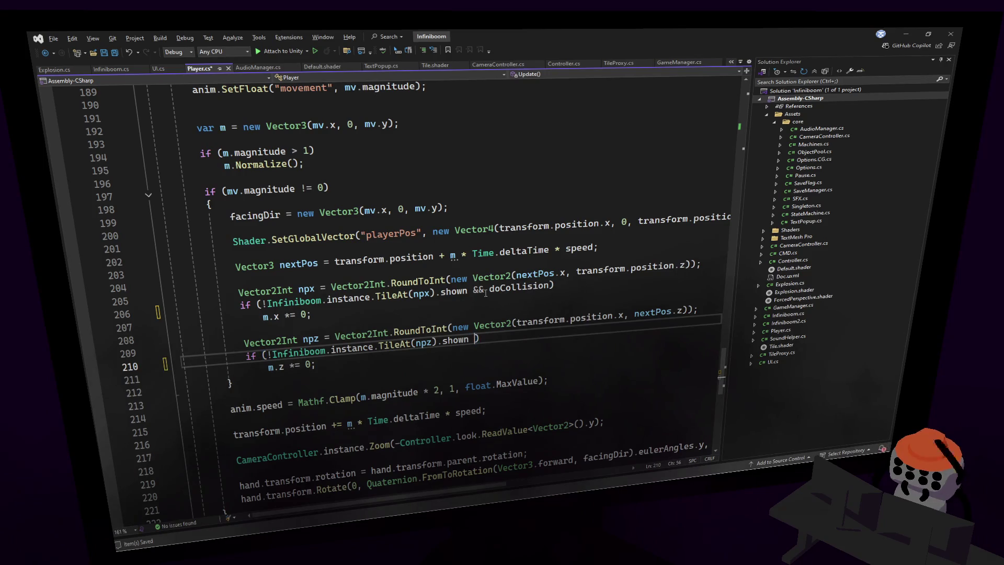
key(ctrl+s)
click(485, 293)
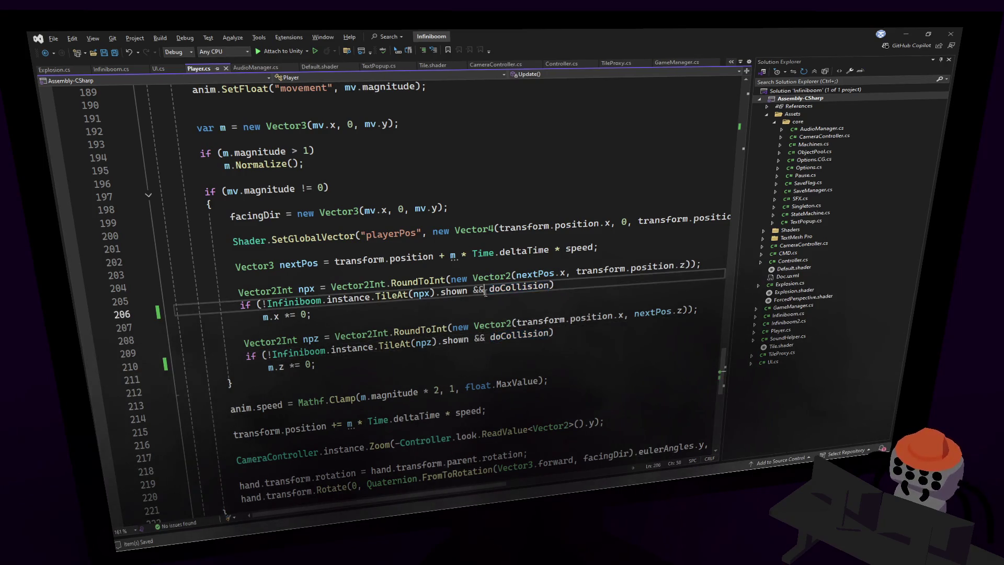
click(563, 310)
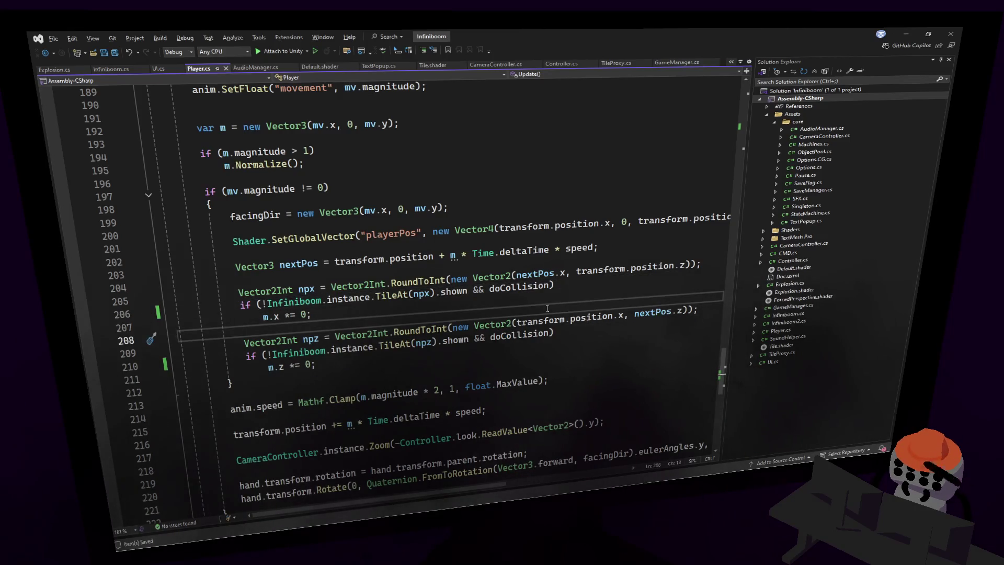
click(569, 289)
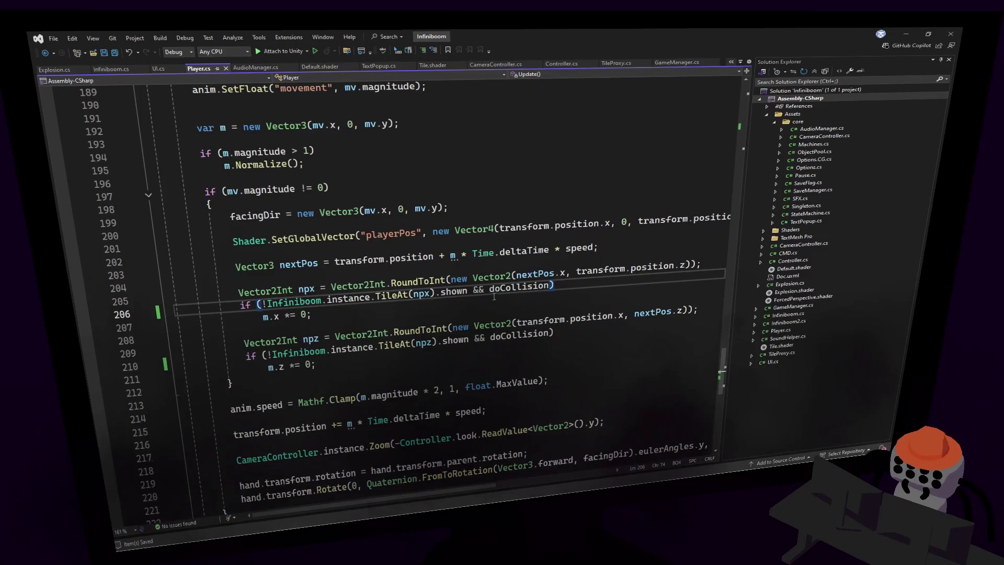
mouse_move(468, 291)
mouse_down()
mouse_move(246, 286)
mouse_move(263, 304)
mouse_up()
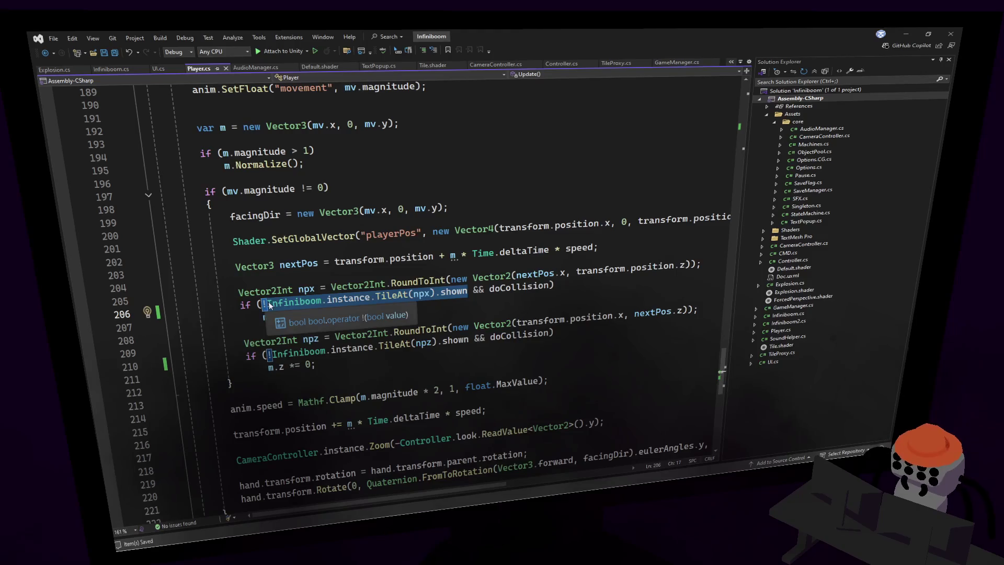
shift+click(248, 304)
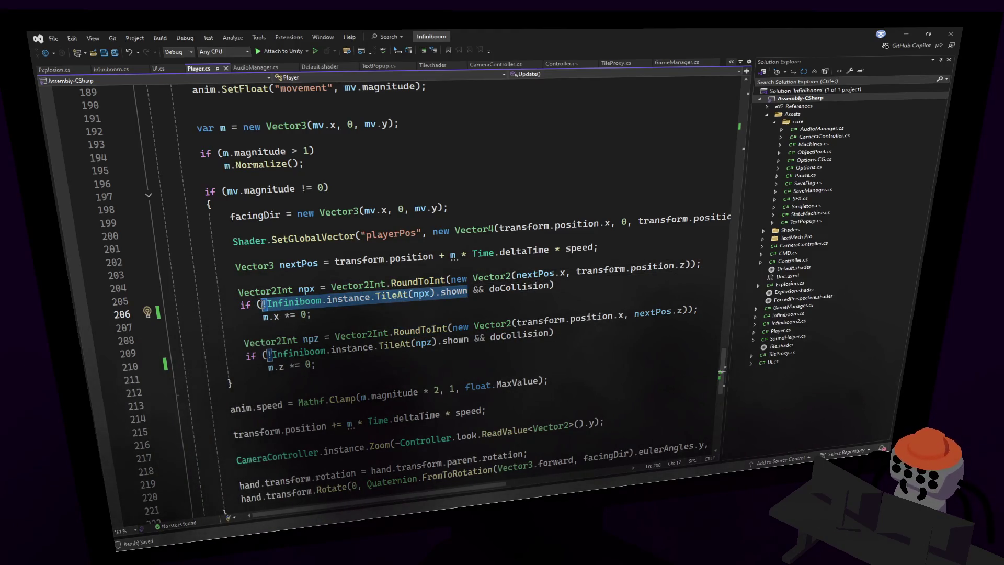
right_click(328, 293)
click(481, 168)
- Check both collision conditions and every use of doCollision, then return to Unity to recompile
click(301, 315)
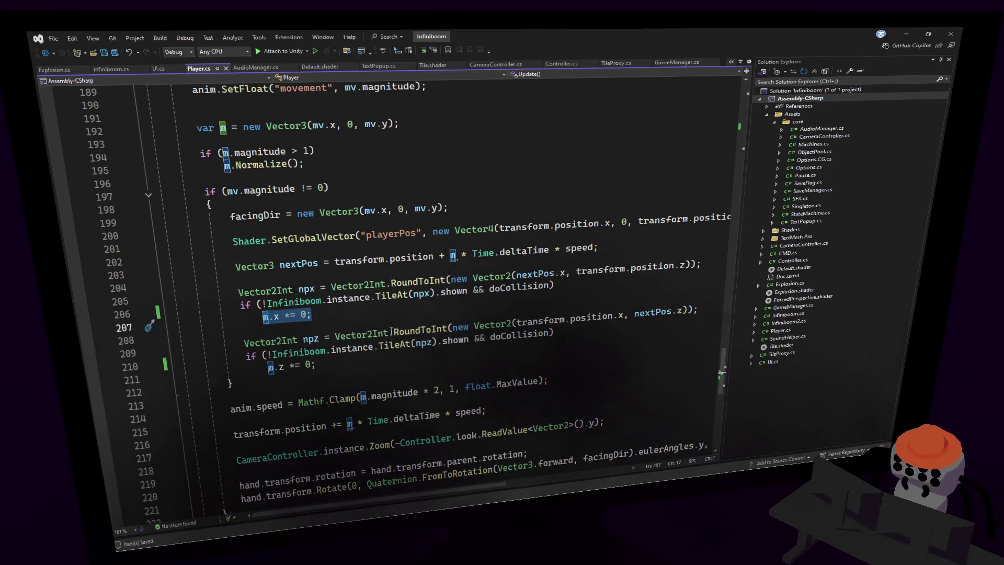
mouse_move(317, 364)
mouse_down()
mouse_move(245, 349)
mouse_move(310, 328)
mouse_up()
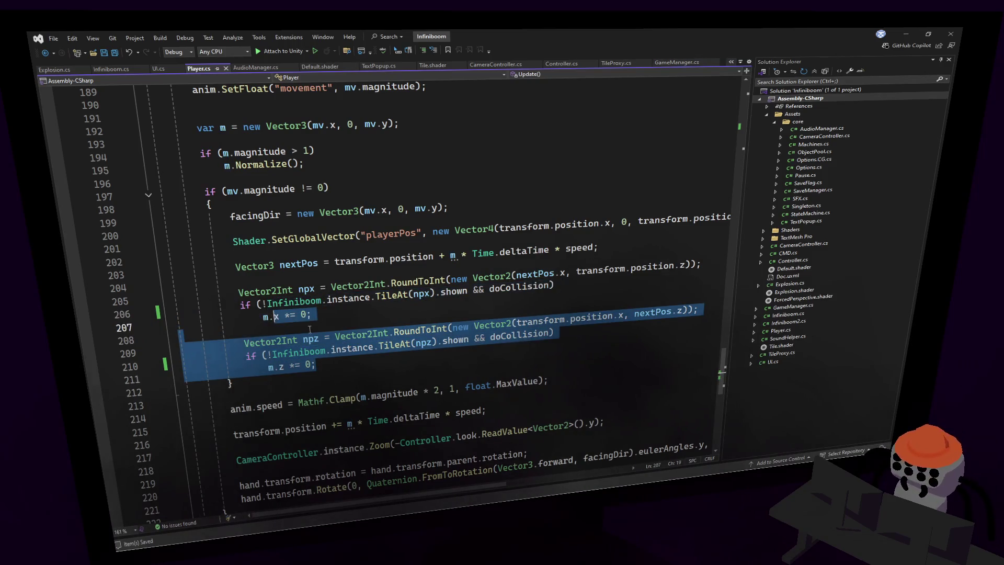
click(414, 259)
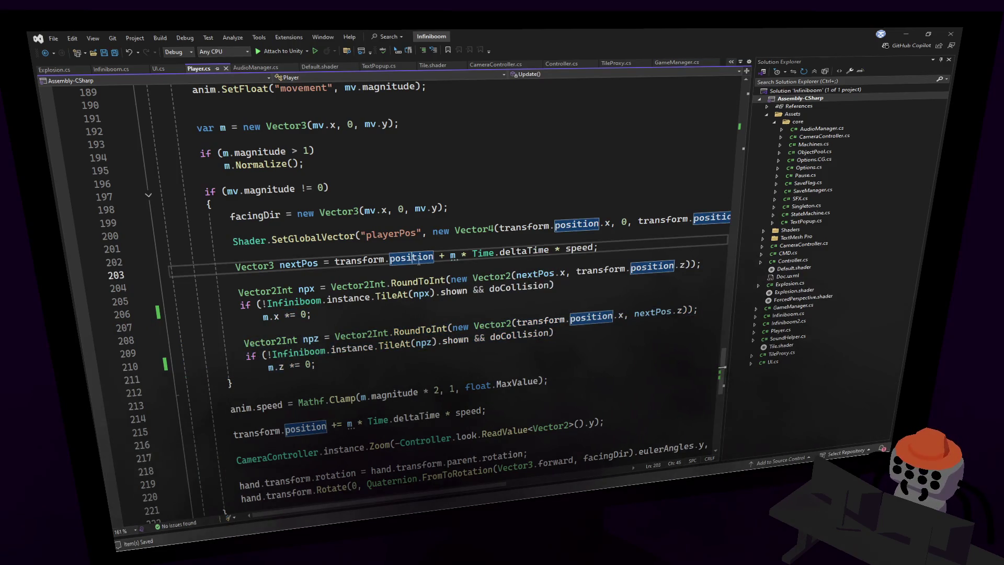
double_click(517, 286)
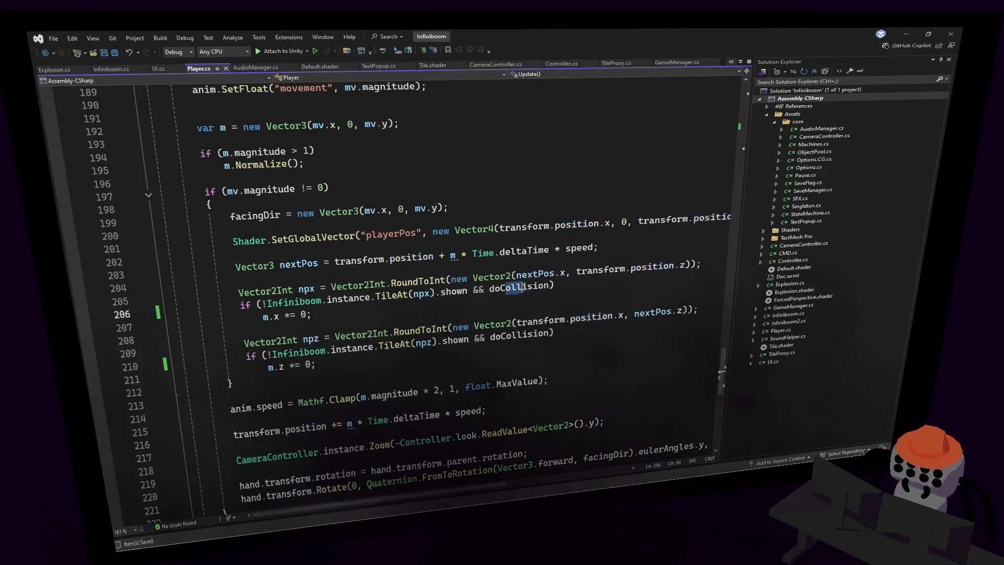
click(591, 190)
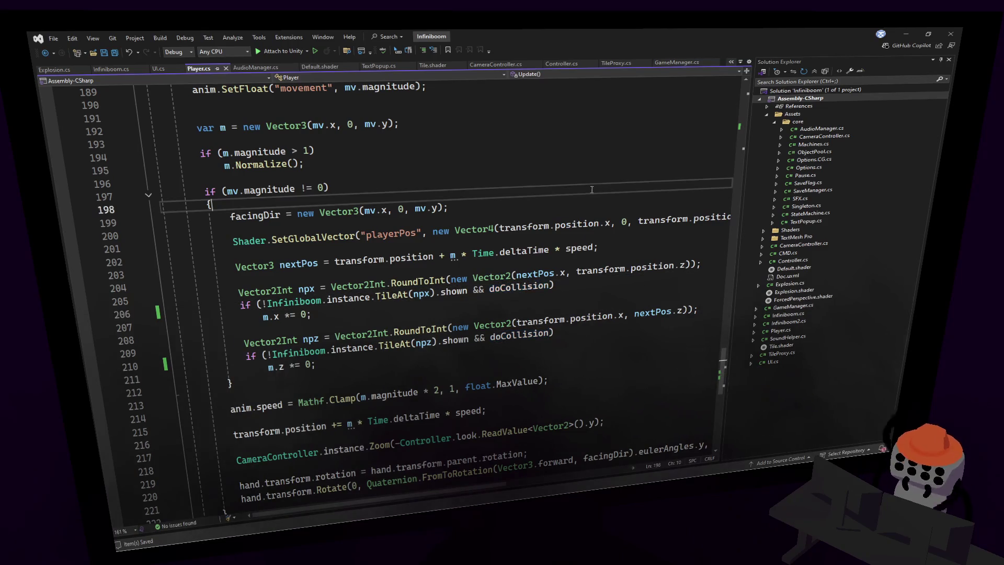
double_click(512, 291)
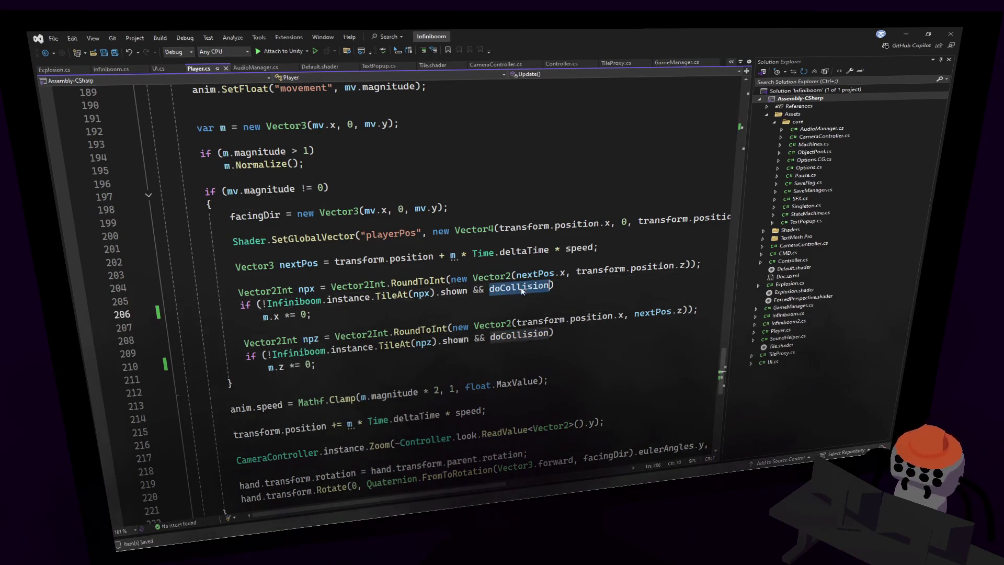
key(alt+Tab)
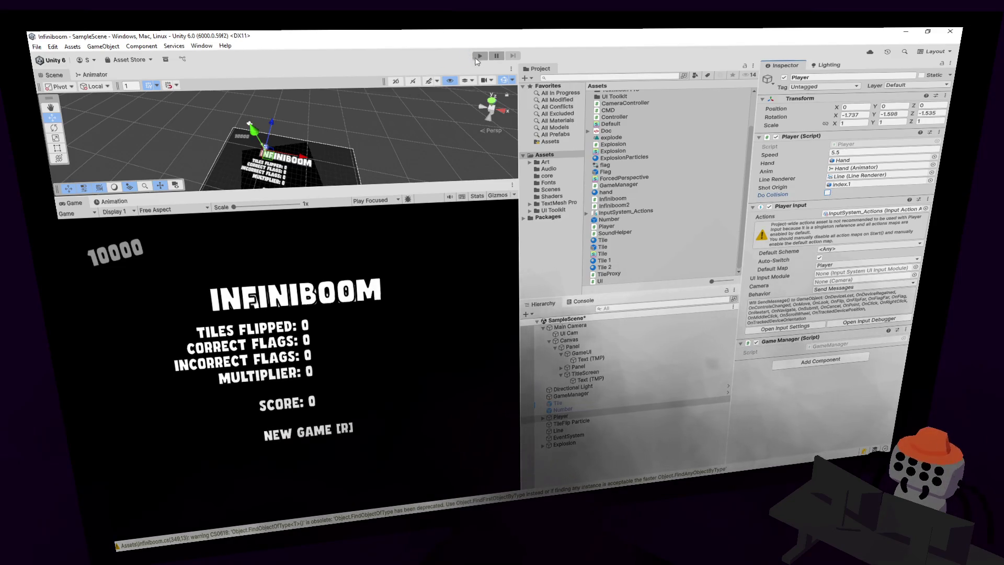
- Start a fresh Infiniboom playtest with the Player's Do Collision setting turned off
click(477, 56)
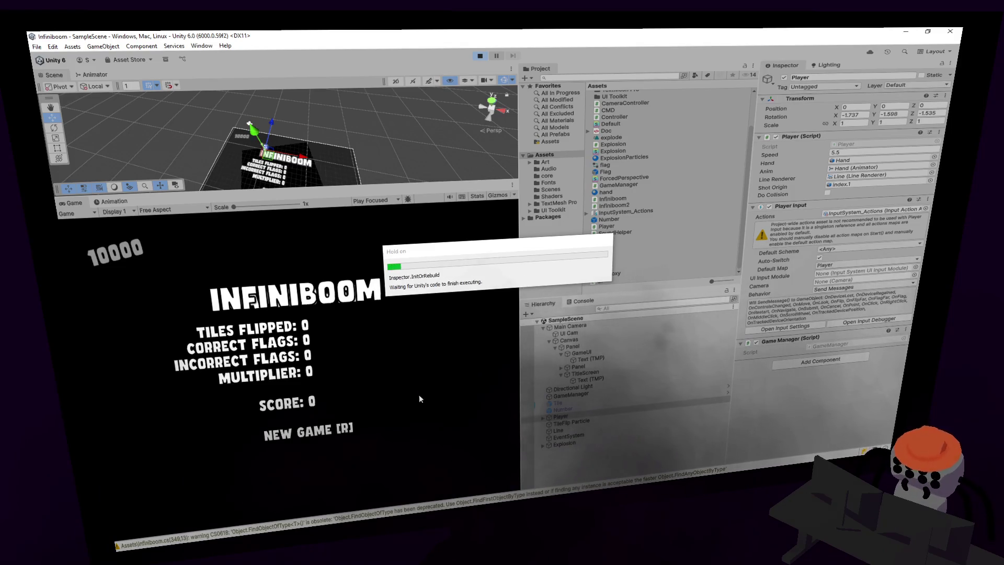
- Walk the player diagonally off the board, then back to the centre of the purple board
key(w+d)
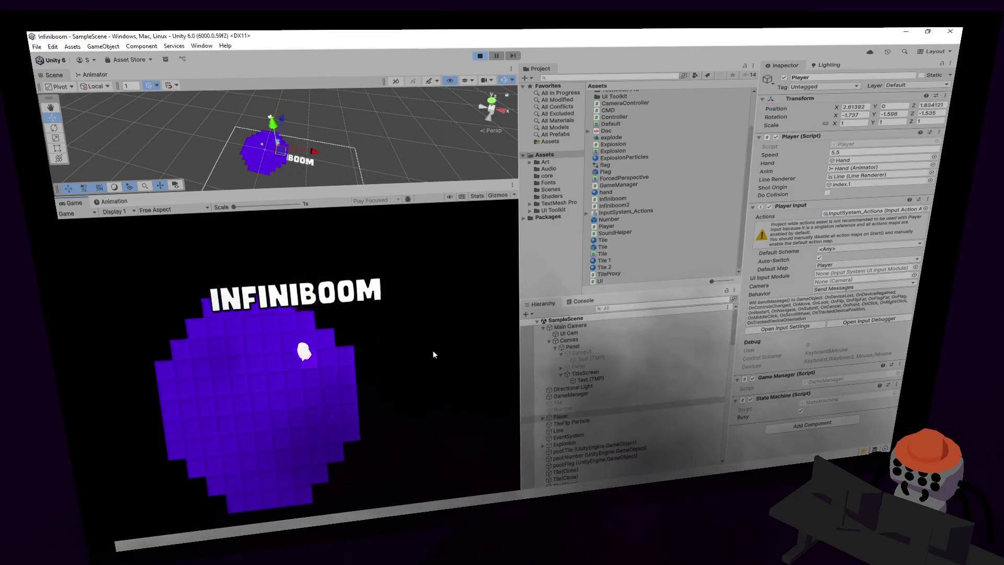
key(w+d)
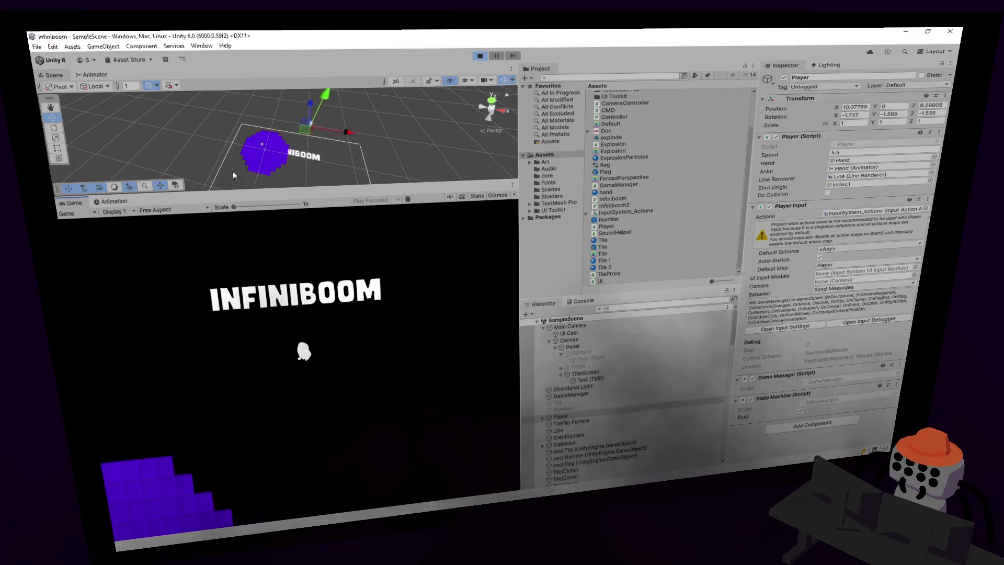
key(w+d)
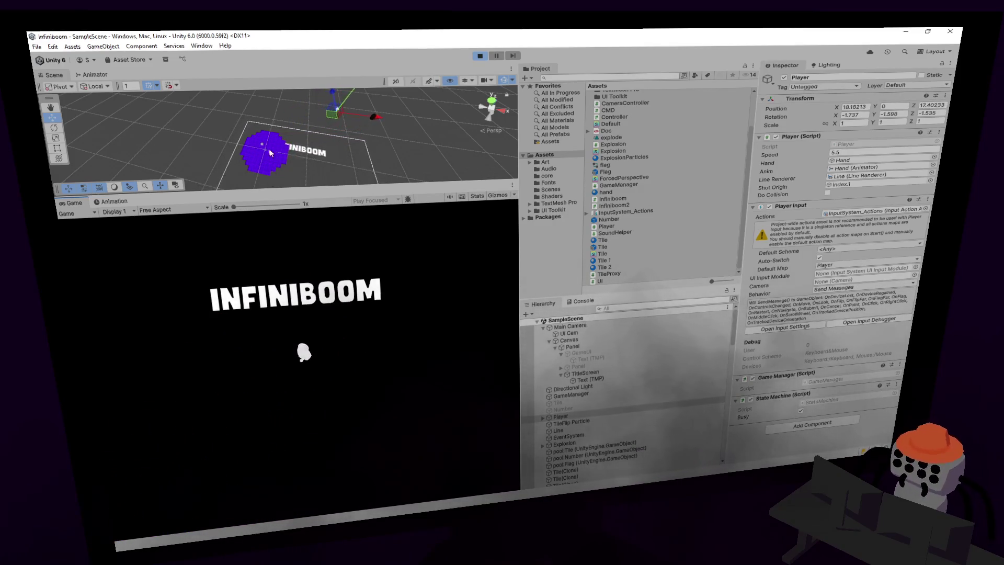
key(w+d)
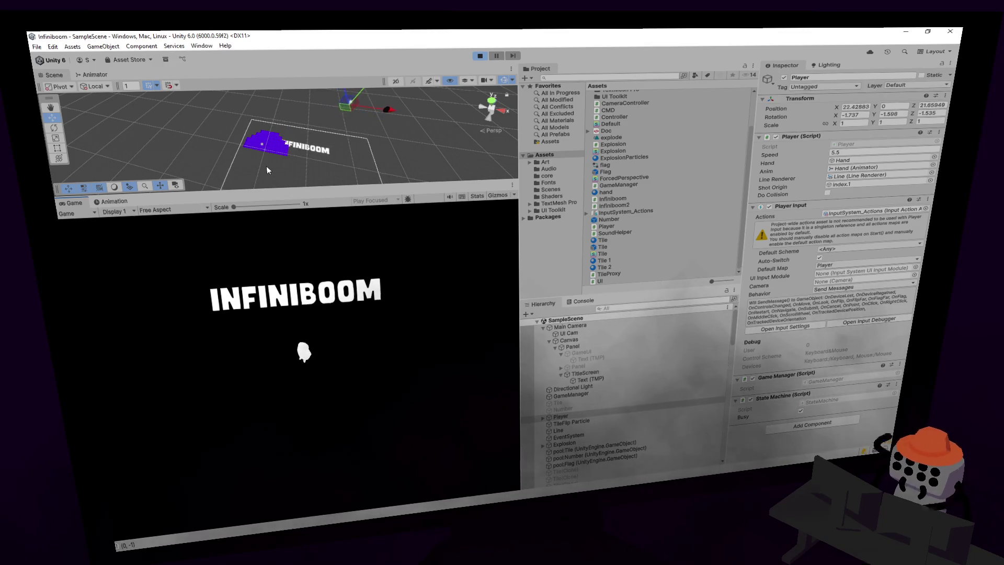
key(w+d)
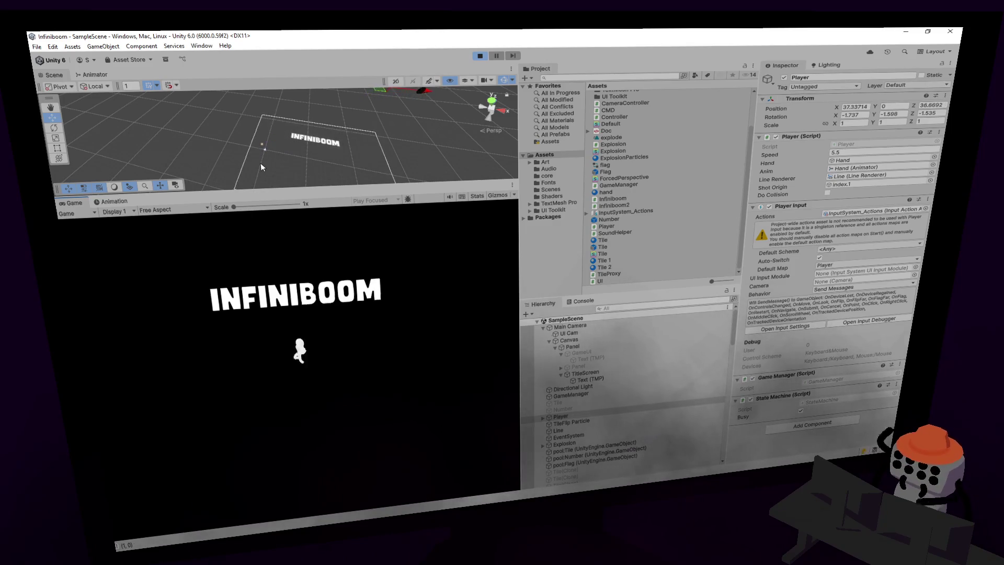
key(s)
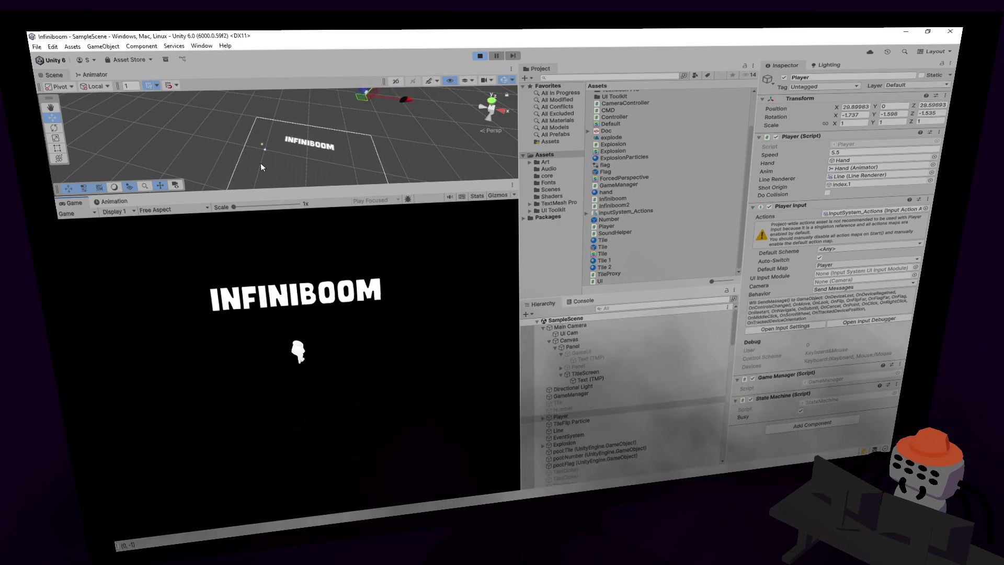
key(s)
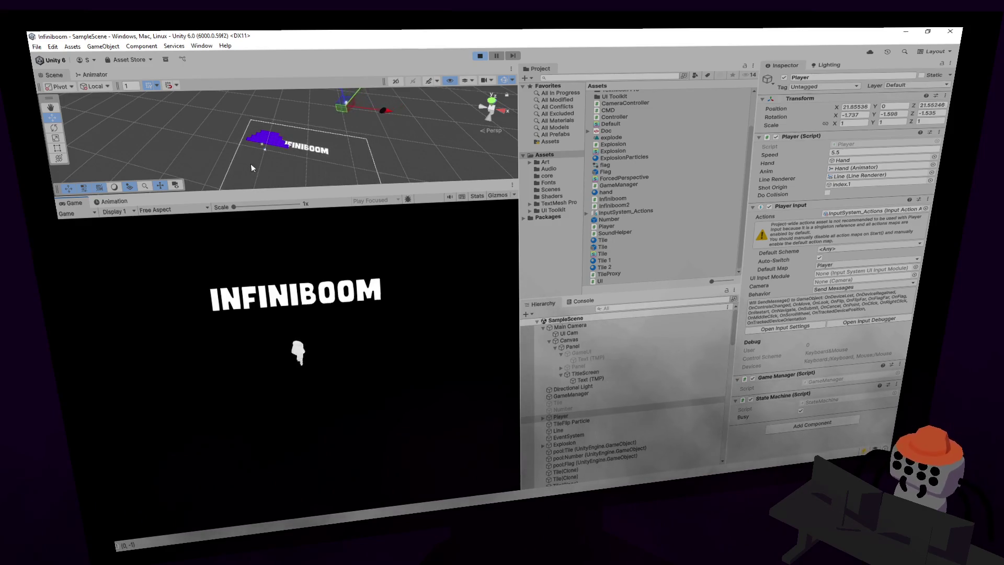
key(s)
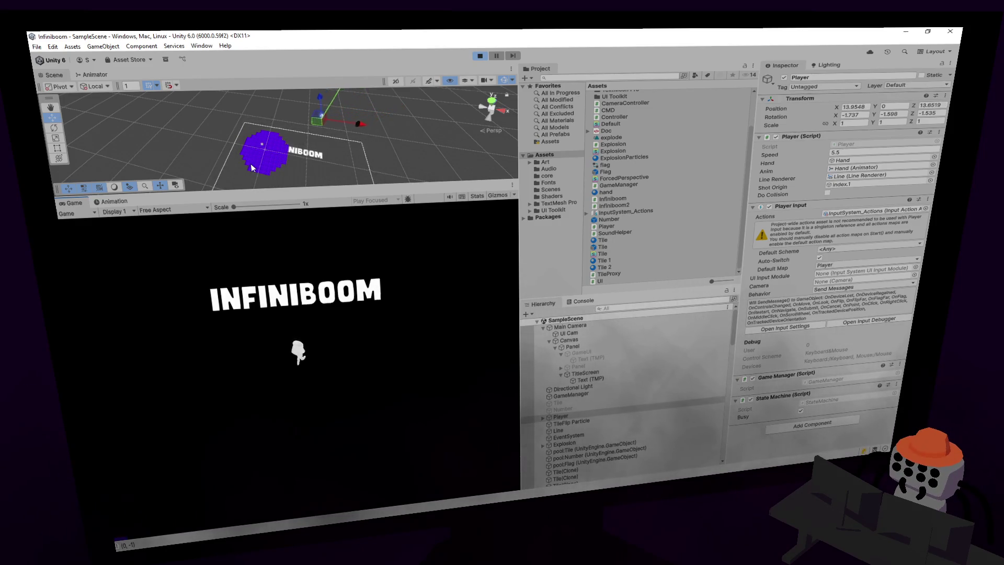
key(r)
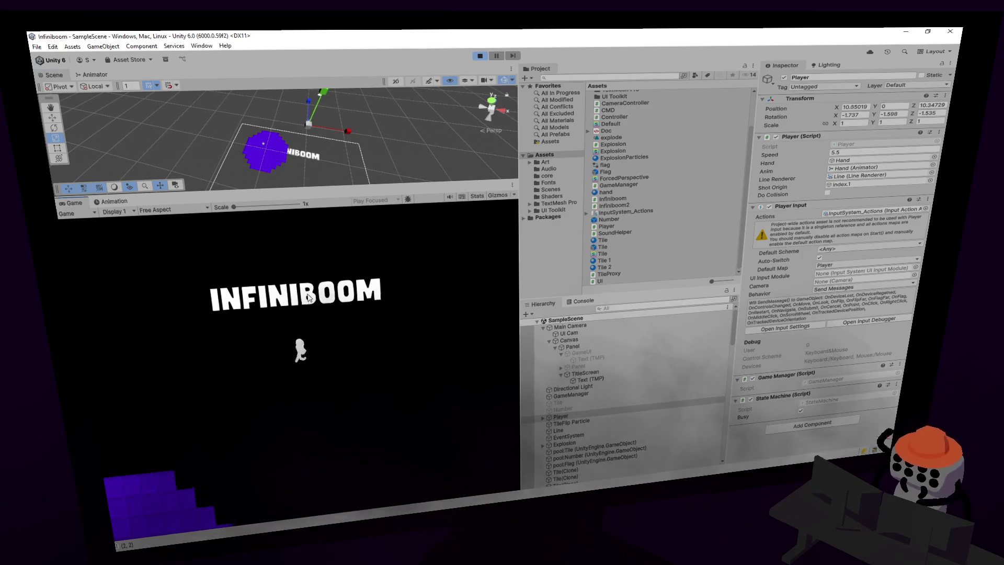
key(s)
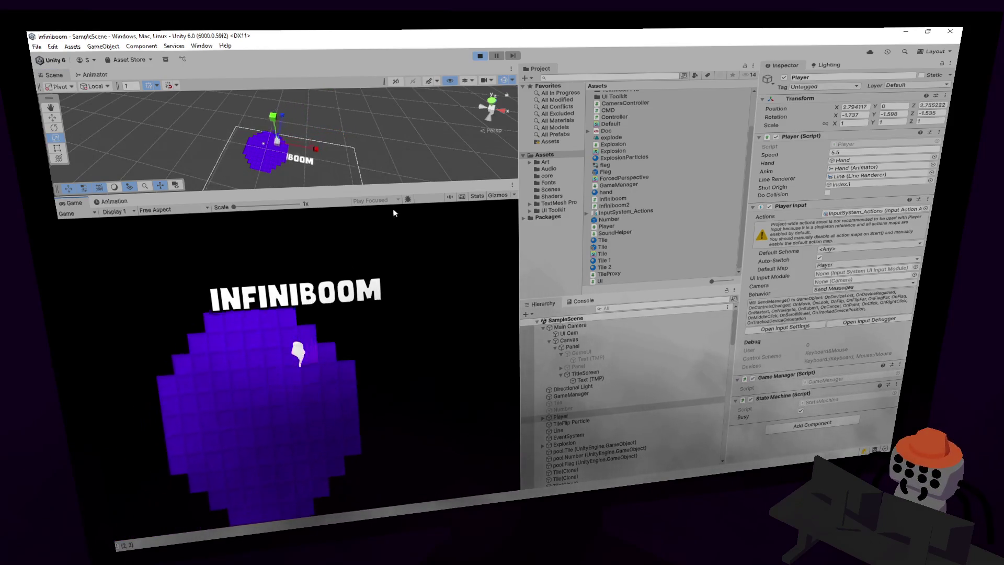
- Start the round, flag a suspected mine, and reveal nearby tiles until a mine explodes
click(394, 210)
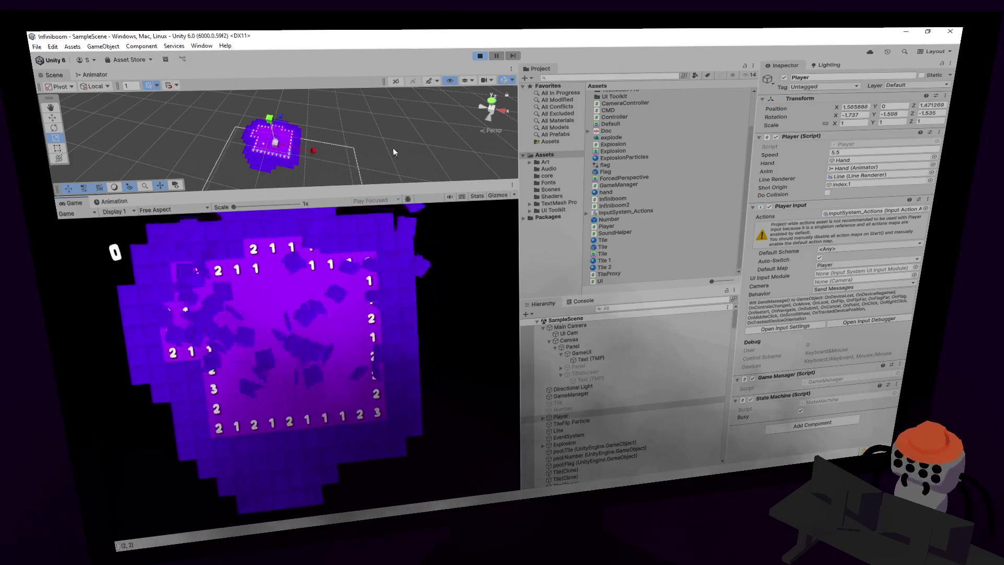
key(w)
right_click(311, 281)
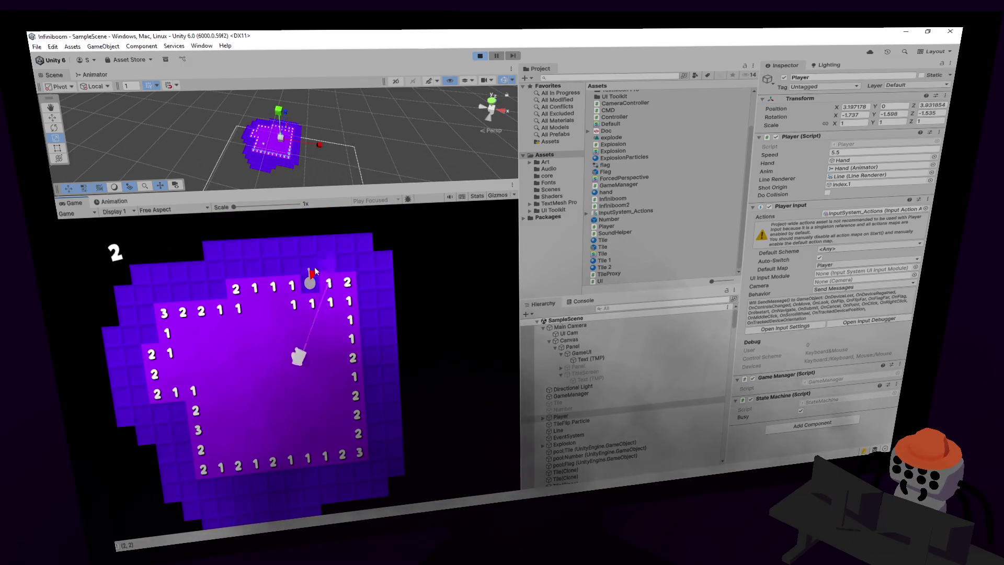
key(w)
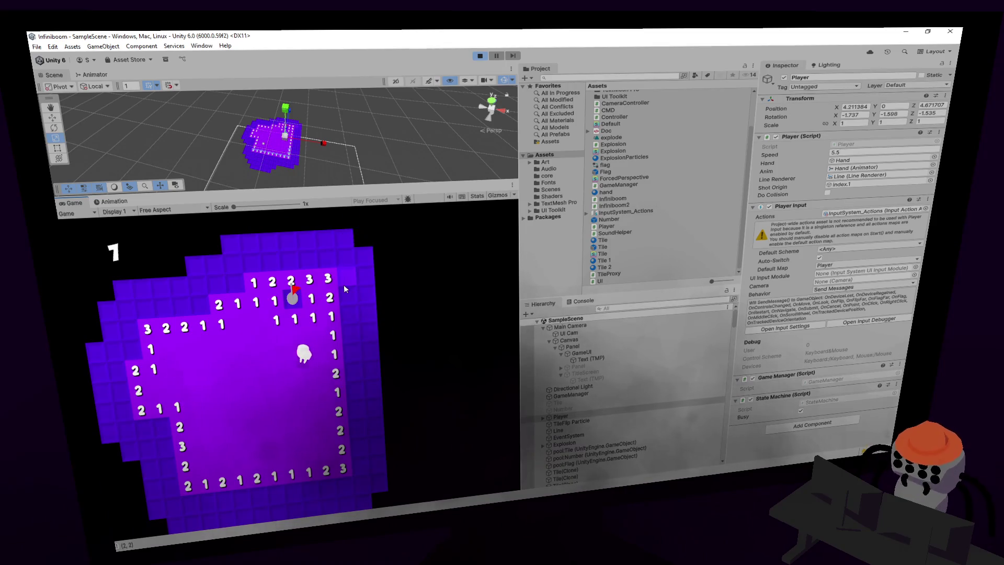
key(s)
click(337, 334)
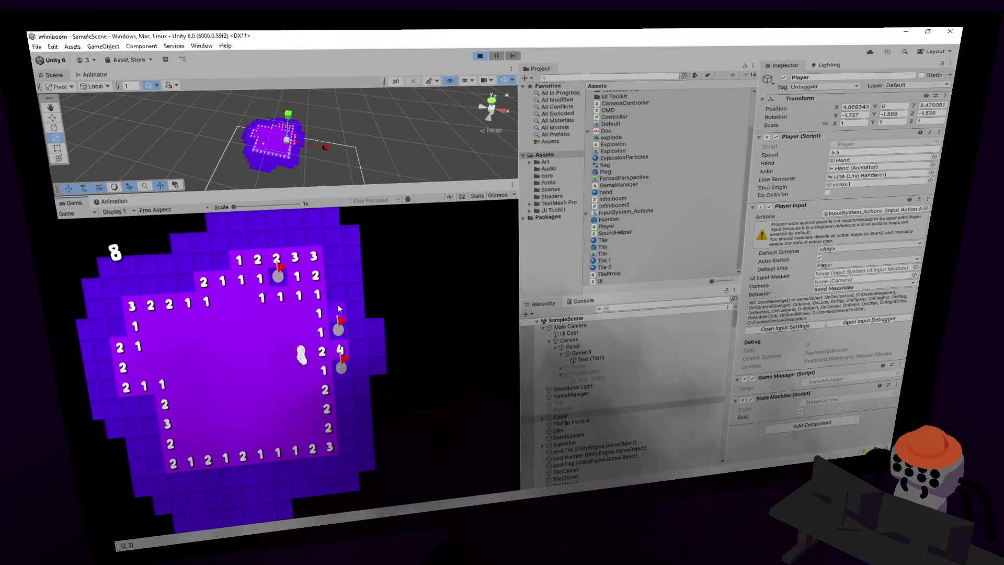
click(338, 310)
click(328, 305)
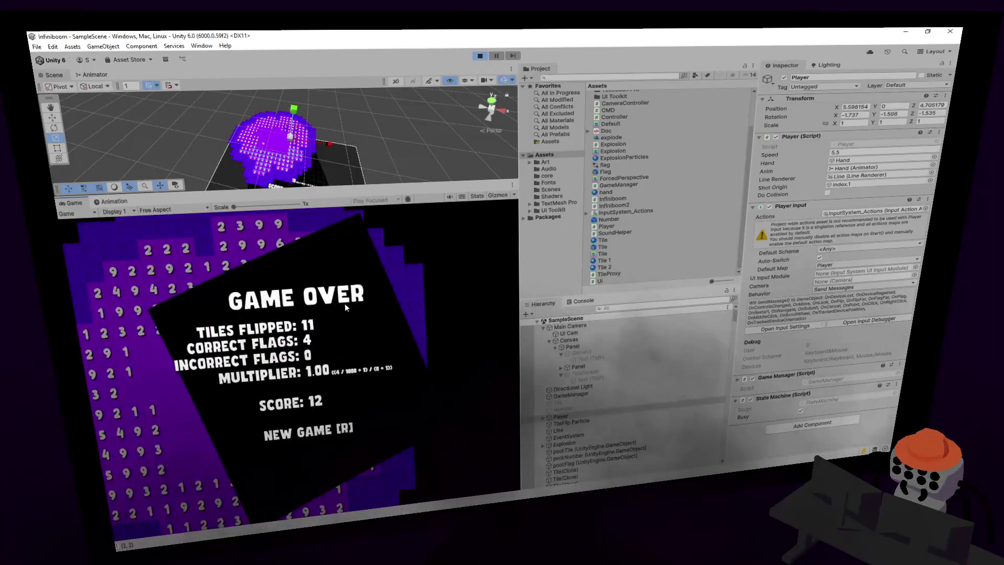
- Restart with R, flag two suspected mines, and reveal surrounding tiles to open a large area
key(r)
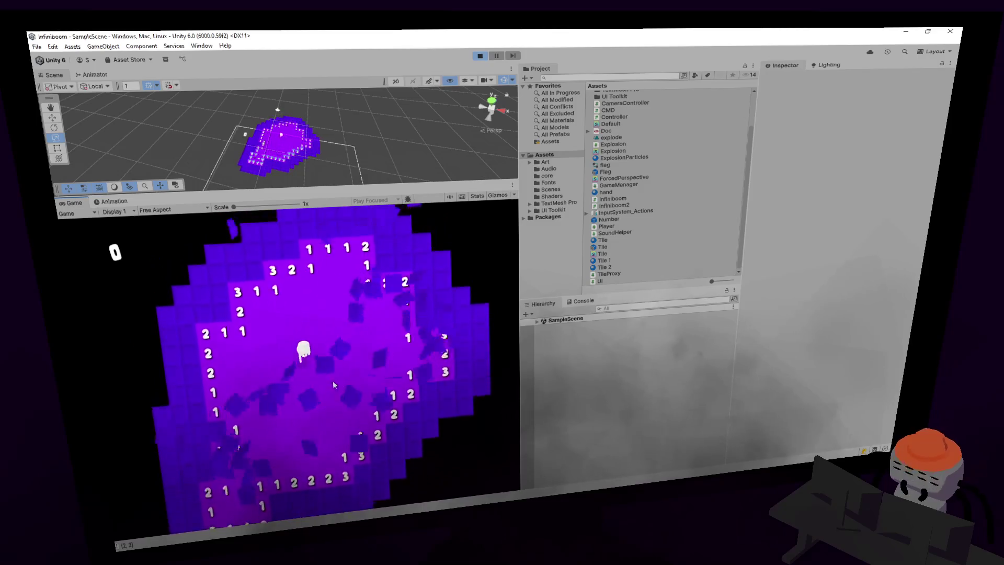
right_click(326, 335)
right_click(345, 332)
click(368, 338)
click(351, 348)
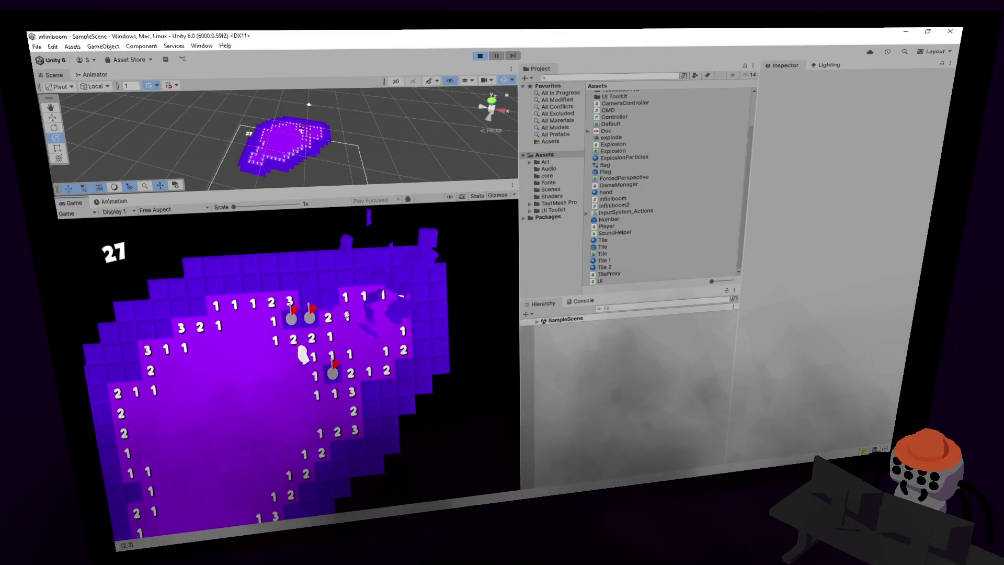
click(293, 299)
click(300, 293)
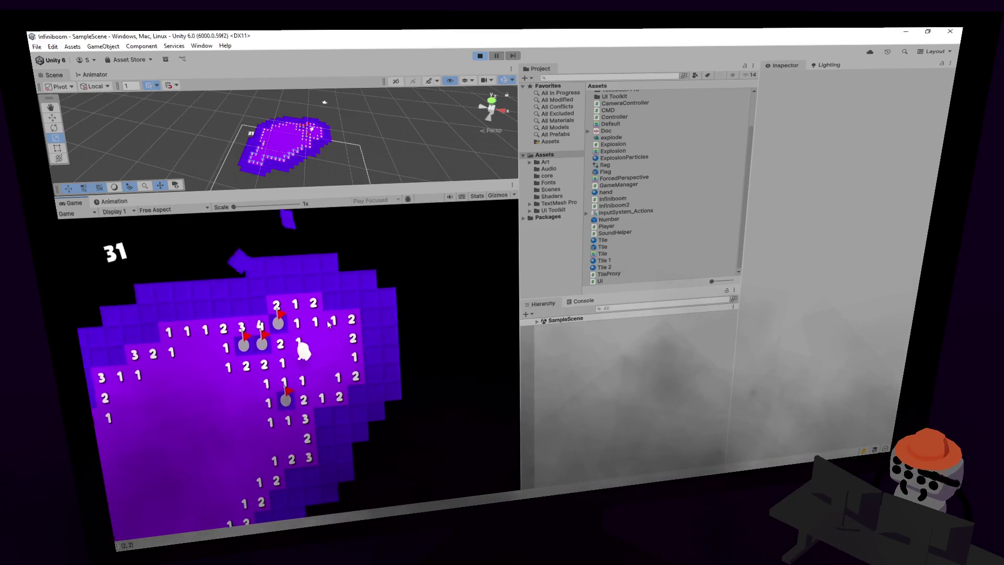
click(328, 319)
click(325, 323)
click(322, 327)
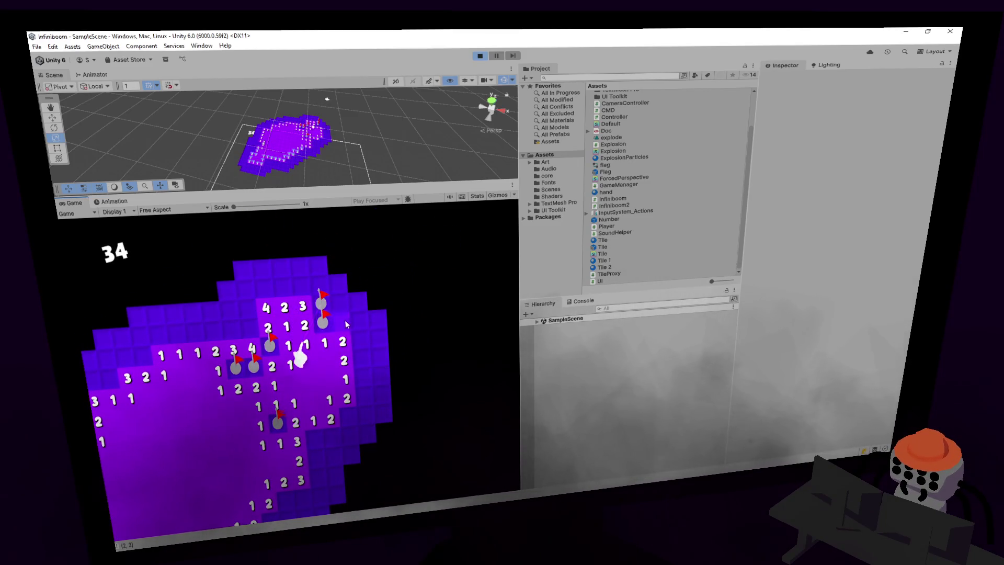
click(344, 320)
- Flag four more mines along the lower edge, clear the nearby safe cells, then hit a mine on the left
right_click(333, 384)
click(334, 404)
right_click(299, 405)
click(317, 407)
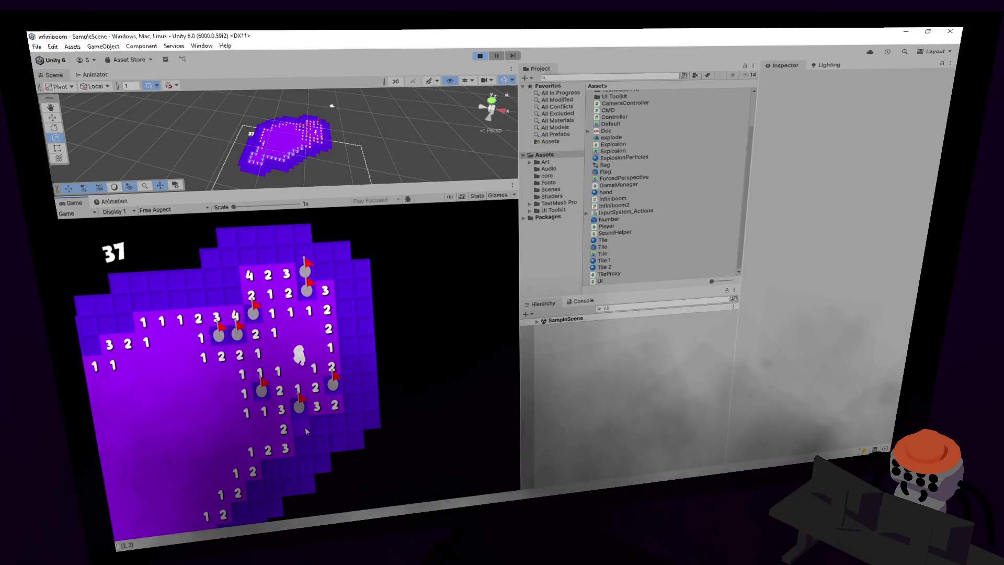
click(316, 428)
click(300, 446)
right_click(270, 467)
right_click(286, 467)
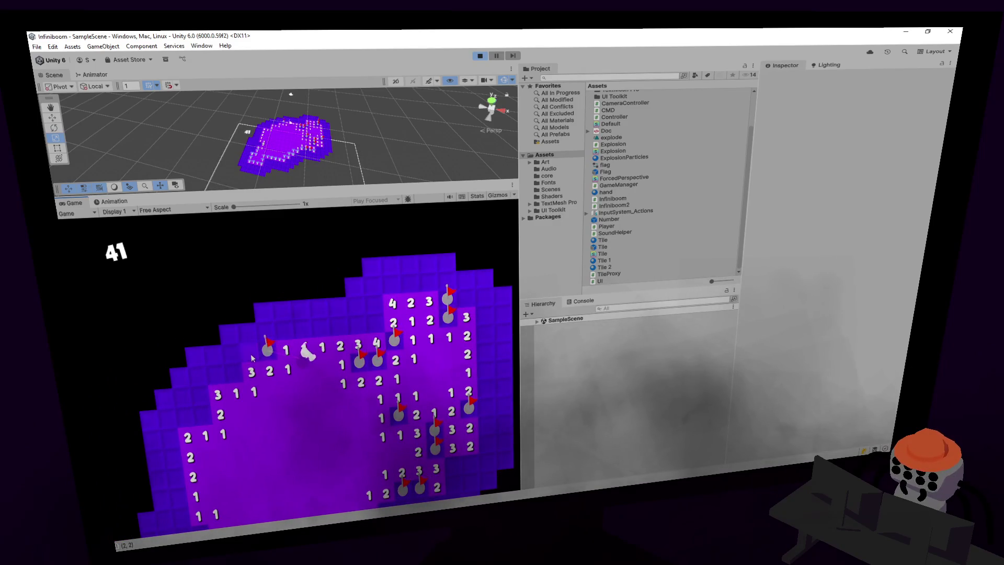
click(228, 378)
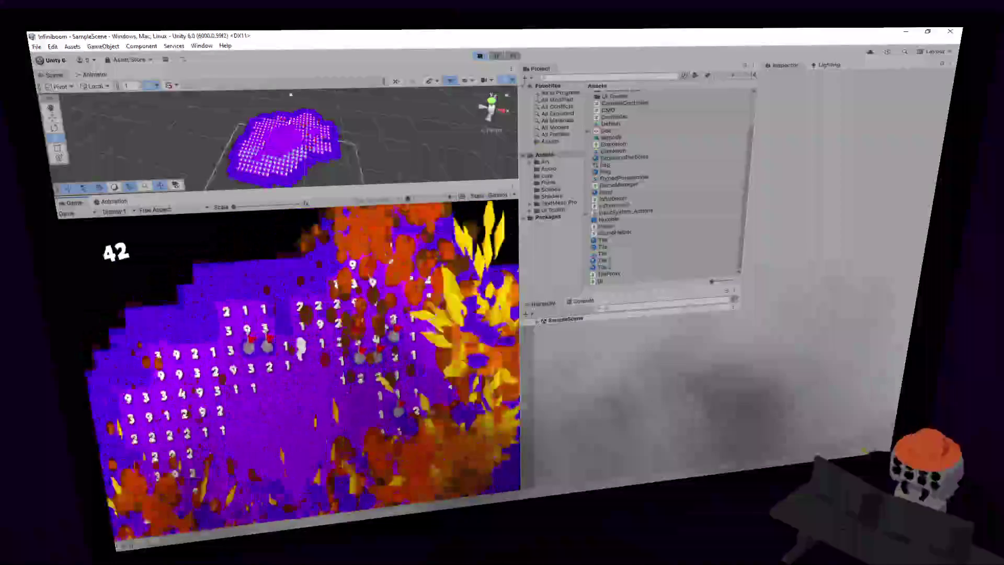